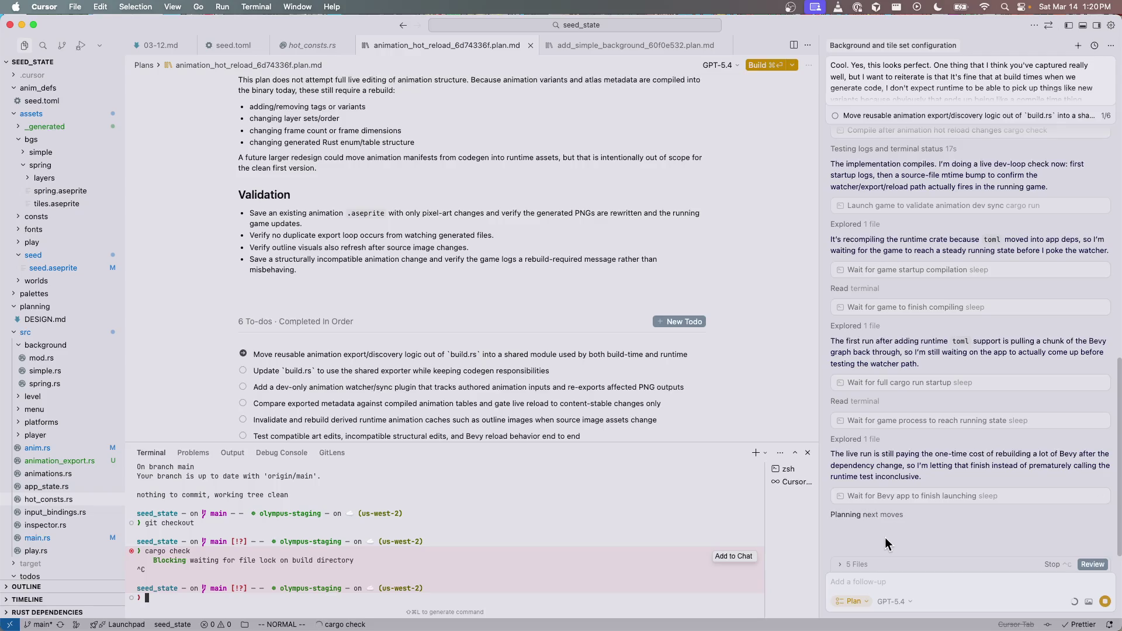
Step: Rerun the previous cargo check and compare it with the agent's compile output
{"action": "key", "text": "Up"}
{"action": "key", "text": "Return"}
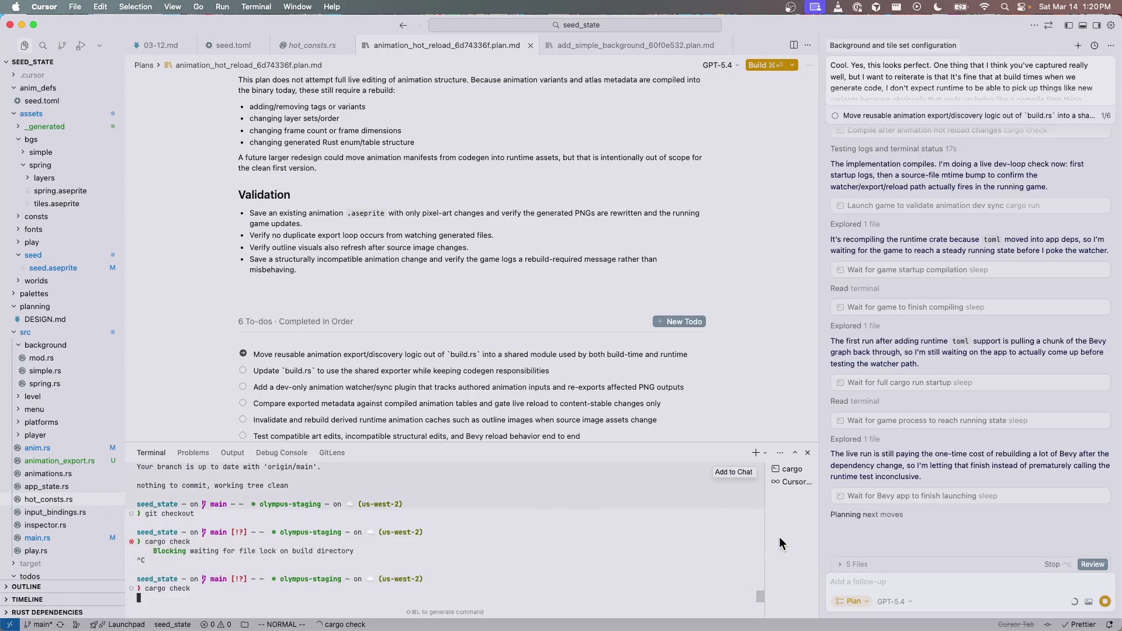
{"action": "left_click", "coordinate": [772, 483]}
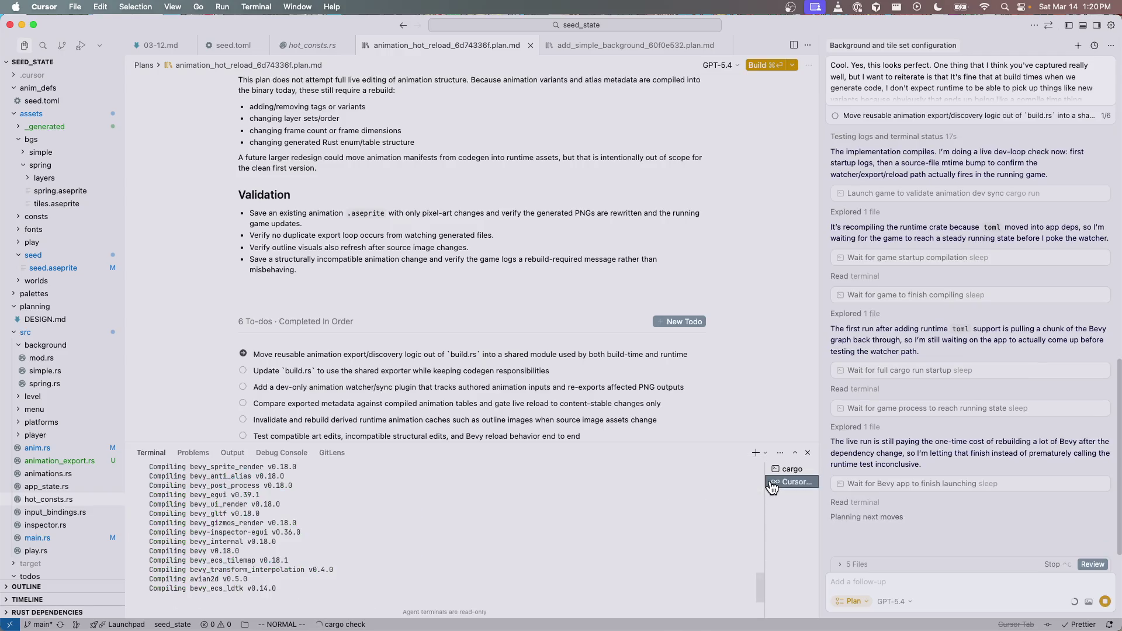
{"action": "left_click", "coordinate": [786, 474]}
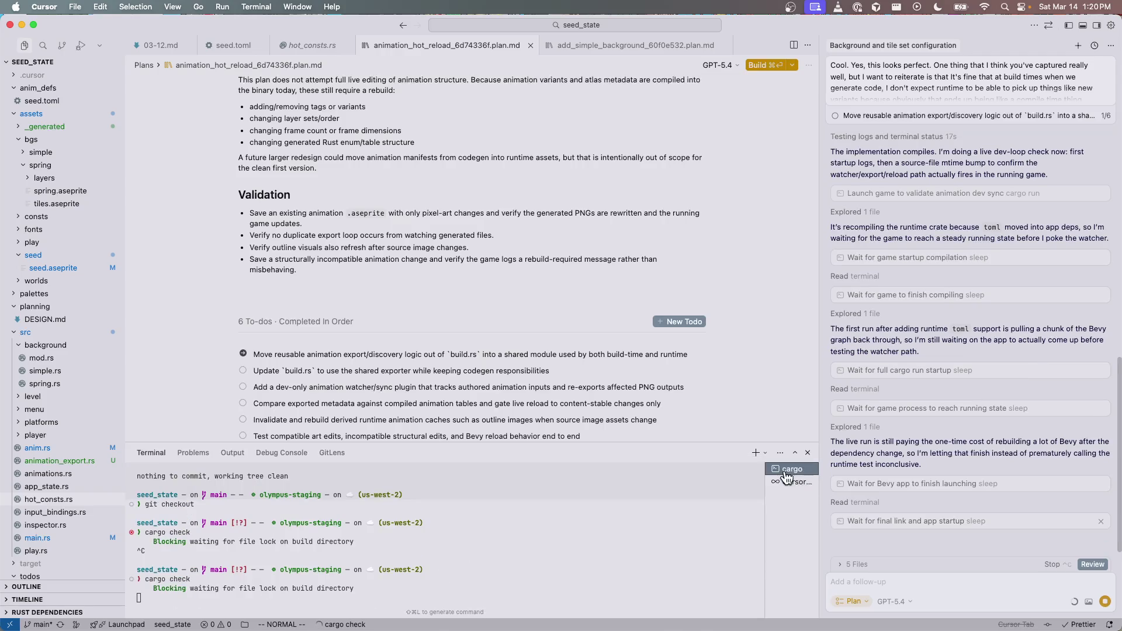
Step: Interrupt the blocked cargo check and stop the agent's running task
{"action": "key", "text": "ctrl+c"}
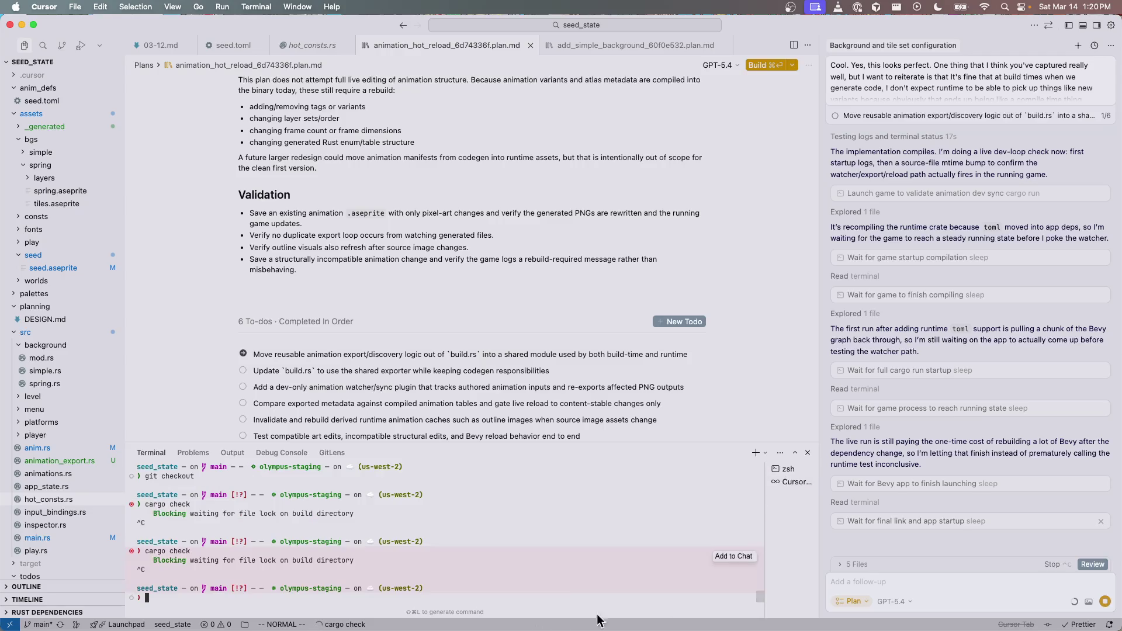
{"action": "left_click", "coordinate": [887, 552]}
{"action": "key", "text": "ctrl+c"}
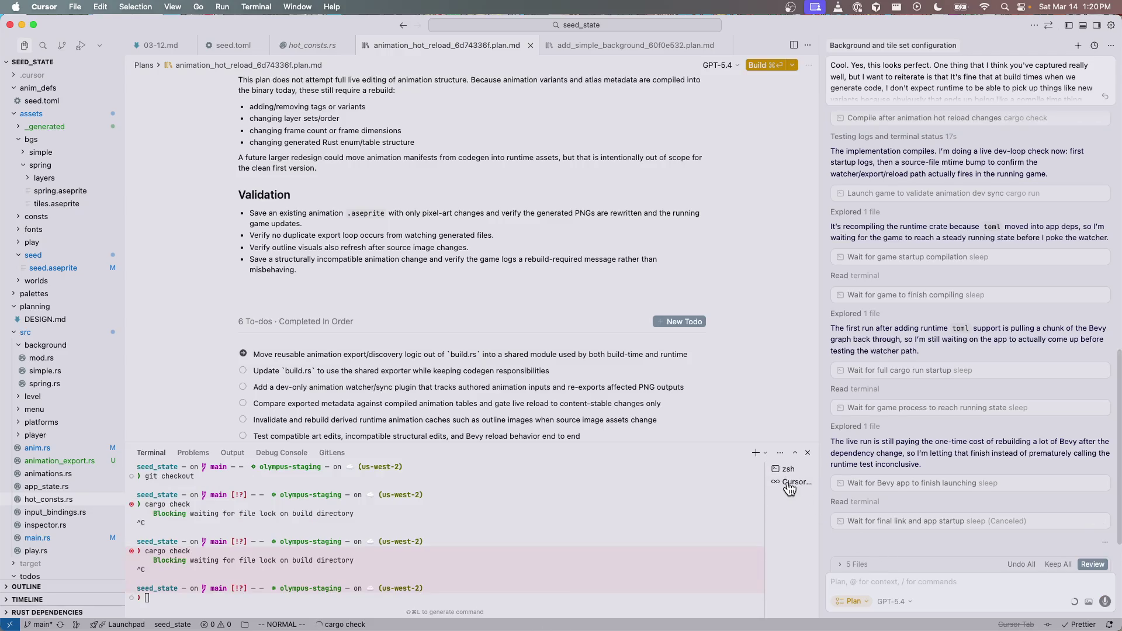
{"action": "left_click", "coordinate": [788, 482]}
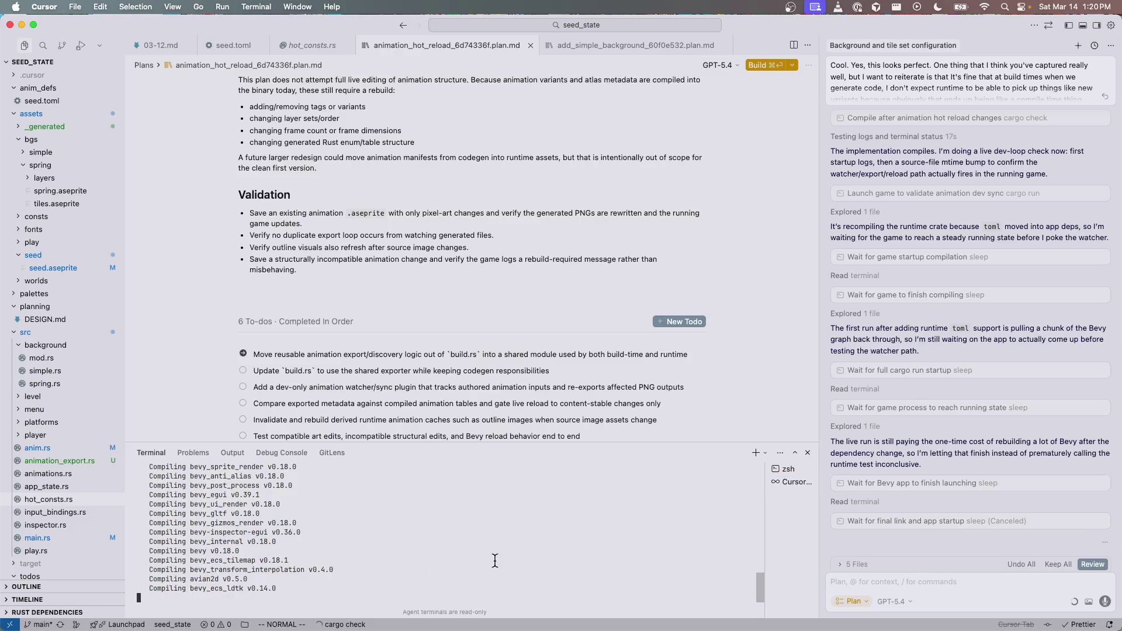
{"action": "left_click", "coordinate": [780, 485]}
Step: Start the seed_state game building with cargo run in the terminal
{"action": "type", "text": "cargo run"}
{"action": "key", "text": "Return"}
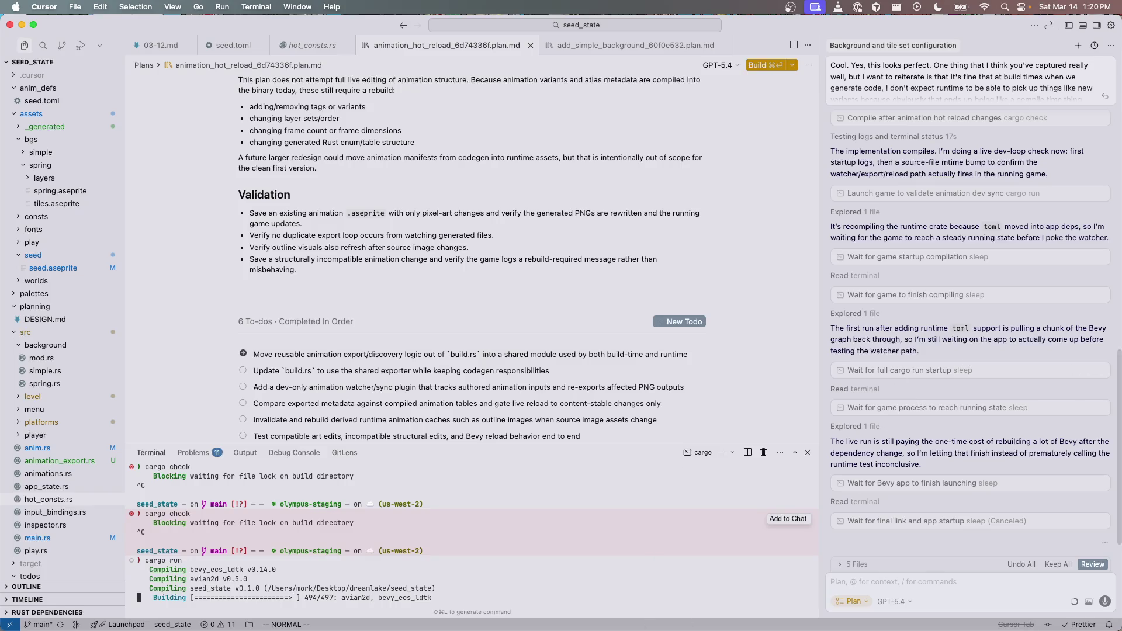
{"action": "key", "text": "super+Tab"}
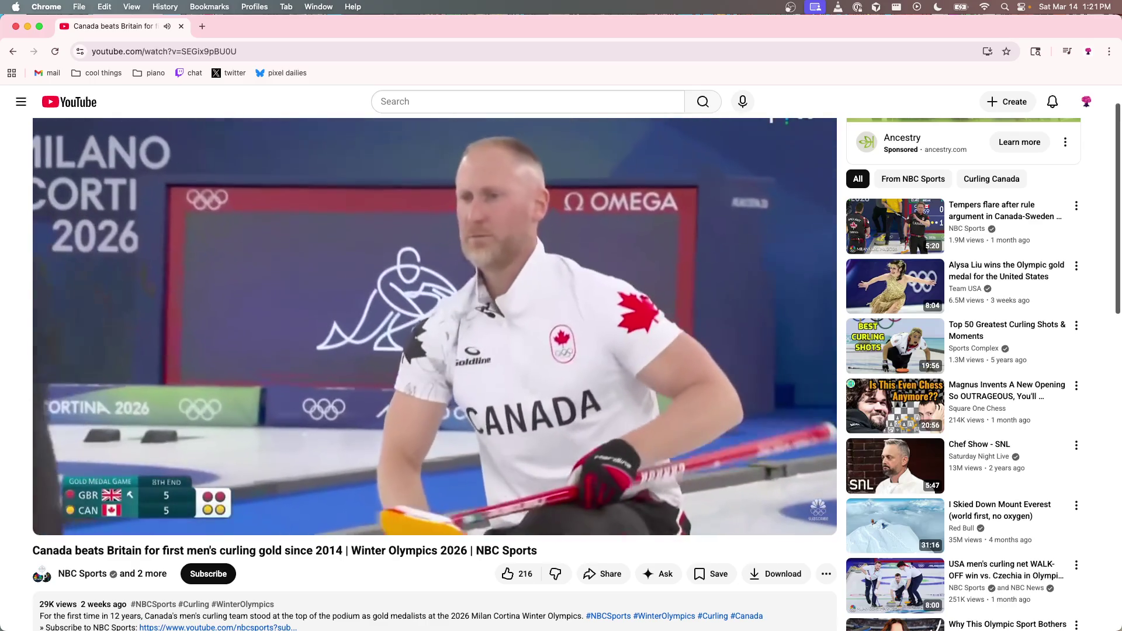
Step: Leave the curling video and switch back to the work apps
{"action": "key", "text": "super+Tab"}
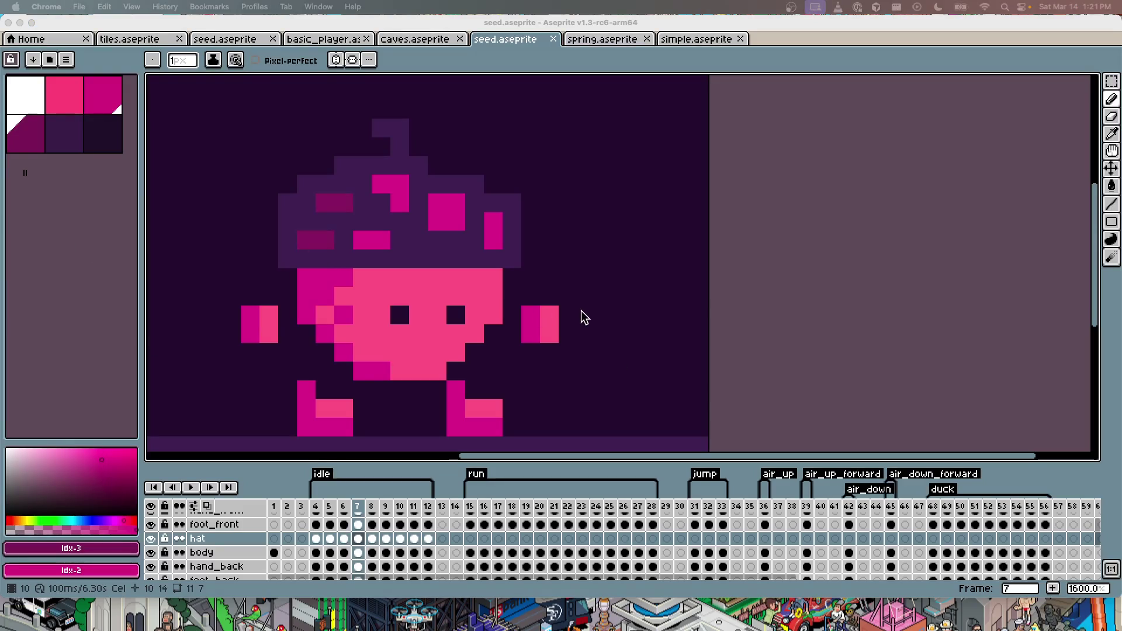
Step: Sample the magenta body colour and switch to the Paint Bucket
{"action": "left_click", "coordinate": [574, 246]}
{"action": "left_click", "coordinate": [340, 286], "text": "alt"}
{"action": "key", "text": "g"}
{"action": "left_click", "coordinate": [388, 293]}
{"action": "key", "text": "super+z"}
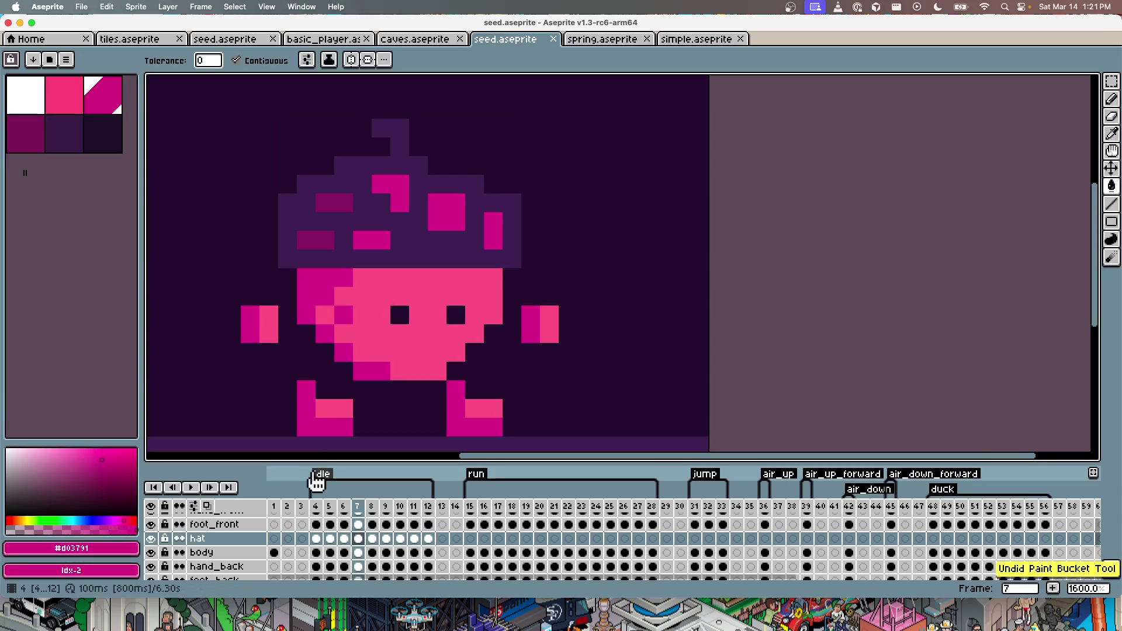
Step: Fill frame 4's body and face highlight pixel magenta, then save
{"action": "left_click", "coordinate": [315, 552]}
{"action": "left_click", "coordinate": [405, 281]}
{"action": "key", "text": "super+s"}
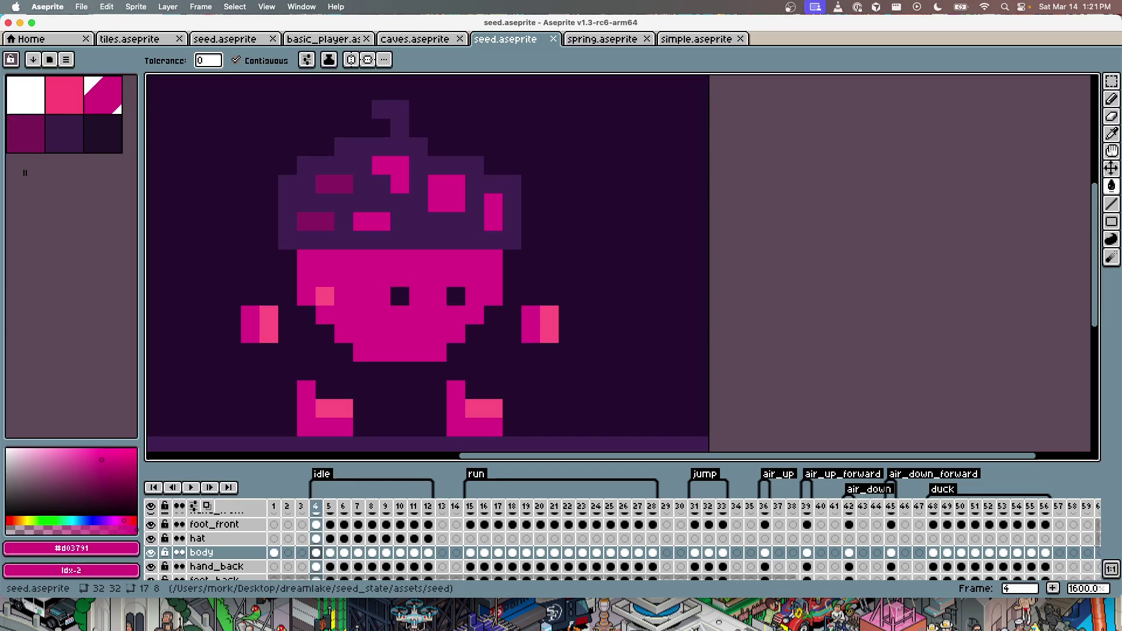
{"action": "left_click", "coordinate": [288, 339]}
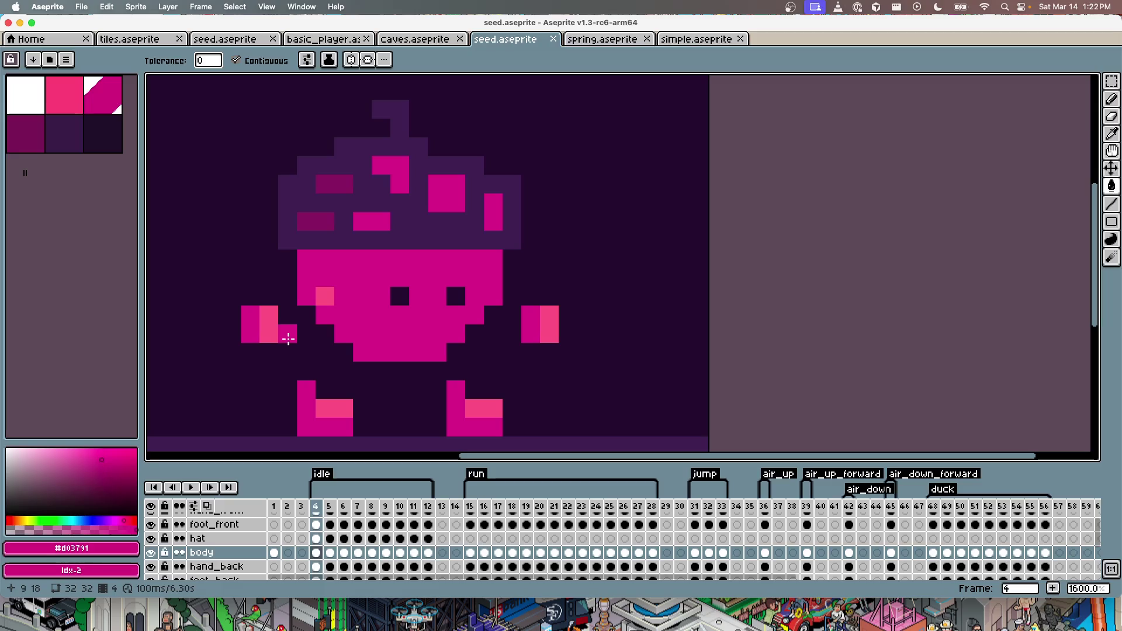
{"action": "key", "text": "super+z"}
{"action": "left_click", "coordinate": [325, 296]}
{"action": "key", "text": "super+s"}
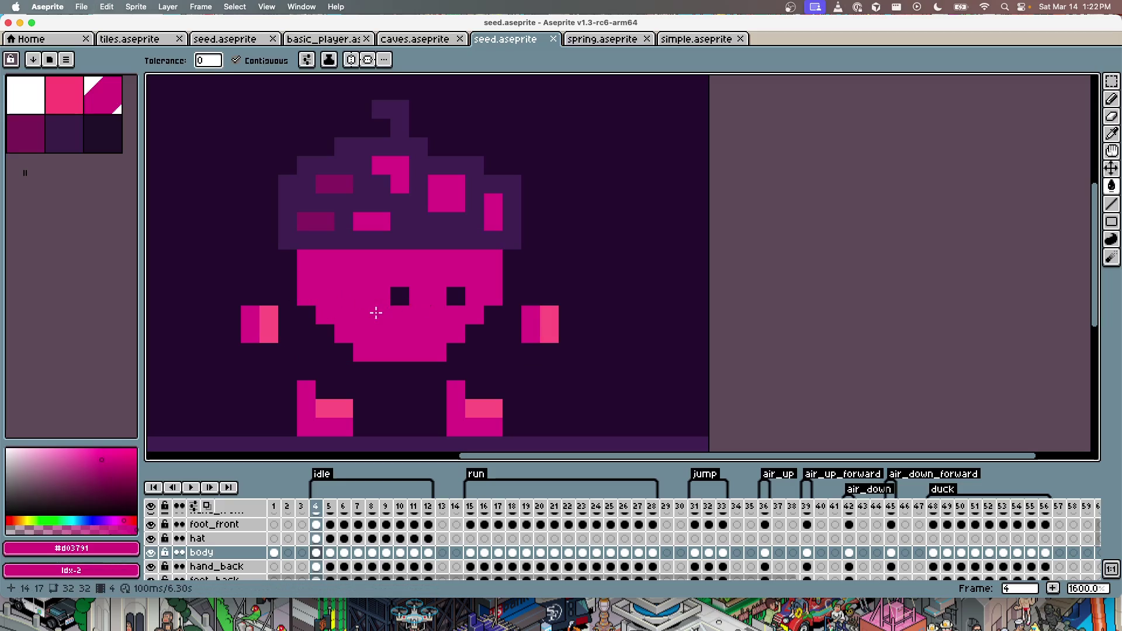
Step: Fill the body and face highlight pixels magenta on frames 5 through 8
{"action": "key", "text": "Right"}
{"action": "left_click", "coordinate": [354, 286]}
{"action": "left_click", "coordinate": [325, 296]}
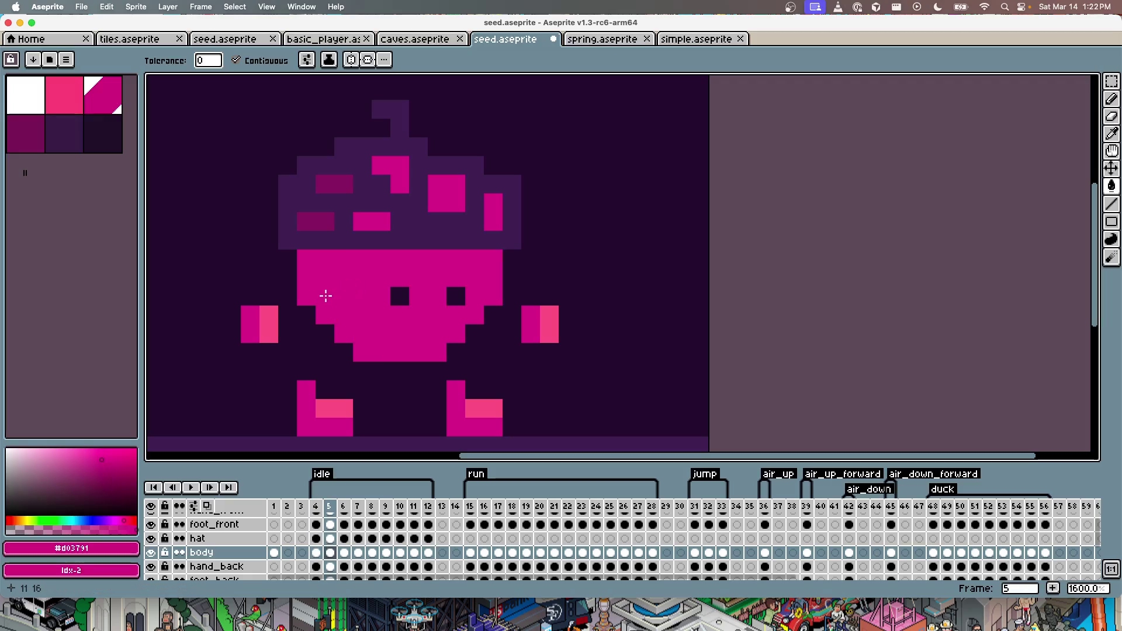
{"action": "key", "text": "Right"}
{"action": "left_click", "coordinate": [363, 290]}
{"action": "left_click", "coordinate": [326, 309]}
{"action": "key", "text": "Right"}
{"action": "left_click", "coordinate": [374, 287]}
{"action": "left_click", "coordinate": [325, 314]}
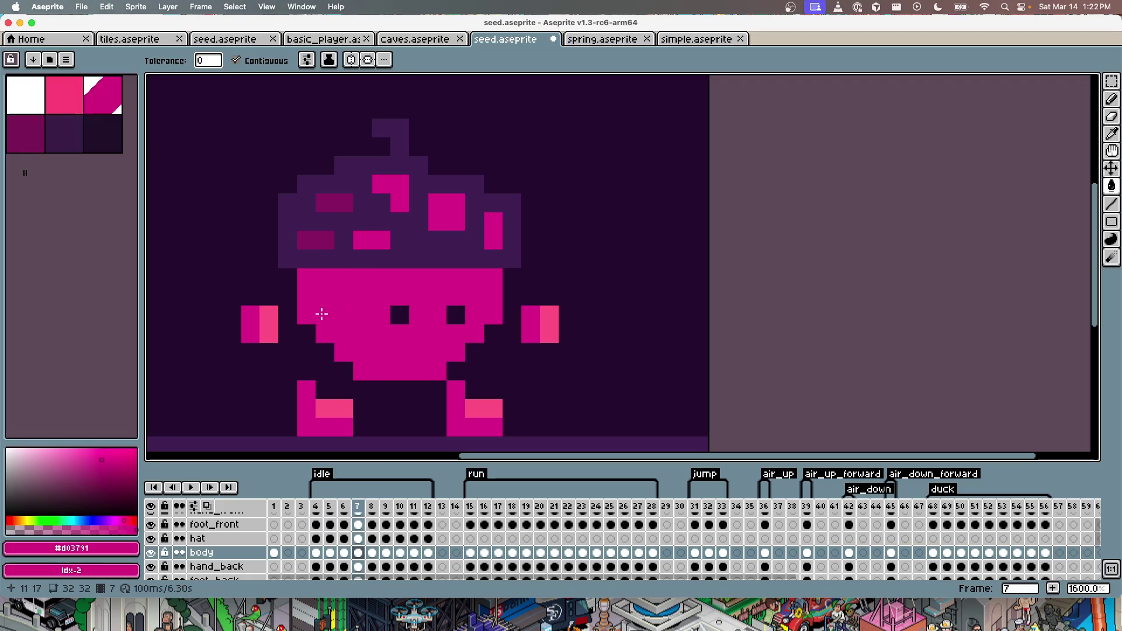
{"action": "key", "text": "Right"}
{"action": "left_click", "coordinate": [375, 290]}
{"action": "left_click", "coordinate": [327, 314]}
Step: Fill frames 9 to 12's body and highlight pixels with #d03791, then save
{"action": "key", "text": "Right"}
{"action": "left_click", "coordinate": [372, 296]}
{"action": "left_click", "coordinate": [326, 314]}
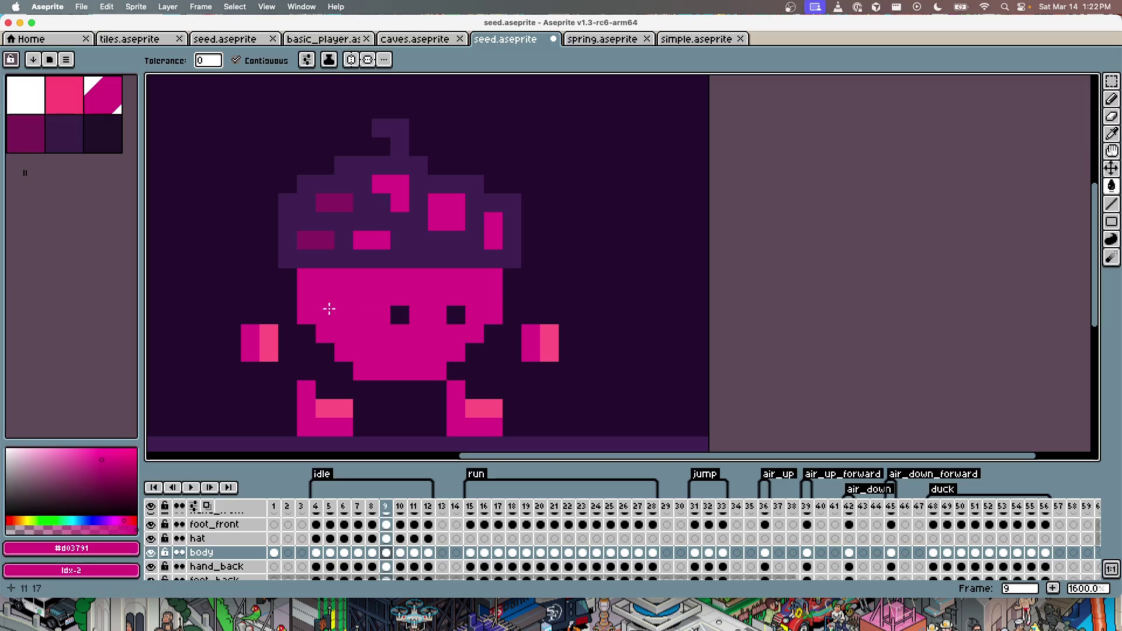
{"action": "key", "text": "Right"}
{"action": "left_click", "coordinate": [370, 296]}
{"action": "key", "text": "Right"}
{"action": "left_click", "coordinate": [338, 305]}
{"action": "left_click", "coordinate": [329, 300]}
{"action": "key", "text": "Right"}
{"action": "left_click", "coordinate": [343, 300]}
{"action": "left_click", "coordinate": [329, 299]}
{"action": "key", "text": "super+s"}
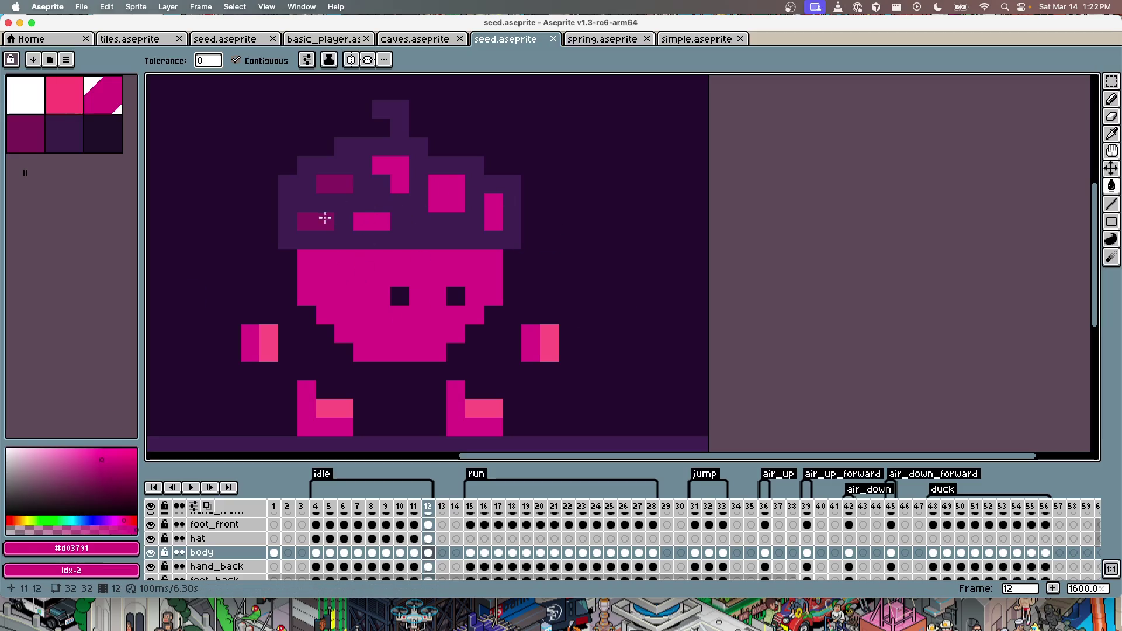
Step: Pick the dark hat colour #87266a and recolour frame 12's pink hat spots
{"action": "left_click", "coordinate": [326, 219], "text": "alt"}
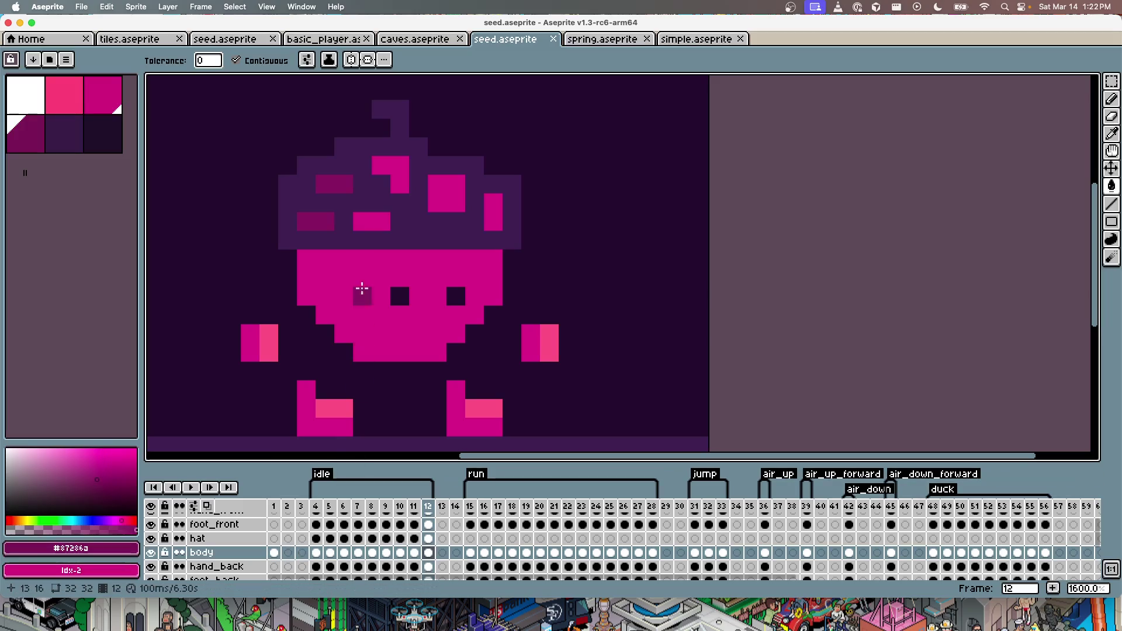
{"action": "left_click", "coordinate": [358, 240], "text": "ctrl"}
{"action": "left_click", "coordinate": [379, 217]}
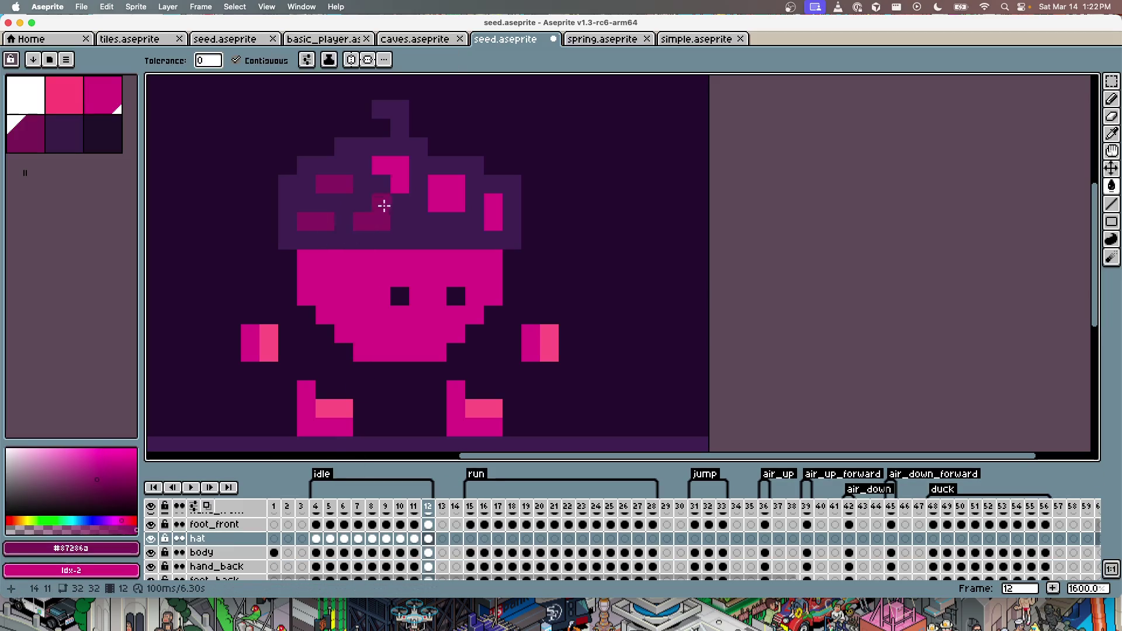
{"action": "left_click", "coordinate": [393, 179]}
{"action": "left_click", "coordinate": [435, 202]}
{"action": "key", "text": "super+s"}
{"action": "left_click", "coordinate": [488, 208]}
Step: Darken the pink hat spots on frames 11 and 10
{"action": "key", "text": "Left"}
{"action": "left_click", "coordinate": [489, 225]}
{"action": "left_click", "coordinate": [436, 212]}
{"action": "left_click", "coordinate": [397, 193]}
{"action": "left_click", "coordinate": [372, 231]}
{"action": "key", "text": "Left"}
{"action": "left_click", "coordinate": [397, 190]}
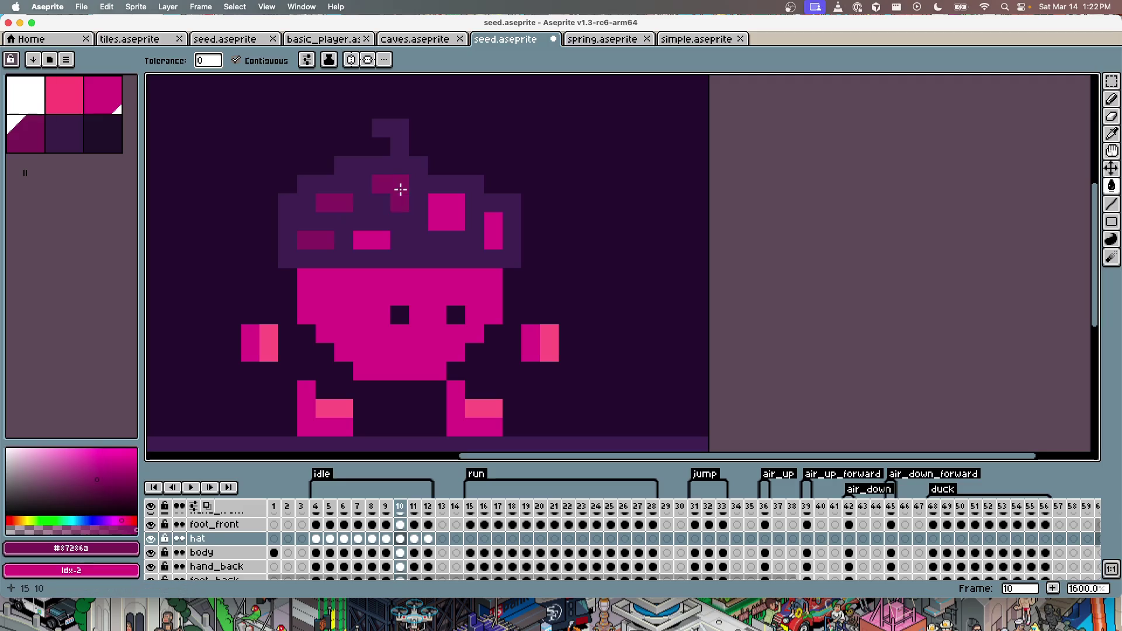
{"action": "left_click", "coordinate": [377, 236]}
{"action": "left_click", "coordinate": [444, 214]}
{"action": "left_click", "coordinate": [482, 230]}
Step: Darken the pink hat spots on frames 9 and 8
{"action": "key", "text": "Left"}
{"action": "left_click", "coordinate": [397, 187]}
{"action": "left_click", "coordinate": [384, 234]}
{"action": "left_click", "coordinate": [362, 240]}
{"action": "left_click", "coordinate": [455, 208]}
{"action": "left_click", "coordinate": [493, 233]}
{"action": "key", "text": "Left"}
{"action": "left_click", "coordinate": [393, 185]}
{"action": "left_click", "coordinate": [372, 239]}
{"action": "left_click", "coordinate": [453, 213]}
{"action": "left_click", "coordinate": [492, 229]}
Step: Darken the pink hat spots on frames 7 and 6
{"action": "key", "text": "Left"}
{"action": "left_click", "coordinate": [397, 192]}
{"action": "left_click", "coordinate": [380, 236]}
{"action": "left_click", "coordinate": [362, 239]}
{"action": "left_click", "coordinate": [459, 212]}
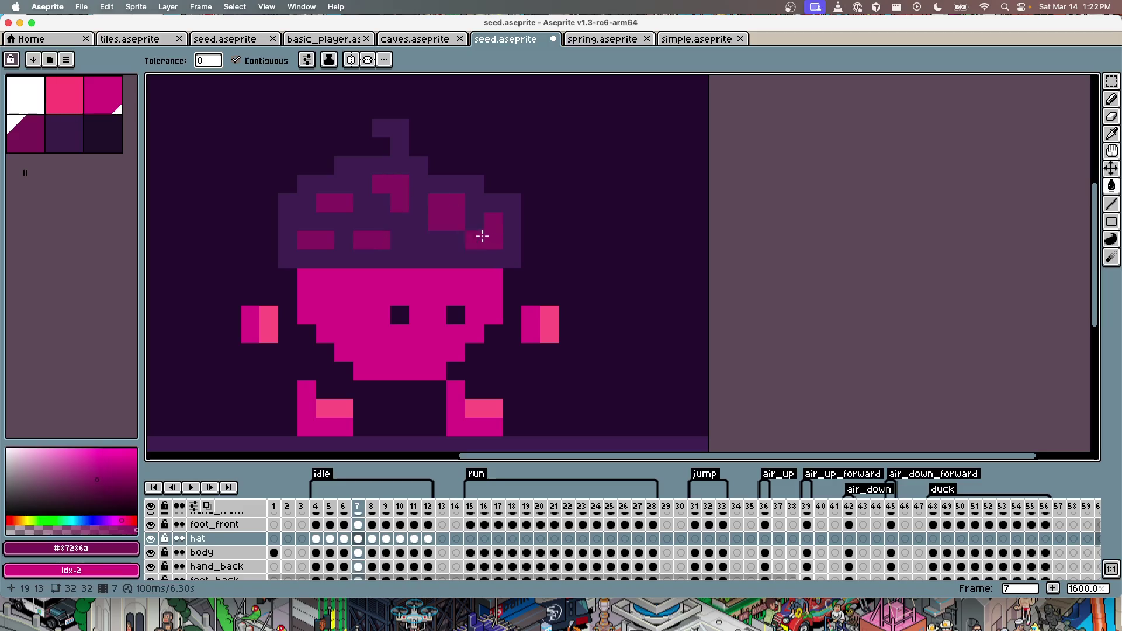
{"action": "key", "text": "Left"}
{"action": "left_click", "coordinate": [401, 175]}
{"action": "left_click", "coordinate": [383, 220]}
{"action": "left_click", "coordinate": [448, 192]}
{"action": "left_click", "coordinate": [493, 221]}
Step: Darken the pink hat spots on frames 5 and 4, then save seed.aseprite
{"action": "key", "text": "Left"}
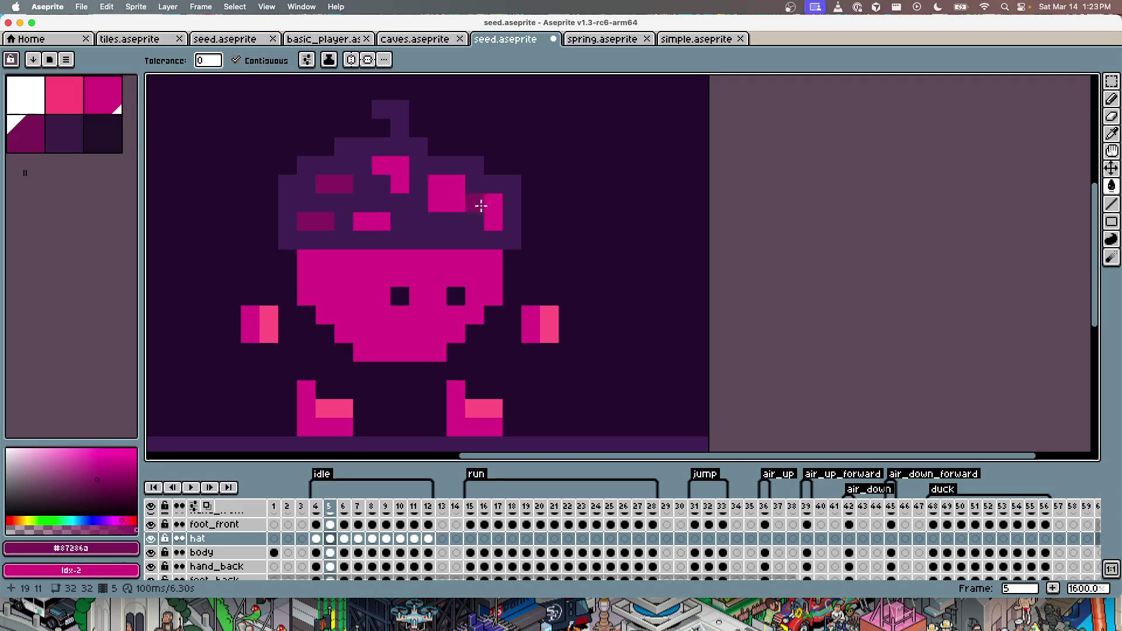
{"action": "left_click", "coordinate": [388, 165]}
{"action": "left_click", "coordinate": [377, 221]}
{"action": "left_click", "coordinate": [458, 194]}
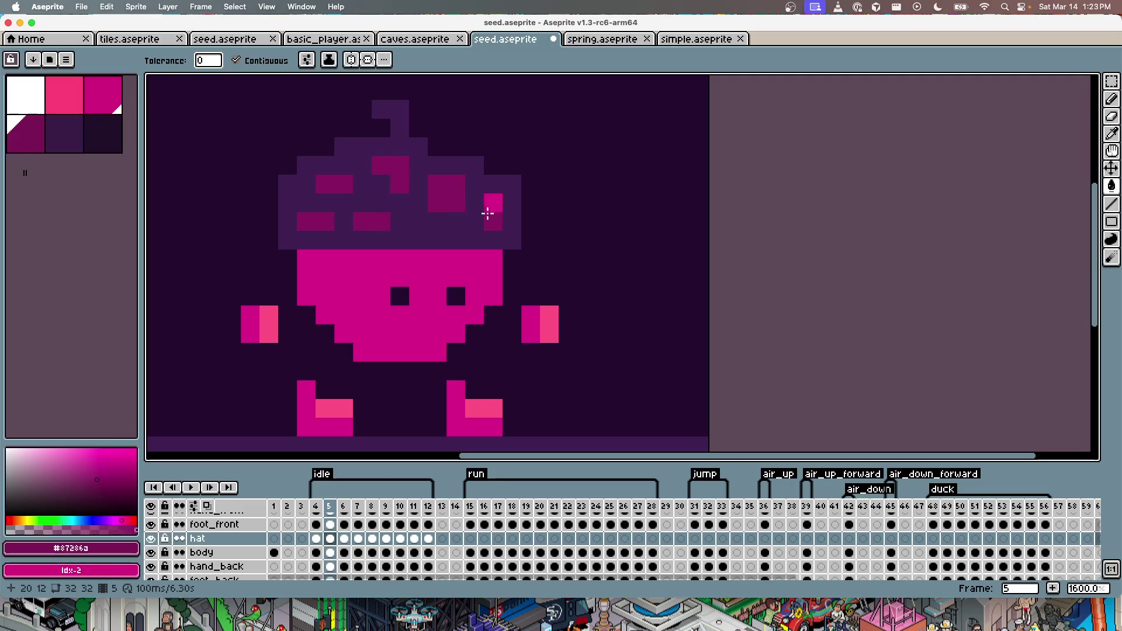
{"action": "key", "text": "Left"}
{"action": "left_click", "coordinate": [393, 170]}
{"action": "left_click", "coordinate": [381, 221]}
{"action": "left_click", "coordinate": [451, 196]}
{"action": "left_click", "coordinate": [488, 213]}
{"action": "key", "text": "Left"}
{"action": "key", "text": "Right"}
{"action": "key", "text": "ctrl+s"}
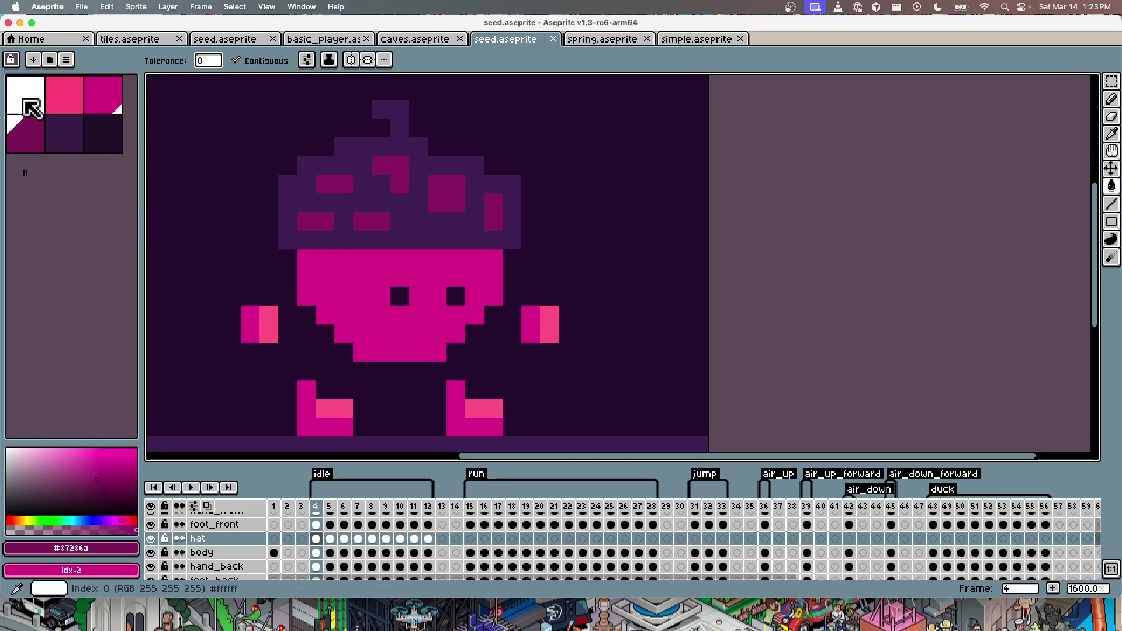
Step: Pencil both eyes white on frame 4 of the body layer and save
{"action": "left_click", "coordinate": [29, 99]}
{"action": "key", "text": "v"}
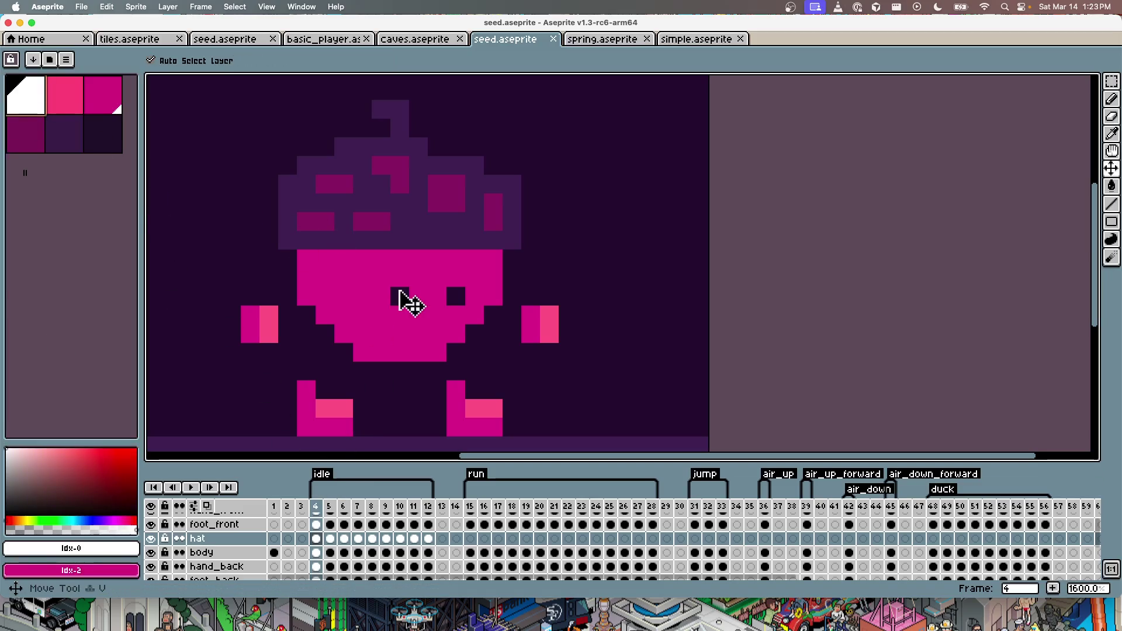
{"action": "left_click", "coordinate": [397, 295]}
{"action": "left_click", "coordinate": [79, 115]}
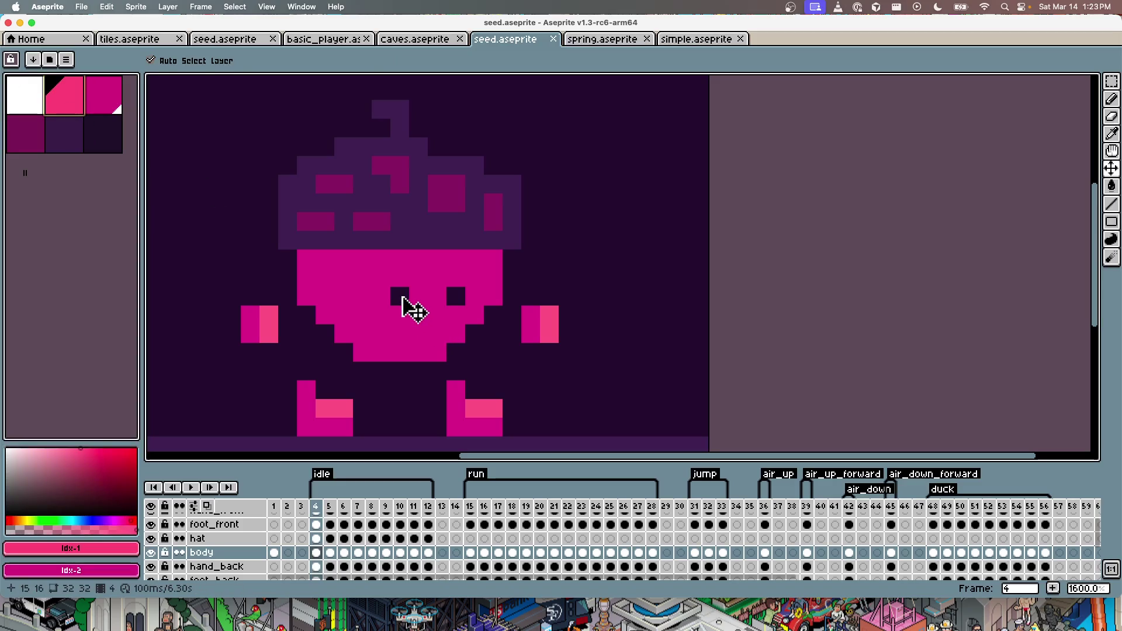
{"action": "key", "text": "b"}
{"action": "left_click", "coordinate": [403, 299]}
{"action": "left_click", "coordinate": [24, 93]}
{"action": "left_click", "coordinate": [400, 296]}
{"action": "left_click", "coordinate": [456, 296]}
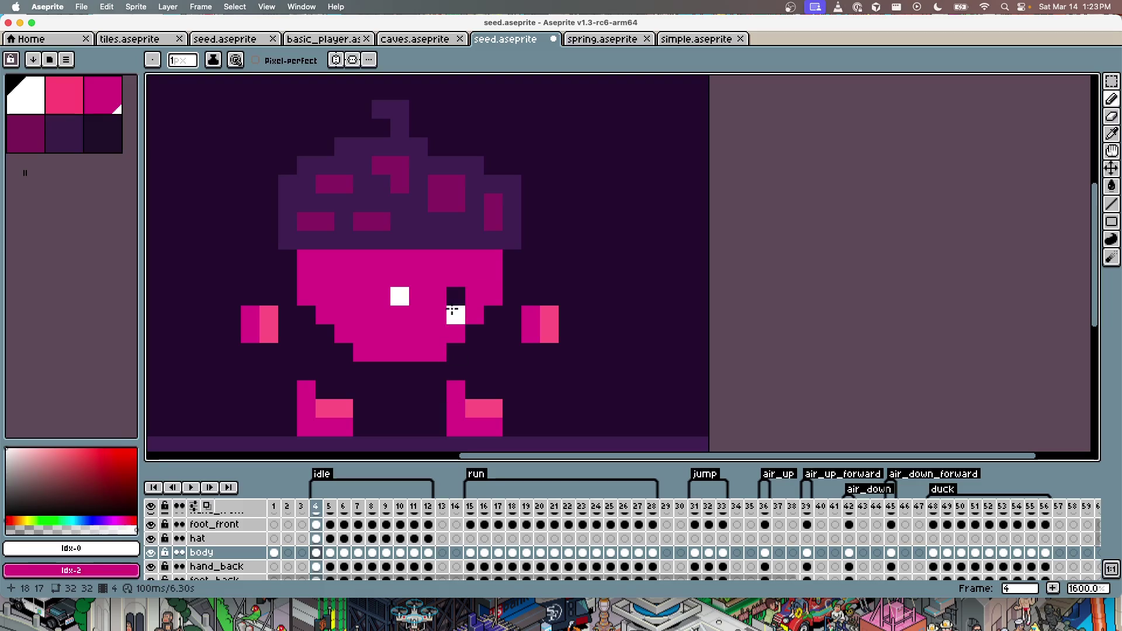
{"action": "key", "text": "super+s"}
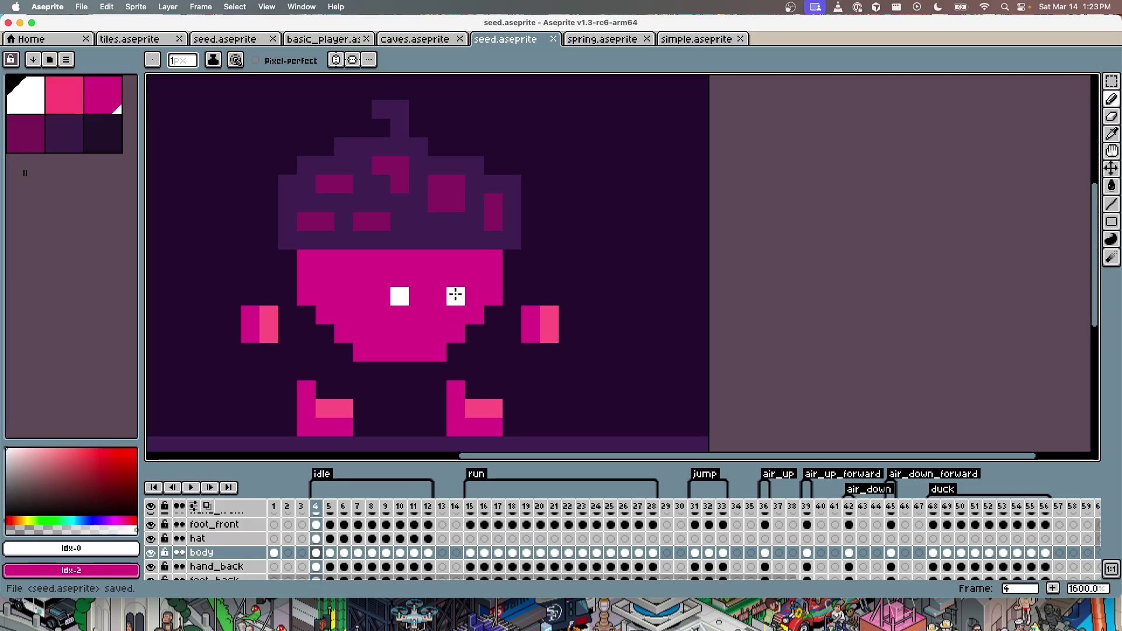
Step: Paint the right eye pixels white on frames 5 and 7
{"action": "key", "text": "Right"}
{"action": "left_click", "coordinate": [459, 292]}
{"action": "key", "text": "Right"}
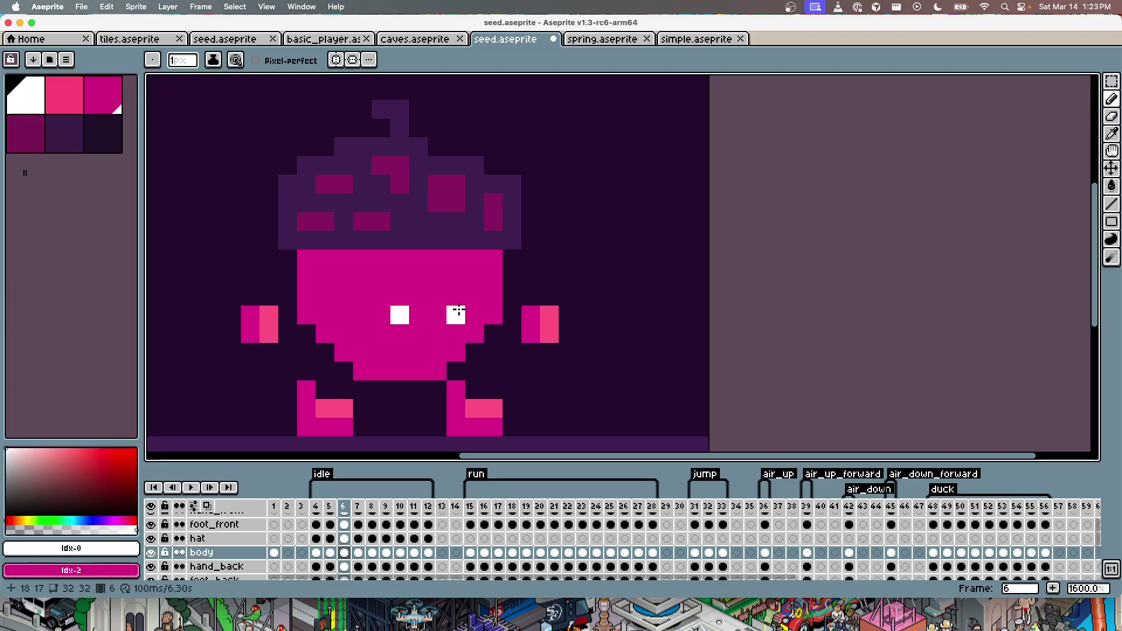
{"action": "key", "text": "Right"}
{"action": "left_click", "coordinate": [455, 314]}
Step: Raise the acorn-cap hat one pixel on frame 7 and save
{"action": "key", "text": "v"}
{"action": "left_click_drag", "start_coordinate": [419, 188], "coordinate": [421, 184]}
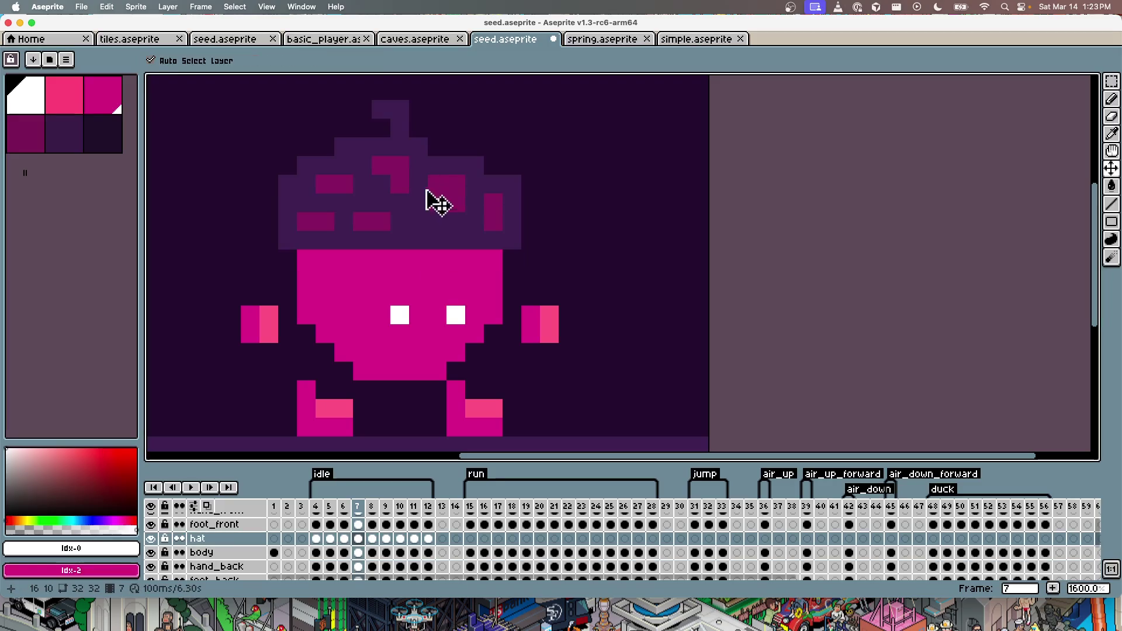
{"action": "key", "text": "cmd+s"}
Step: Pencil white eye pixels on frames 8 and 9
{"action": "key", "text": "Right"}
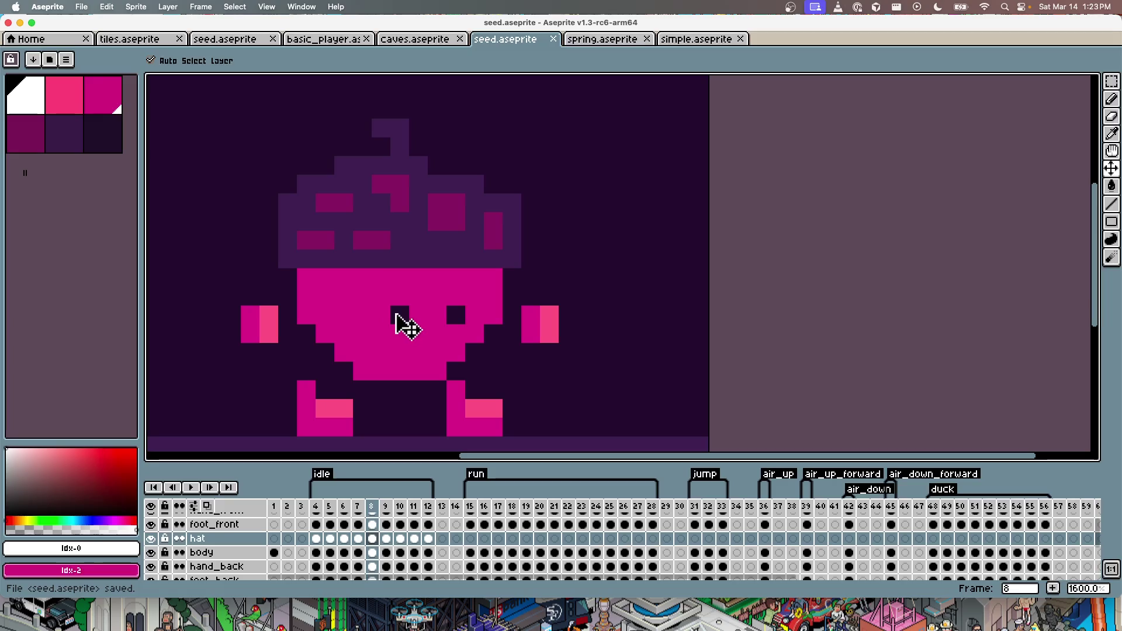
{"action": "key", "text": "b"}
{"action": "left_click", "coordinate": [400, 314]}
{"action": "left_click", "coordinate": [451, 314]}
{"action": "key", "text": "Right"}
{"action": "left_click", "coordinate": [401, 314]}
{"action": "left_click", "coordinate": [451, 313]}
Step: Pencil white eyes on frames 10 and 11, then save seed.aseprite
{"action": "key", "text": "Right"}
{"action": "left_click", "coordinate": [406, 315]}
{"action": "key", "text": "Right"}
{"action": "left_click", "coordinate": [401, 296]}
{"action": "left_click", "coordinate": [455, 297]}
{"action": "key", "text": "Right"}
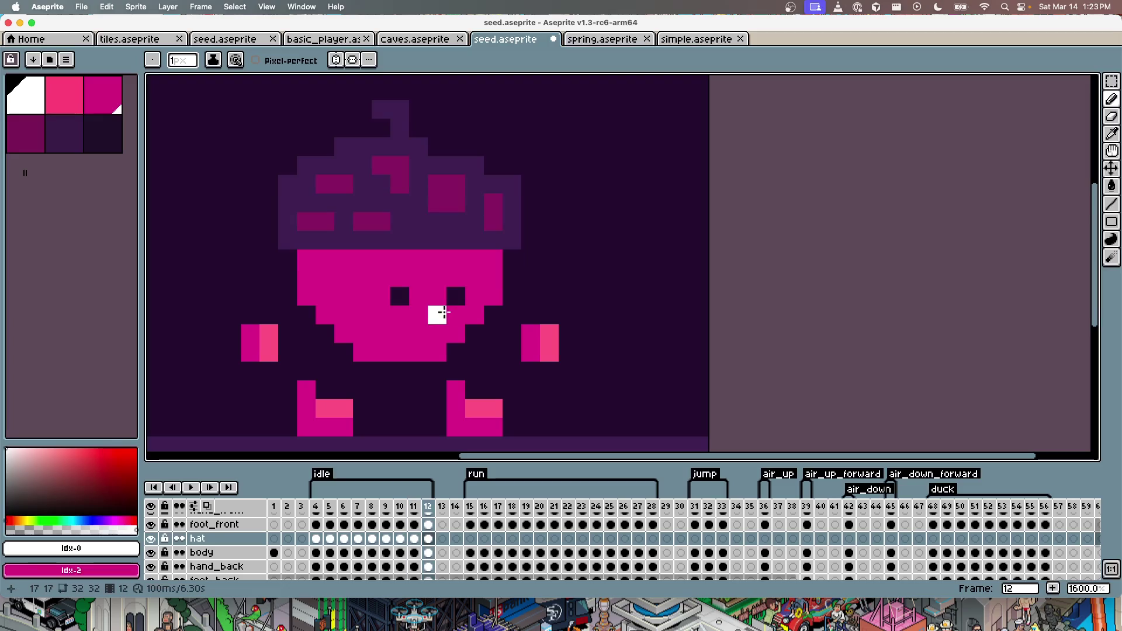
{"action": "key", "text": "super+s"}
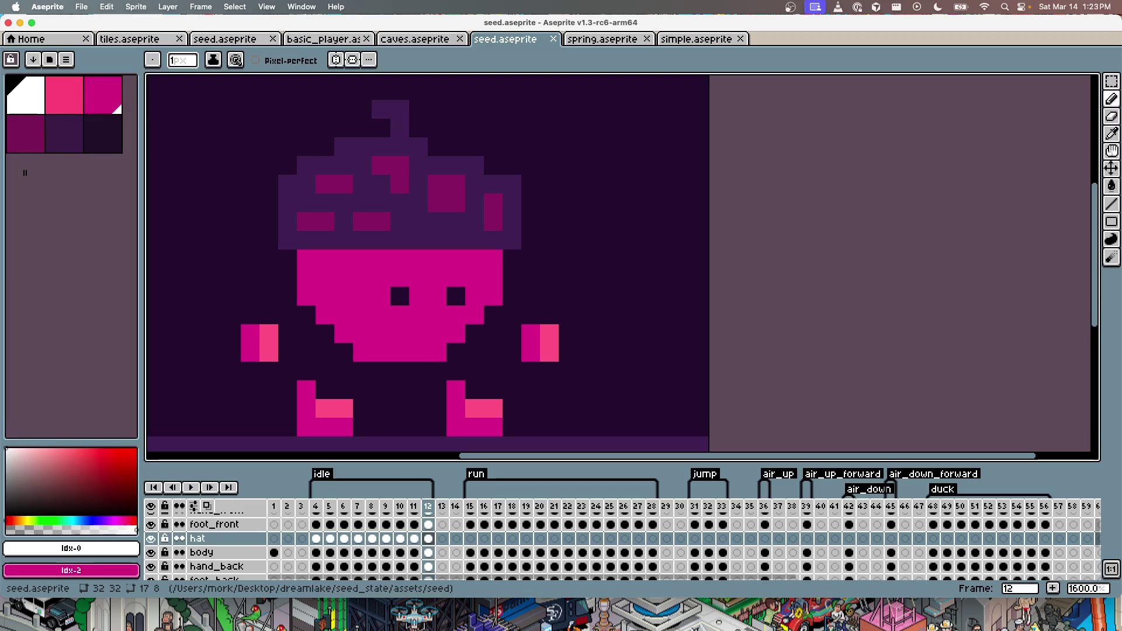
{"action": "key", "text": "super+s"}
Step: Undo the recent eye and hat edits while stepping back through frames 8 and 7
{"action": "key", "text": "v"}
{"action": "key", "text": "super+z"}
{"action": "key", "text": "super+z"}
{"action": "key", "text": "Left"}
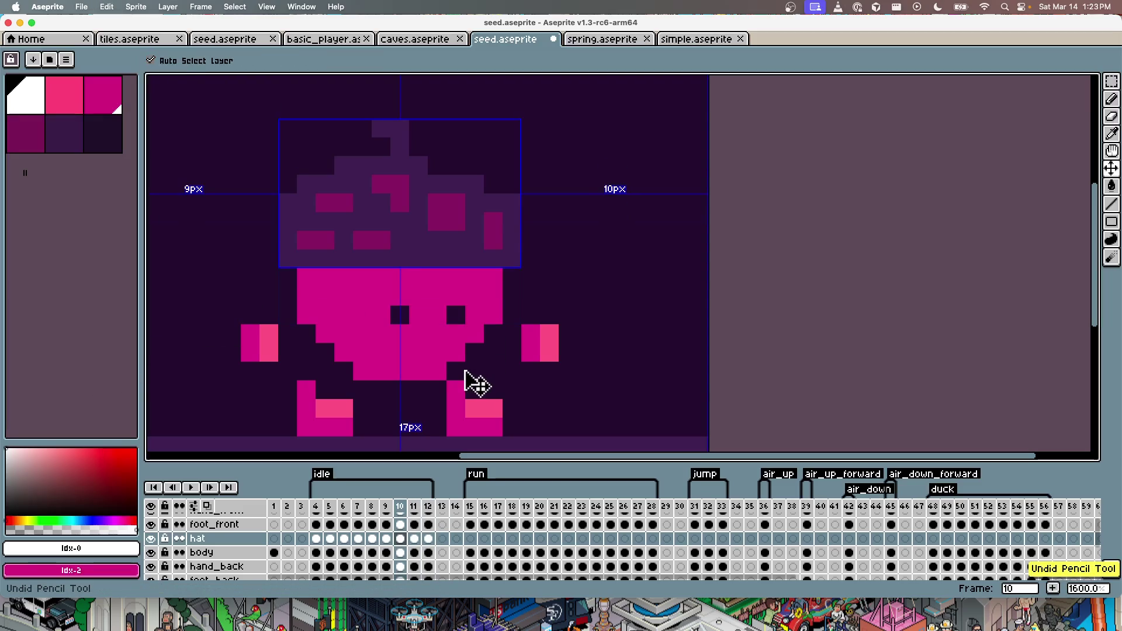
{"action": "key", "text": "Left"}
{"action": "key", "text": "Left"}
{"action": "key", "text": "super+z"}
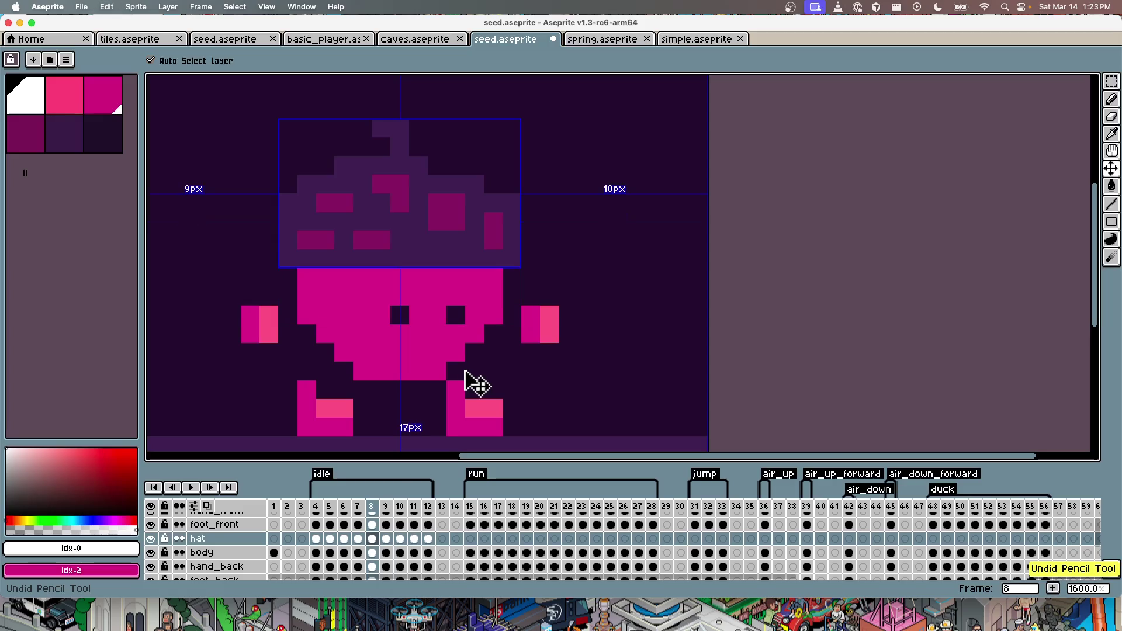
{"action": "key", "text": "Left"}
{"action": "key", "text": "super+z"}
{"action": "key", "text": "Left"}
{"action": "key", "text": "super+z"}
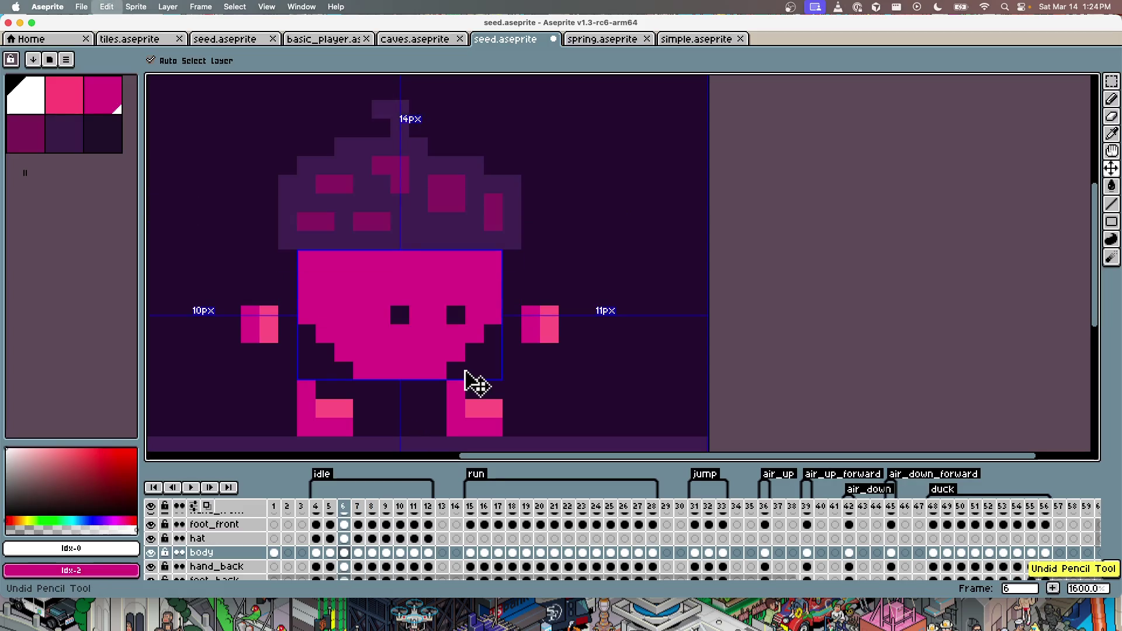
{"action": "key", "text": "Left"}
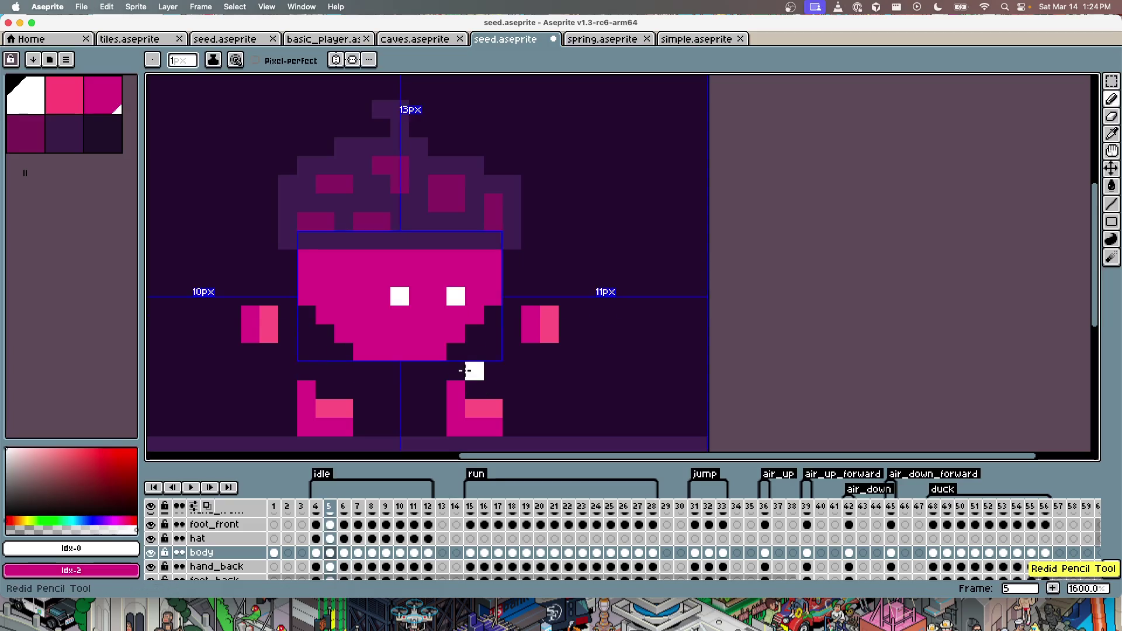
Step: Redo the two white eye strokes on frame 7 and save seed.aseprite
{"action": "key", "text": "Right"}
{"action": "key", "text": "super+shift+z"}
{"action": "key", "text": "Right"}
{"action": "key", "text": "super+shift+z"}
{"action": "key", "text": "super+s"}
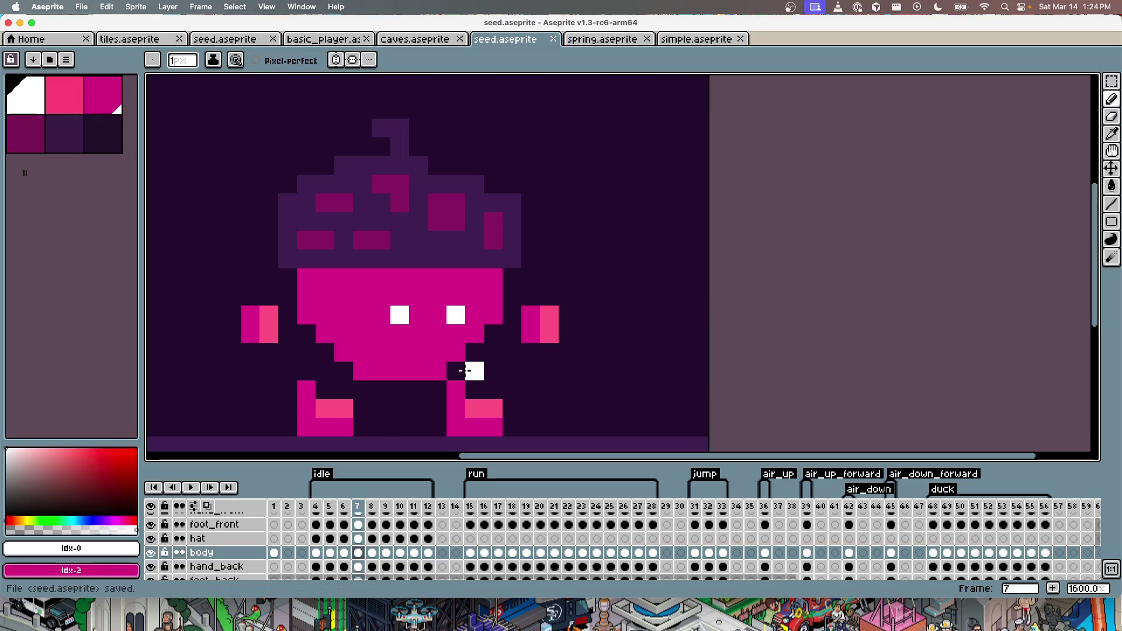
Step: Try raising the hat one pixel on frame 7, then undo that move and re-save
{"action": "key", "text": "Right"}
{"action": "key", "text": "Left"}
{"action": "key", "text": "Left"}
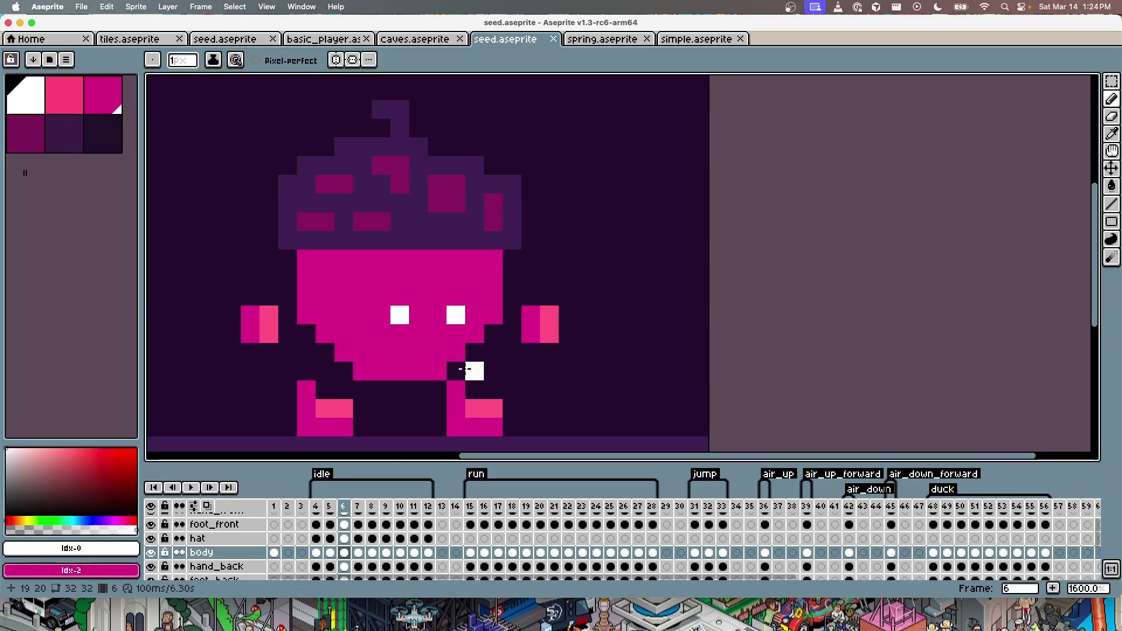
{"action": "key", "text": "Left"}
{"action": "key", "text": "Right"}
{"action": "key", "text": "Right"}
{"action": "key", "text": "v"}
{"action": "left_click_drag", "start_coordinate": [426, 243], "coordinate": [428, 224]}
{"action": "key", "text": "ctrl+s"}
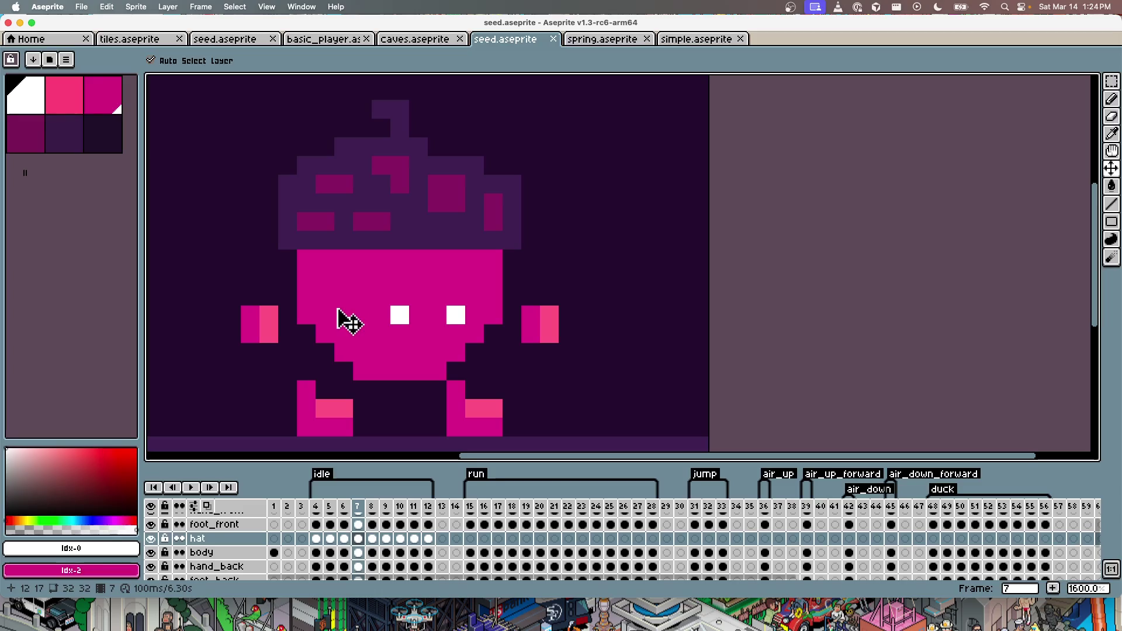
{"action": "key", "text": "ctrl+z"}
{"action": "key", "text": "ctrl+s"}
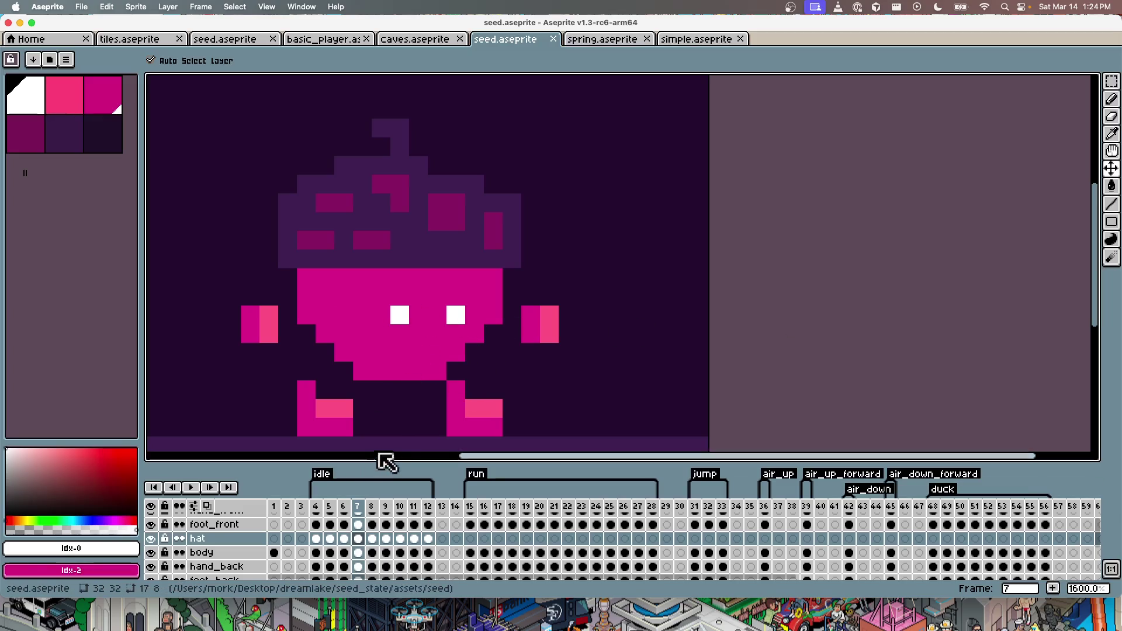
Step: On the body layer, paint both of the seed's eyes white on frame 8 with the Pencil
{"action": "left_click", "coordinate": [412, 412]}
{"action": "key", "text": "period"}
{"action": "key", "text": "b"}
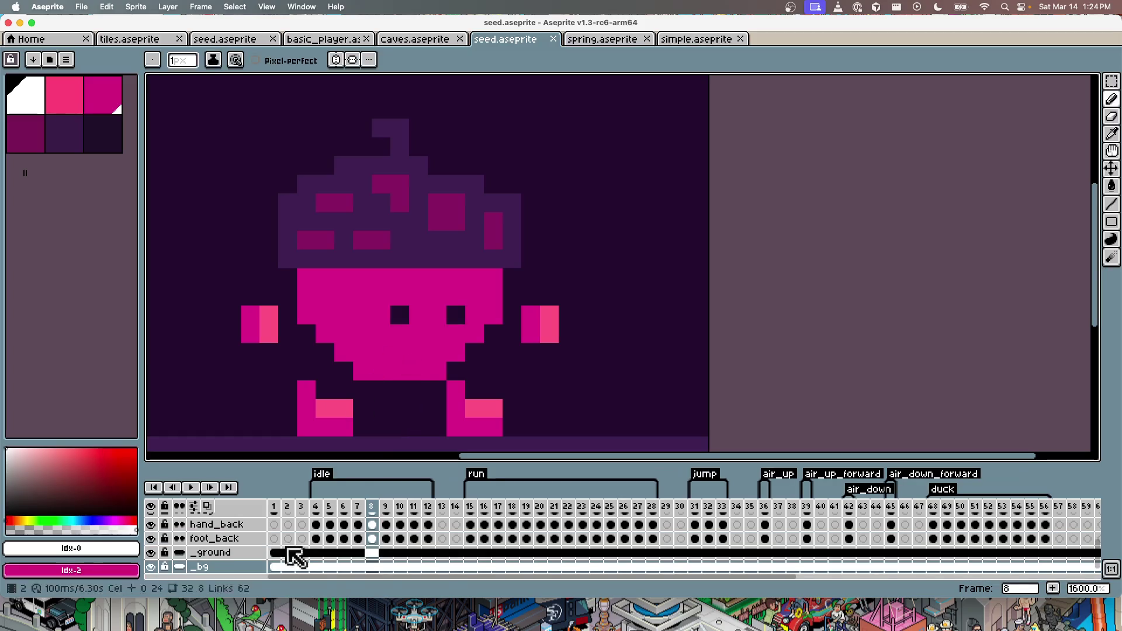
{"action": "left_click", "coordinate": [418, 305], "text": "ctrl"}
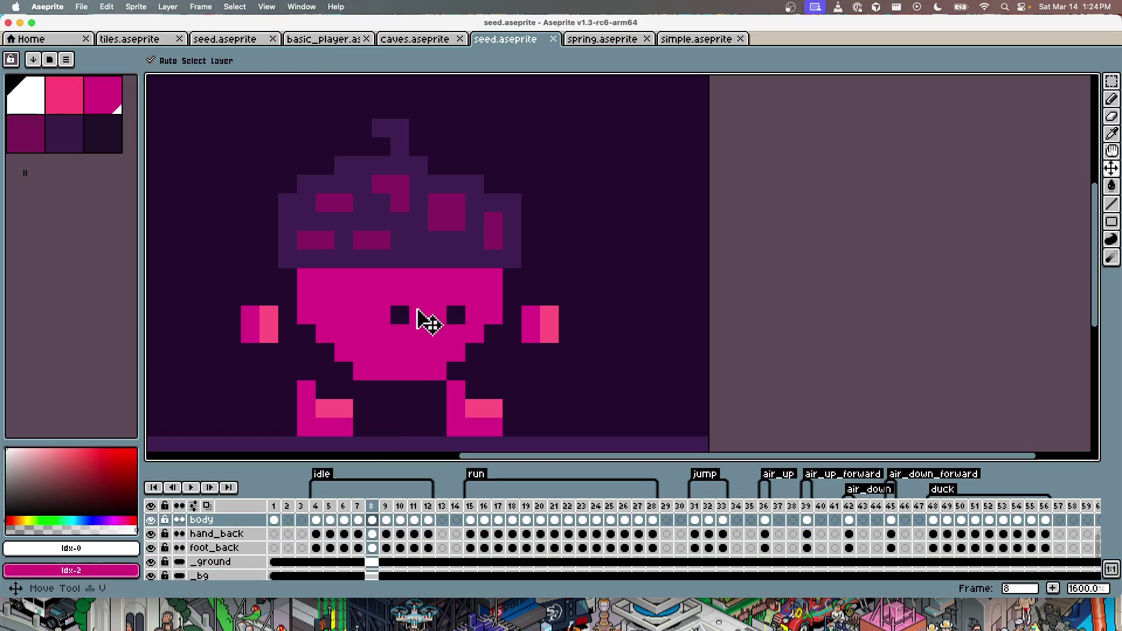
{"action": "left_click", "coordinate": [403, 315]}
{"action": "left_click", "coordinate": [447, 318]}
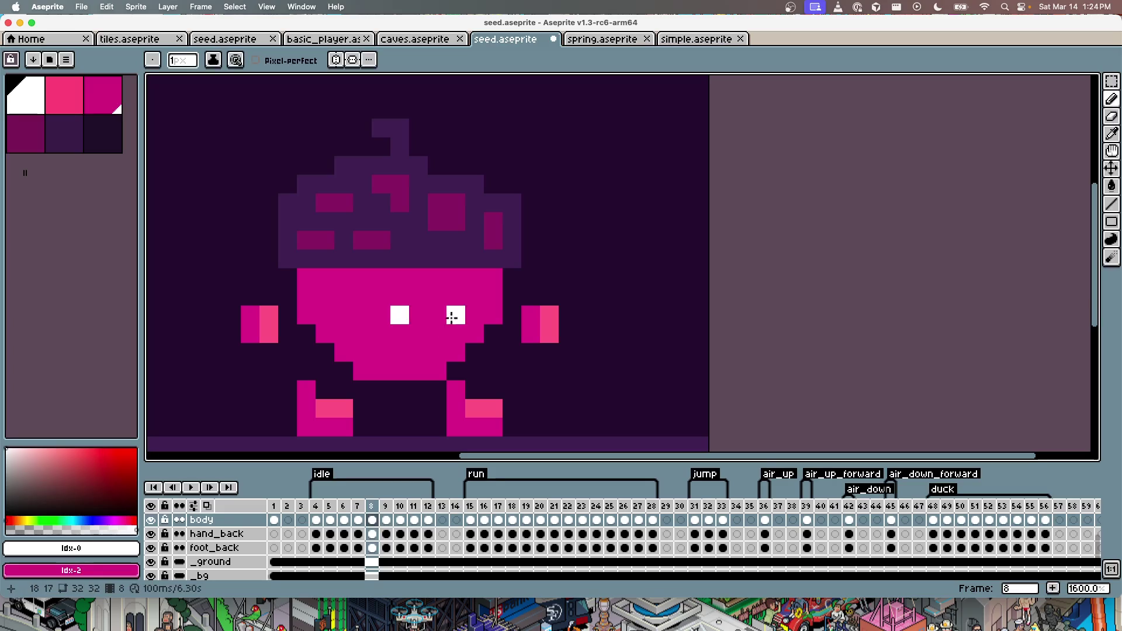
Step: Paint white eye pixels on frames 9, 10, 11 and 12
{"action": "key", "text": "Right"}
{"action": "left_click", "coordinate": [419, 315]}
{"action": "key", "text": "Right"}
{"action": "left_click", "coordinate": [400, 315]}
{"action": "key", "text": "Right"}
{"action": "left_click", "coordinate": [402, 297]}
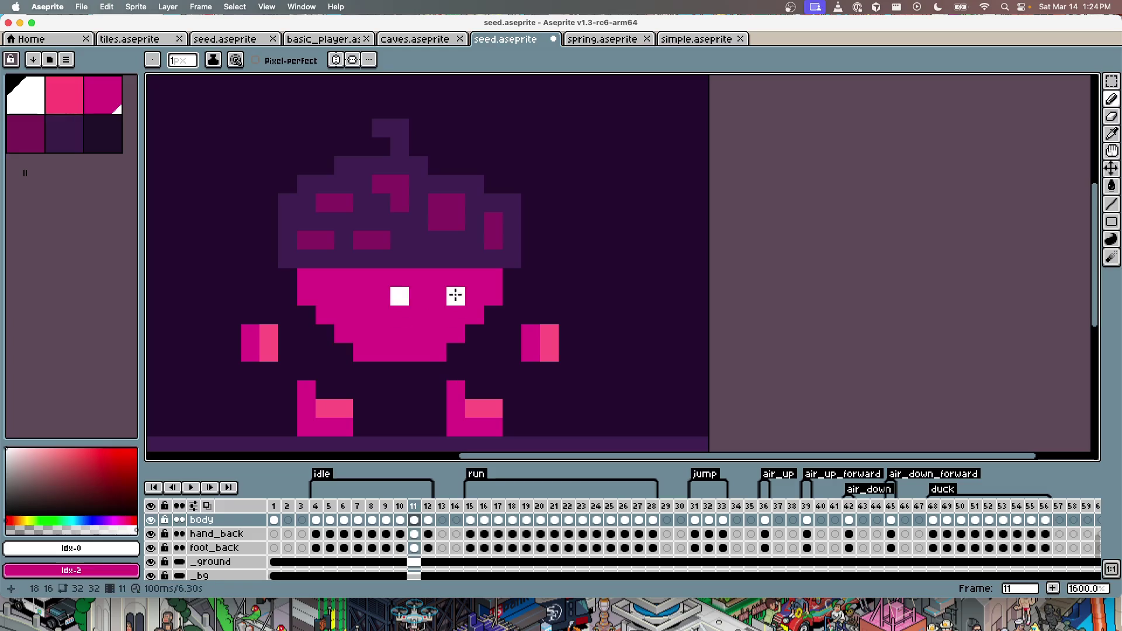
{"action": "key", "text": "Right"}
{"action": "left_click", "coordinate": [456, 296]}
{"action": "key", "text": "Right"}
{"action": "key", "text": "Left"}
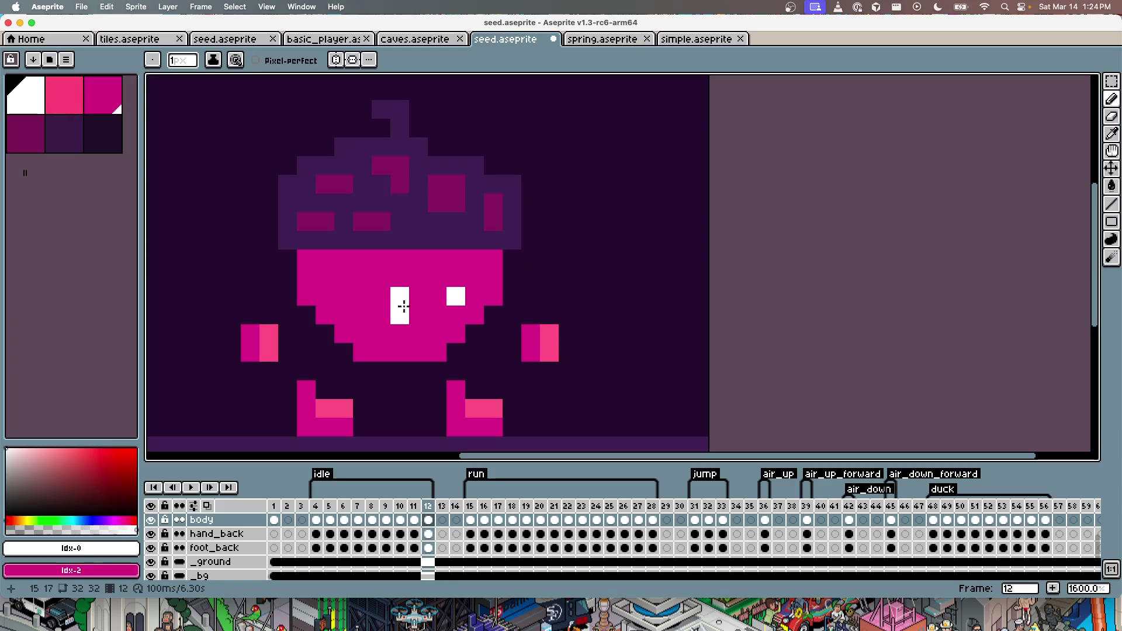
Step: Play the idle animation, save seed.aseprite, and make the seed jump in the running game
{"action": "key", "text": "Return"}
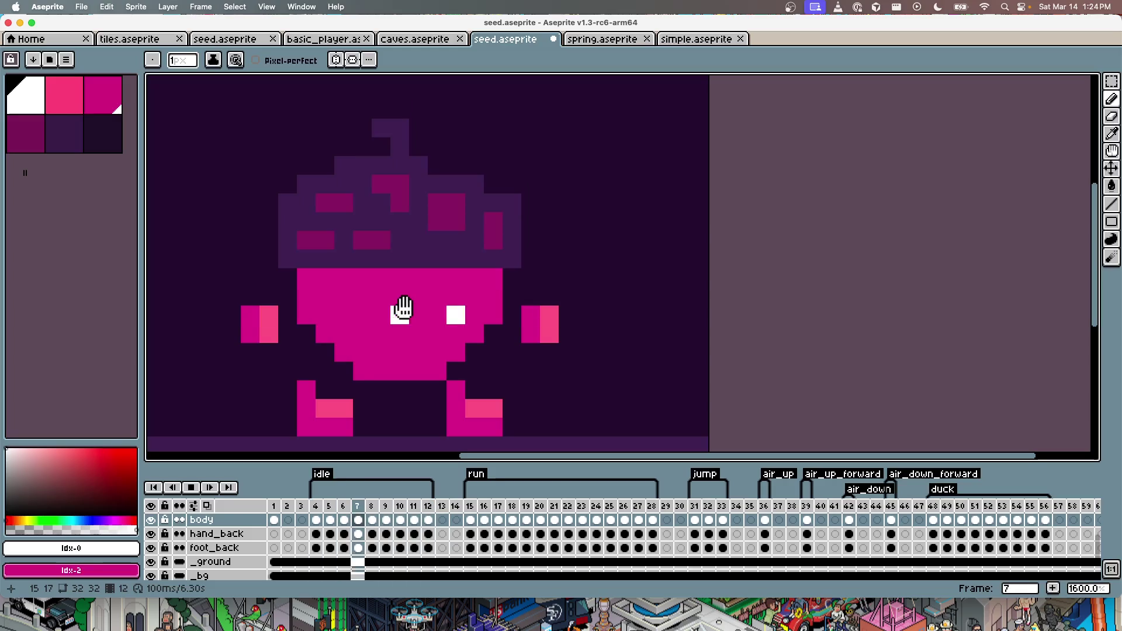
{"action": "key", "text": "ctrl+s"}
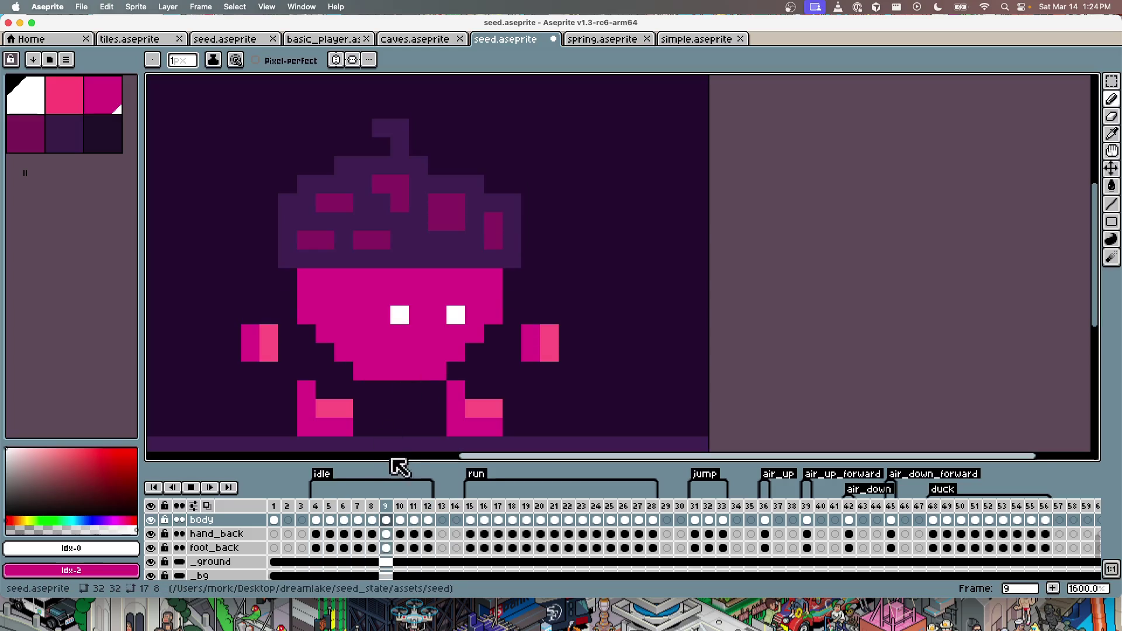
{"action": "key", "text": "Return"}
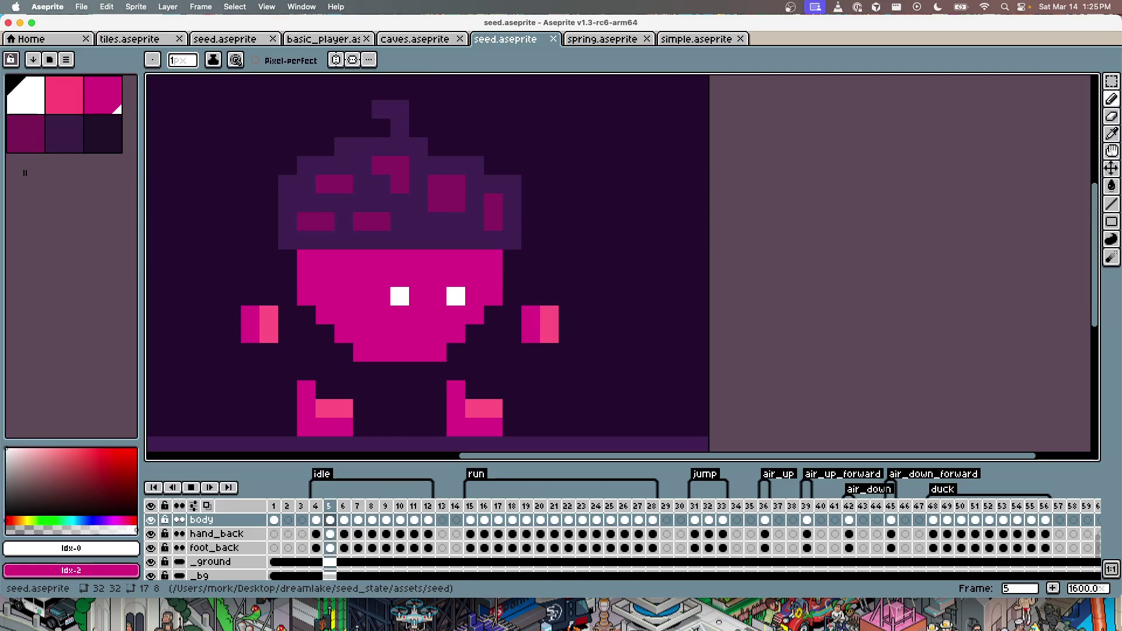
{"action": "key", "text": "super+Tab"}
{"action": "key", "text": "space"}
{"action": "key", "text": "space"}
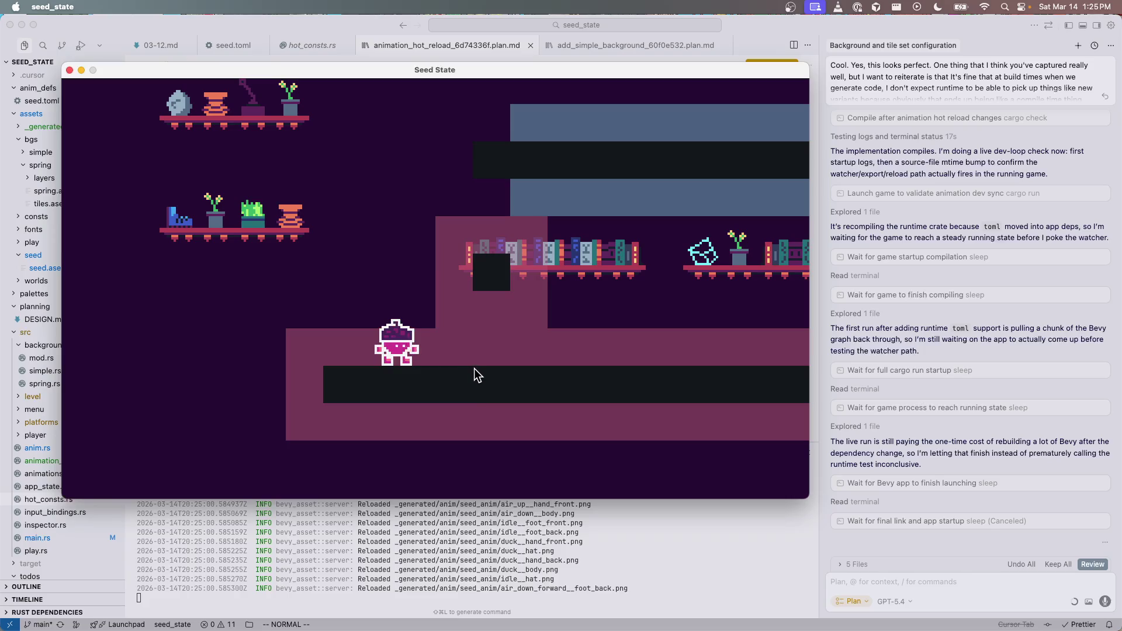
Step: Return to the game's main menu and start Level_0 again to load the updated seed
{"action": "key", "text": "Escape"}
{"action": "left_click", "coordinate": [388, 234]}
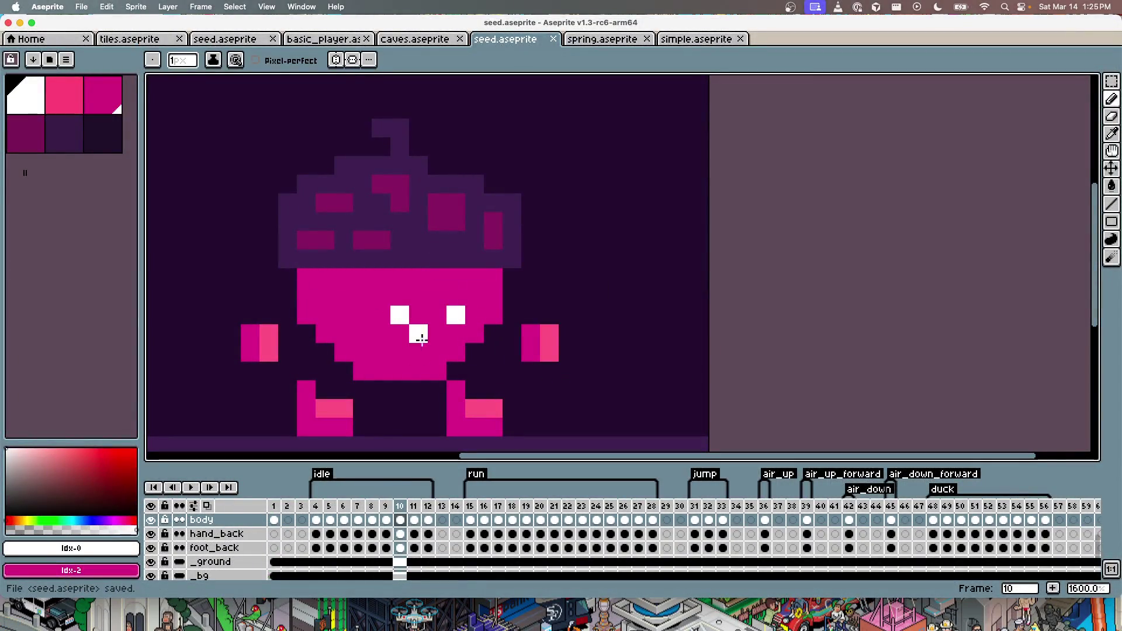
Step: On the hand_front layer, sample #d03791 and darken the hand's top-right pixel
{"action": "key", "text": "v"}
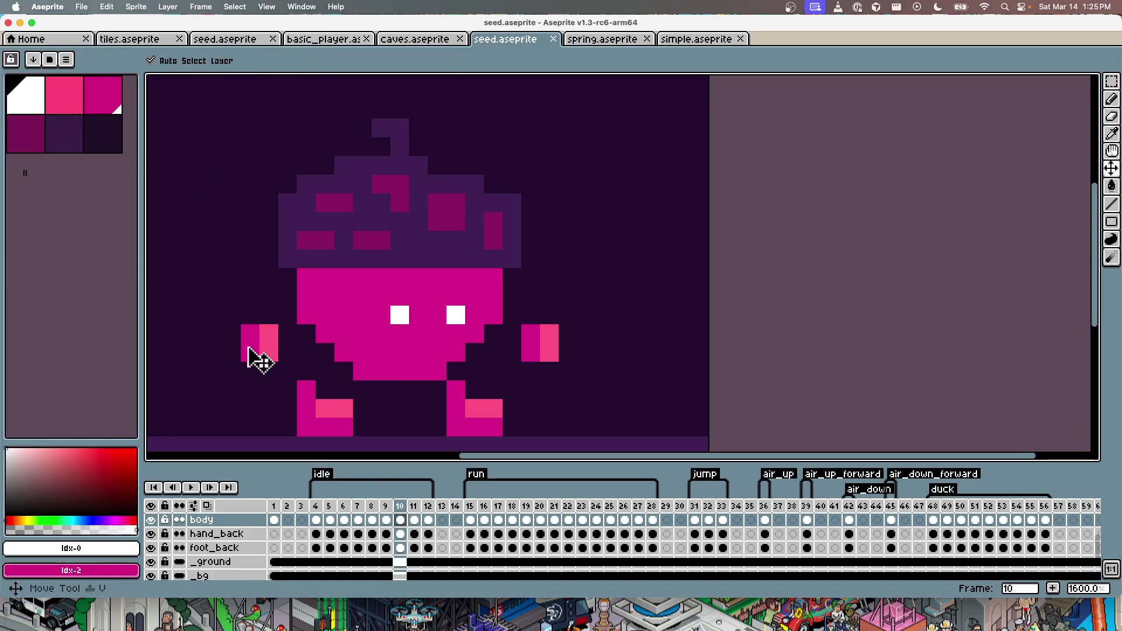
{"action": "left_click", "coordinate": [275, 344]}
{"action": "left_click", "coordinate": [258, 334], "text": "alt"}
{"action": "key", "text": "b"}
{"action": "left_click", "coordinate": [266, 338]}
{"action": "key", "text": "g"}
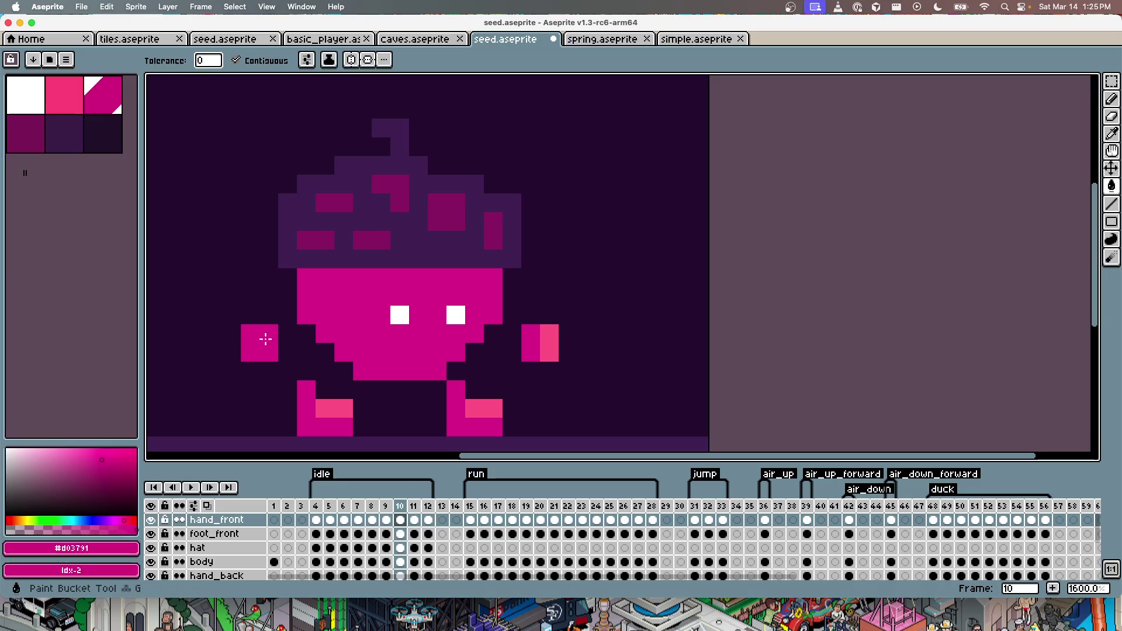
Step: Review the idle frames back to frame 7, preview the game, and return to Aseprite
{"action": "key", "text": "Right"}
{"action": "key", "text": "Right"}
{"action": "key", "text": "Right"}
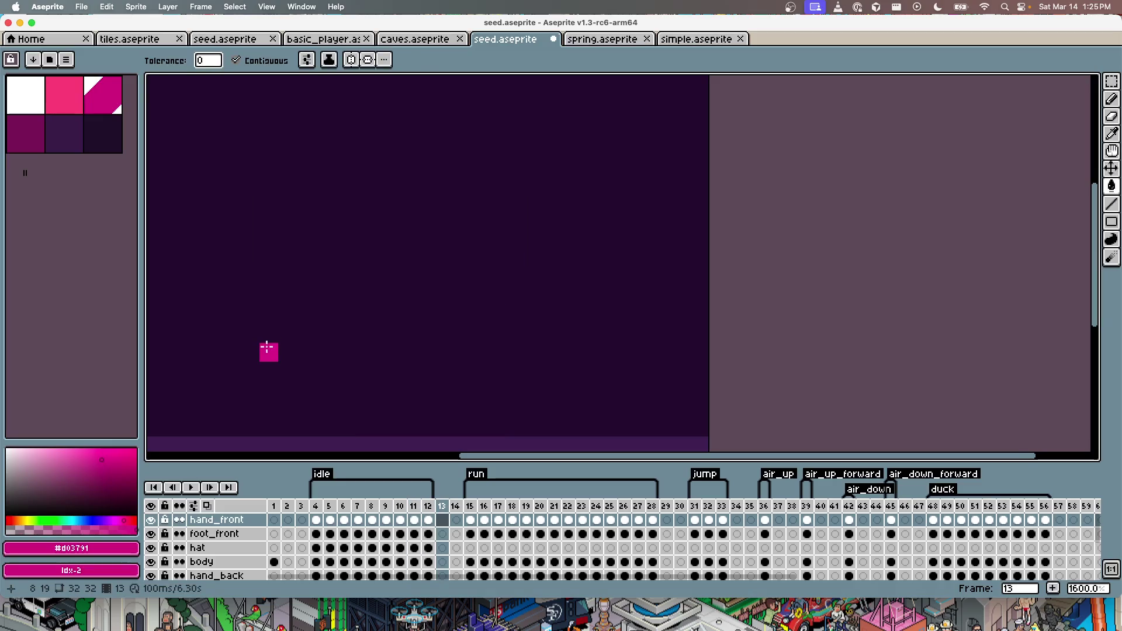
{"action": "key", "text": "Left"}
{"action": "key", "text": "Left"}
{"action": "key", "text": "Left"}
{"action": "key", "text": "Left"}
{"action": "key", "text": "Left"}
{"action": "key", "text": "Right"}
{"action": "key", "text": "Left"}
{"action": "key", "text": "Left"}
{"action": "key", "text": "Left"}
{"action": "key", "text": "Left"}
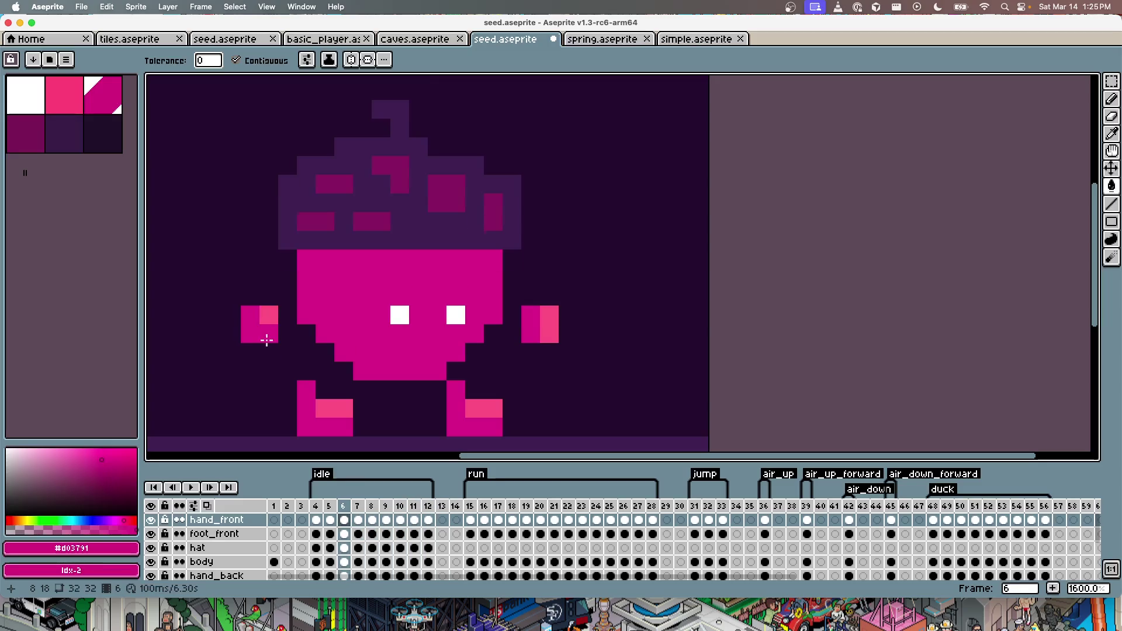
{"action": "key", "text": "Left"}
{"action": "key", "text": "Left"}
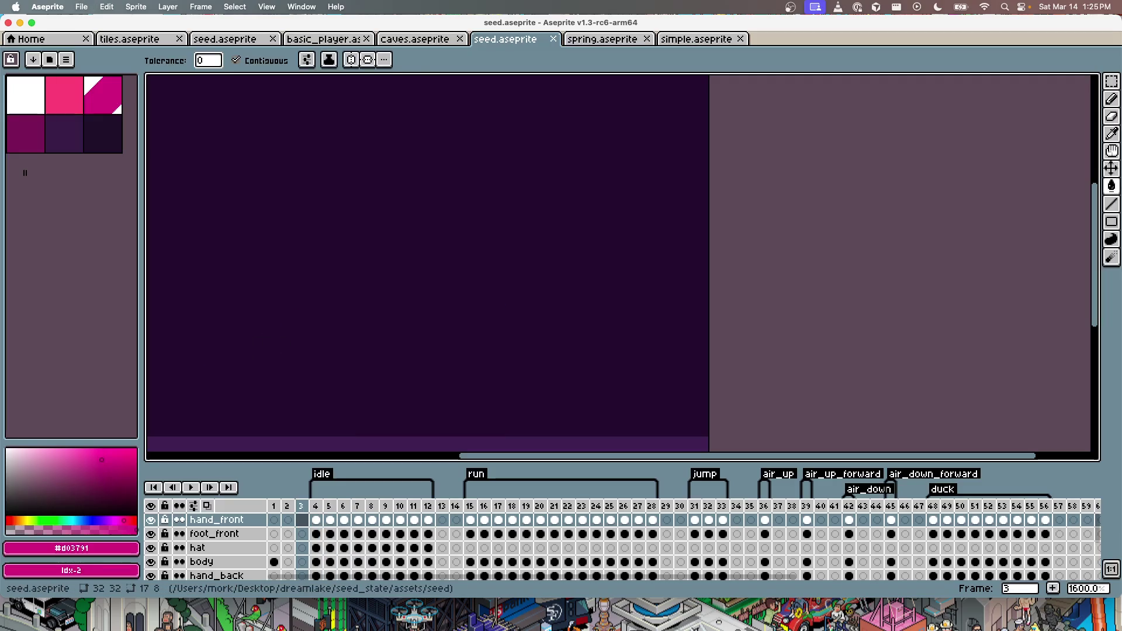
{"action": "key", "text": "super+Tab"}
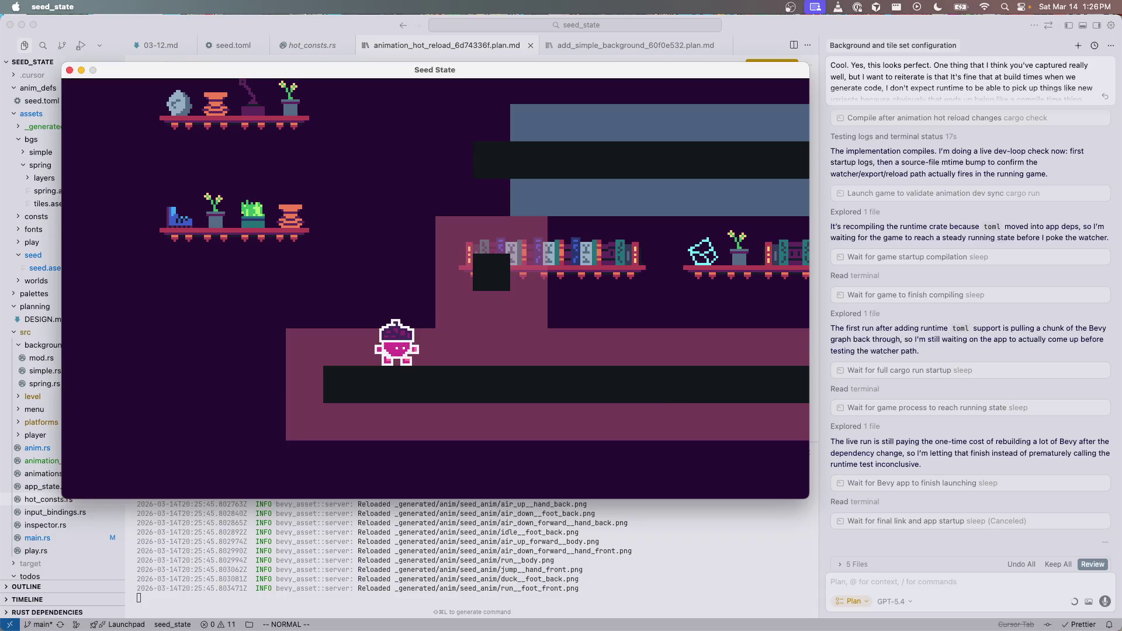
{"action": "key", "text": "super+Tab"}
Step: Undo an accidental whole-canvas fill, then fill the front foot's light-pink patch magenta on frame 4
{"action": "left_click", "coordinate": [320, 506]}
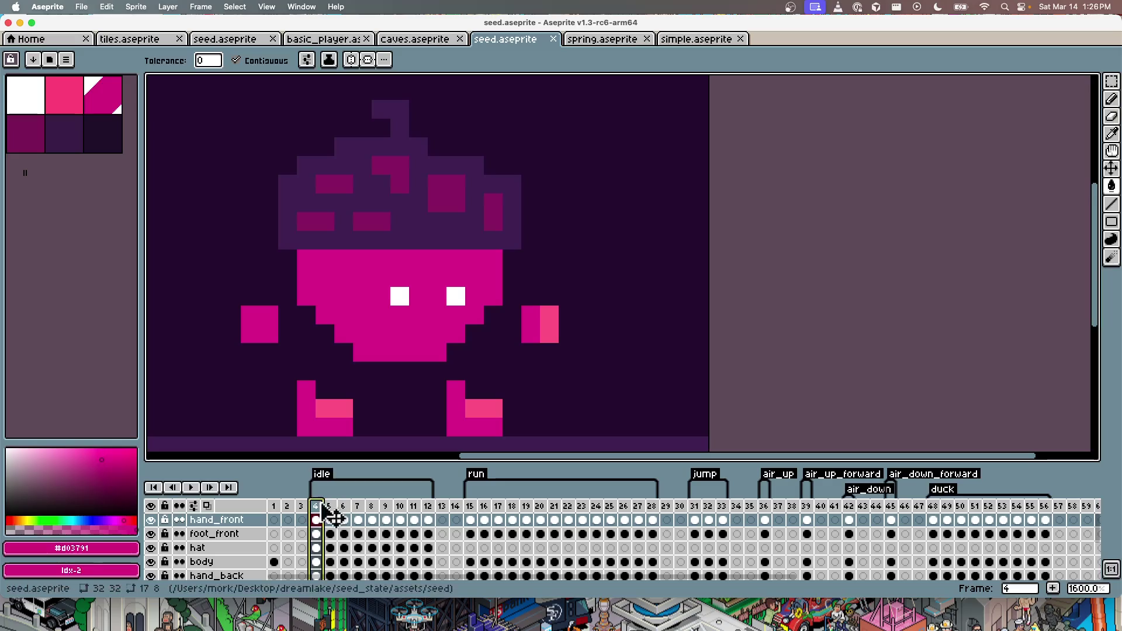
{"action": "left_click", "coordinate": [343, 404]}
{"action": "key", "text": "super+z"}
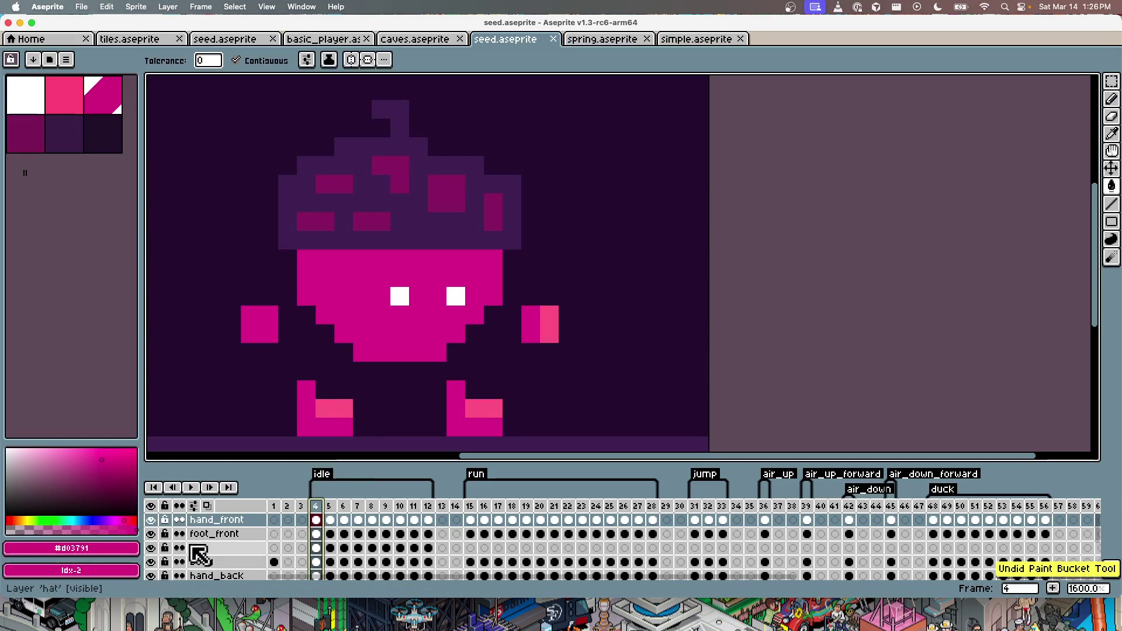
{"action": "left_click", "coordinate": [325, 426], "text": "super"}
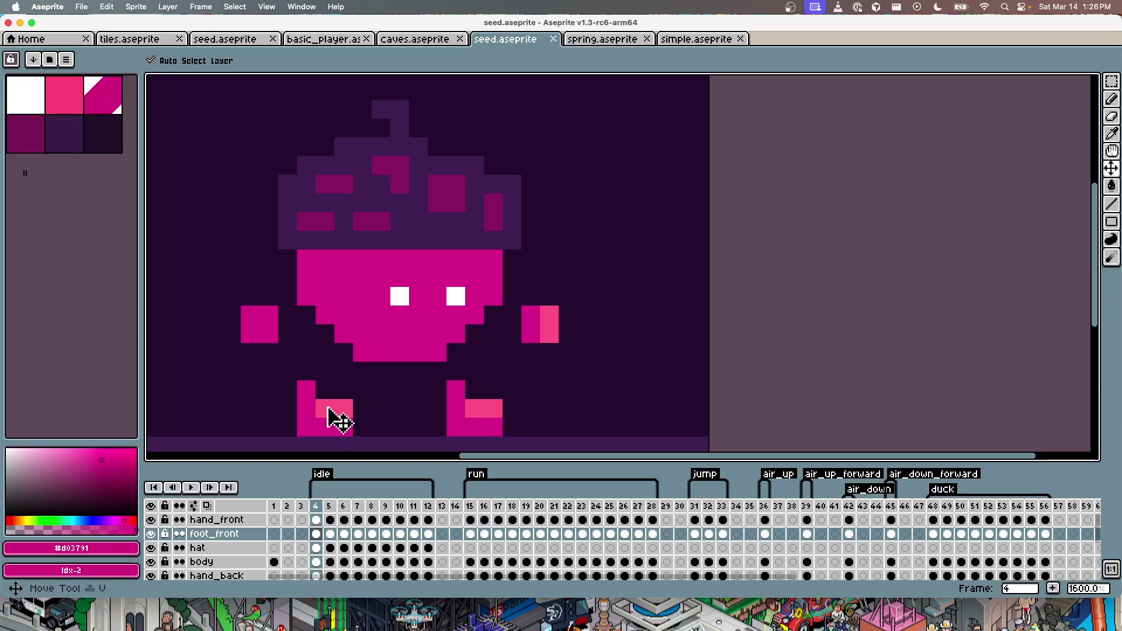
{"action": "left_click", "coordinate": [338, 409]}
{"action": "key", "text": "Right"}
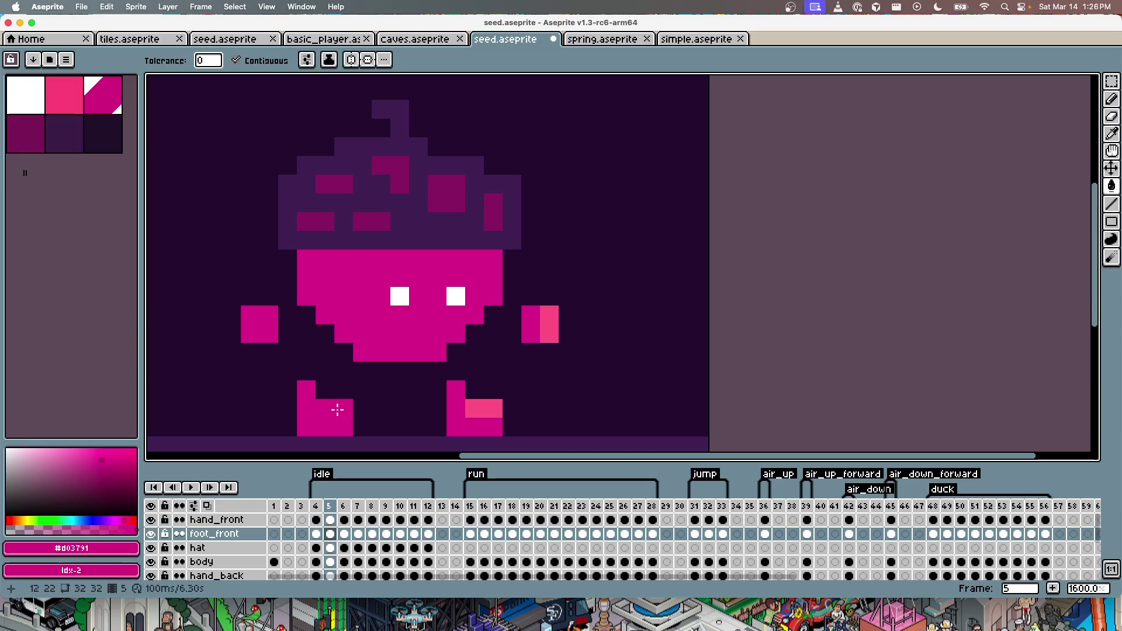
{"action": "key", "text": "Right"}
{"action": "key", "text": "Right"}
{"action": "key", "text": "Right"}
{"action": "key", "text": "Right"}
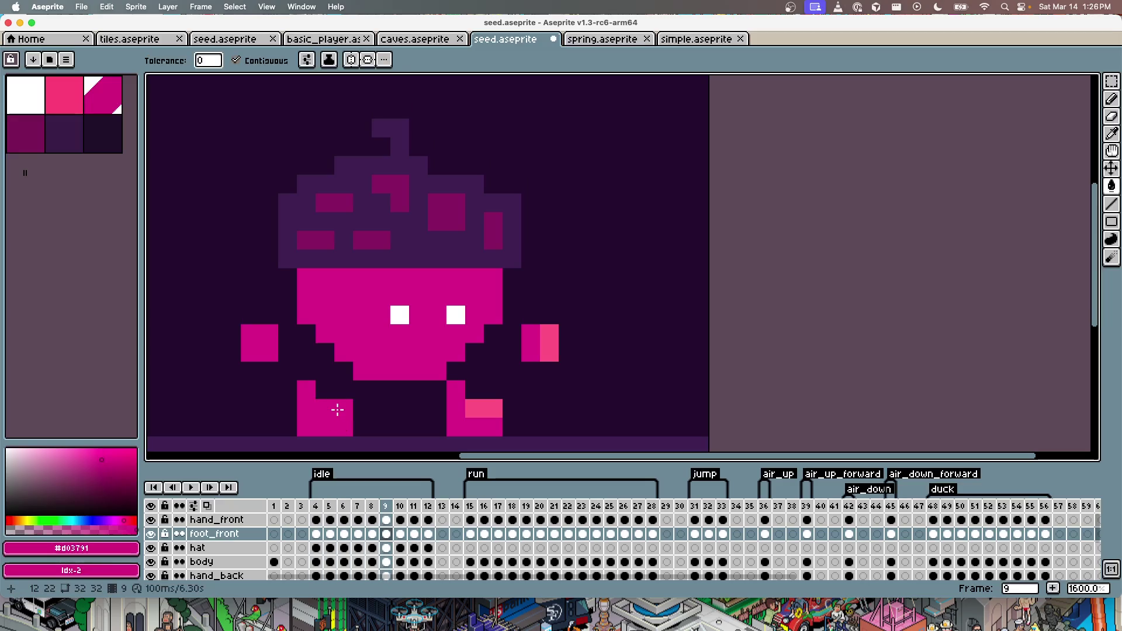
Step: Fill the front foot's pink patch magenta on frames 9 through 12
{"action": "key", "text": "Right"}
{"action": "left_click", "coordinate": [338, 410]}
{"action": "key", "text": "Right"}
{"action": "left_click", "coordinate": [337, 410]}
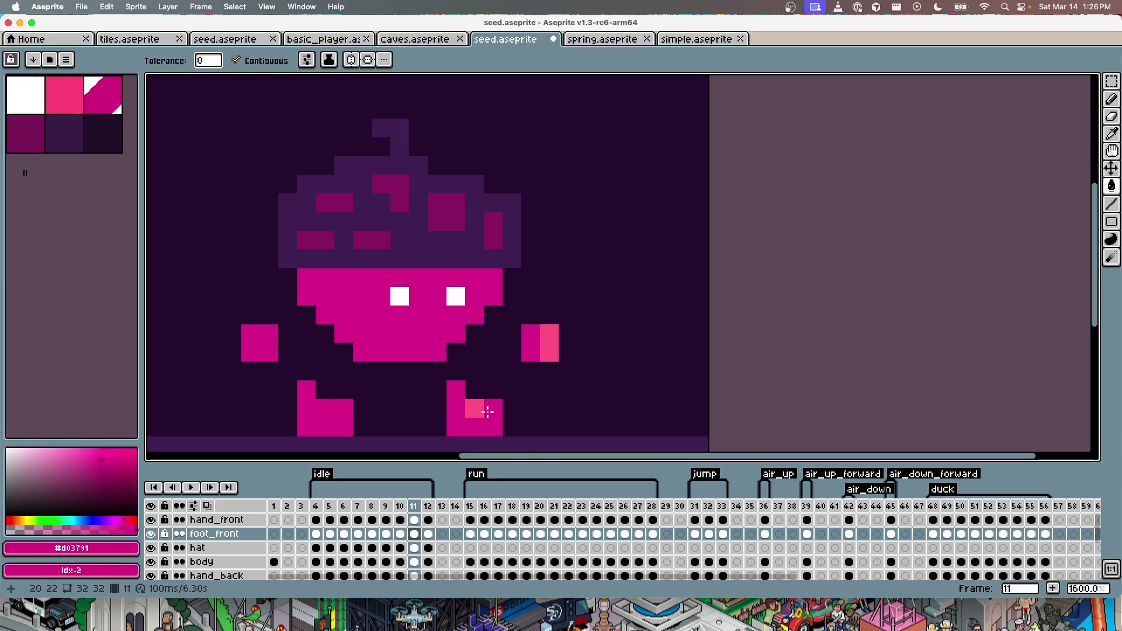
{"action": "key", "text": "Right"}
{"action": "left_click", "coordinate": [338, 410]}
{"action": "key", "text": "Right"}
{"action": "key", "text": "Left"}
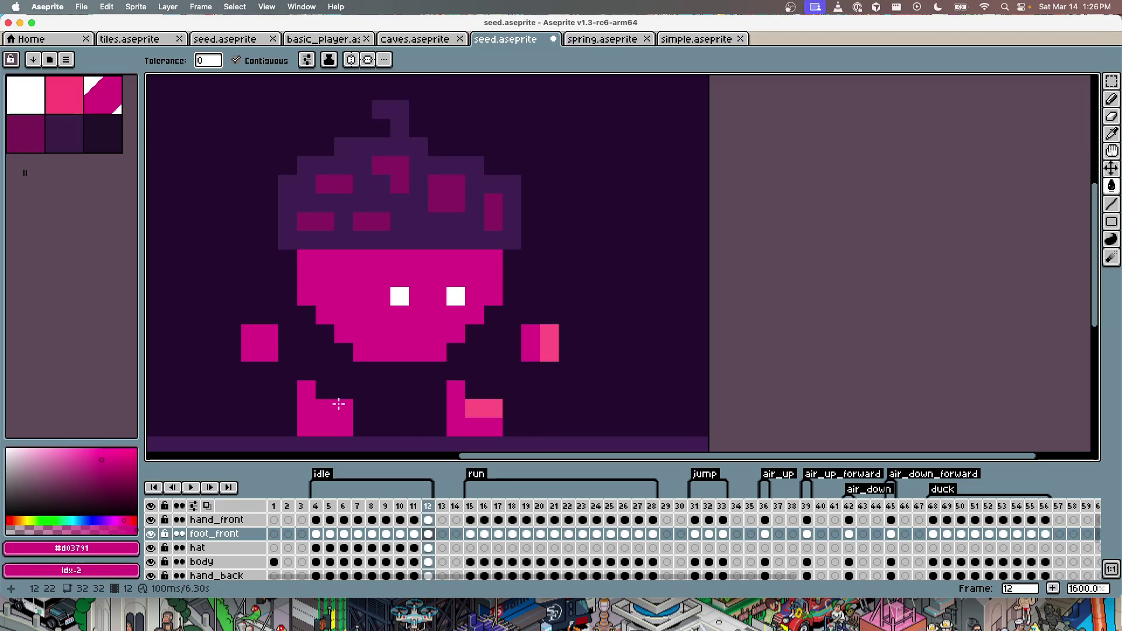
Step: Select the back foot's layer and fill its light-pink patch magenta on frame 12
{"action": "left_click", "coordinate": [467, 422], "text": "ctrl"}
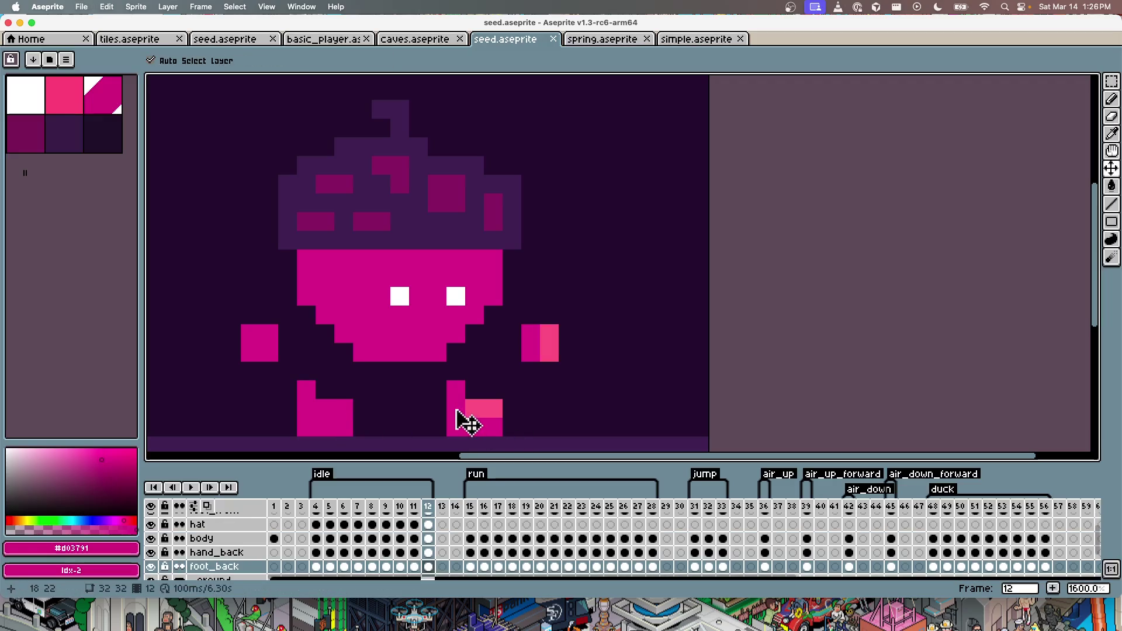
{"action": "key", "text": "g"}
{"action": "left_click", "coordinate": [491, 409]}
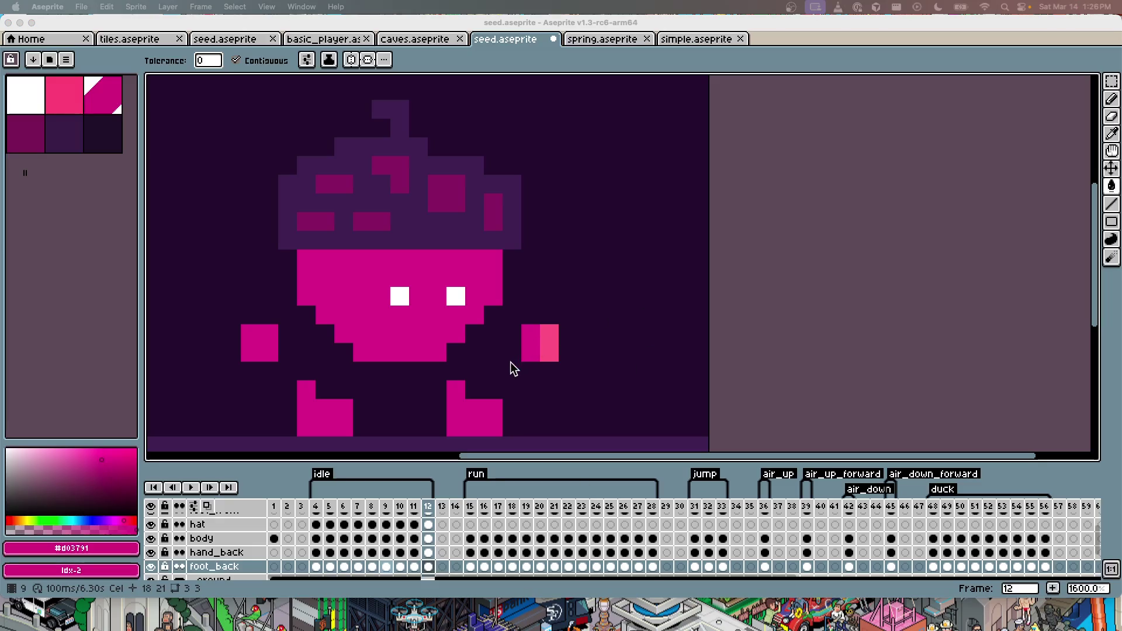
{"action": "key", "text": "Right"}
{"action": "key", "text": "Left"}
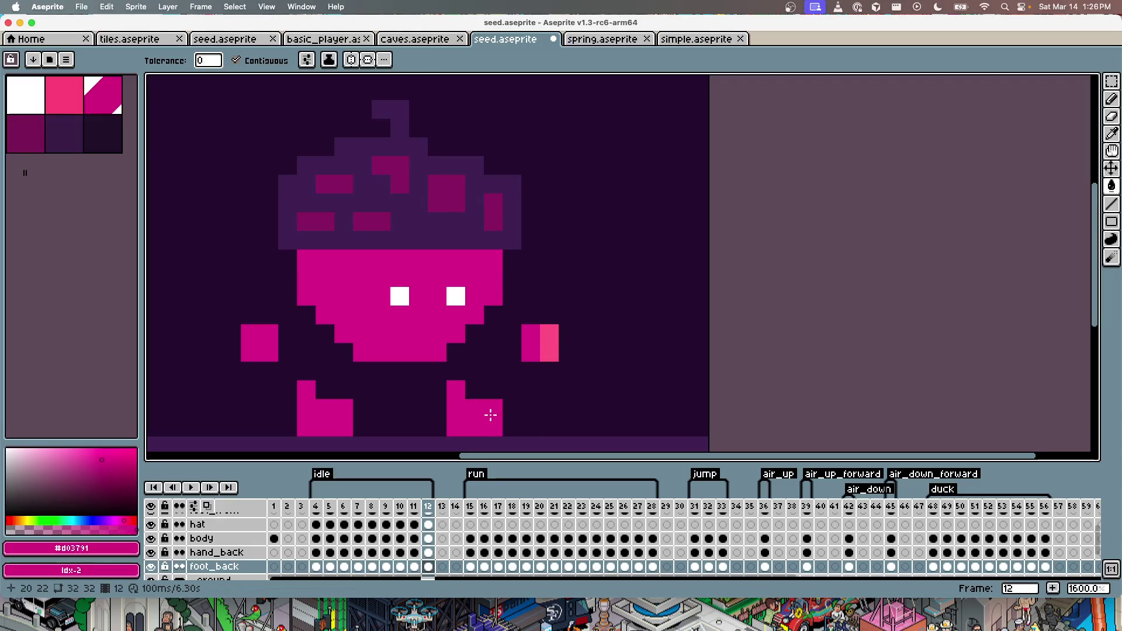
{"action": "key", "text": "v"}
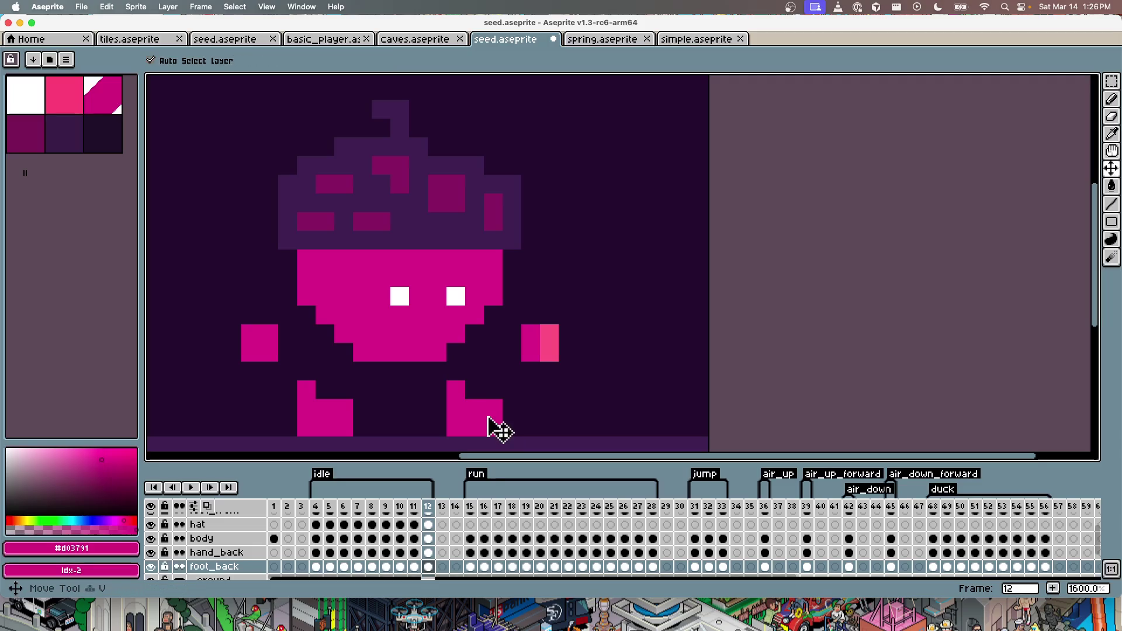
{"action": "key", "text": "g"}
{"action": "key", "text": "Right"}
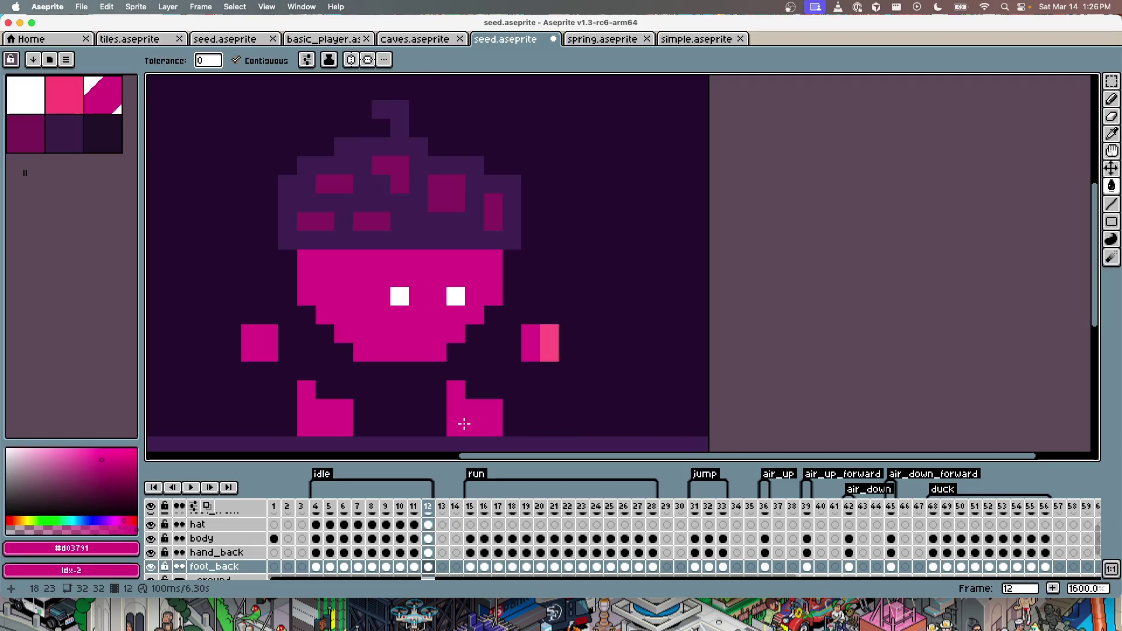
{"action": "key", "text": "Left"}
{"action": "key", "text": "Left"}
{"action": "key", "text": "Left"}
{"action": "key", "text": "Left"}
{"action": "key", "text": "Left"}
{"action": "key", "text": "Left"}
{"action": "key", "text": "Left"}
{"action": "key", "text": "Left"}
{"action": "key", "text": "Left"}
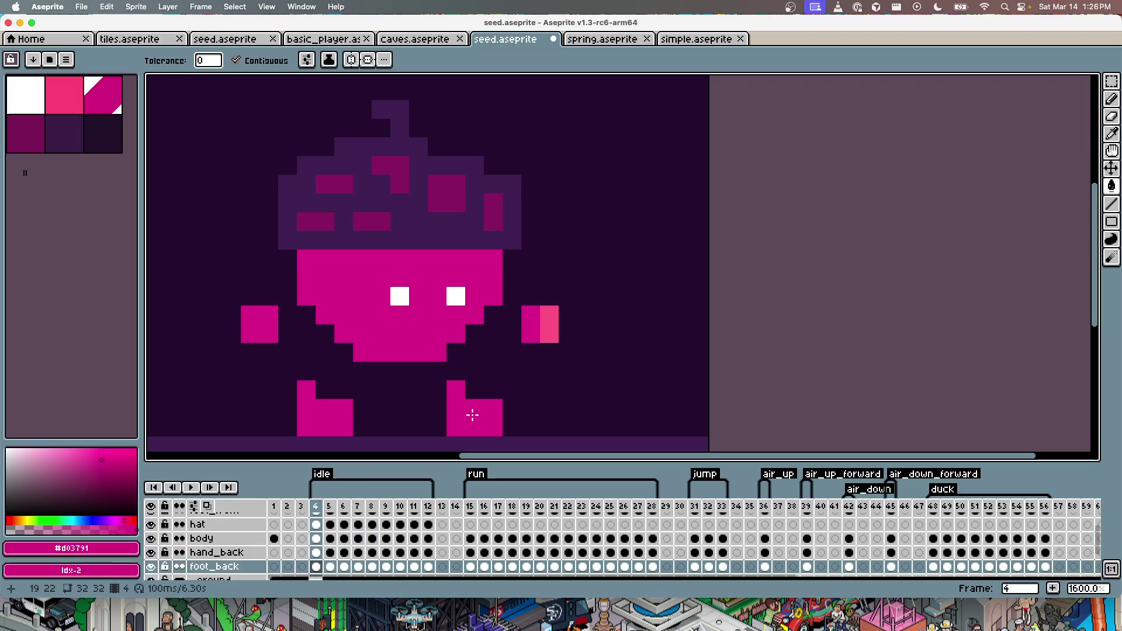
Step: Recolour hand_back magenta across the idle frames, undo a wrong fill, save, and preview the game
{"action": "left_click", "coordinate": [551, 329], "text": "ctrl"}
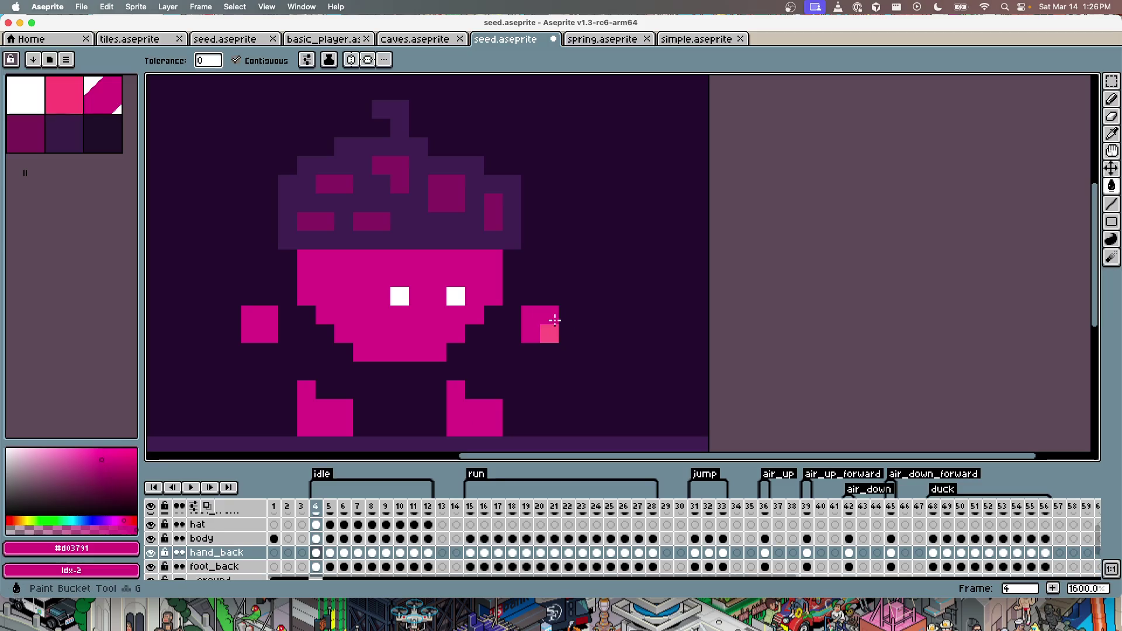
{"action": "key", "text": "Left"}
{"action": "key", "text": "Right"}
{"action": "key", "text": "Right"}
{"action": "key", "text": "Right"}
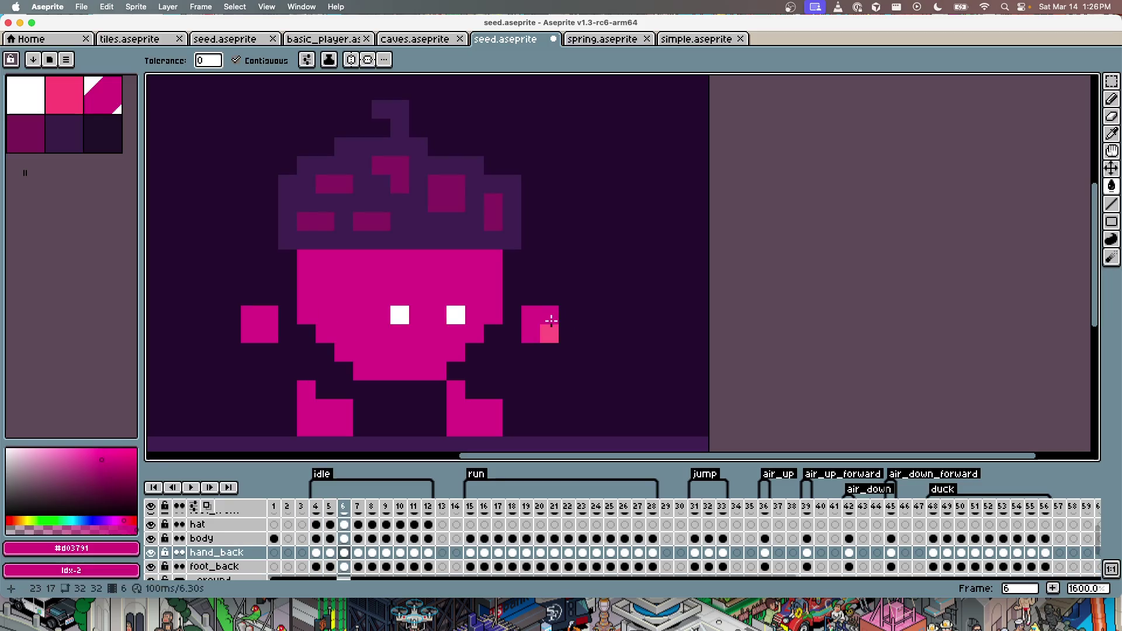
{"action": "key", "text": "Right"}
{"action": "key", "text": "Right"}
{"action": "key", "text": "Right"}
{"action": "key", "text": "Right"}
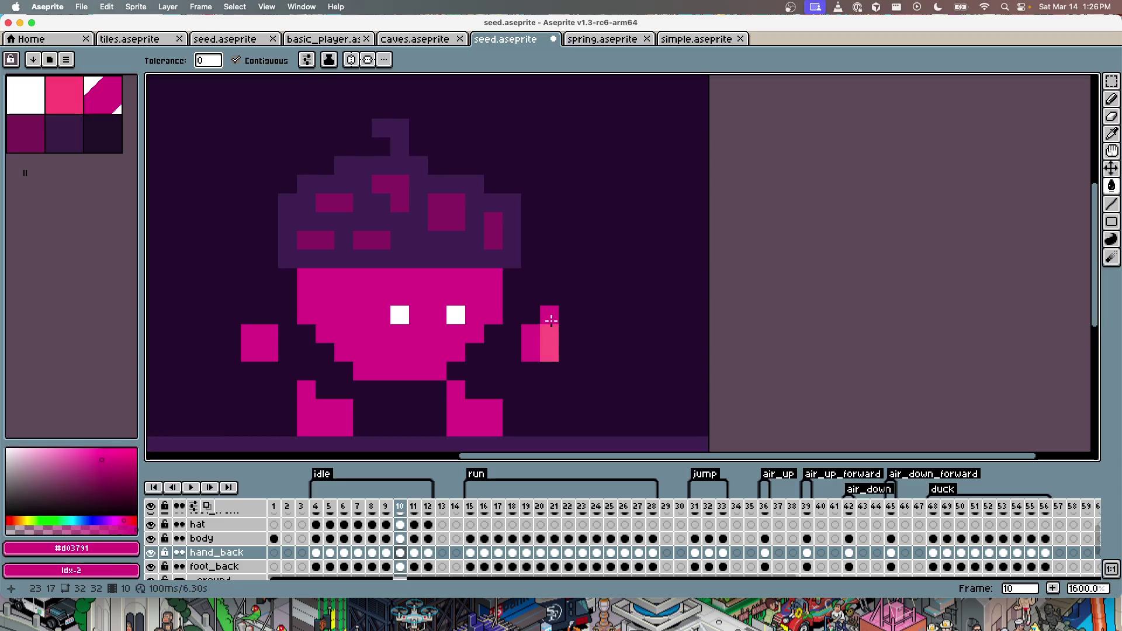
{"action": "key", "text": "ctrl+z"}
{"action": "key", "text": "ctrl+z"}
{"action": "key", "text": "ctrl+z"}
{"action": "key", "text": "ctrl+z"}
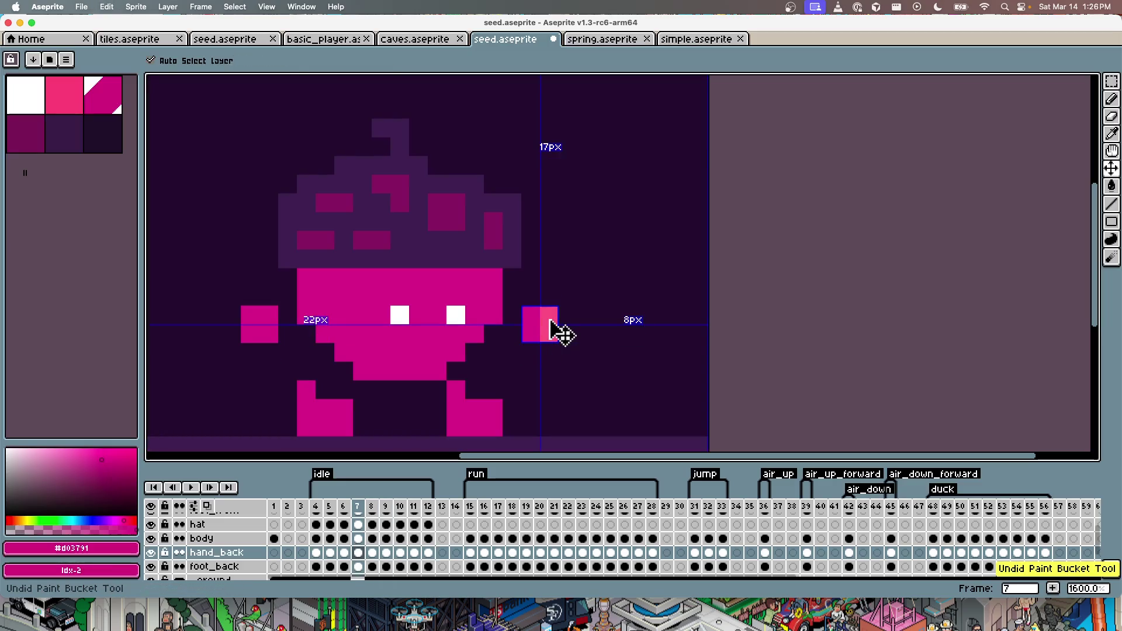
{"action": "key", "text": "Left"}
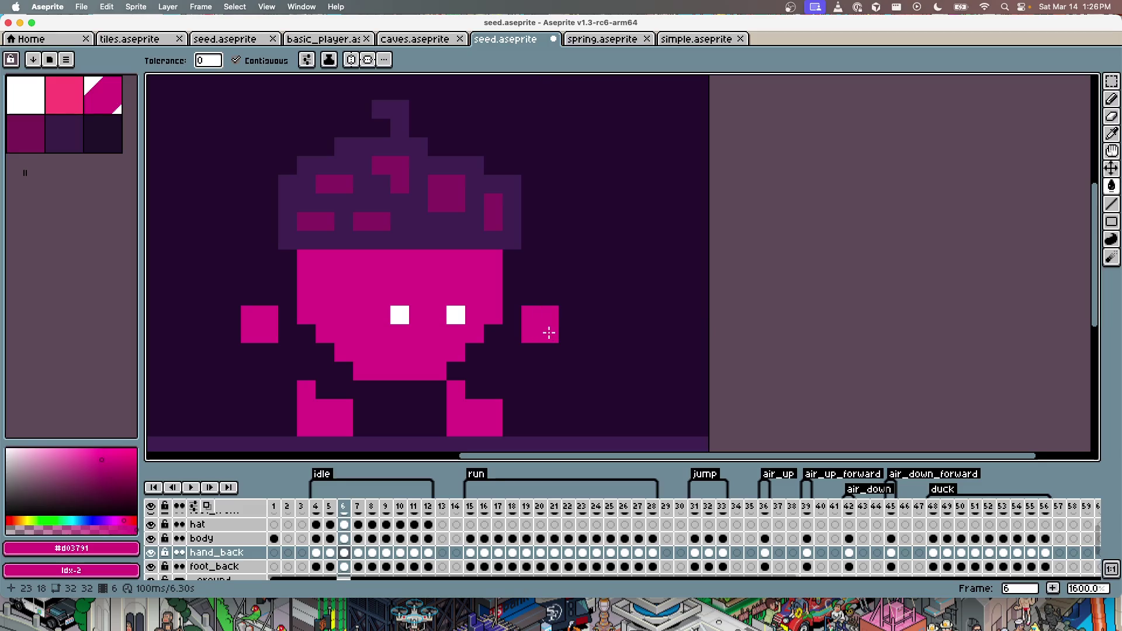
{"action": "key", "text": "Left"}
{"action": "key", "text": "Left"}
{"action": "key", "text": "Right"}
{"action": "key", "text": "Right"}
{"action": "key", "text": "Right"}
{"action": "key", "text": "Right"}
{"action": "key", "text": "Right"}
{"action": "key", "text": "Right"}
{"action": "key", "text": "Right"}
{"action": "key", "text": "Right"}
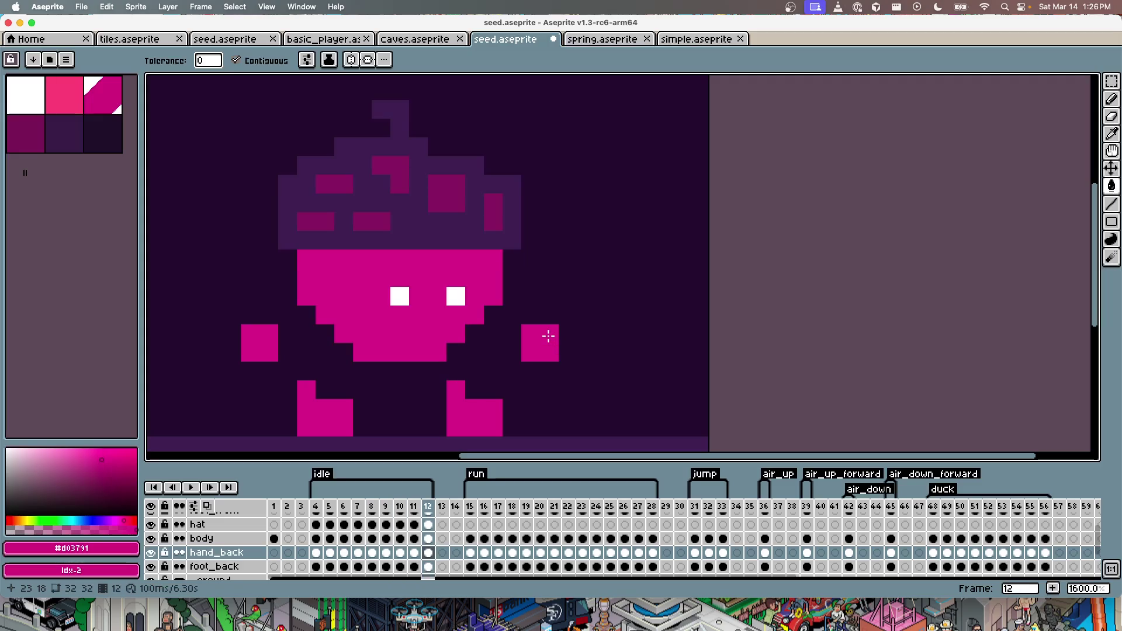
{"action": "key", "text": "super+s"}
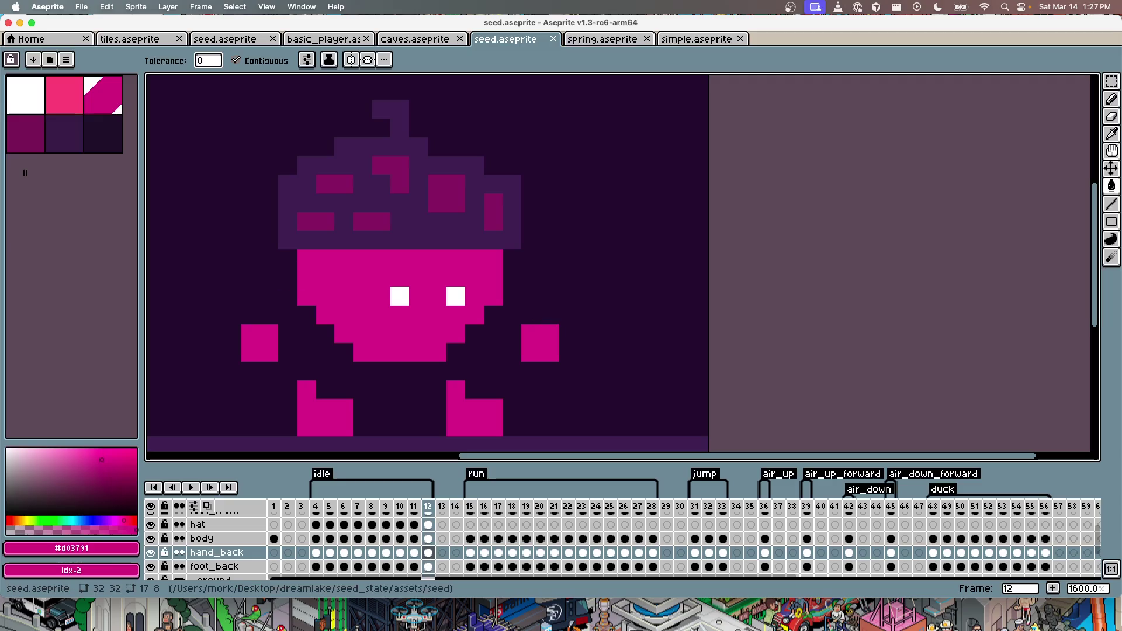
{"action": "key", "text": "super+Tab"}
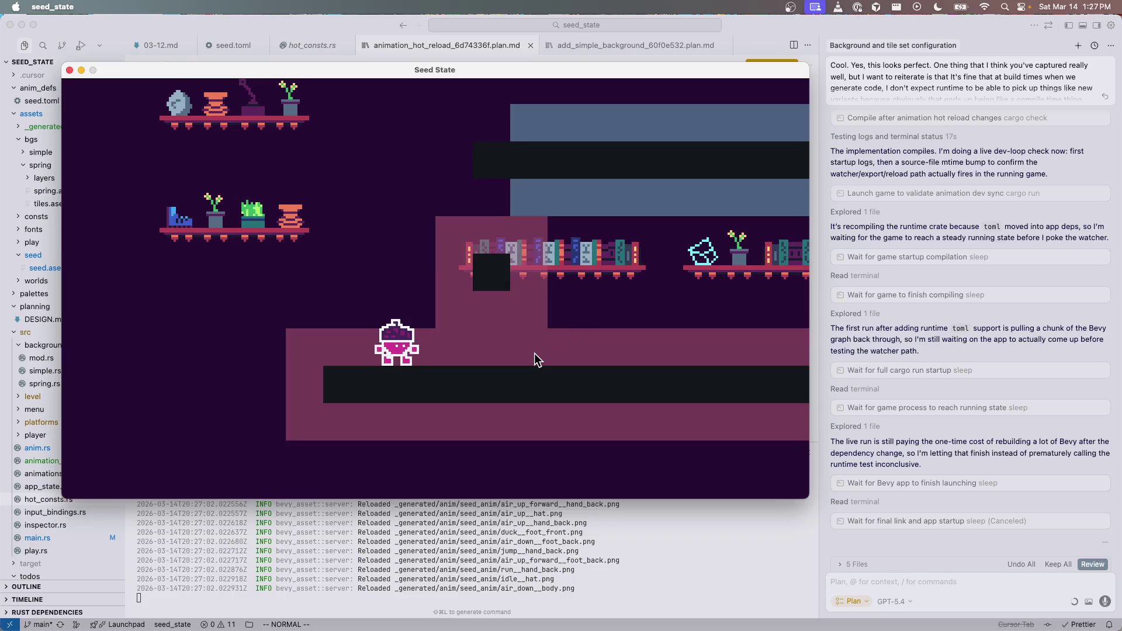
Step: Run the seed right and left in the game, then bring seed.toml back into view
{"action": "key", "text": "Right"}
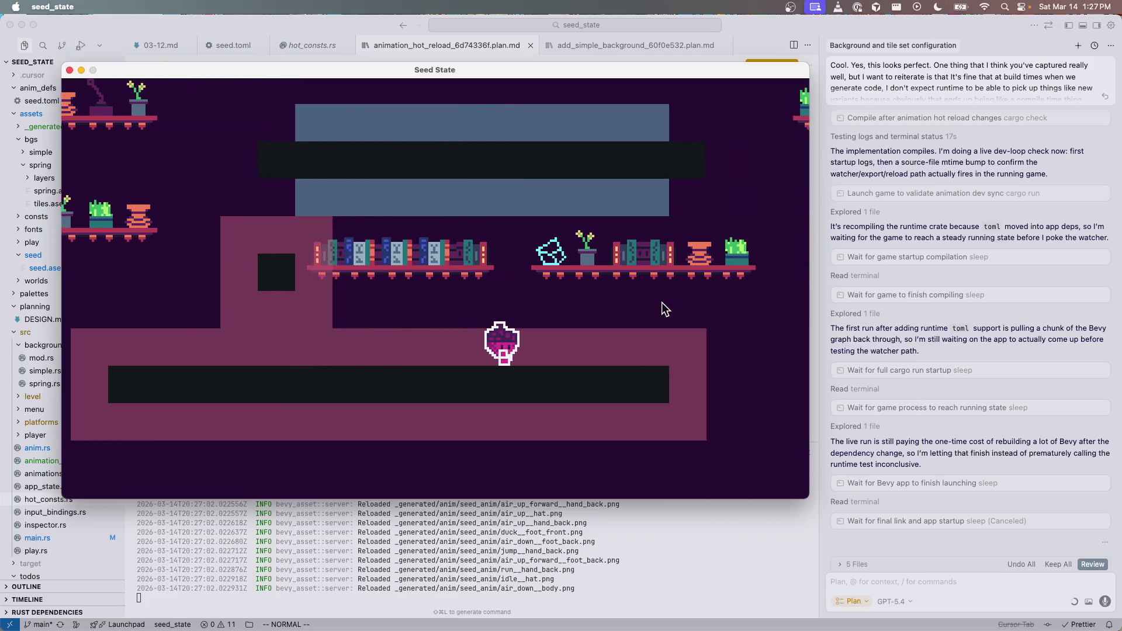
{"action": "key", "text": "Left"}
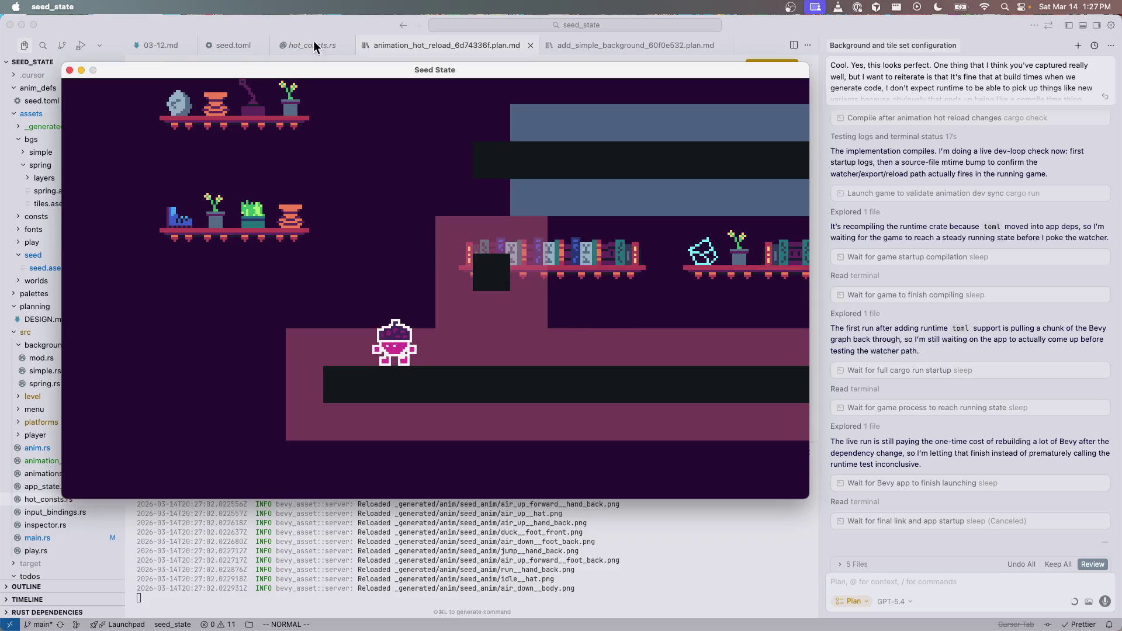
{"action": "left_click", "coordinate": [230, 45]}
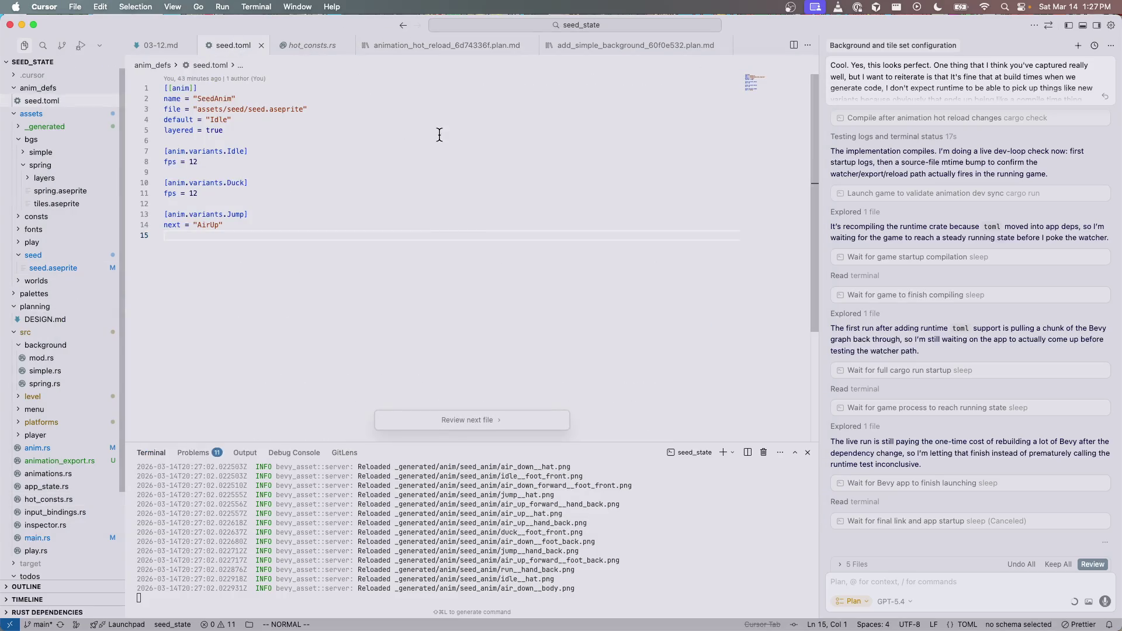
Step: Change the Idle fps in seed.toml to 8, save, and check the game window
{"action": "left_click", "coordinate": [283, 162]}
{"action": "type", "text": "ciw"}
{"action": "type", "text": "8"}
{"action": "key", "text": "super+s"}
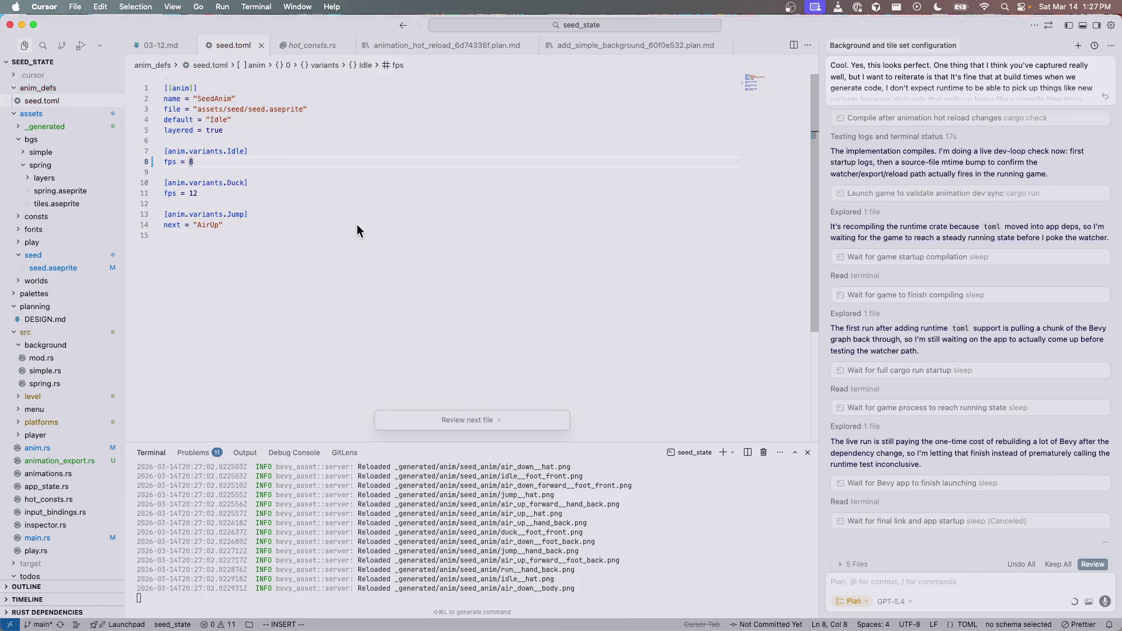
{"action": "key", "text": "ctrl+Up"}
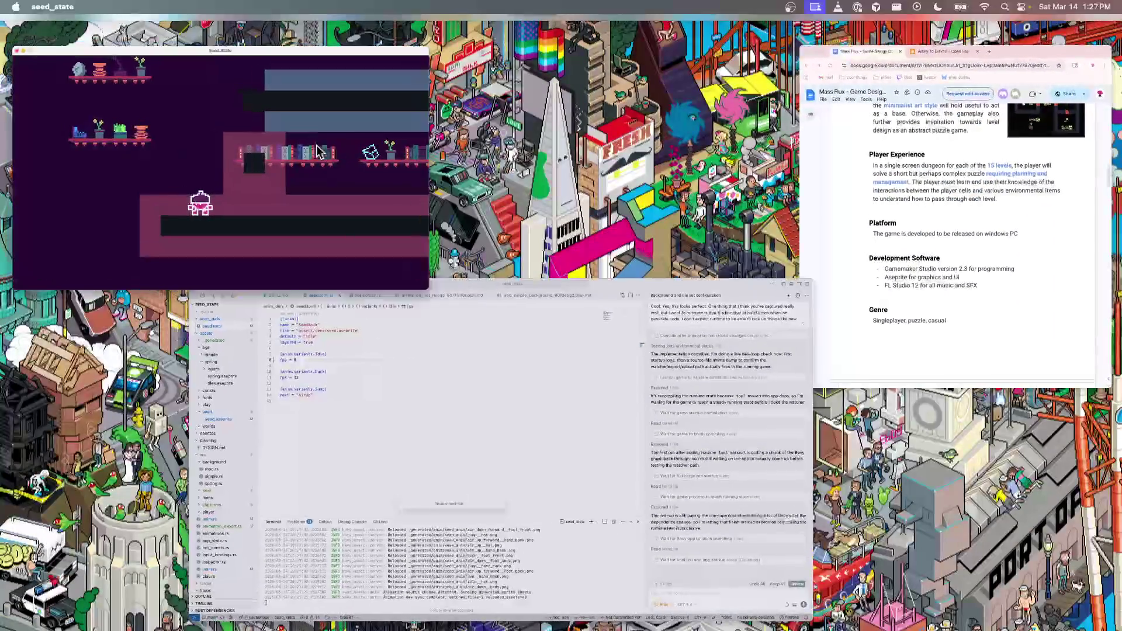
{"action": "left_click", "coordinate": [409, 250]}
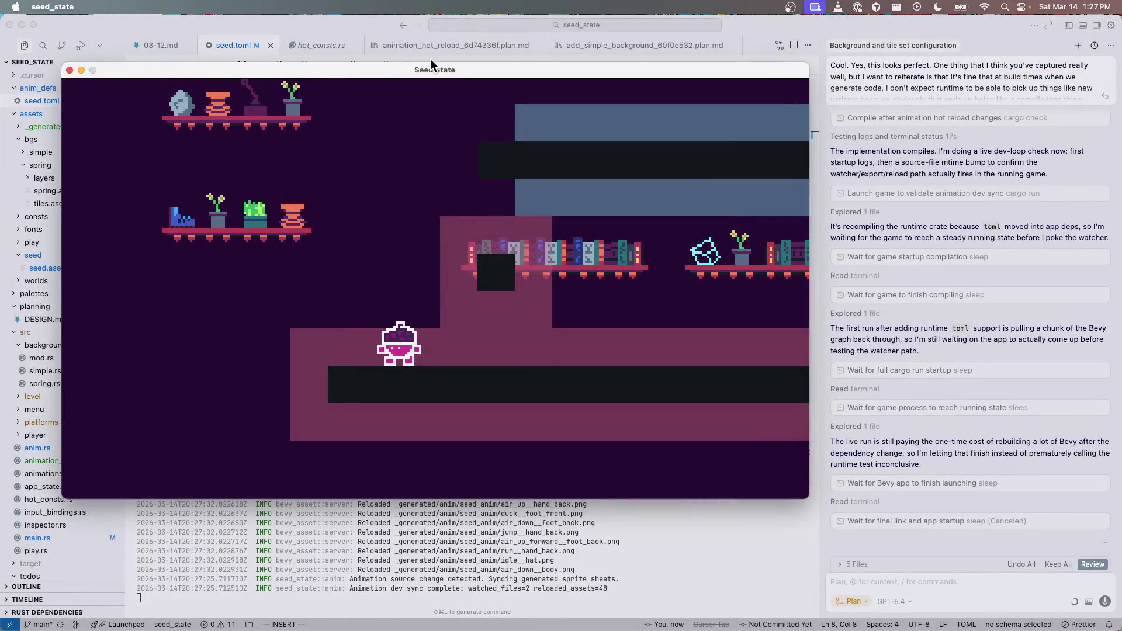
{"action": "left_click", "coordinate": [326, 543]}
Step: Change the Idle fps to 1, save, and check the game again
{"action": "left_click", "coordinate": [235, 162]}
{"action": "key", "text": "BackSpace"}
{"action": "type", "text": "1"}
{"action": "key", "text": "ctrl+s"}
{"action": "key", "text": "ctrl+Up"}
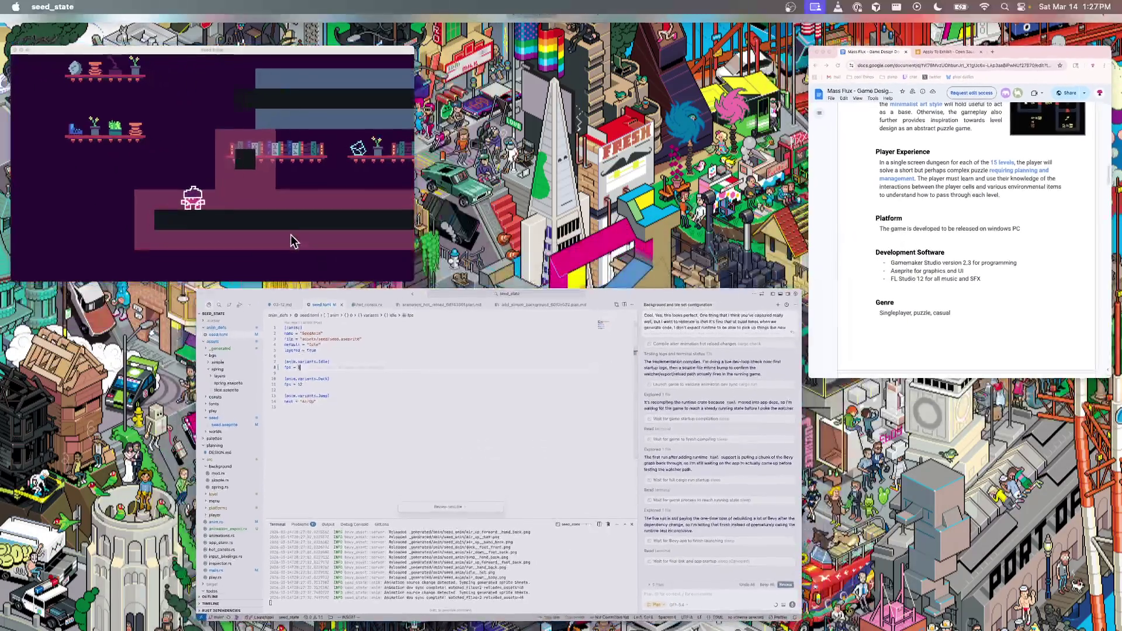
{"action": "left_click", "coordinate": [292, 240]}
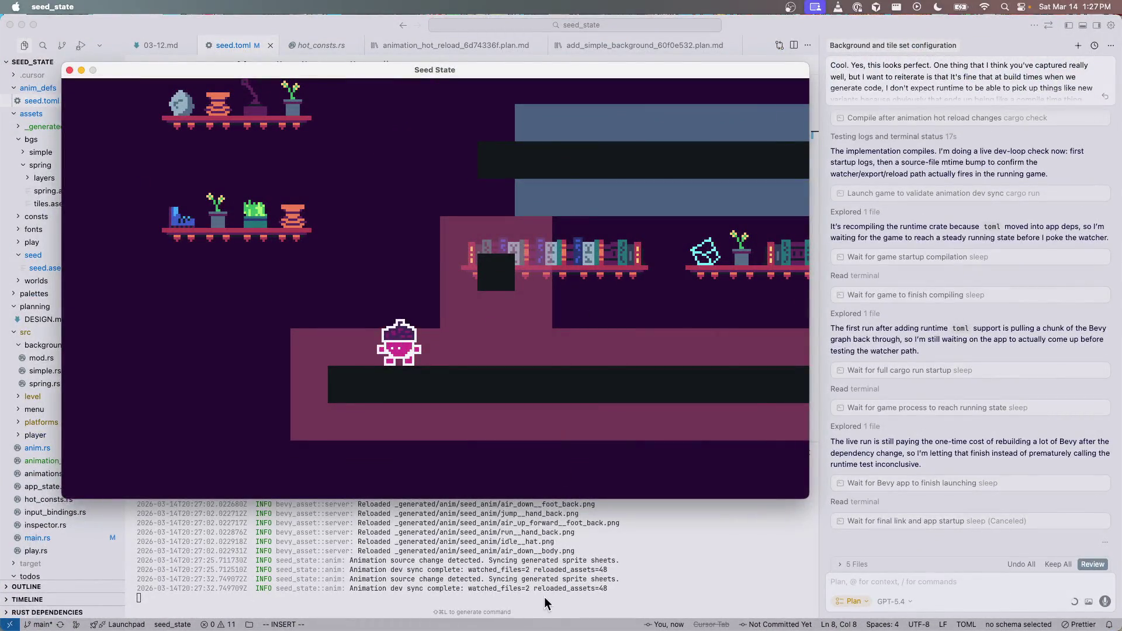
{"action": "left_click", "coordinate": [549, 581]}
{"action": "type", "text": "ll"}
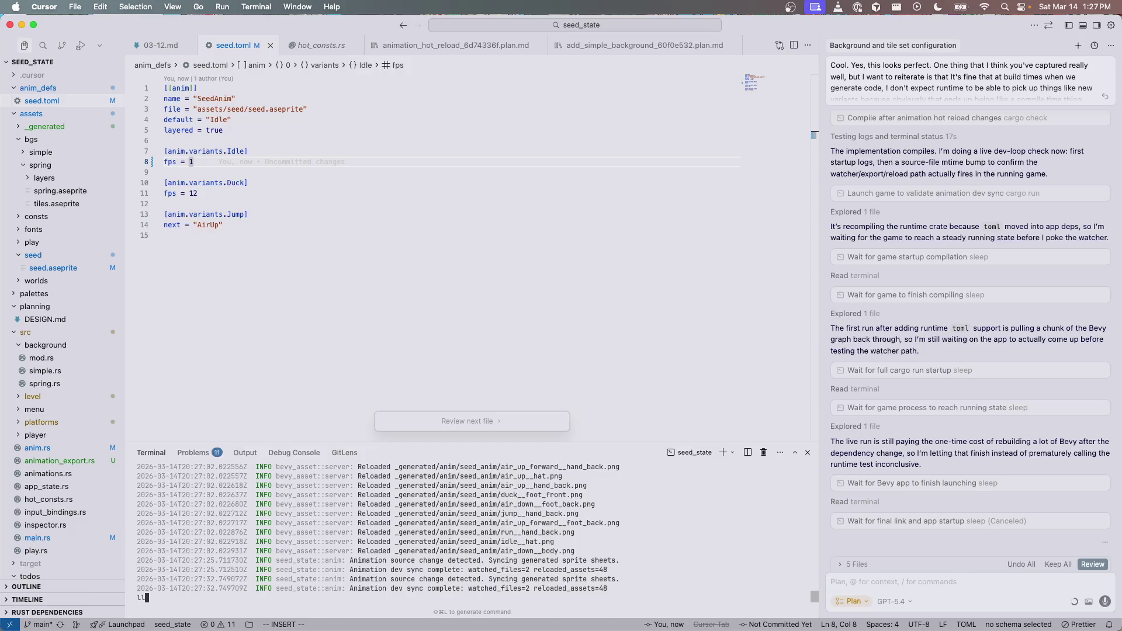
Step: Stop the game, select the Idle and Duck fps lines, and dictate the FPS question into chat
{"action": "key", "text": "ctrl+c"}
{"action": "key", "text": "super+a"}
{"action": "key", "text": "super+l"}
{"action": "type", "text": "d"}
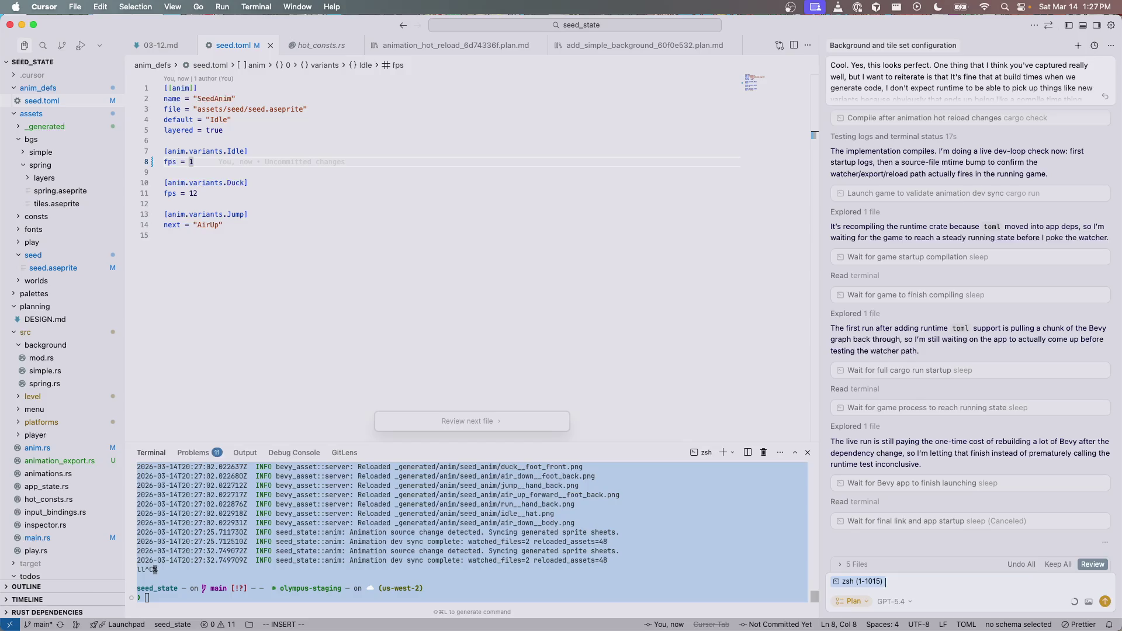
{"action": "key", "text": "BackSpace"}
{"action": "key", "text": "BackSpace"}
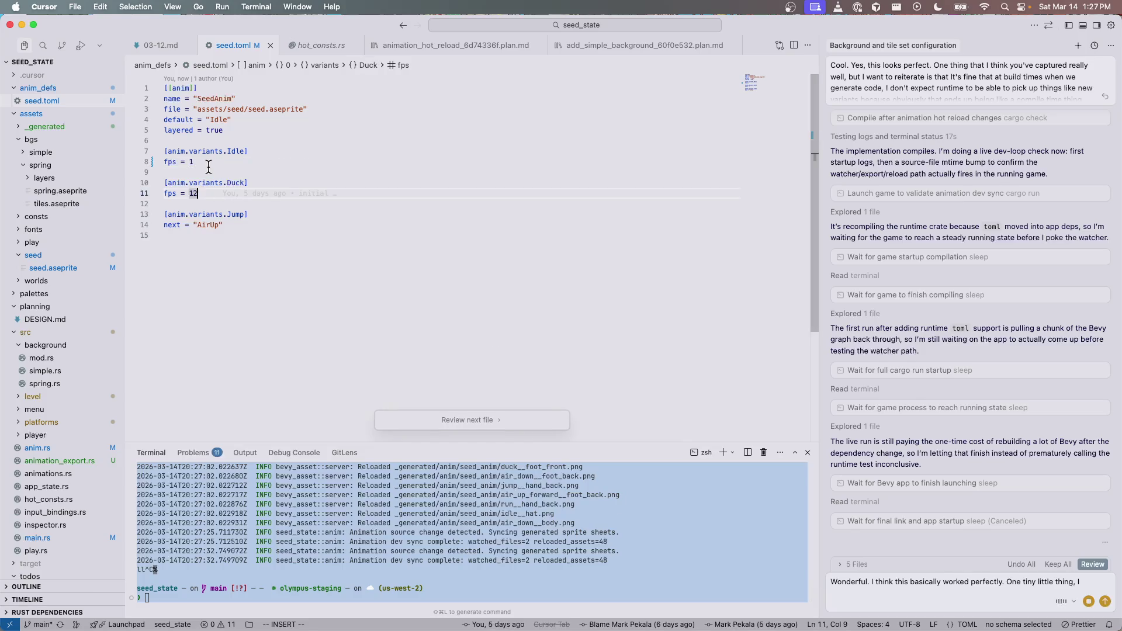
{"action": "left_click_drag", "start_coordinate": [193, 162], "coordinate": [156, 162]}
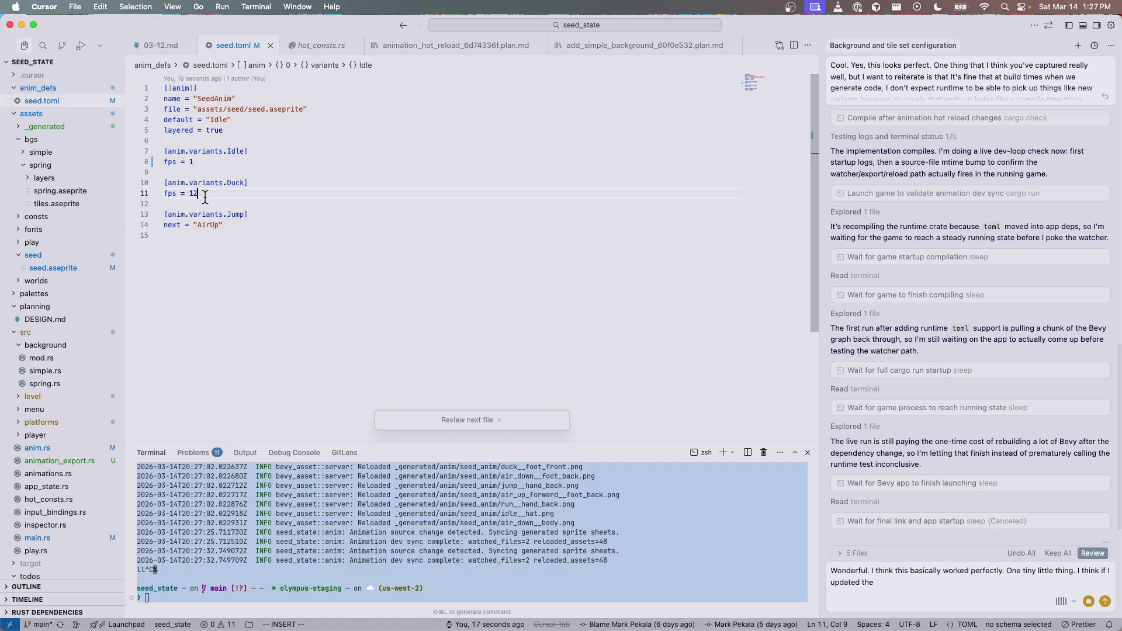
{"action": "left_click_drag", "start_coordinate": [197, 194], "coordinate": [151, 152]}
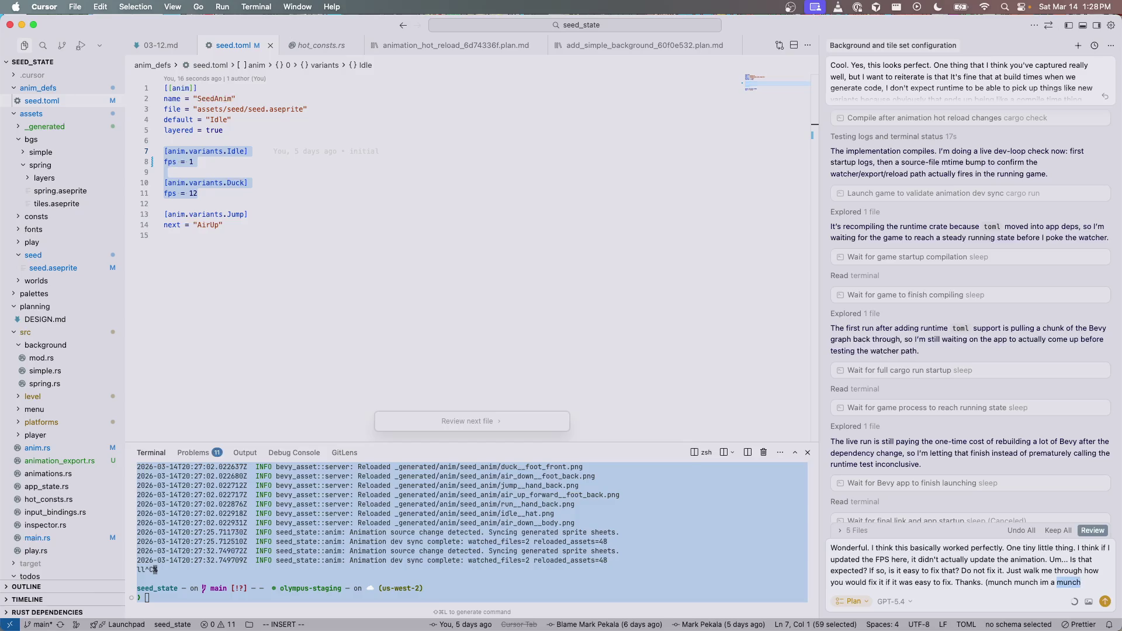
{"action": "key", "text": "BackSpace"}
Step: Send the FPS question, set the Idle fps to 8, save, and relaunch the game with cargo run
{"action": "key", "text": "Return"}
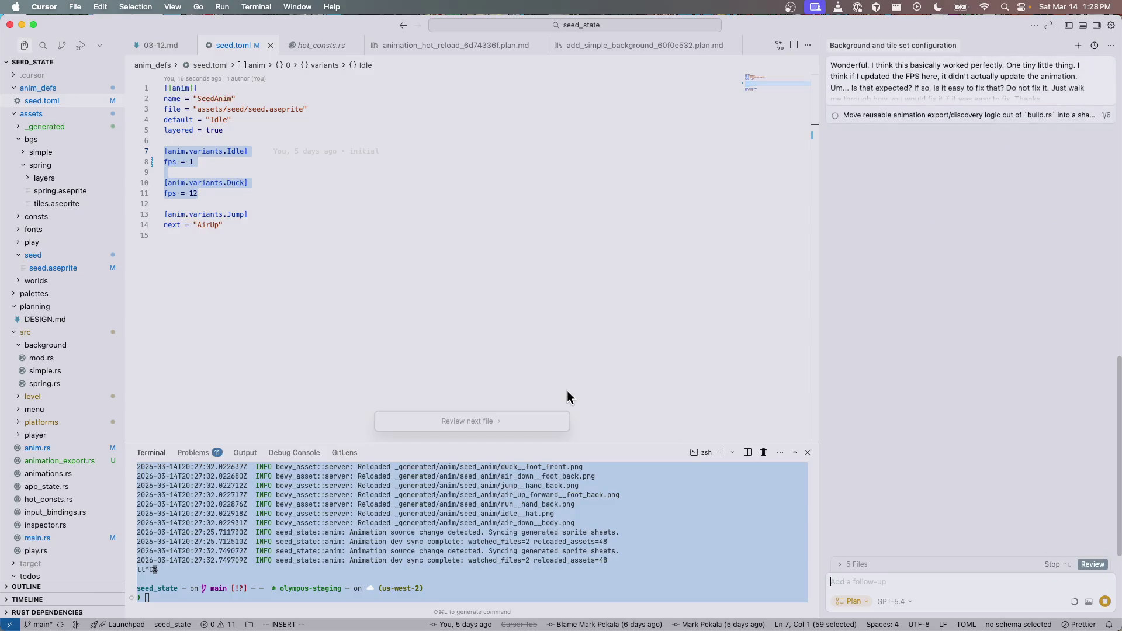
{"action": "left_click", "coordinate": [411, 168]}
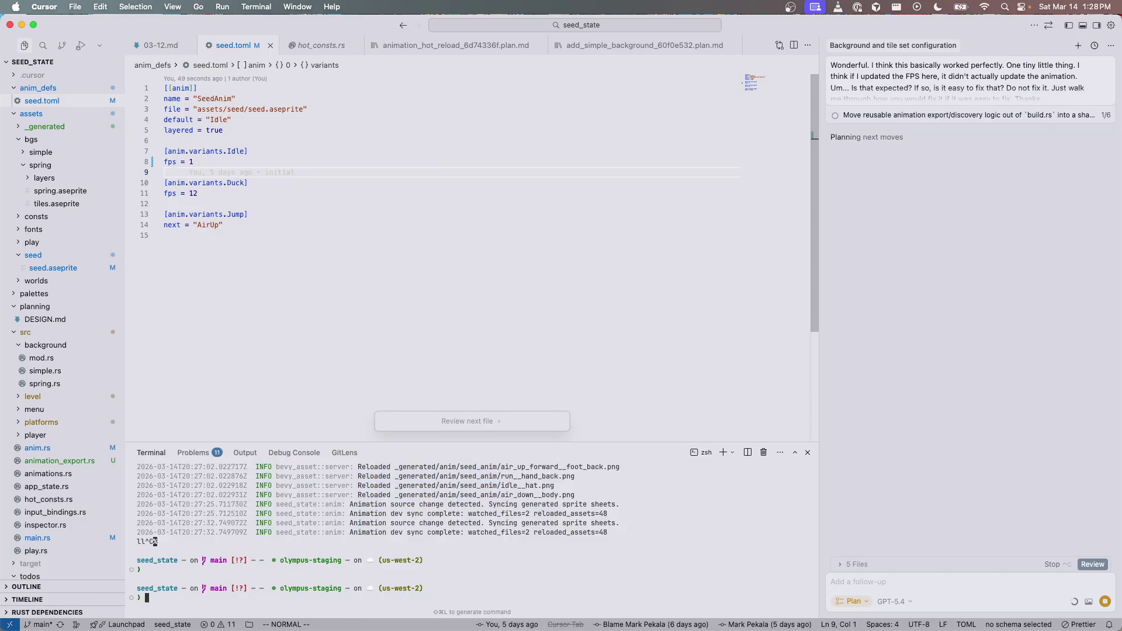
{"action": "right_click", "coordinate": [289, 165]}
{"action": "key", "text": "Escape"}
{"action": "key", "text": "r"}
{"action": "key", "text": "8"}
{"action": "key", "text": "ctrl+grave"}
{"action": "key", "text": "super+k"}
{"action": "key", "text": "Return"}
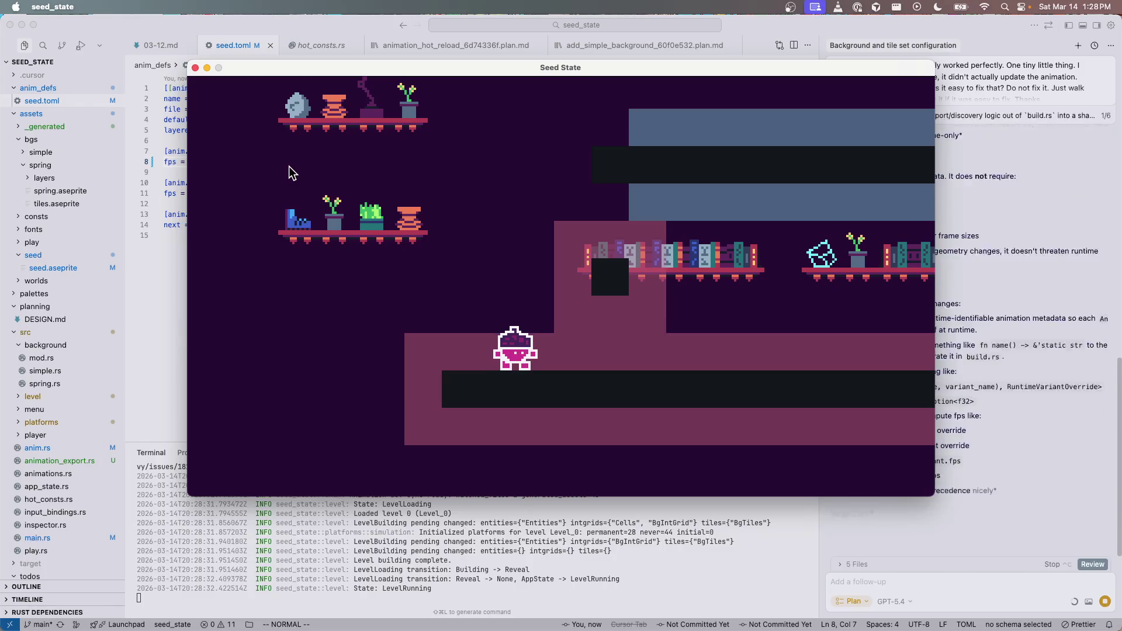
Step: Run the seed left and right, make it jump, then quit the game
{"action": "key", "text": "Right"}
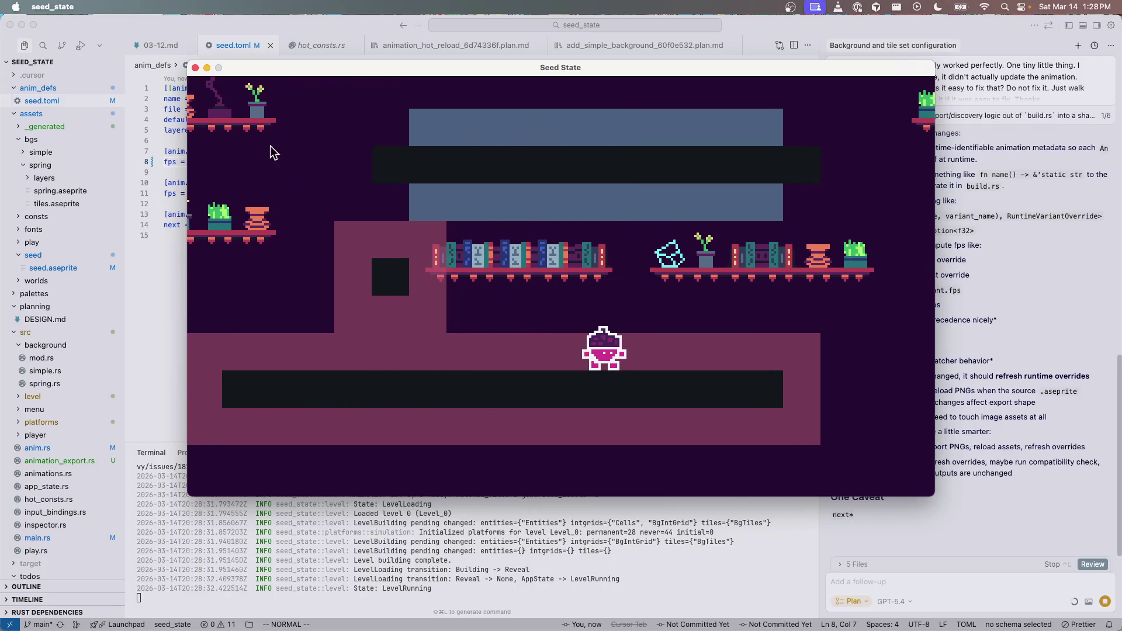
{"action": "key", "text": "Left"}
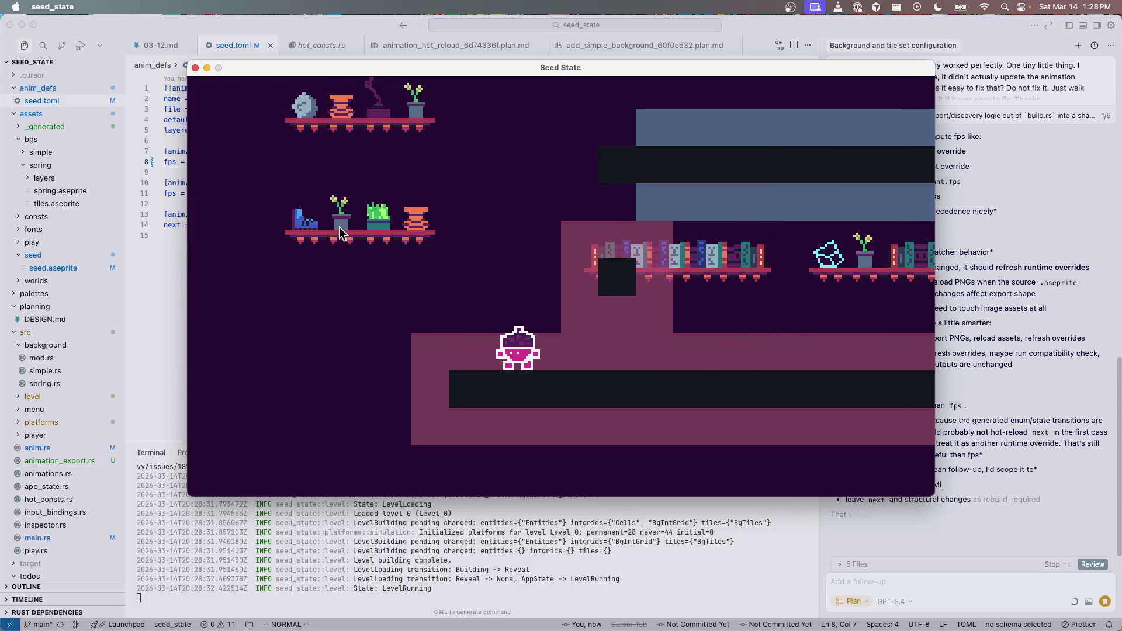
{"action": "key", "text": "Right"}
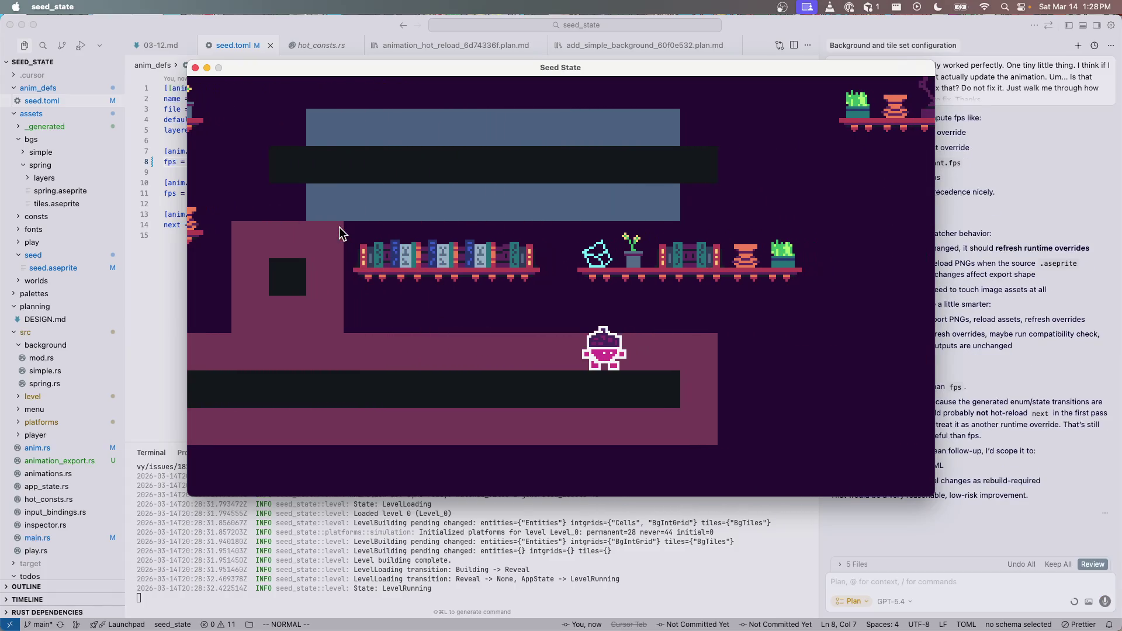
{"action": "key", "text": "Left"}
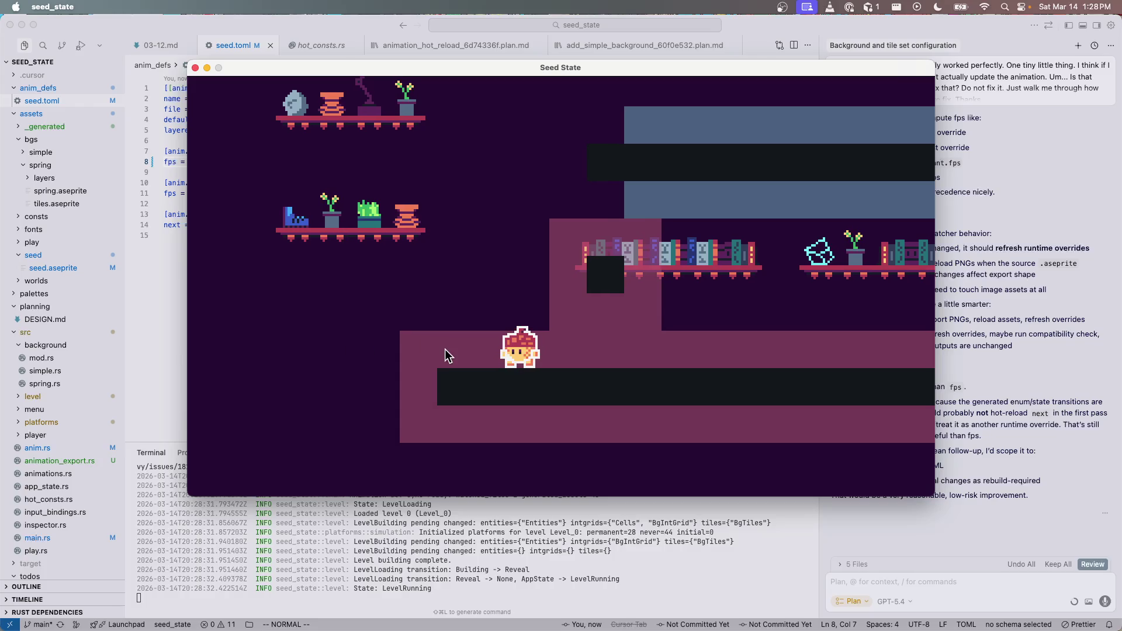
{"action": "key", "text": "Right"}
{"action": "key", "text": "Right"}
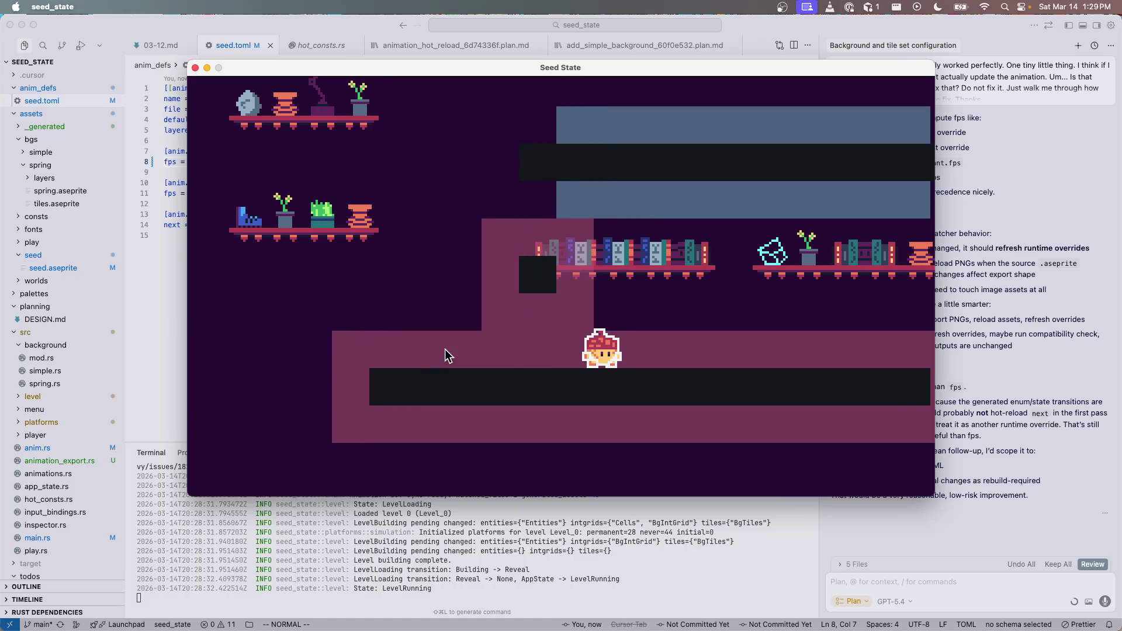
{"action": "key", "text": "Right"}
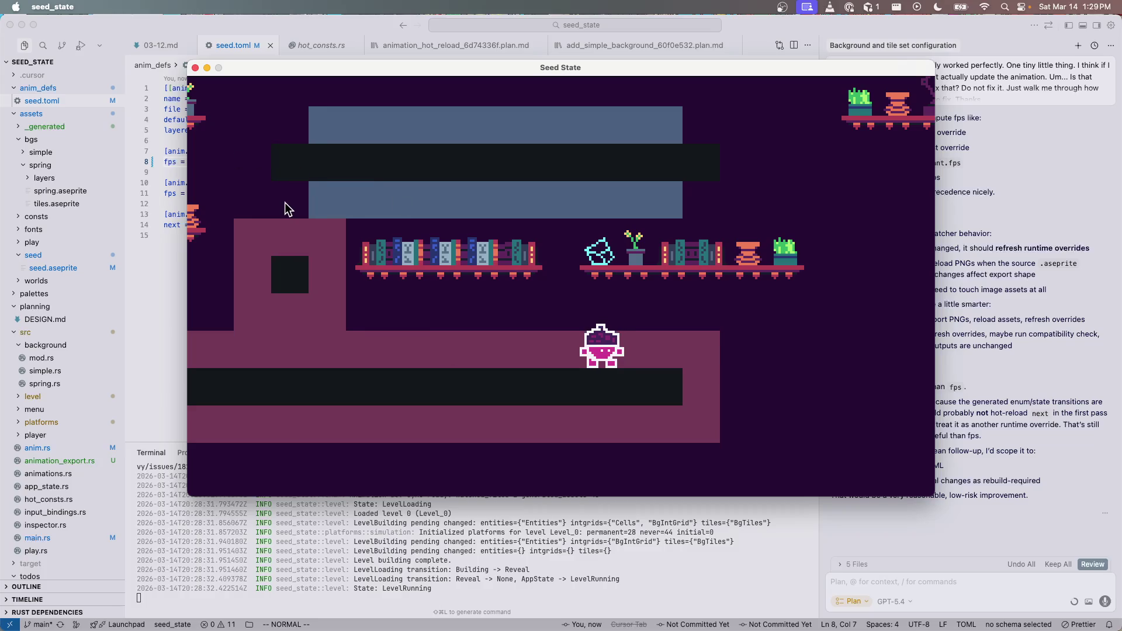
{"action": "key", "text": "Left"}
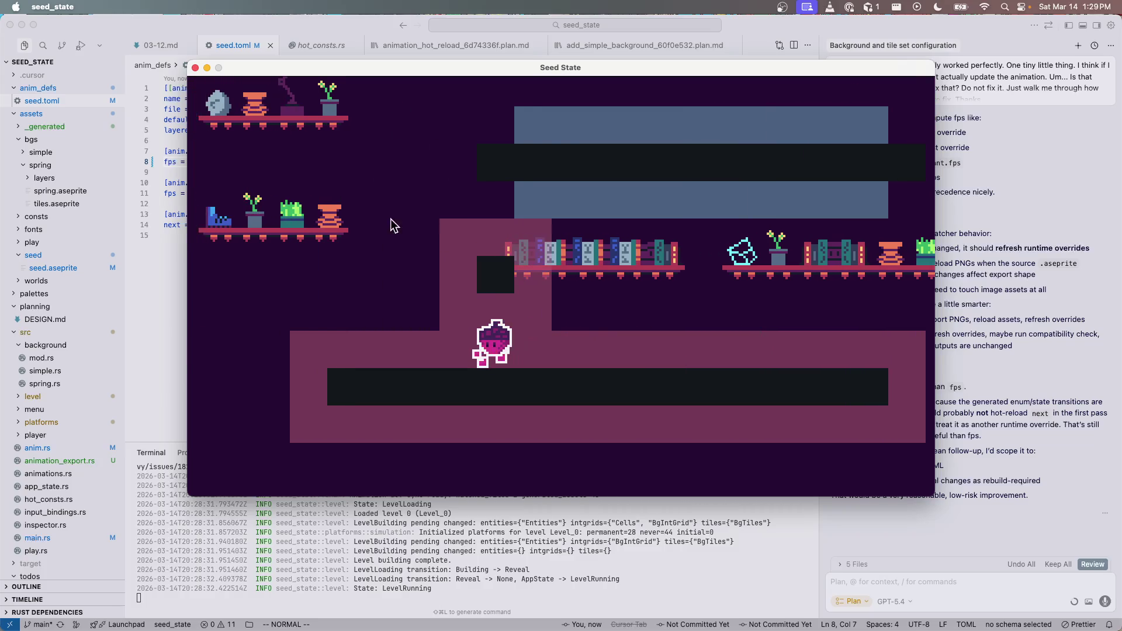
{"action": "key", "text": "Right"}
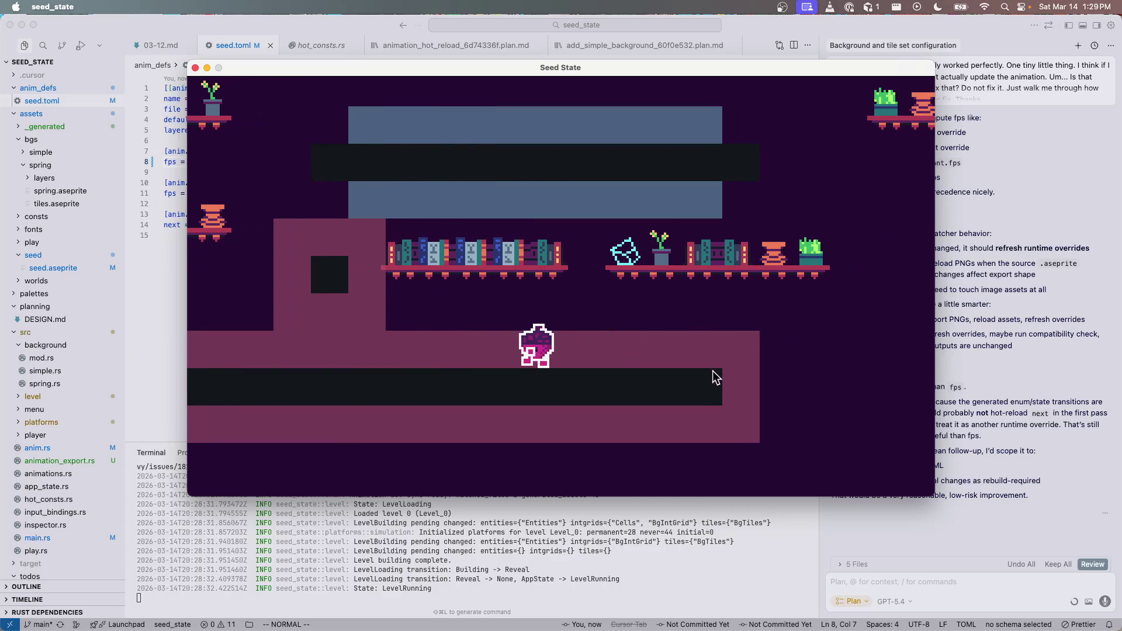
{"action": "key", "text": "Left"}
{"action": "key", "text": "space"}
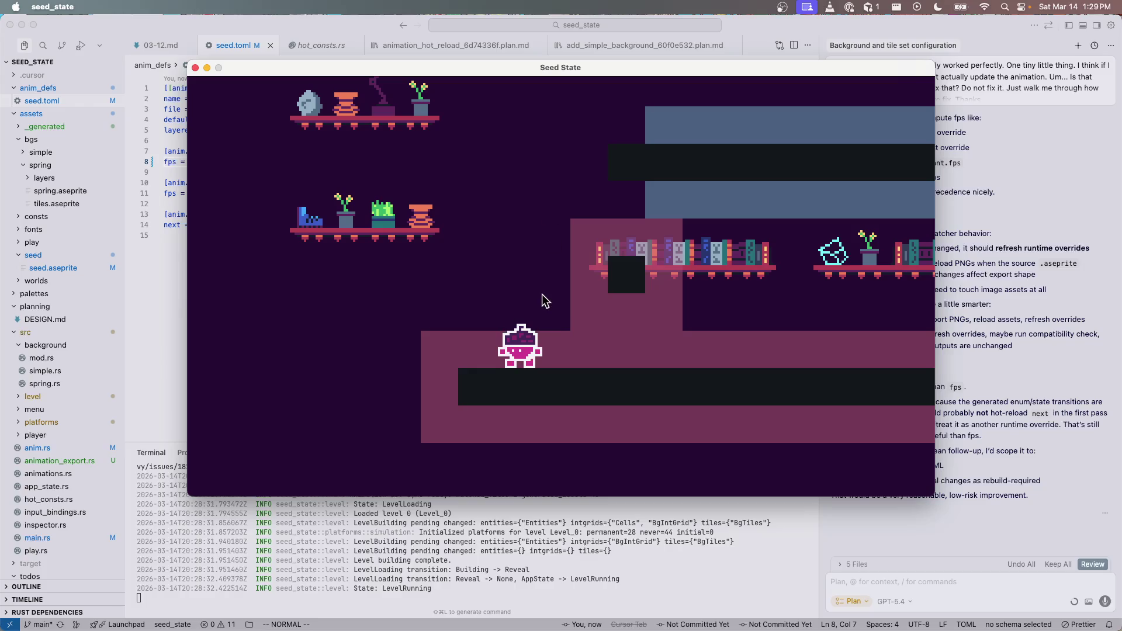
{"action": "key", "text": "super+q"}
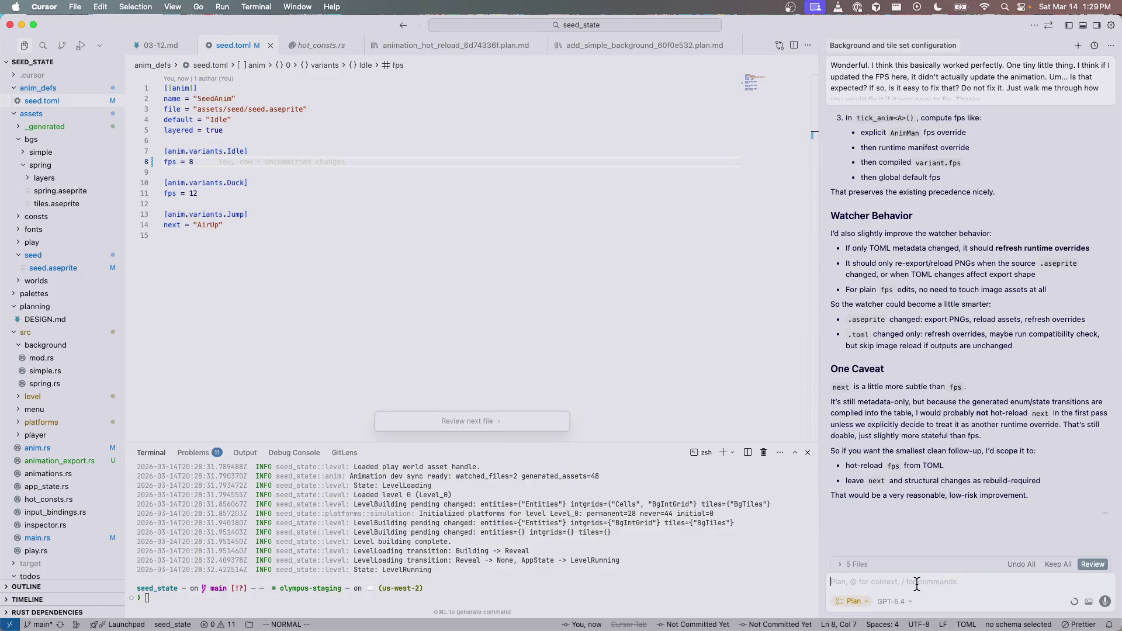
Step: Reply to the Cursor assistant that only fps needs hot-reloading, not next, and ask for the plan
{"action": "type", "text": "w"}
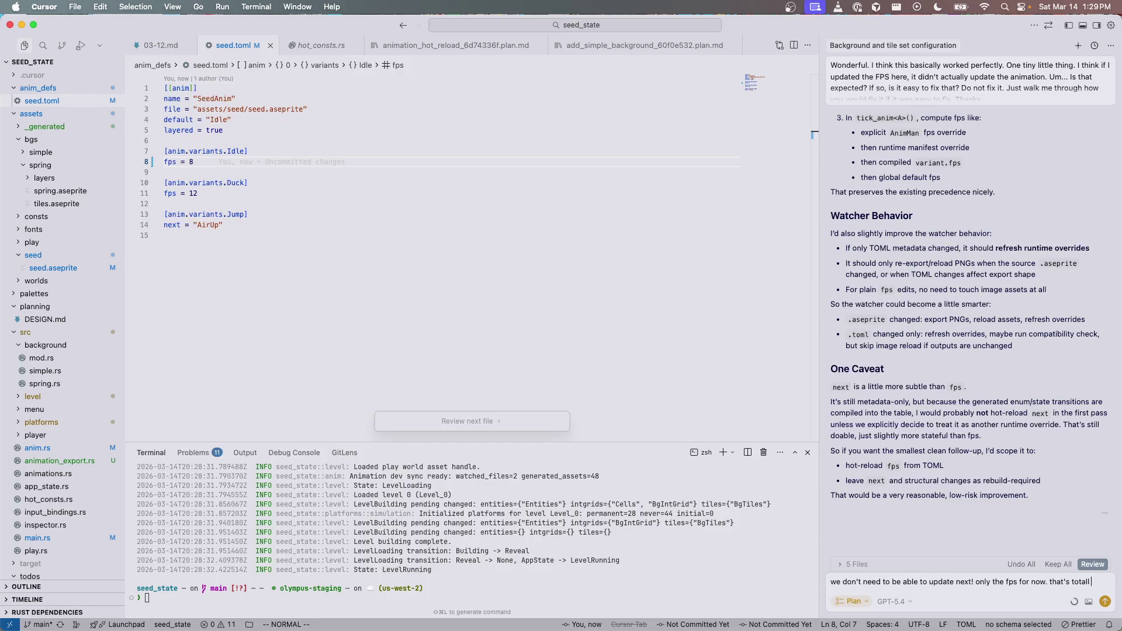
{"action": "type", "text": "e. what's the plan?"}
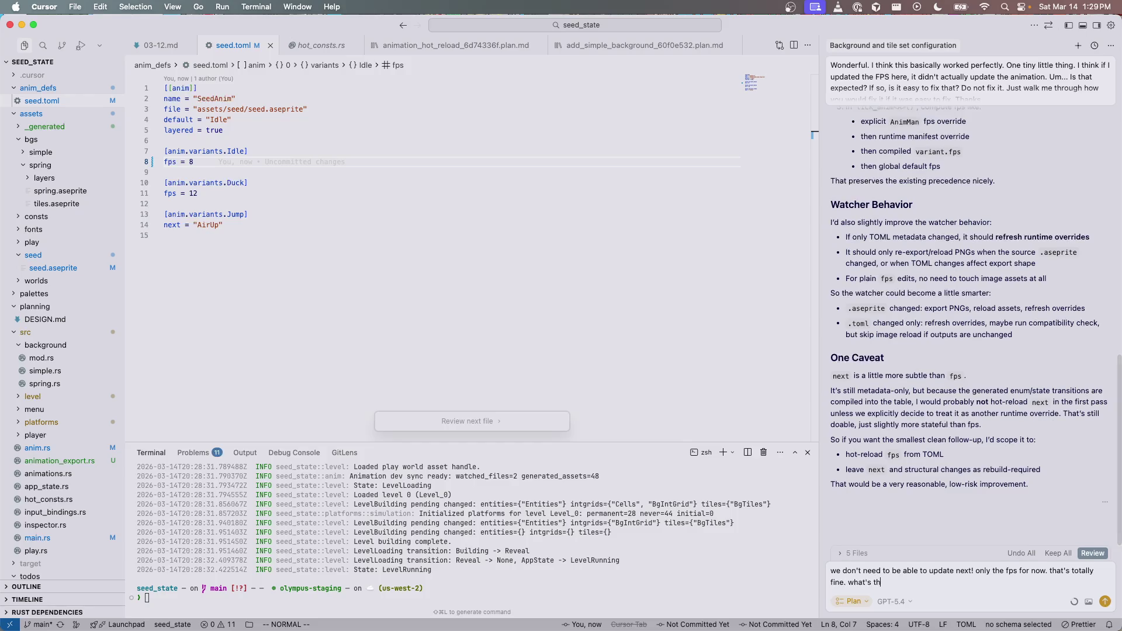
{"action": "key", "text": "Return"}
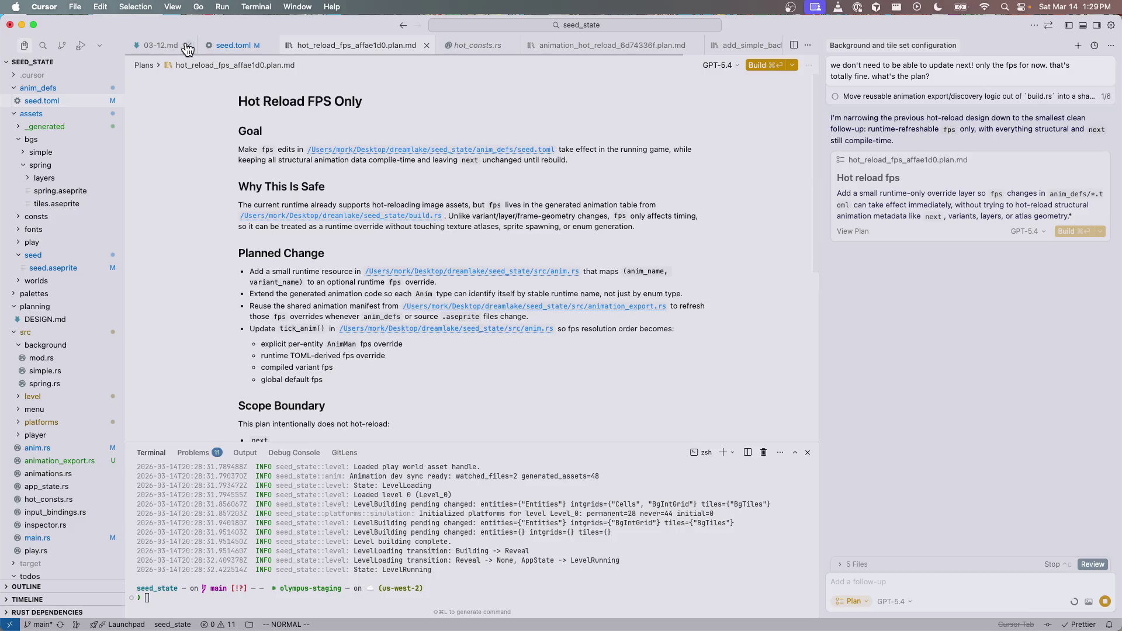
Step: Relaunch the game with cargo run from the seed.toml project terminal
{"action": "left_click", "coordinate": [234, 45]}
{"action": "left_click", "coordinate": [452, 571]}
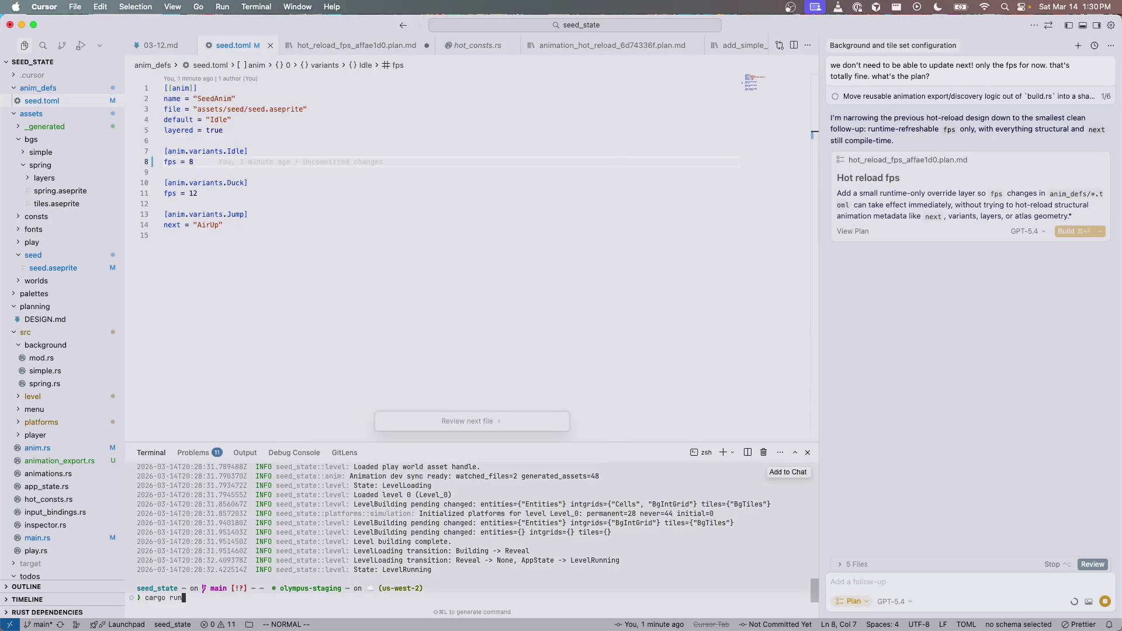
{"action": "key", "text": "Return"}
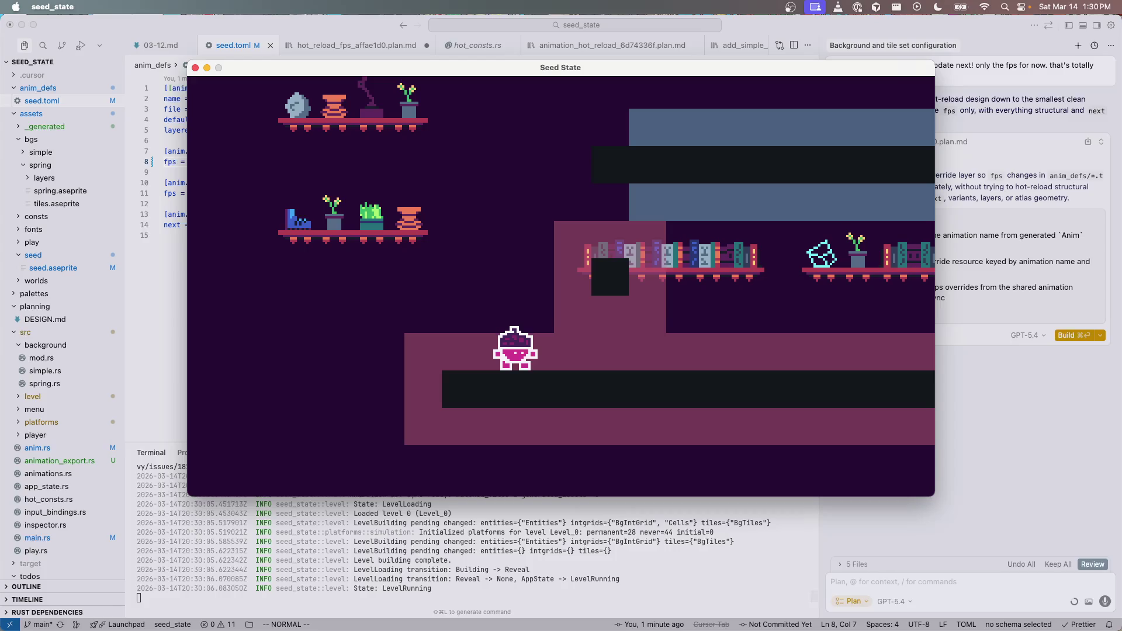
{"action": "key", "text": "super+Tab"}
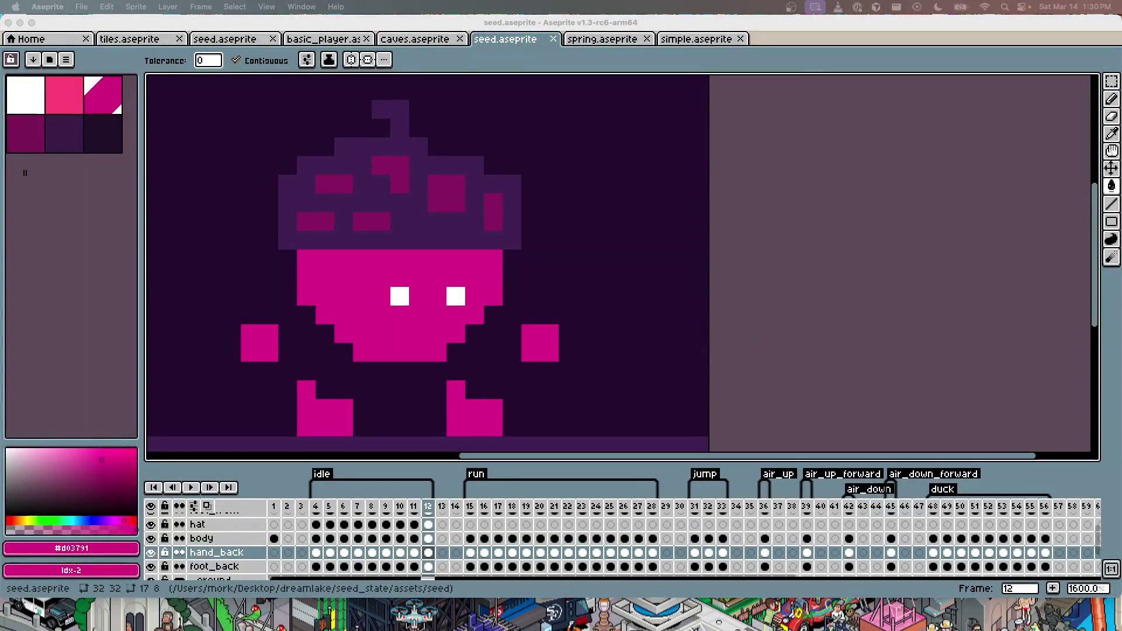
{"action": "key", "text": "super+Tab"}
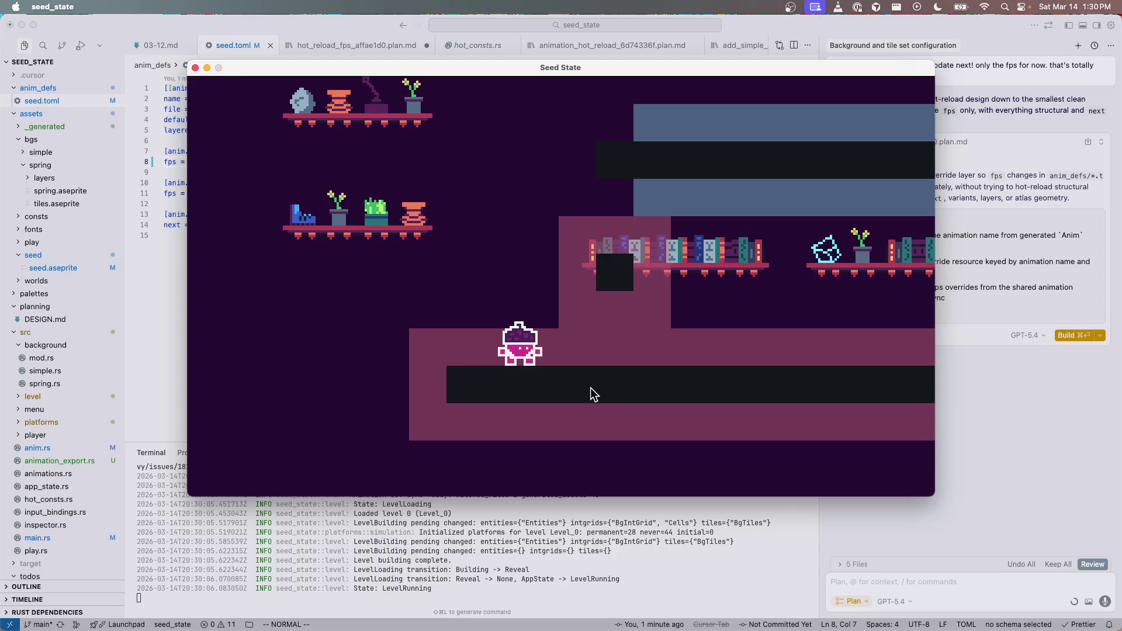
Step: Walk the seed character right and left at Idle fps 8, then return to seed.aseprite
{"action": "key", "text": "Right"}
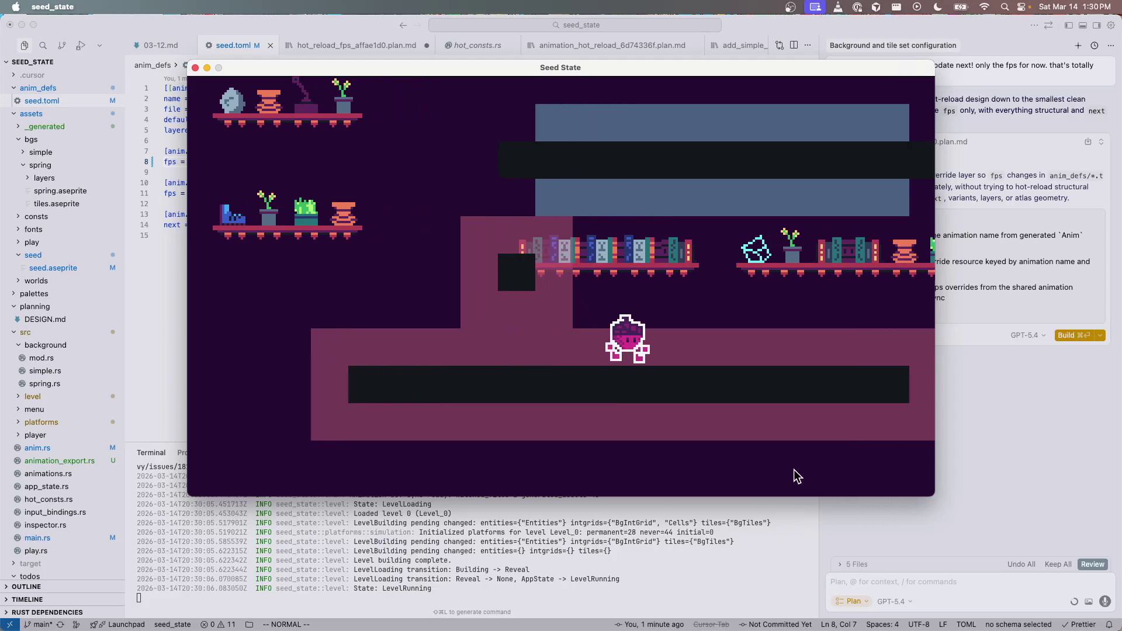
{"action": "key", "text": "Right"}
{"action": "key", "text": "Left"}
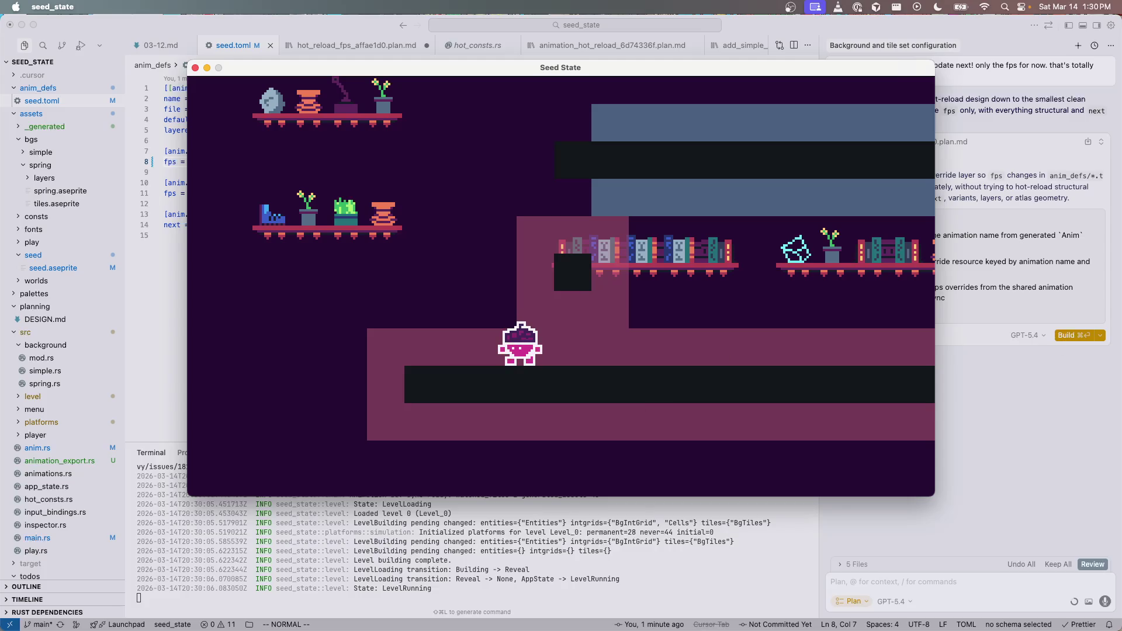
{"action": "key", "text": "super+Tab"}
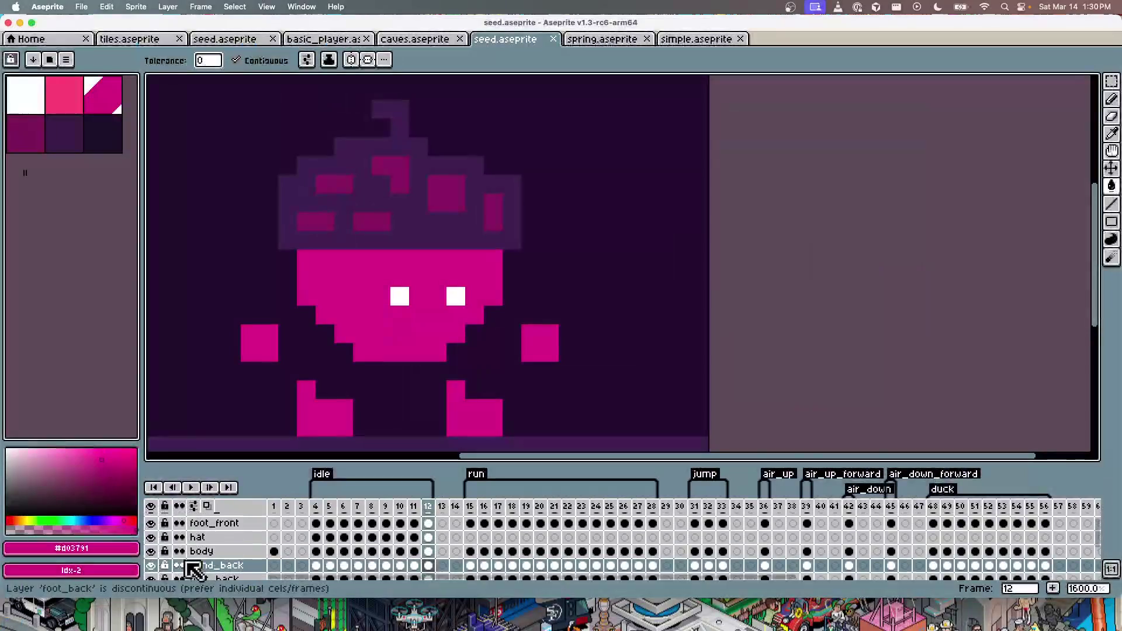
{"action": "scroll", "coordinate": [192, 570], "scroll_direction": "up", "scroll_amount": 2}
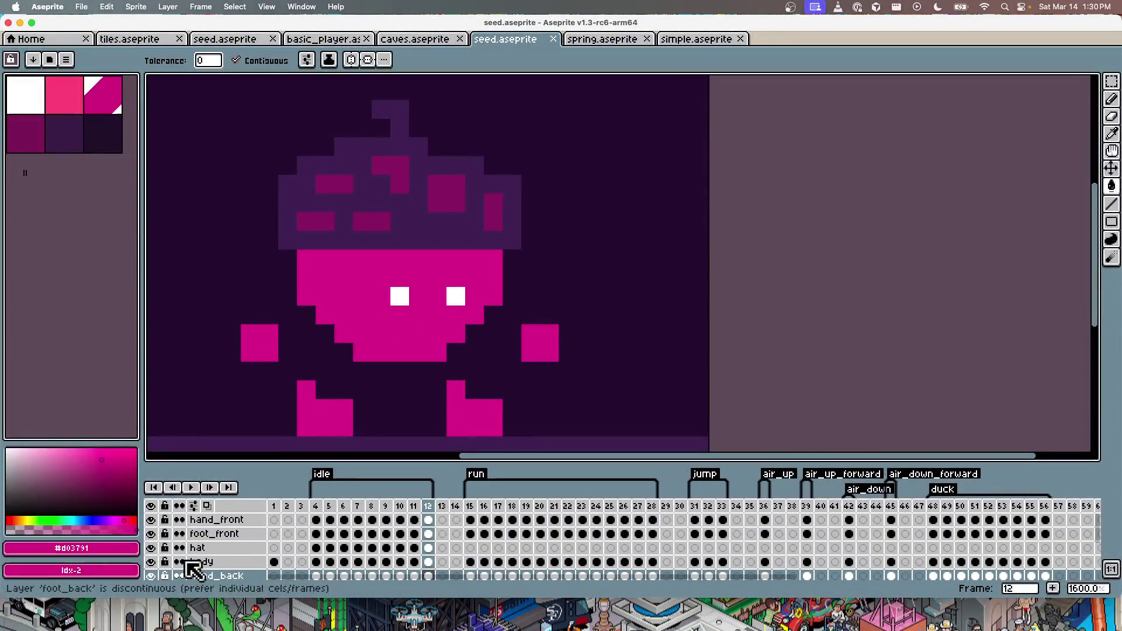
Step: Hide the hand_front and hand_back layers and save seed.aseprite
{"action": "left_click", "coordinate": [150, 521]}
{"action": "scroll", "coordinate": [173, 565], "scroll_direction": "down", "scroll_amount": 3}
{"action": "left_click", "coordinate": [151, 547]}
{"action": "key", "text": "super+s"}
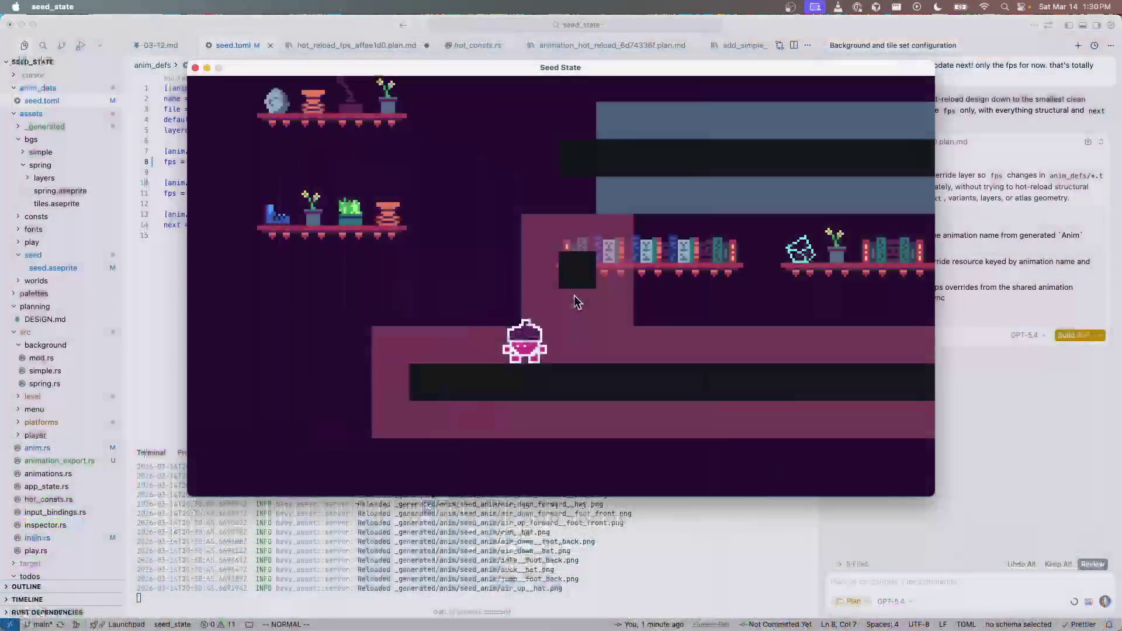
{"action": "type", "text": "cargo run"}
Step: Rebuild the game and run and jump the seed character left and right through the level
{"action": "key", "text": "Return"}
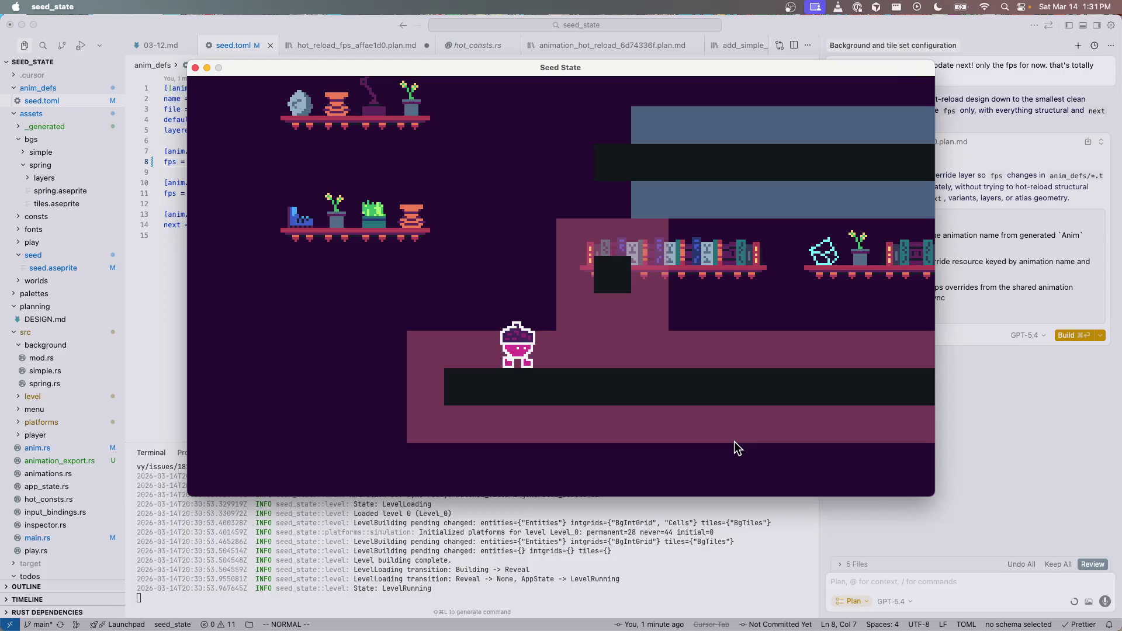
{"action": "key", "text": "Right"}
{"action": "key", "text": "Right"}
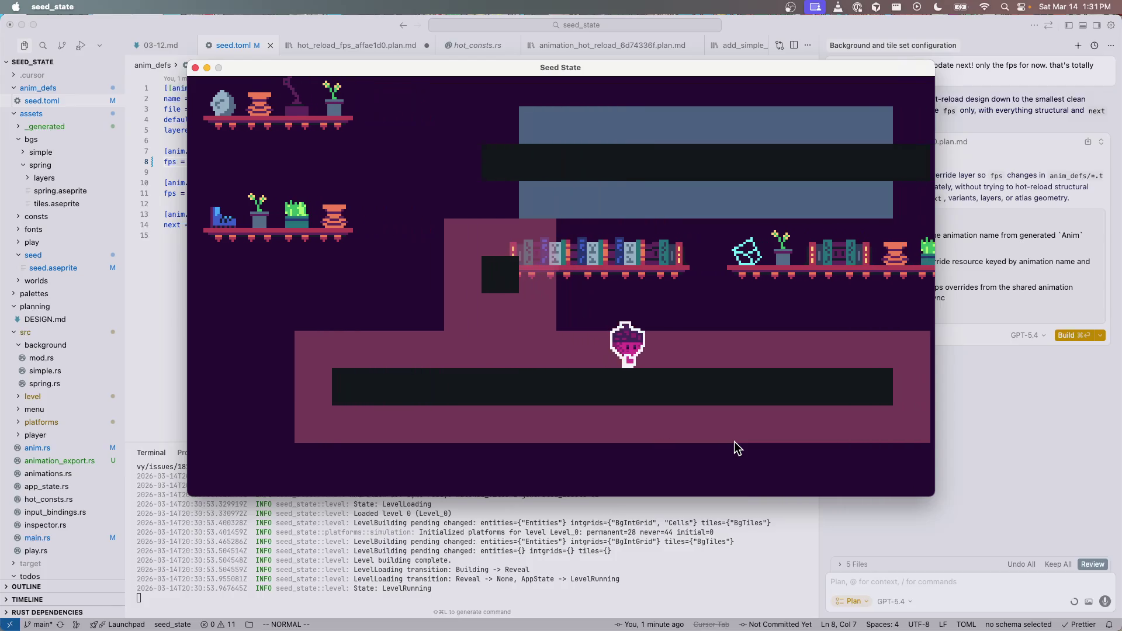
{"action": "key", "text": "space"}
{"action": "key", "text": "space"}
{"action": "key", "text": "Left"}
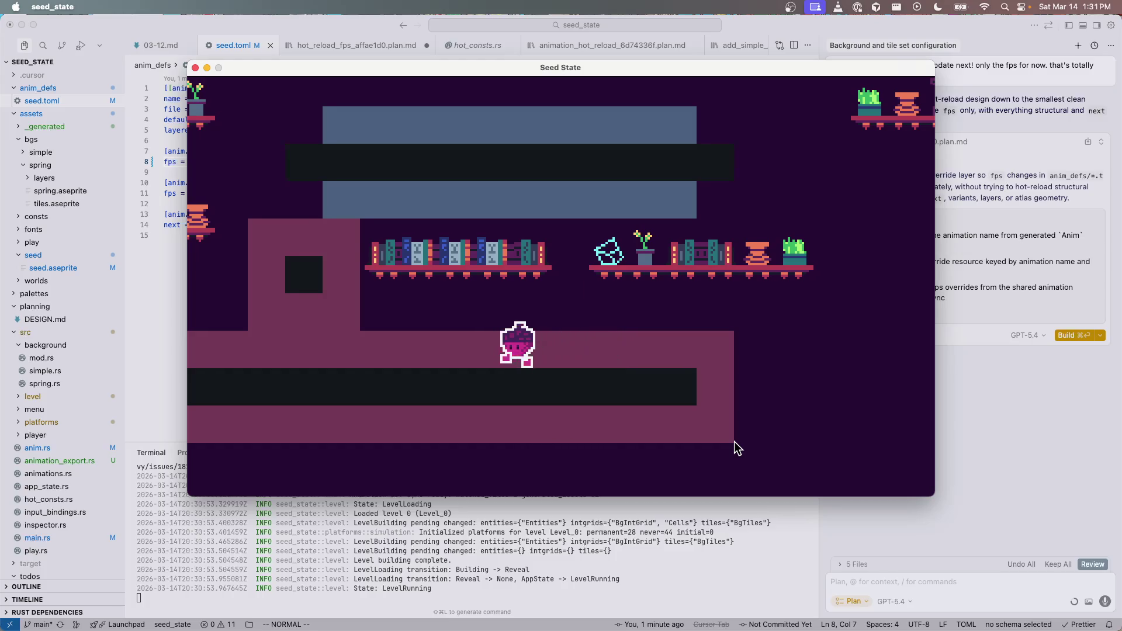
{"action": "key", "text": "Right"}
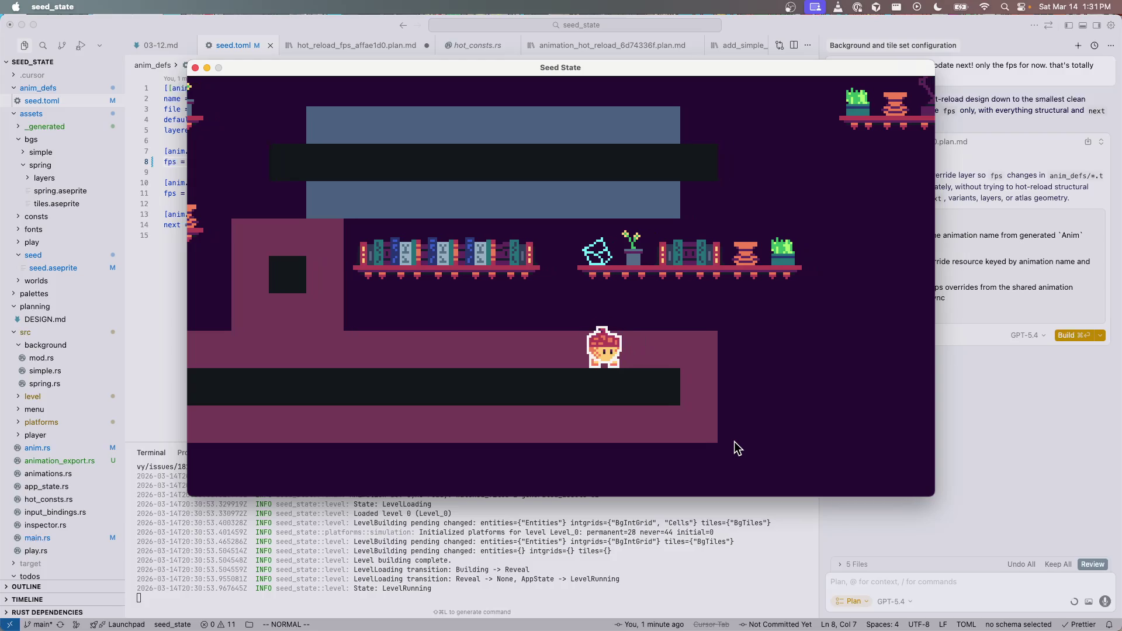
{"action": "key", "text": "Left"}
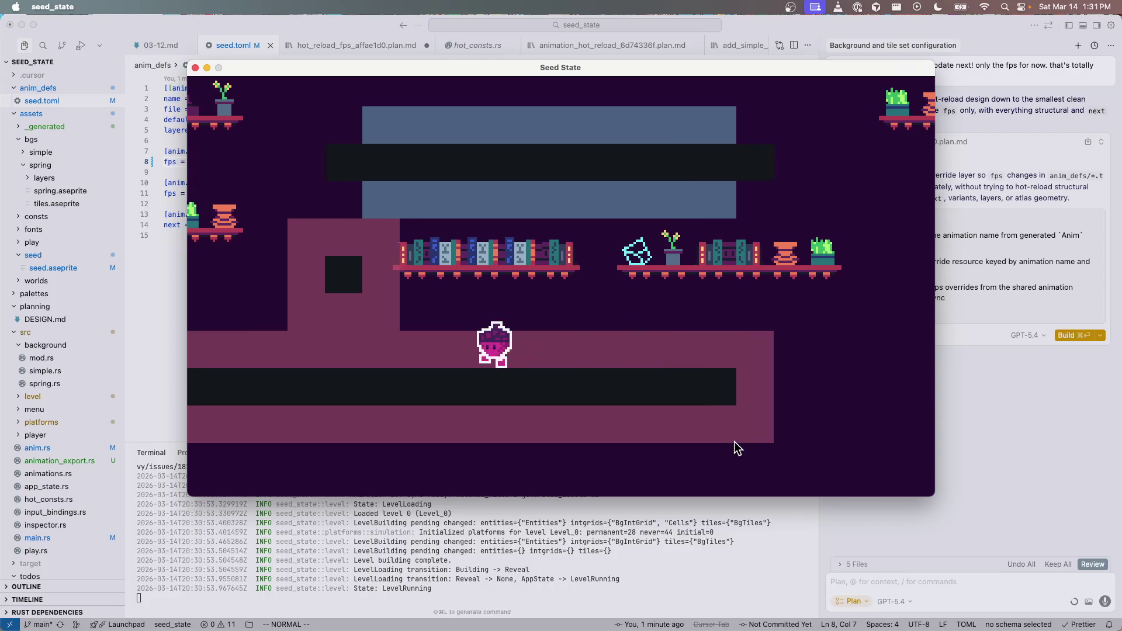
{"action": "key", "text": "Left"}
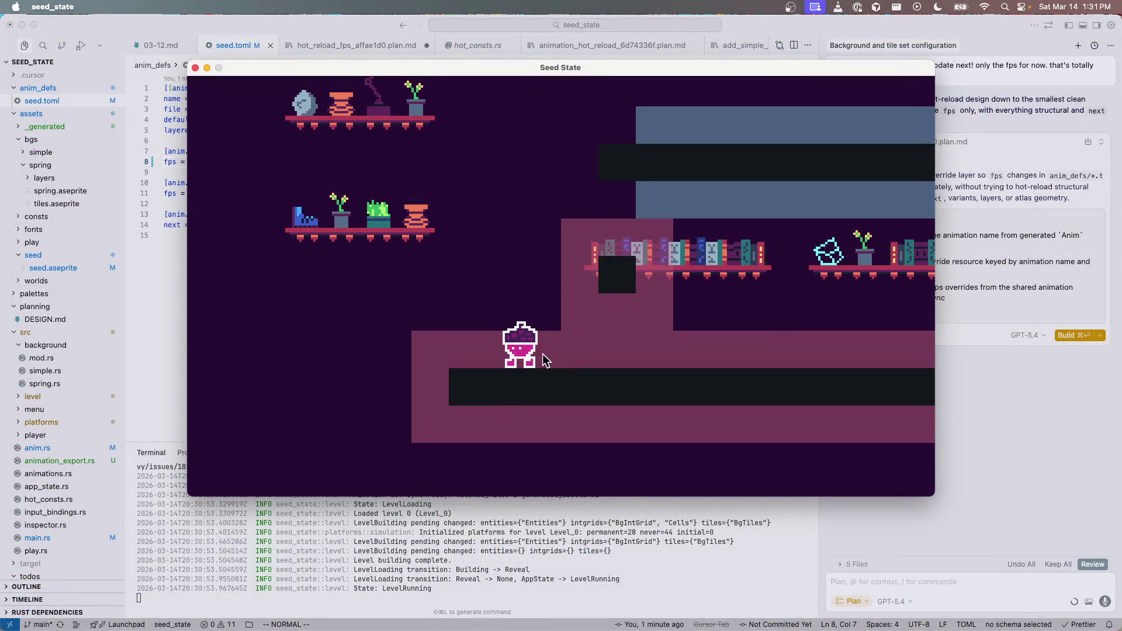
{"action": "key", "text": "Right"}
{"action": "key", "text": "Right"}
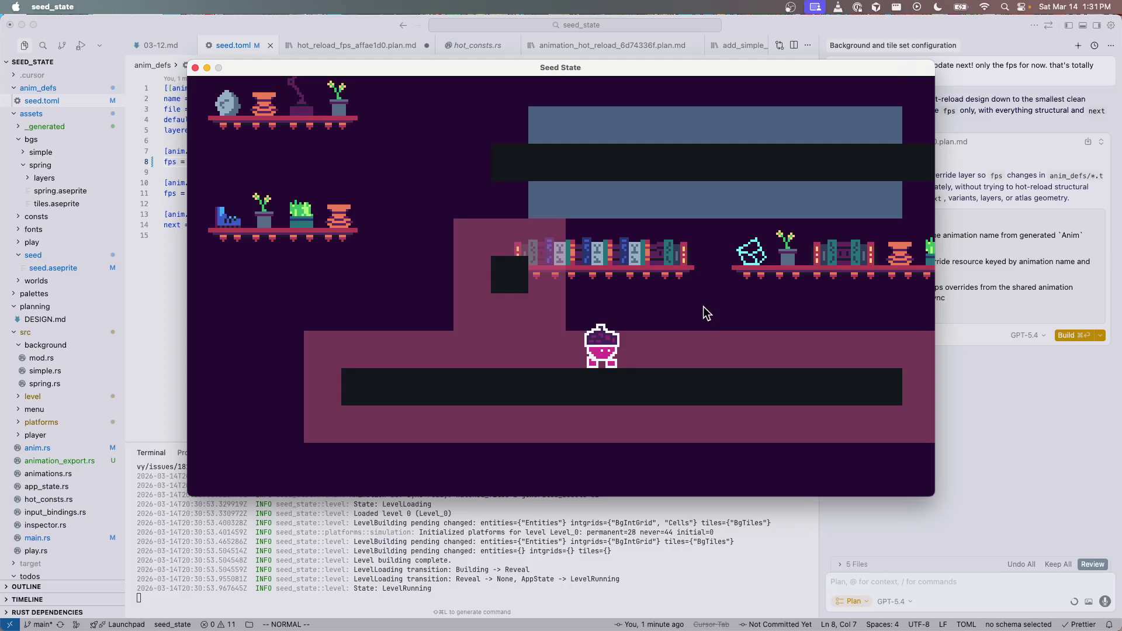
Step: Jump the seed character onto the bookshelf, along it, and up onto the blue block
{"action": "key", "text": "space"}
{"action": "key", "text": "space"}
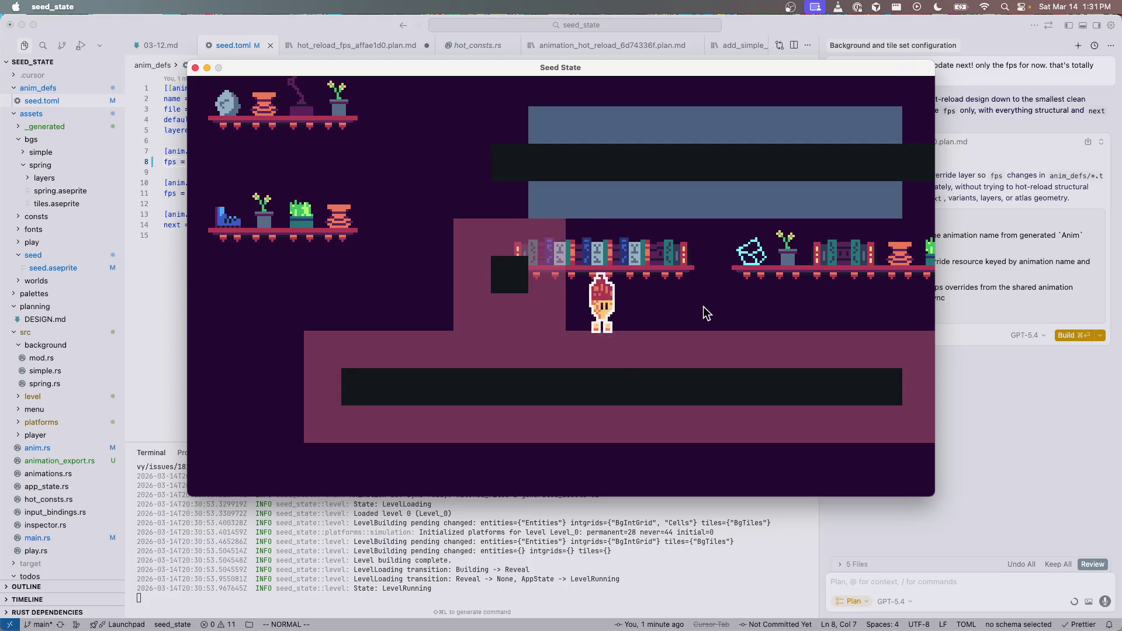
{"action": "key", "text": "Down"}
{"action": "key", "text": "space"}
{"action": "key", "text": "Down"}
{"action": "key", "text": "space"}
{"action": "key", "text": "Left"}
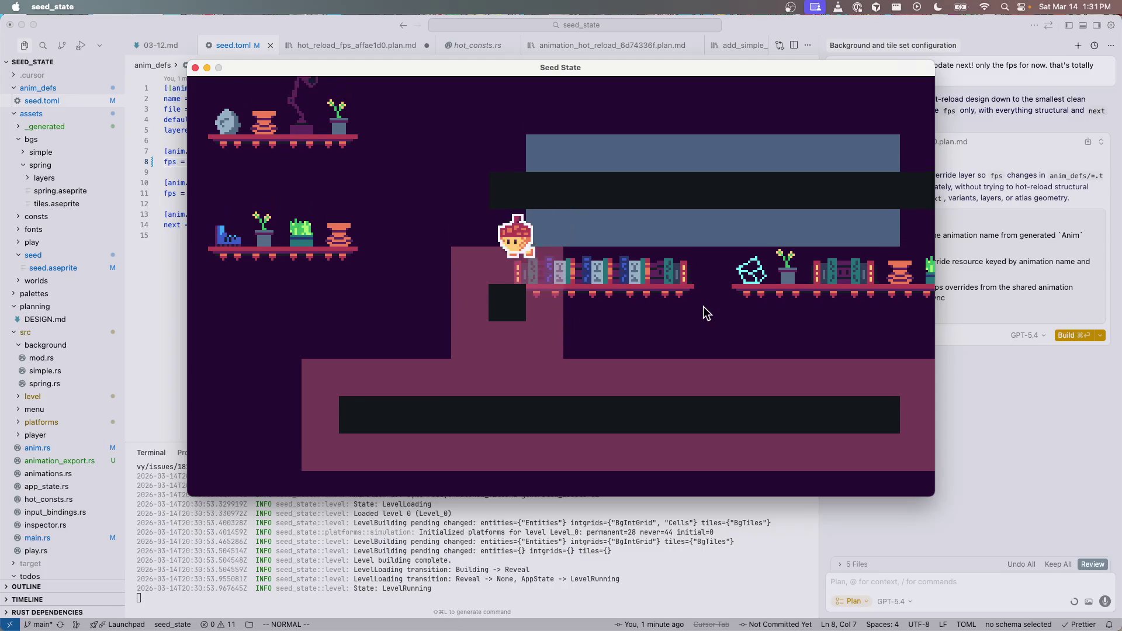
{"action": "key", "text": "space"}
{"action": "key", "text": "Right"}
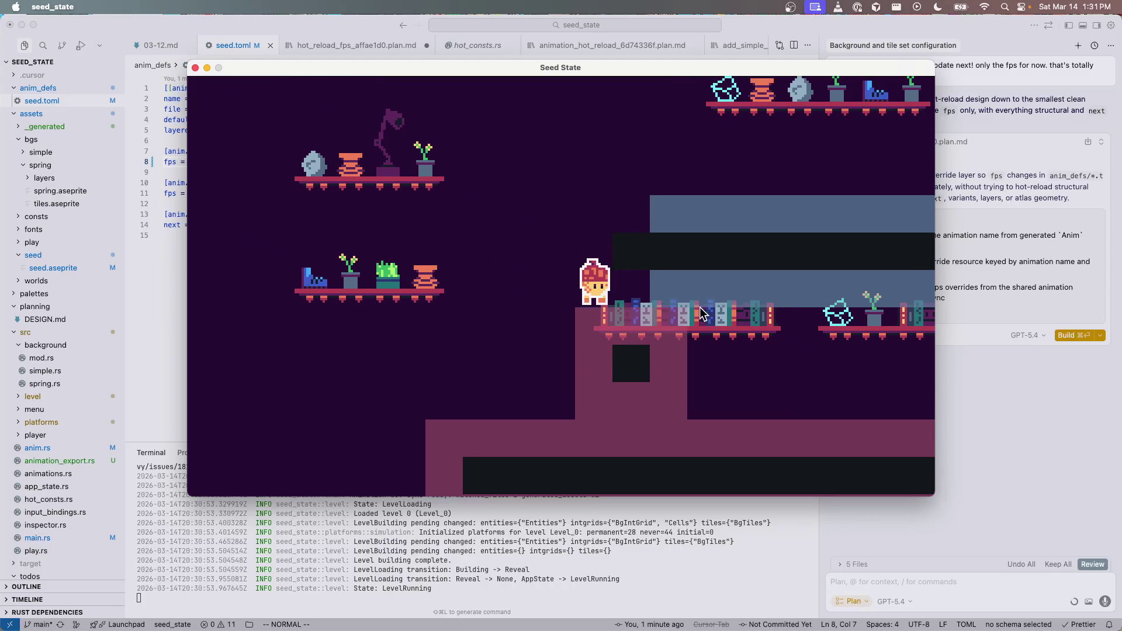
{"action": "key", "text": "space"}
{"action": "key", "text": "Right"}
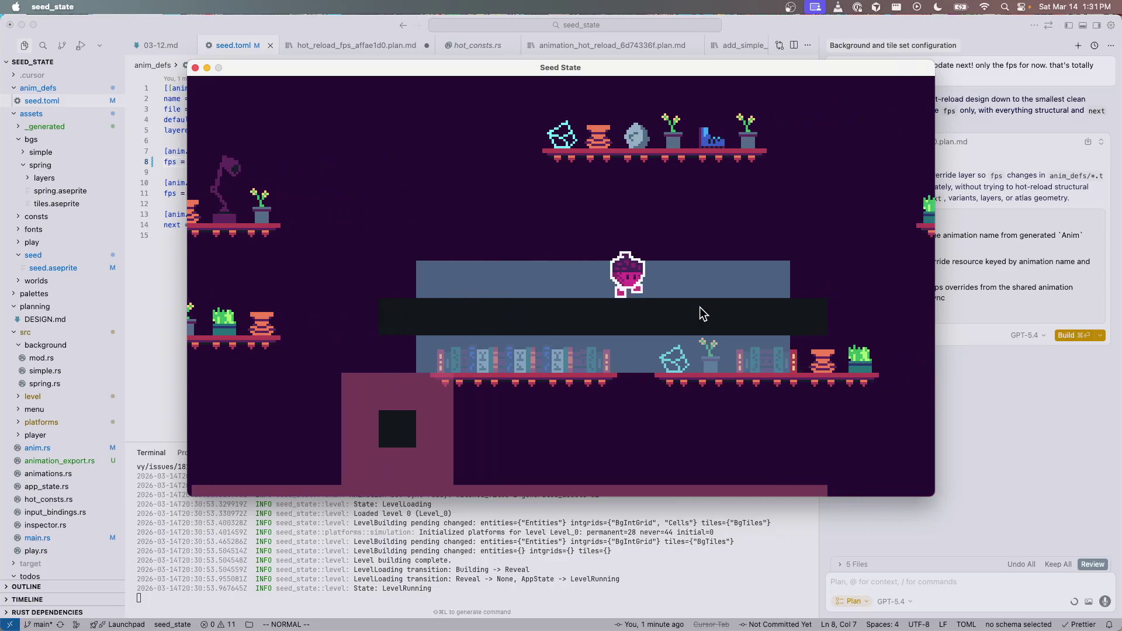
Step: Walk off the blue block and back and forth along the lower floor, then return to Aseprite
{"action": "key", "text": "Right"}
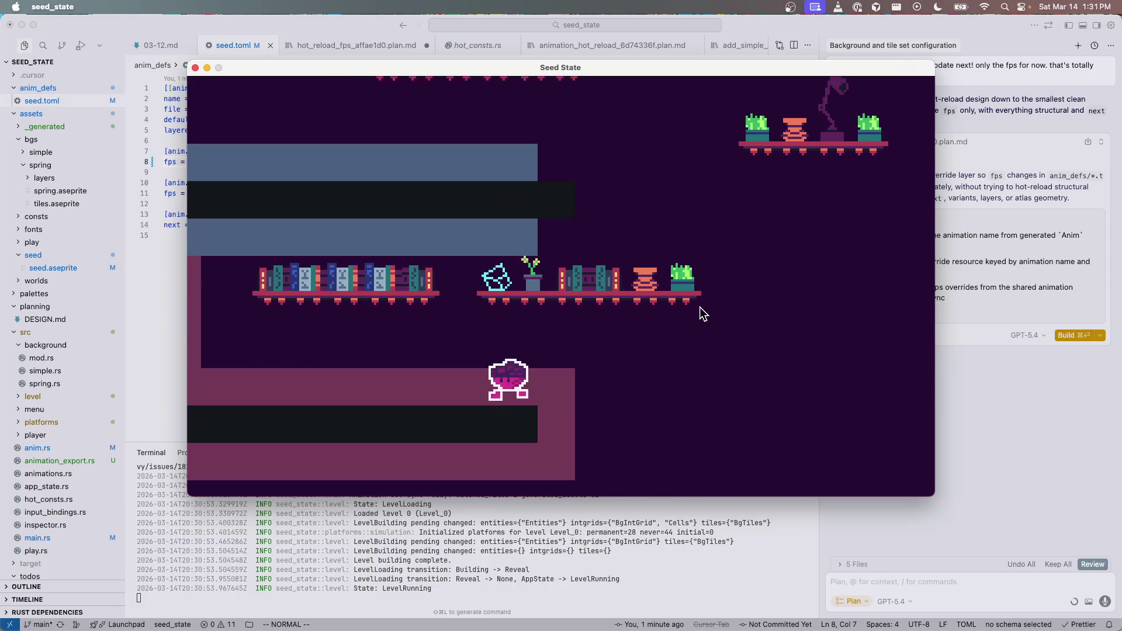
{"action": "key", "text": "Left"}
{"action": "key", "text": "Left"}
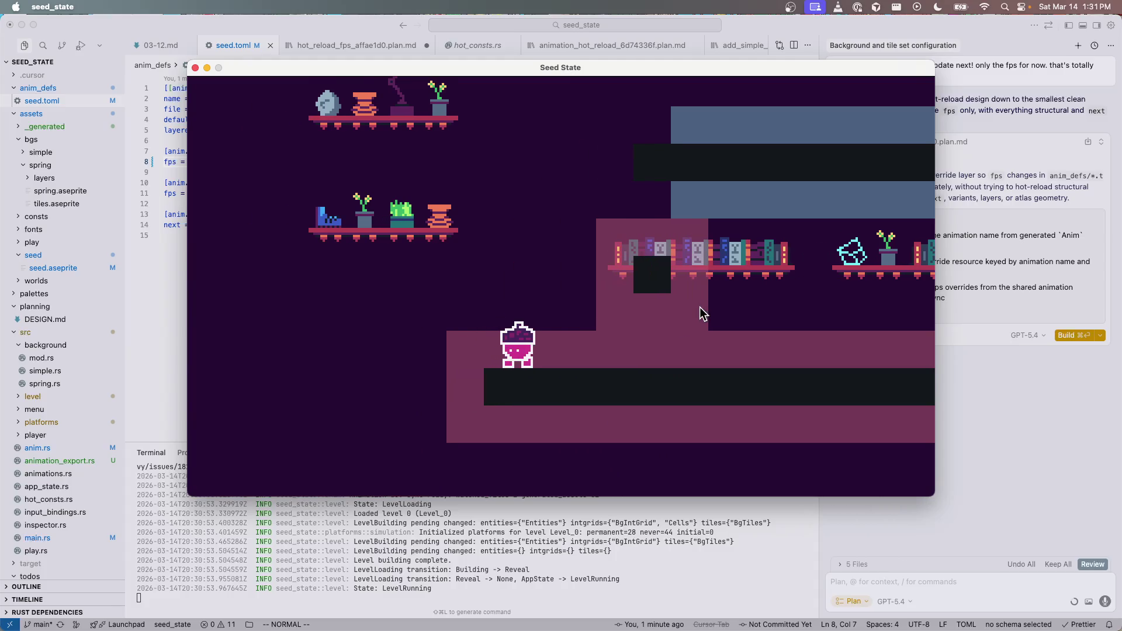
{"action": "key", "text": "Right"}
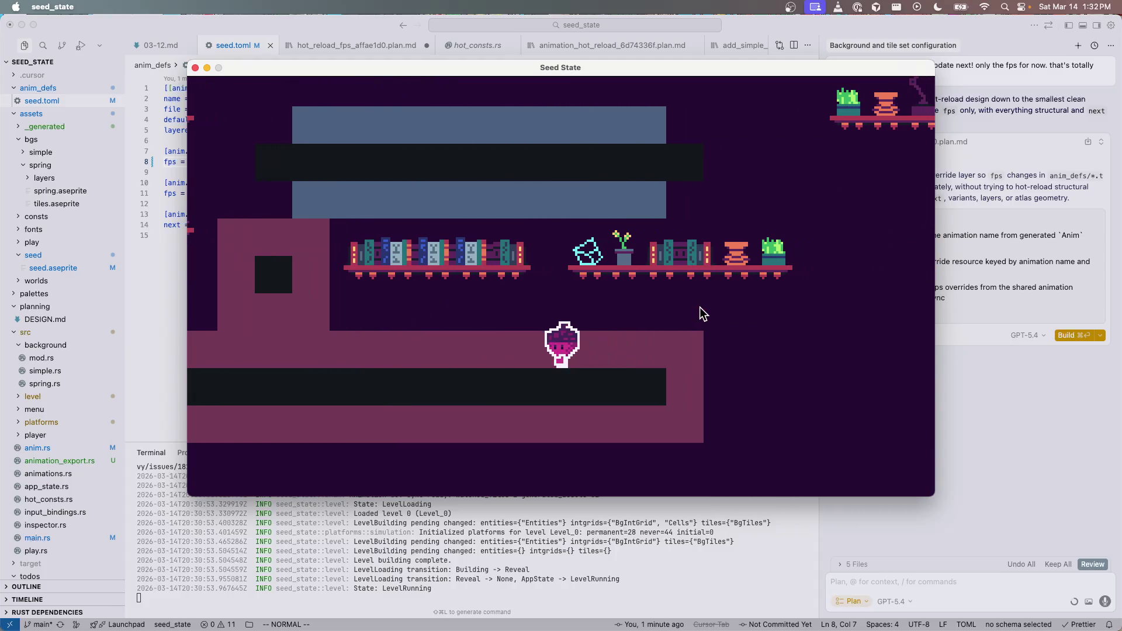
{"action": "key", "text": "Left"}
{"action": "key", "text": "Right"}
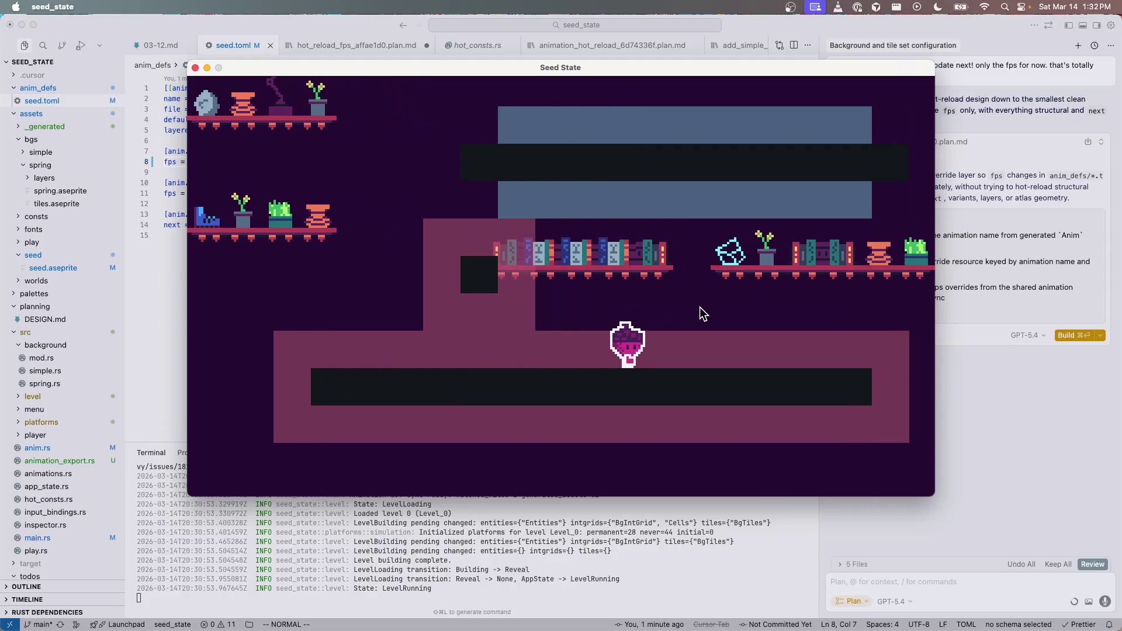
{"action": "key", "text": "Right"}
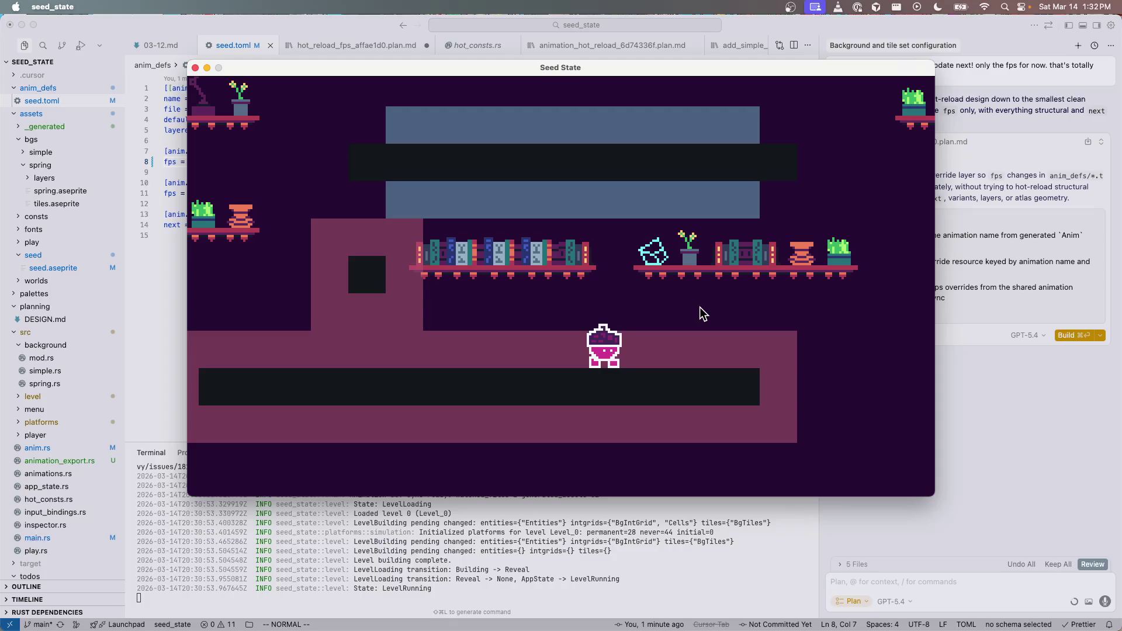
{"action": "key", "text": "ctrl+Right"}
Step: Go to idle frame 4 and rename the hand_back layer to _hand_back
{"action": "left_click", "coordinate": [462, 322]}
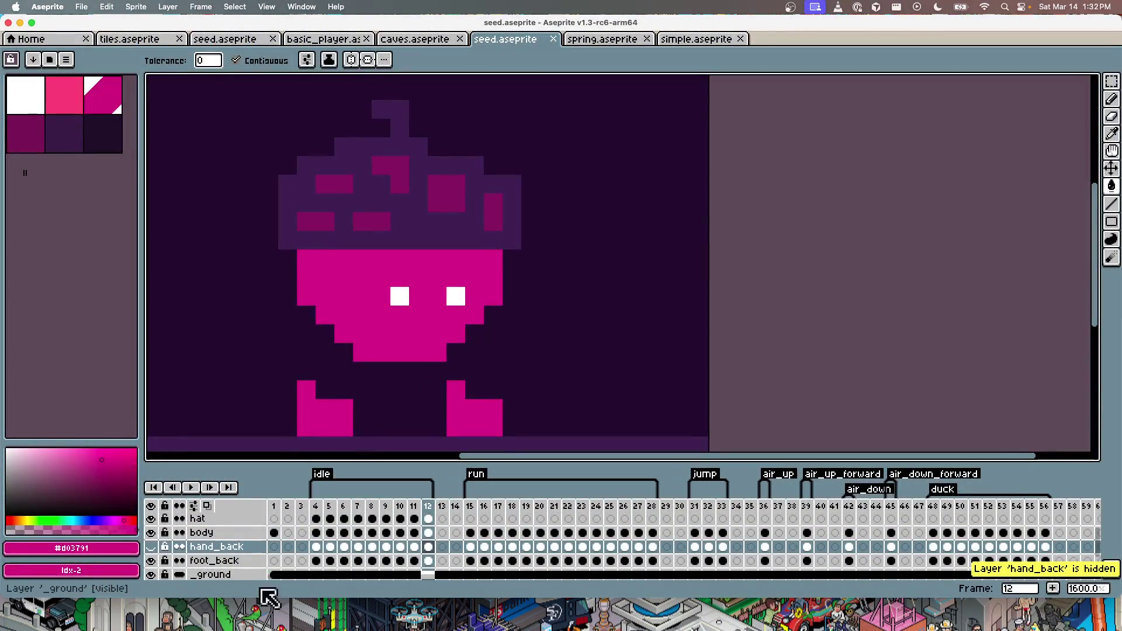
{"action": "scroll", "coordinate": [315, 567], "scroll_direction": "up", "scroll_amount": 1}
{"action": "left_click", "coordinate": [316, 561]}
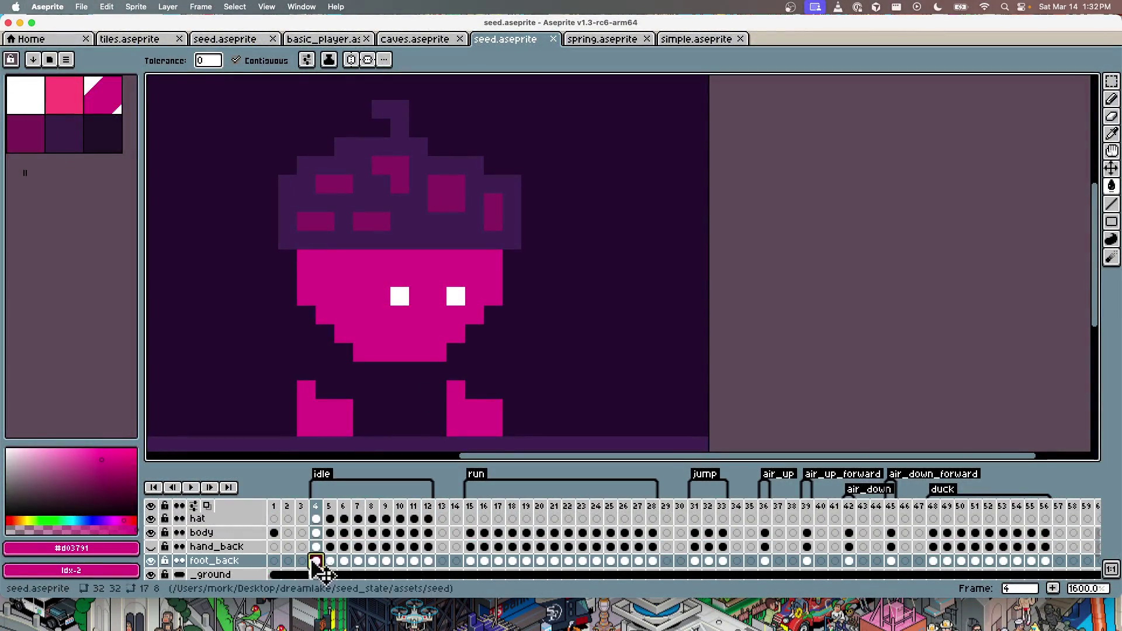
{"action": "scroll", "coordinate": [210, 561], "scroll_direction": "up", "scroll_amount": 1}
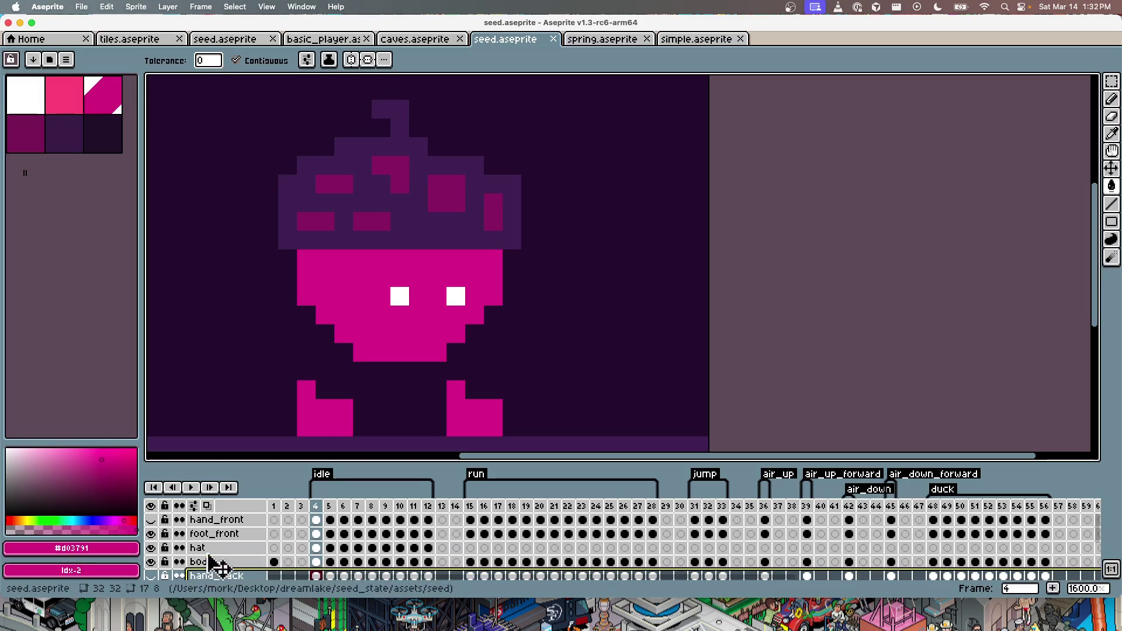
{"action": "scroll", "coordinate": [213, 558], "scroll_direction": "down", "scroll_amount": 3}
{"action": "scroll", "coordinate": [262, 559], "scroll_direction": "up", "scroll_amount": 1}
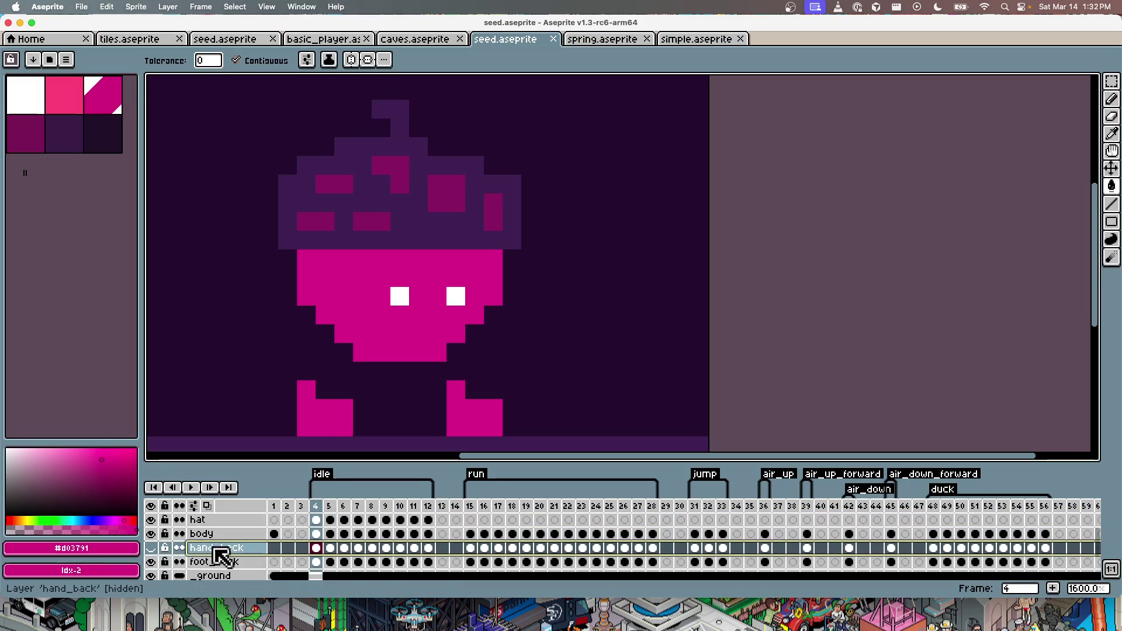
{"action": "double_click", "coordinate": [233, 552]}
{"action": "key", "text": "Home"}
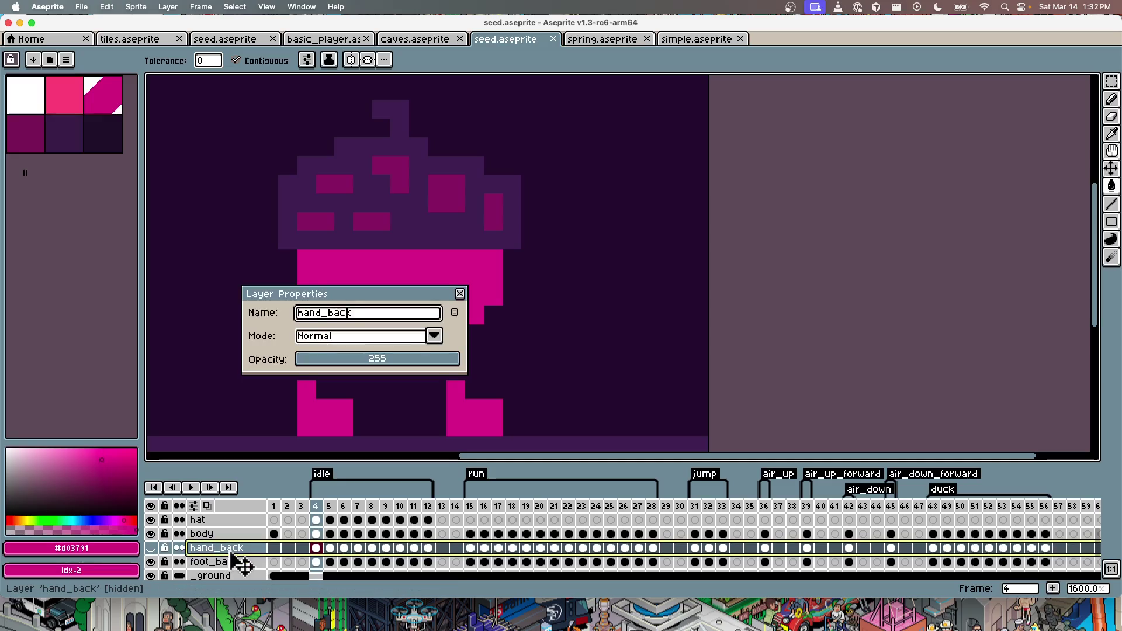
{"action": "type", "text": "_"}
{"action": "key", "text": "Return"}
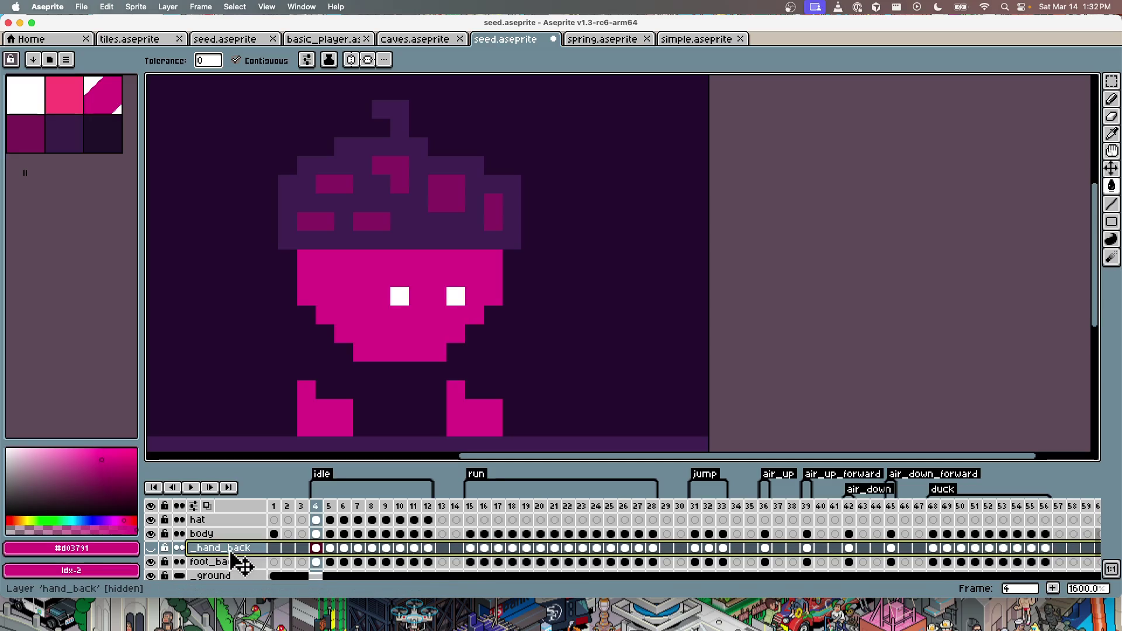
Step: Rename the hand_front layer to _hand_front and save seed.aseprite
{"action": "scroll", "coordinate": [231, 543], "scroll_direction": "up", "scroll_amount": 1}
{"action": "scroll", "coordinate": [230, 530], "scroll_direction": "up", "scroll_amount": 1}
{"action": "double_click", "coordinate": [224, 521]}
{"action": "key", "text": "End"}
{"action": "key", "text": "BackSpace"}
{"action": "key", "text": "Return"}
{"action": "key", "text": "super+s"}
Step: Erase the top pixels of the front foot on frame 4 with the pencil and compare nearby idle frames
{"action": "scroll", "coordinate": [326, 539], "scroll_direction": "down", "scroll_amount": 2}
{"action": "scroll", "coordinate": [334, 548], "scroll_direction": "up", "scroll_amount": 2}
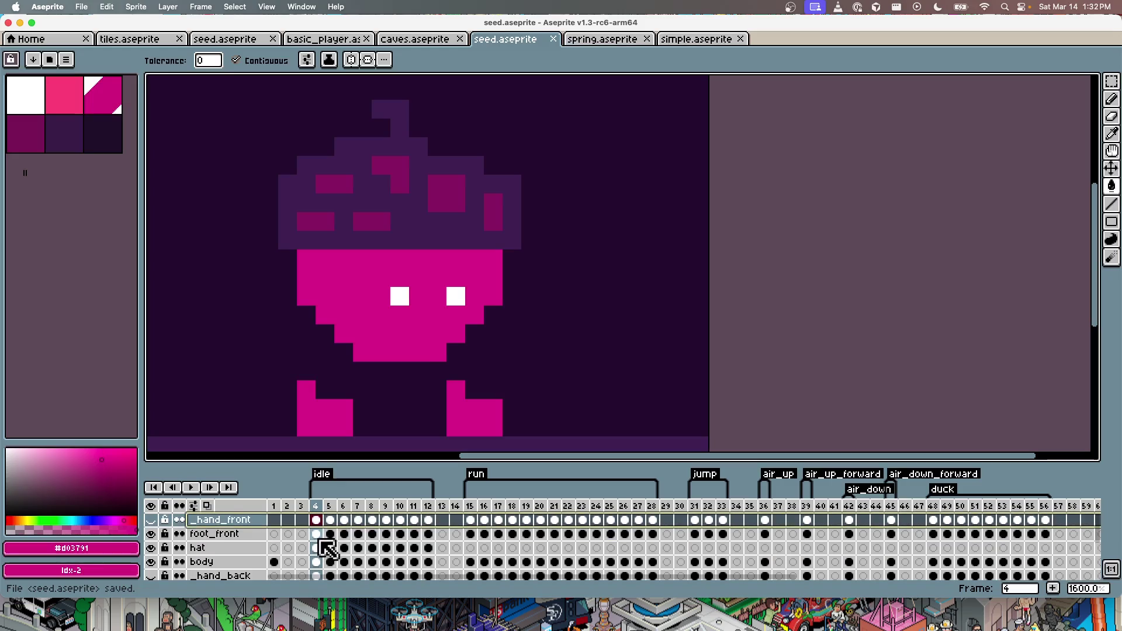
{"action": "left_click", "coordinate": [316, 533]}
{"action": "key", "text": "b"}
{"action": "scroll", "coordinate": [333, 393], "scroll_direction": "down", "scroll_amount": 3}
{"action": "right_click", "coordinate": [309, 318]}
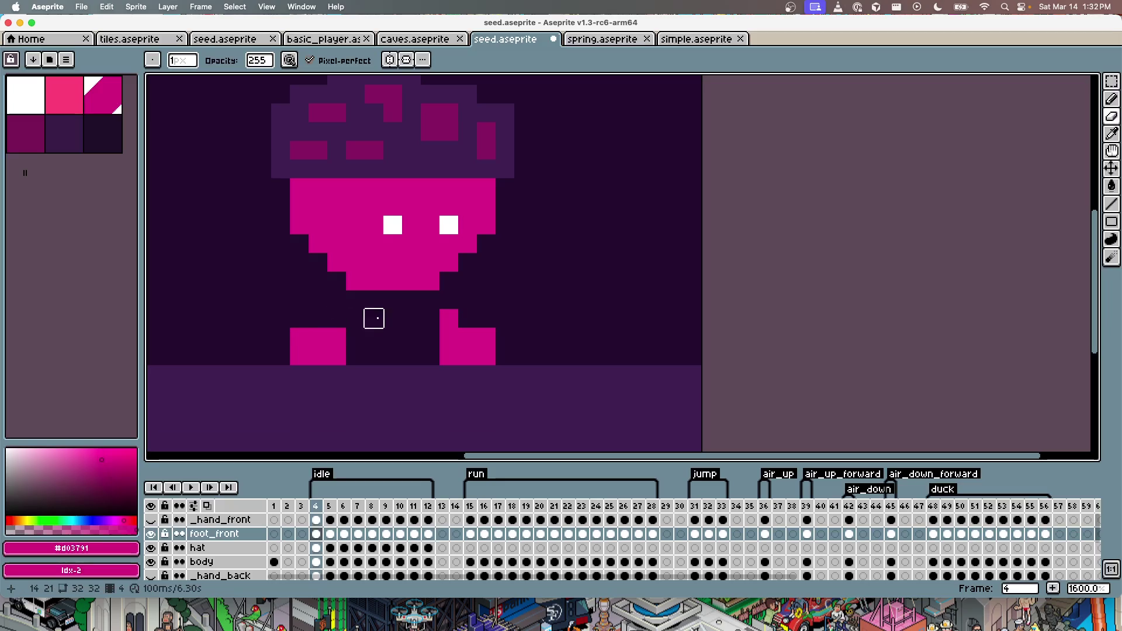
{"action": "key", "text": "period"}
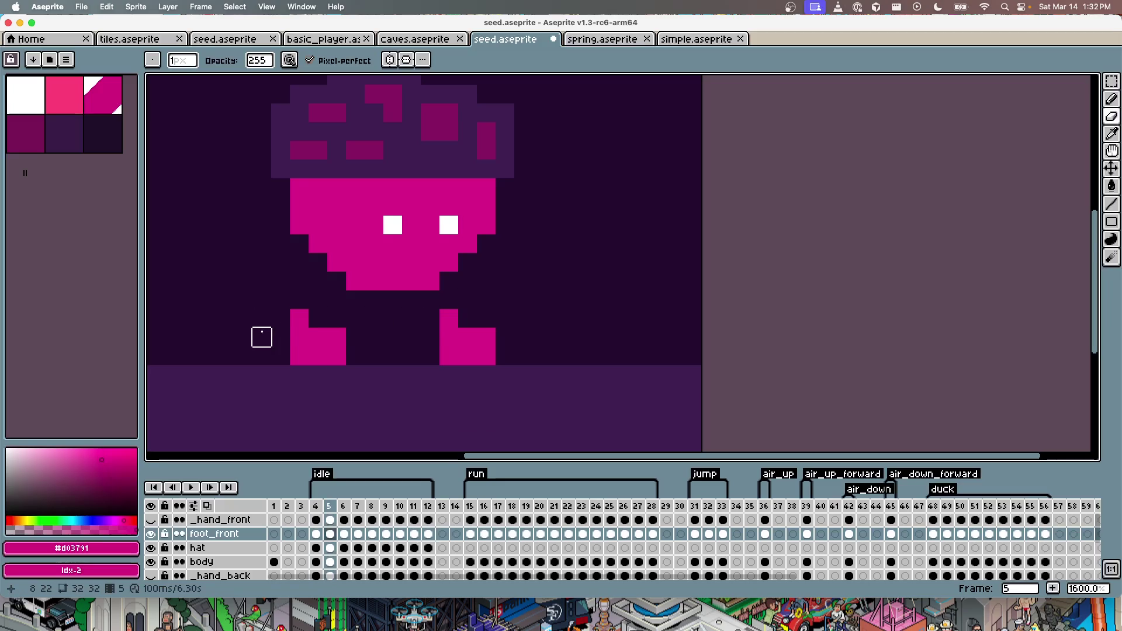
{"action": "key", "text": "period"}
{"action": "key", "text": "period"}
{"action": "key", "text": "period"}
{"action": "key", "text": "period"}
{"action": "key", "text": "period"}
{"action": "key", "text": "period"}
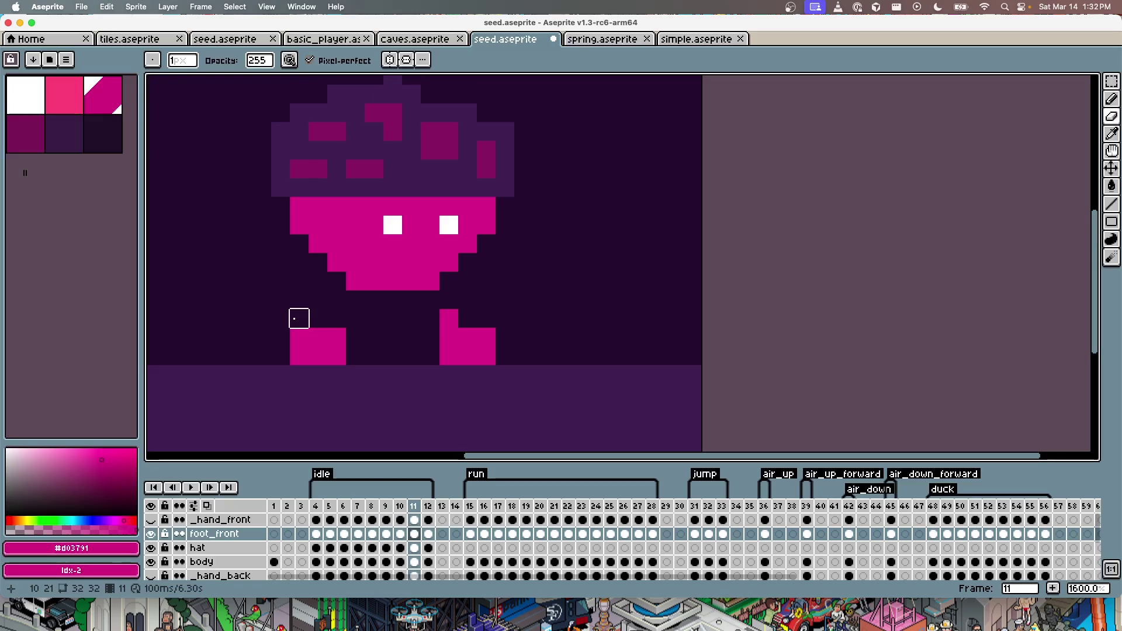
{"action": "key", "text": "Right"}
{"action": "key", "text": "Right"}
{"action": "key", "text": "Left"}
{"action": "key", "text": "Left"}
{"action": "key", "text": "Left"}
{"action": "key", "text": "Left"}
{"action": "key", "text": "Left"}
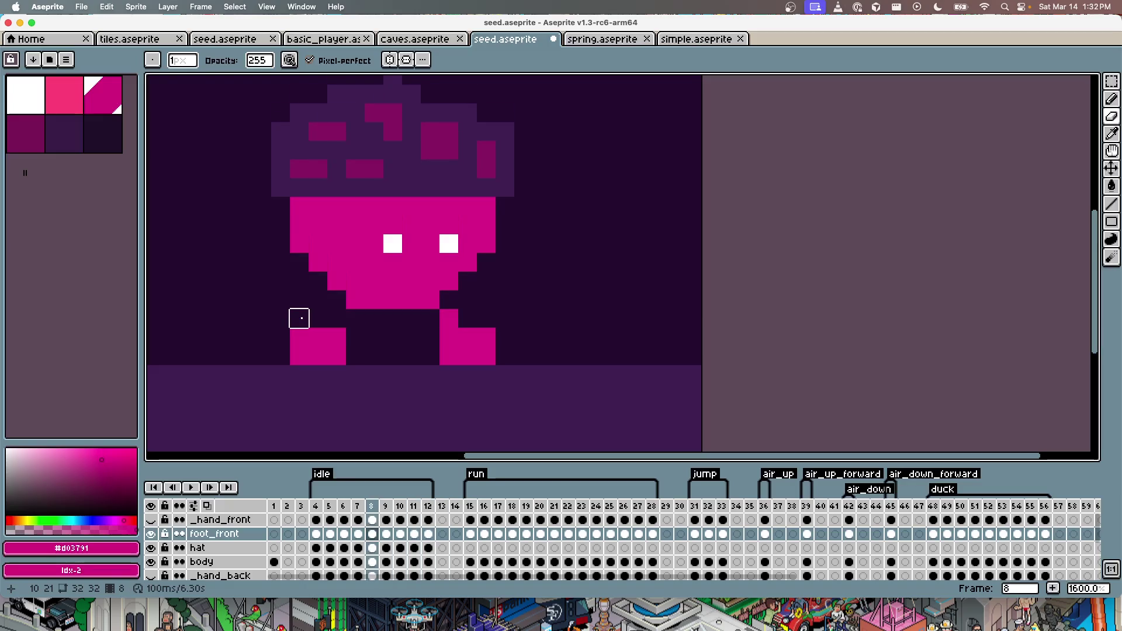
{"action": "key", "text": "Left"}
{"action": "key", "text": "Left"}
{"action": "key", "text": "Left"}
{"action": "key", "text": "Left"}
{"action": "key", "text": "Left"}
{"action": "key", "text": "Right"}
{"action": "key", "text": "Right"}
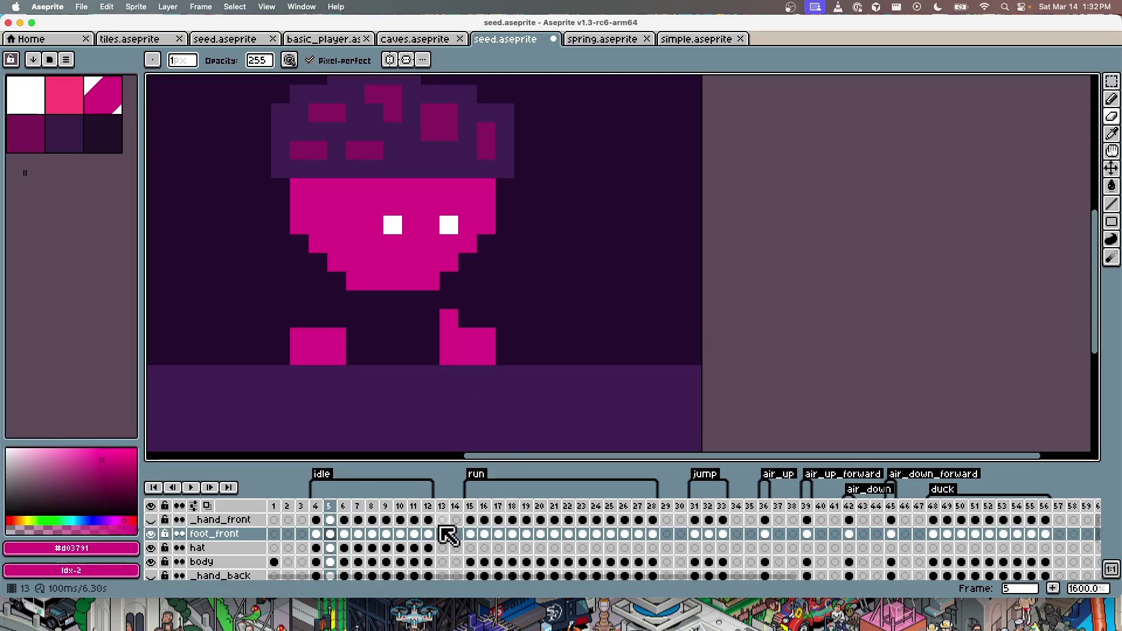
Step: Review the foot_back layer across the idle frames, save, and recall cargo run in Cursor
{"action": "scroll", "coordinate": [232, 578], "scroll_direction": "down", "scroll_amount": 2}
{"action": "scroll", "coordinate": [232, 575], "scroll_direction": "down", "scroll_amount": 1}
{"action": "scroll", "coordinate": [228, 569], "scroll_direction": "up", "scroll_amount": 1}
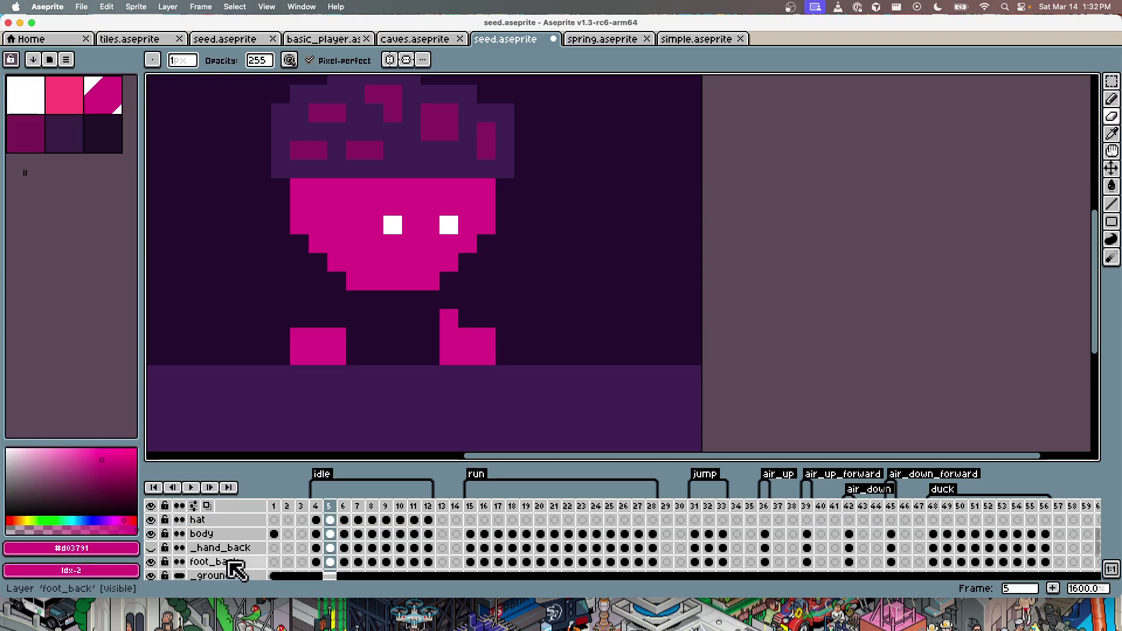
{"action": "left_click", "coordinate": [229, 563]}
{"action": "key", "text": "Left"}
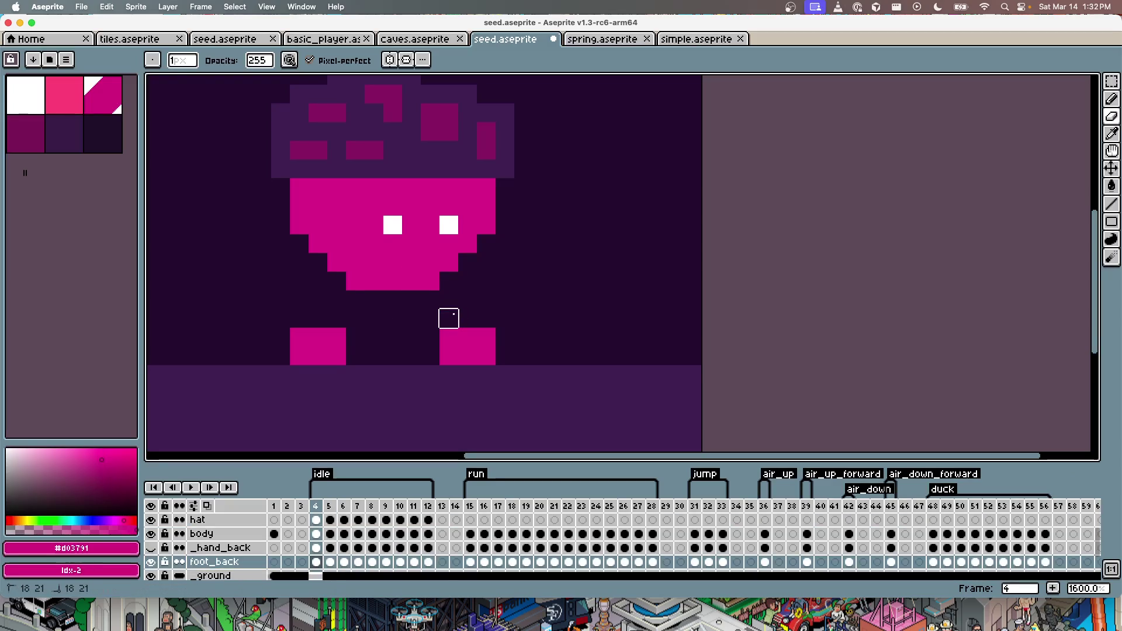
{"action": "key", "text": "Right"}
{"action": "key", "text": "Right"}
{"action": "key", "text": "Right"}
{"action": "key", "text": "Right"}
{"action": "key", "text": "Right"}
{"action": "key", "text": "Right"}
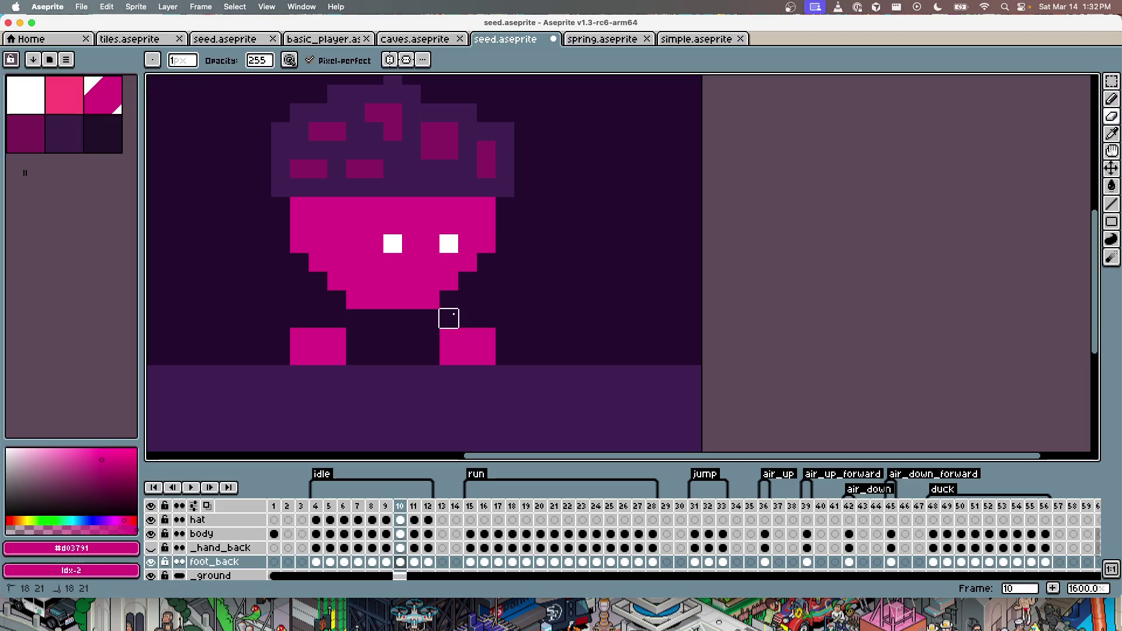
{"action": "key", "text": "Right"}
{"action": "key", "text": "Right"}
{"action": "key", "text": "Right"}
{"action": "key", "text": "super+s"}
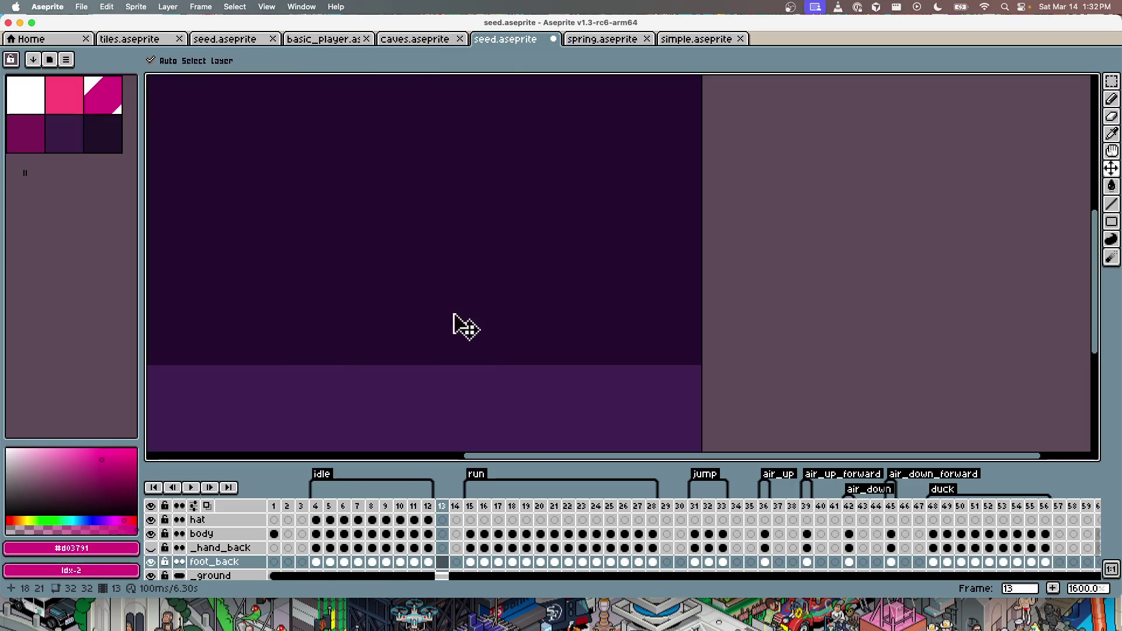
{"action": "key", "text": "super+Tab"}
{"action": "key", "text": "Up"}
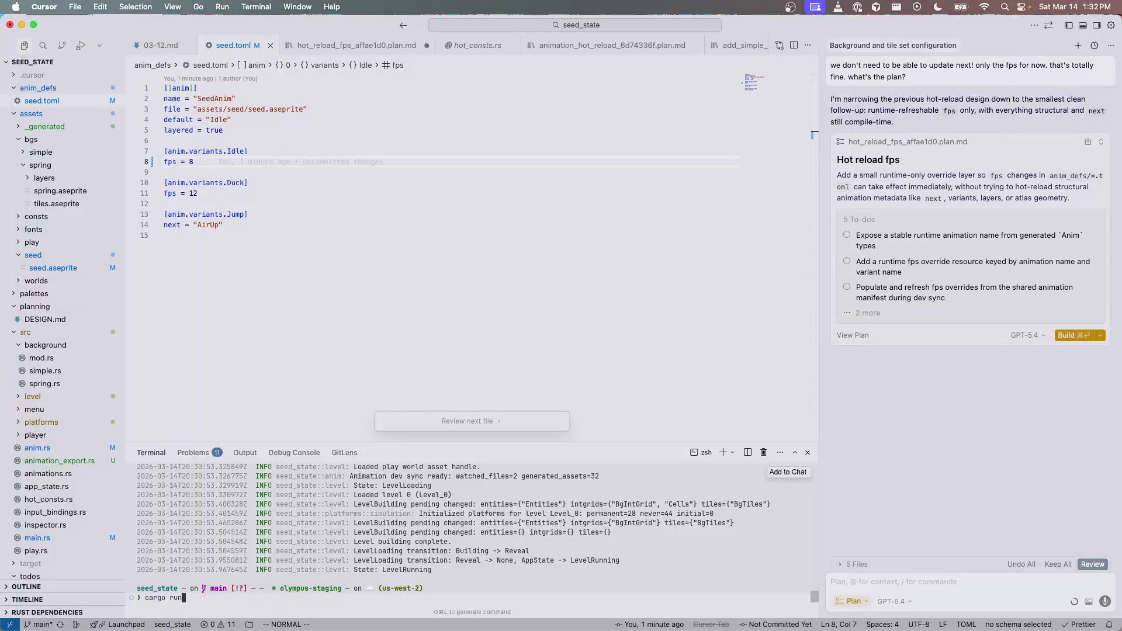
Step: Relaunch the game, walk the handless seed character right, then return to Aseprite
{"action": "left_click", "coordinate": [1074, 335]}
{"action": "key", "text": "Return"}
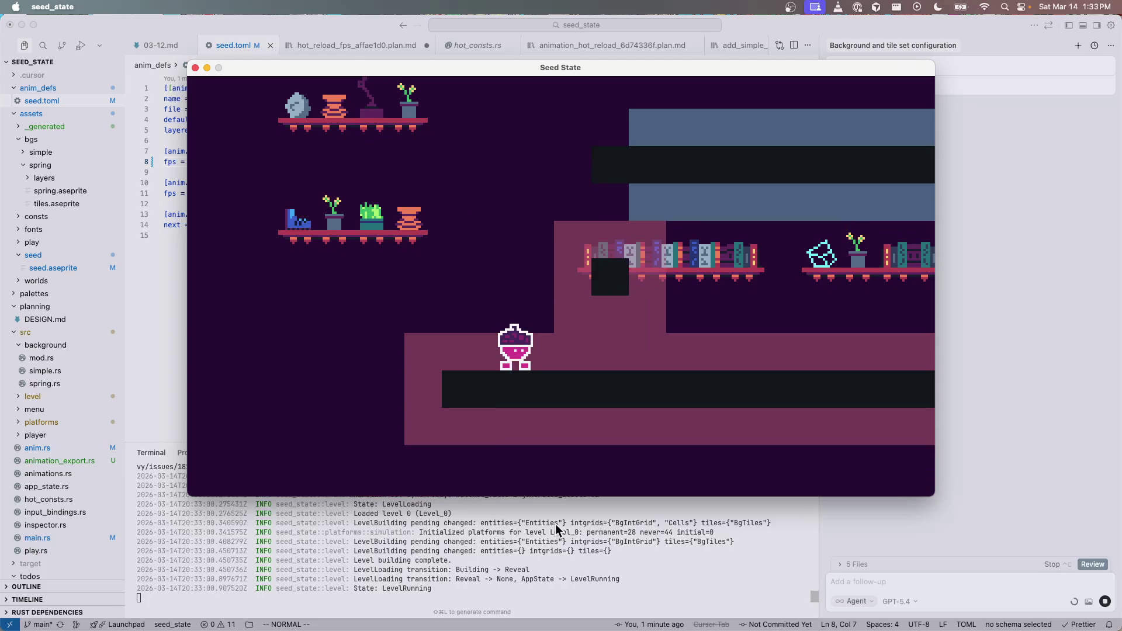
{"action": "key", "text": "Right"}
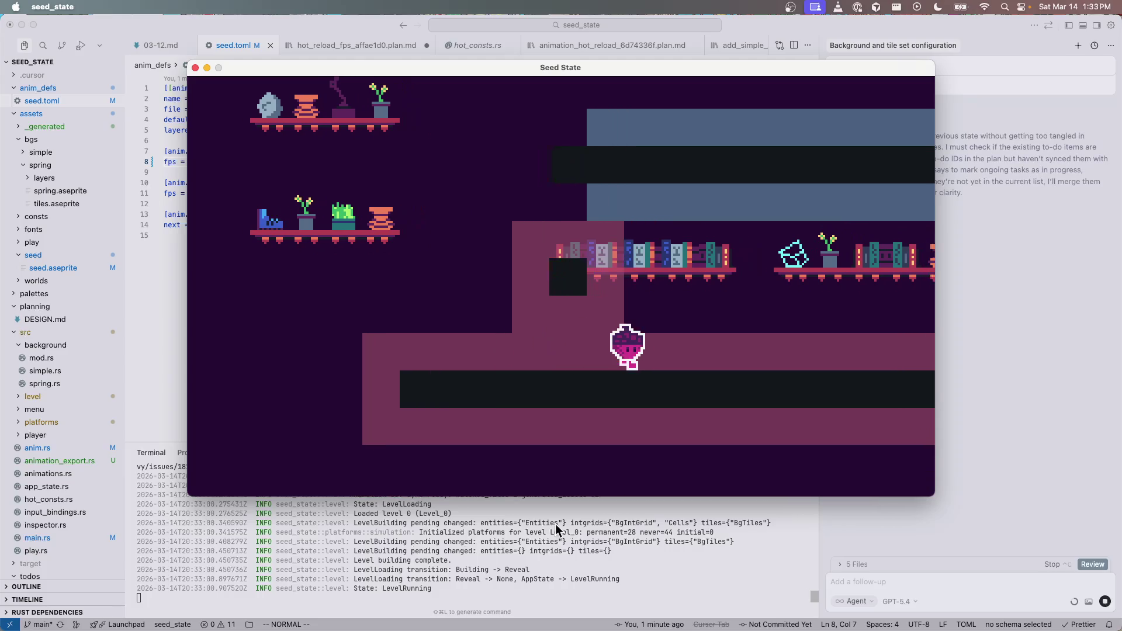
{"action": "key", "text": "Right"}
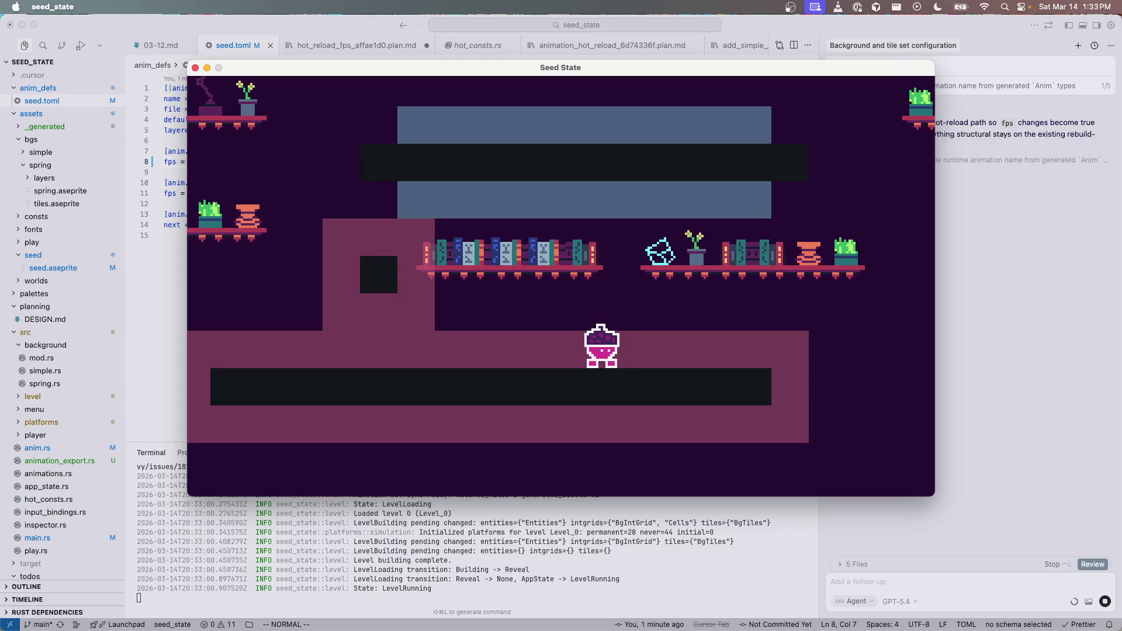
{"action": "key", "text": "super+Tab"}
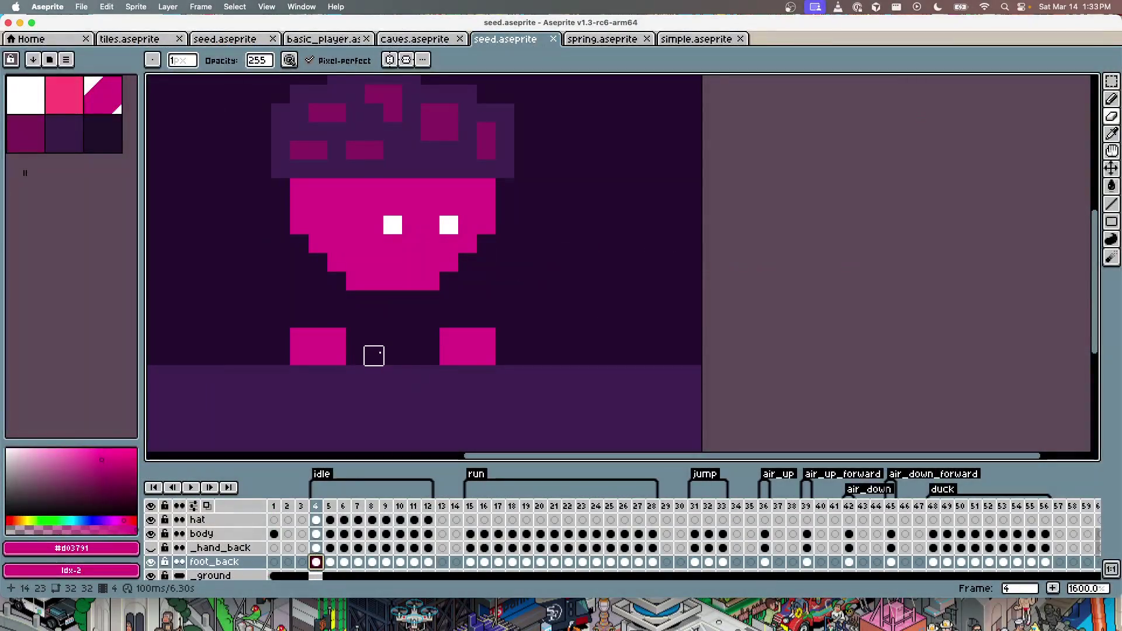
Step: Erase the back foot's top-right corner pixel, save, then erase the front foot's corner pixel
{"action": "left_click", "coordinate": [336, 337]}
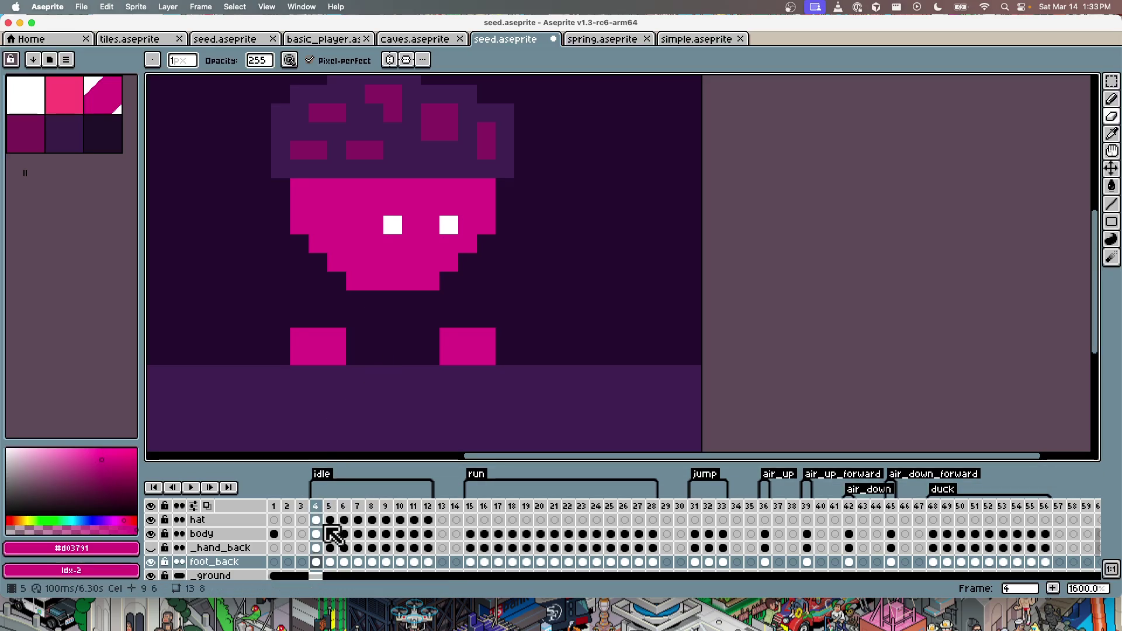
{"action": "left_click", "coordinate": [486, 337]}
{"action": "key", "text": "super+s"}
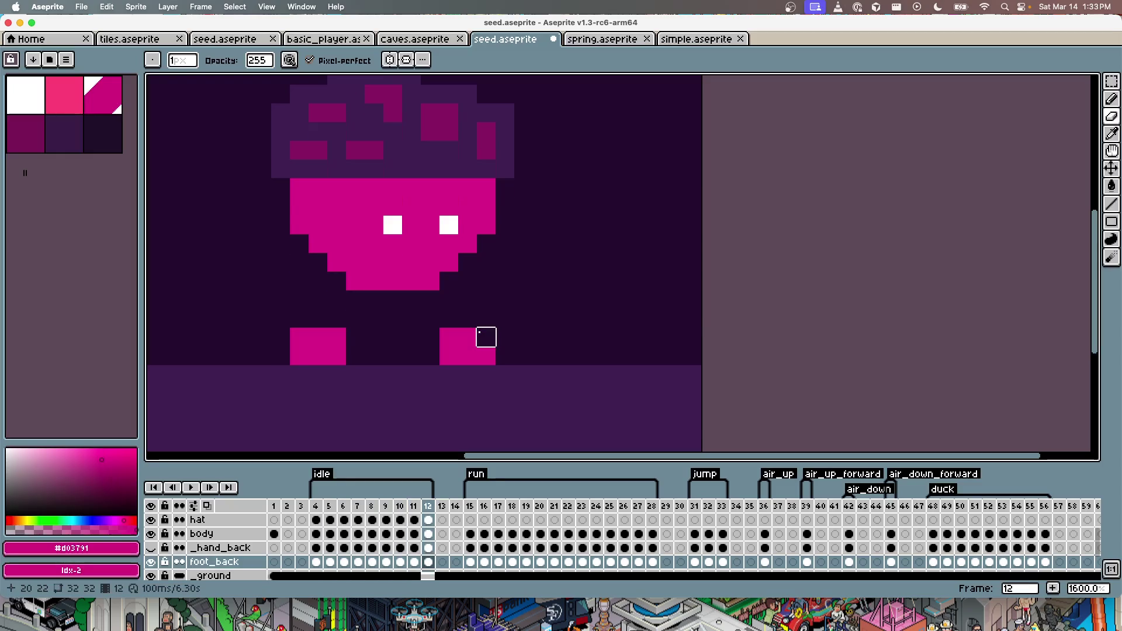
{"action": "key", "text": "super+s"}
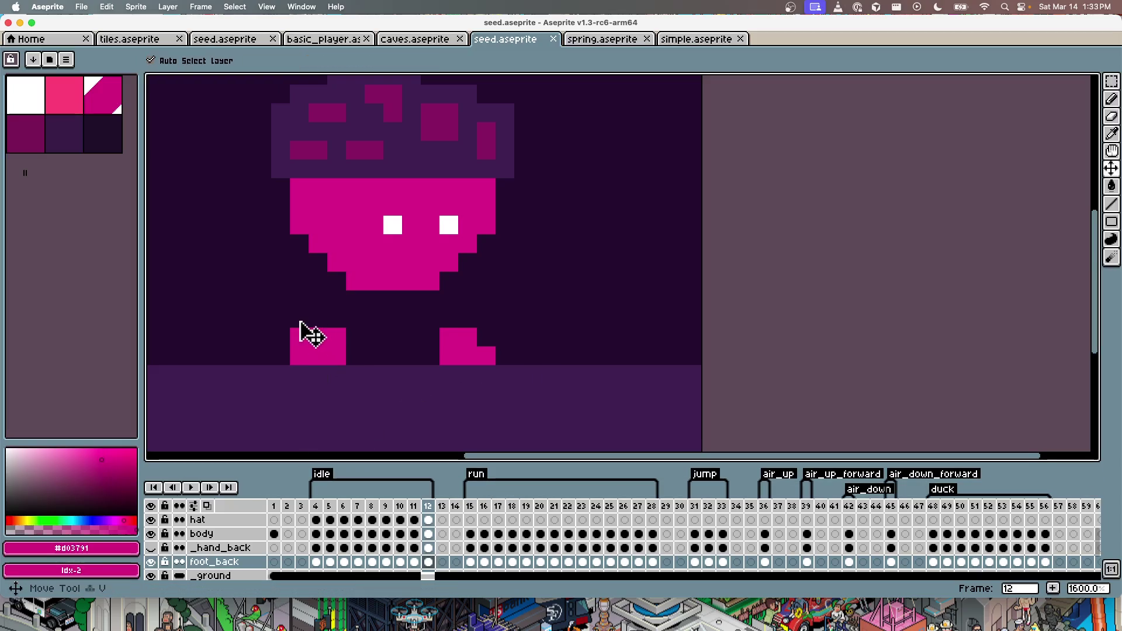
{"action": "left_click", "coordinate": [308, 350], "text": "super"}
{"action": "left_click", "coordinate": [336, 337]}
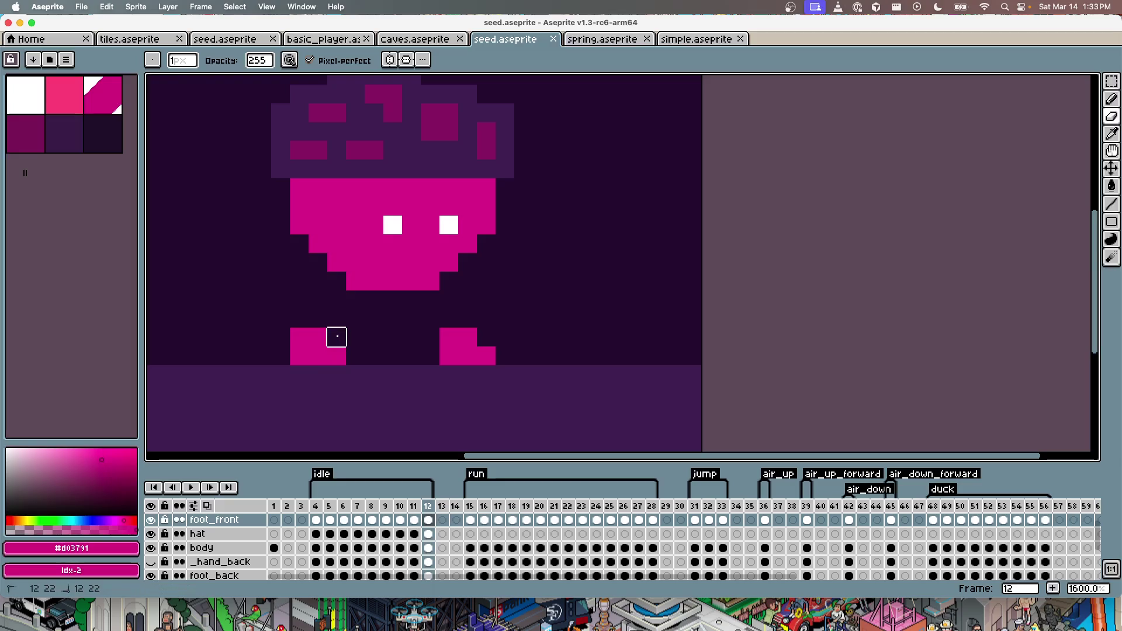
Step: Compare the front-foot edit across frames, save, and preview the reloaded feet in the game
{"action": "key", "text": "Right"}
{"action": "key", "text": "Left"}
{"action": "key", "text": "Left"}
{"action": "key", "text": "Left"}
{"action": "key", "text": "Left"}
{"action": "key", "text": "Left"}
{"action": "key", "text": "Left"}
{"action": "key", "text": "Left"}
{"action": "key", "text": "Left"}
{"action": "key", "text": "Left"}
{"action": "key", "text": "Left"}
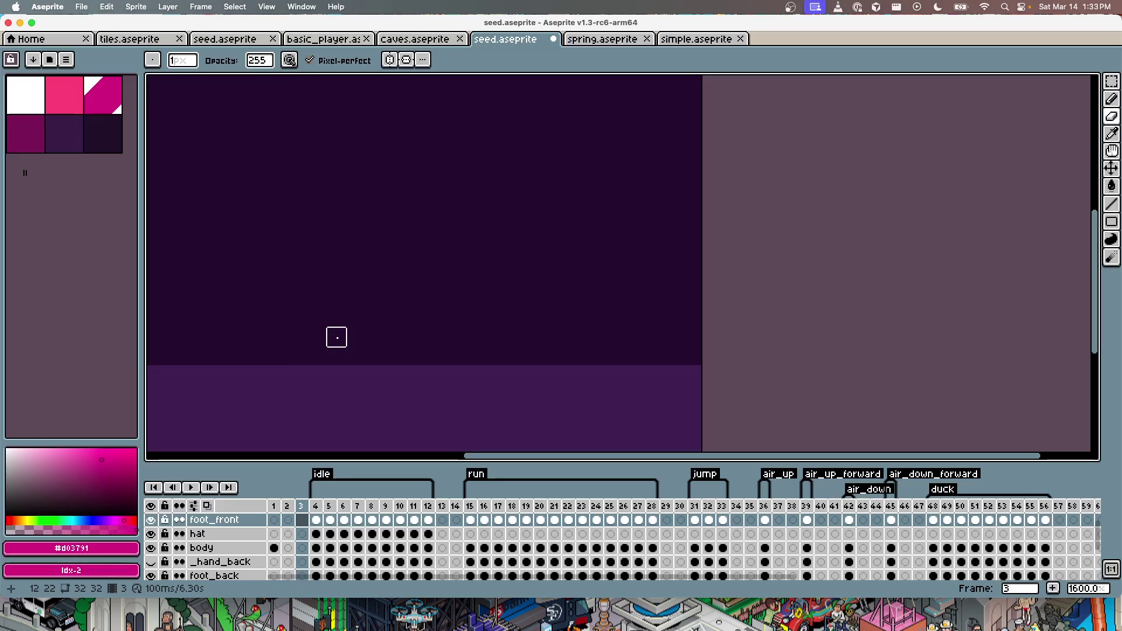
{"action": "key", "text": "super+s"}
{"action": "key", "text": "super+Tab"}
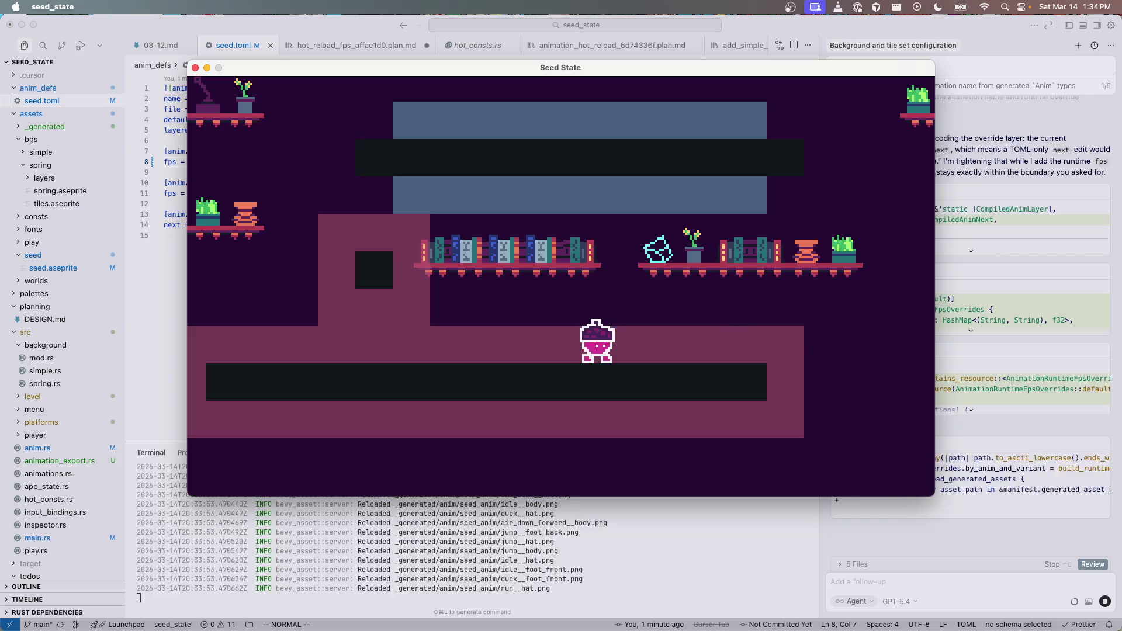
{"action": "key", "text": "super+Tab"}
Step: Select the foot_front cel on frame 4, then move to the hat layer
{"action": "scroll", "coordinate": [470, 548], "scroll_direction": "down", "scroll_amount": 1}
{"action": "scroll", "coordinate": [471, 547], "scroll_direction": "up", "scroll_amount": 1}
{"action": "left_click", "coordinate": [317, 534]}
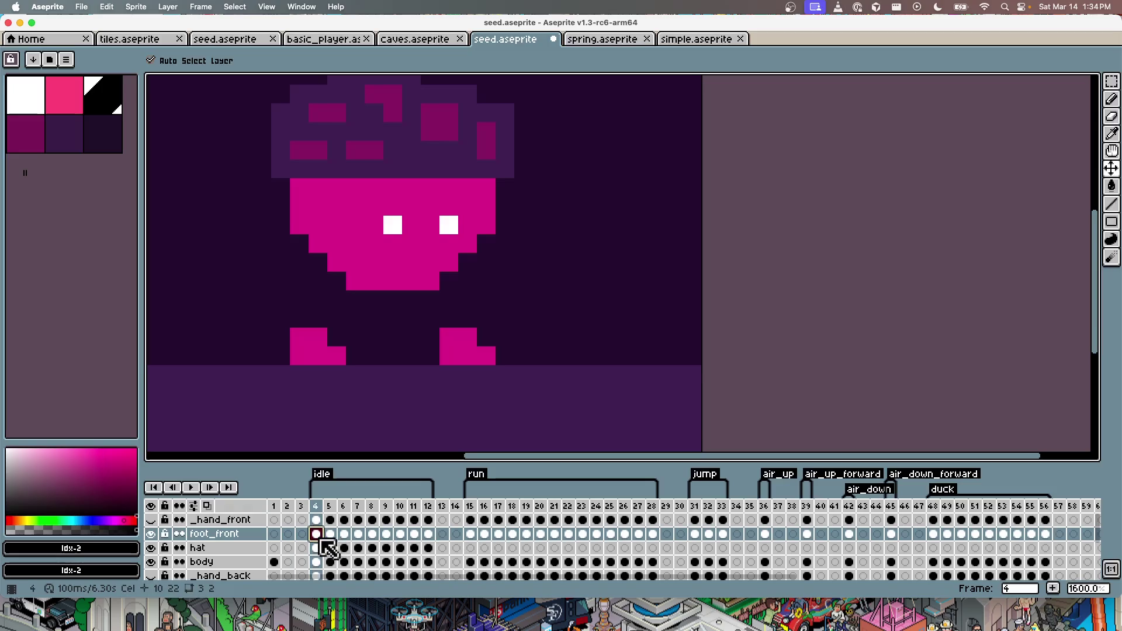
{"action": "left_click", "coordinate": [317, 547]}
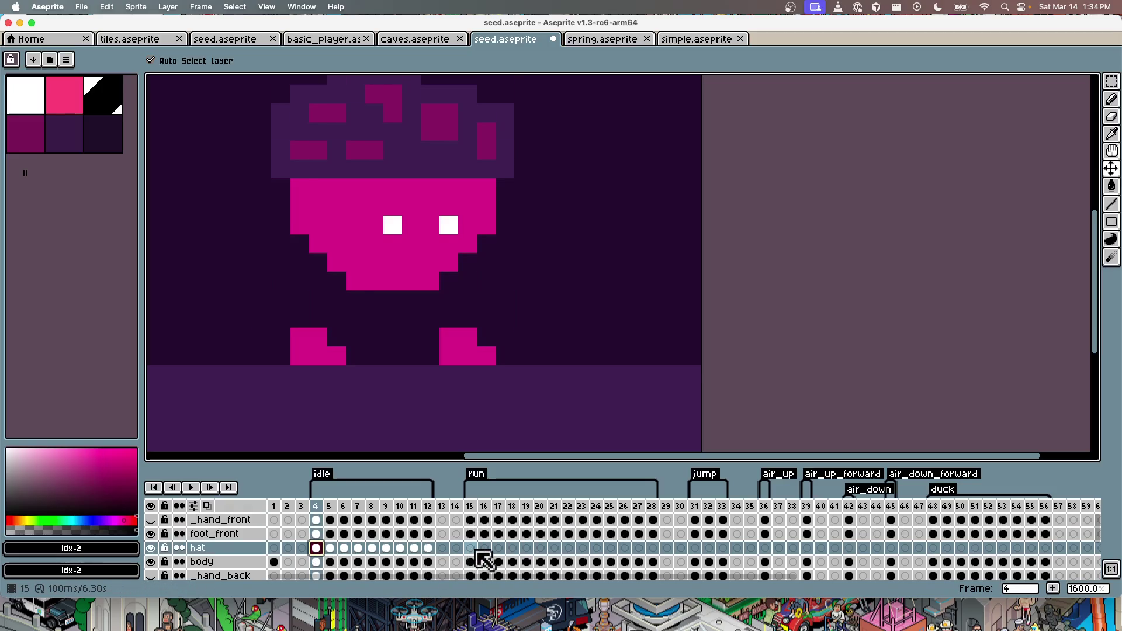
Step: Select the hat cels across run frames 15–28 so the acorn cap spans the run
{"action": "left_click", "coordinate": [302, 547]}
{"action": "left_click", "coordinate": [316, 547]}
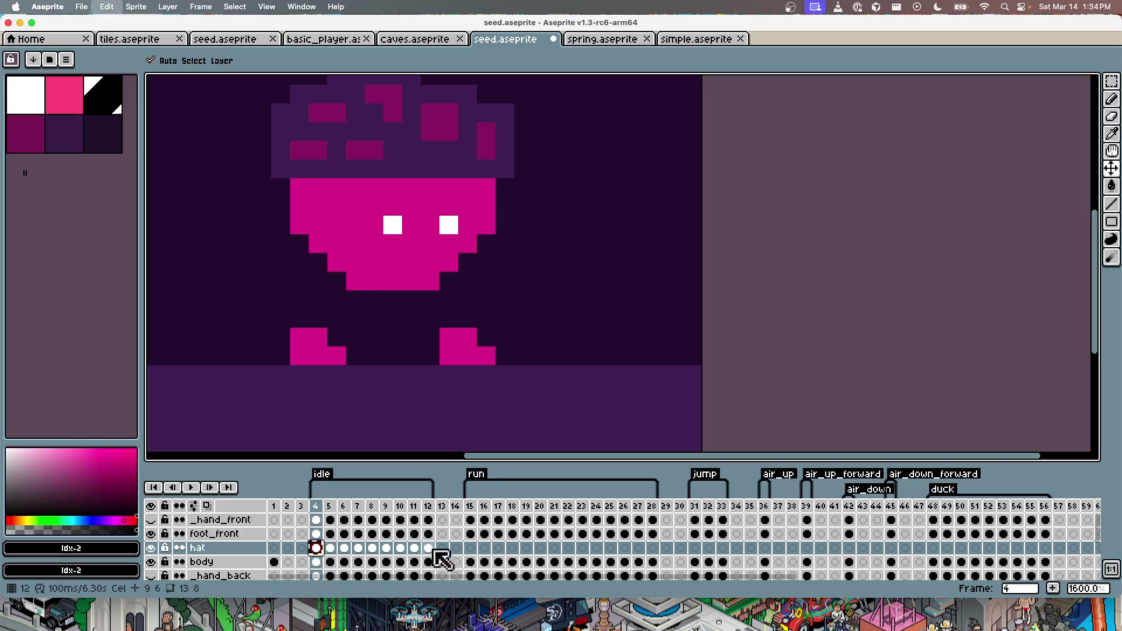
{"action": "left_click", "coordinate": [477, 548]}
{"action": "left_click_drag", "start_coordinate": [484, 548], "coordinate": [652, 548]}
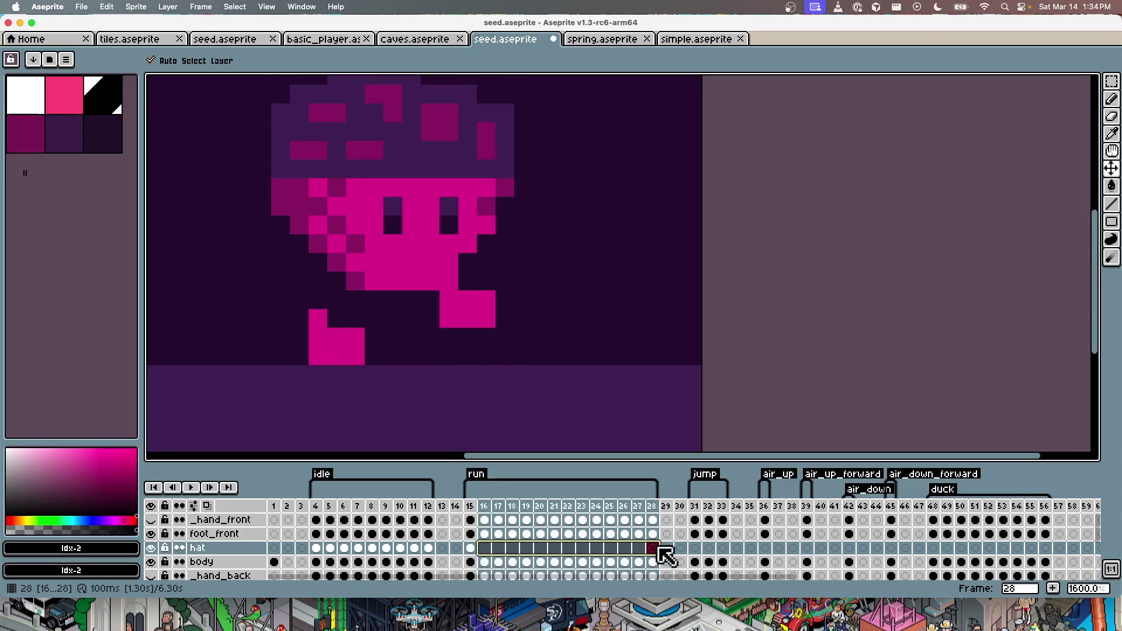
{"action": "left_click", "coordinate": [486, 549]}
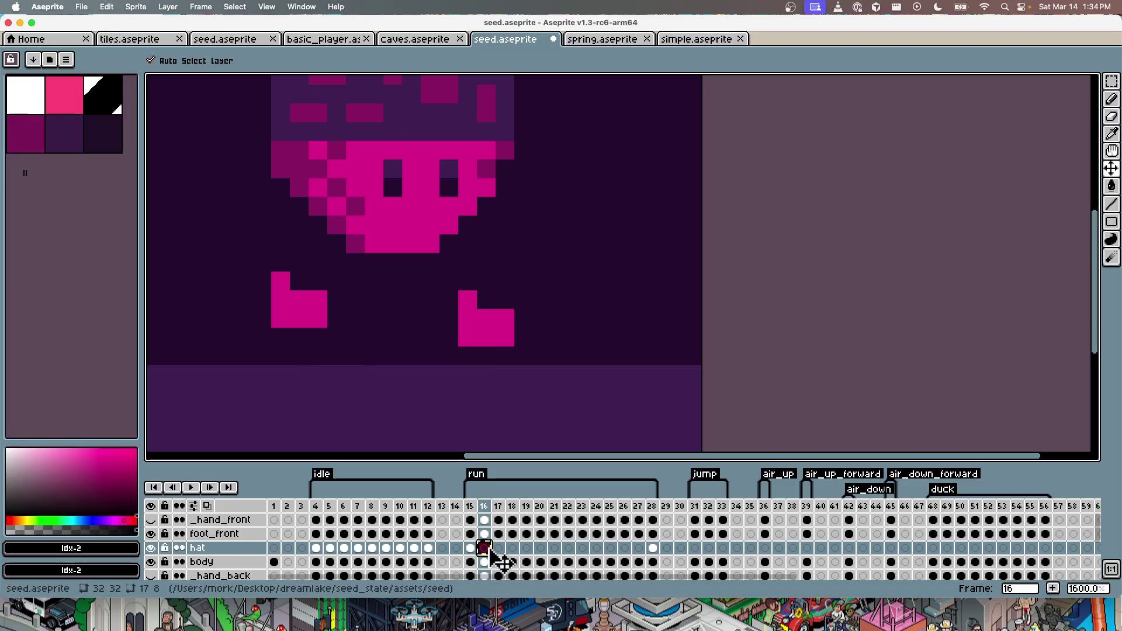
Step: Step through the run frames to check the hat, then centre the character on body frame 15
{"action": "key", "text": "Left"}
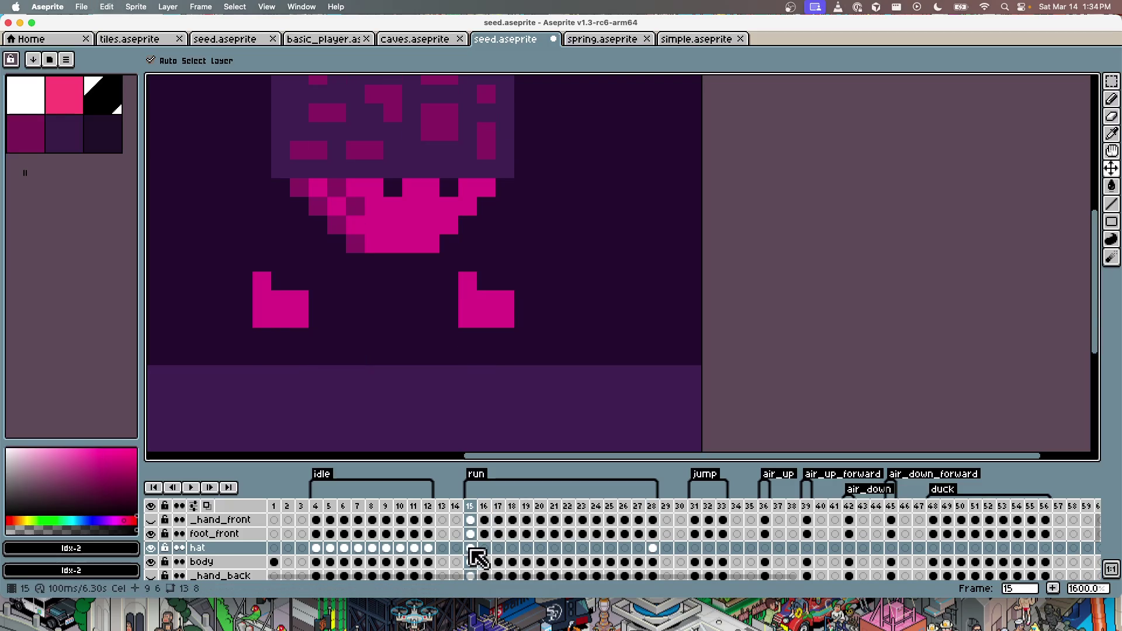
{"action": "key", "text": "Right"}
{"action": "key", "text": "Right"}
{"action": "key", "text": "Right"}
{"action": "key", "text": "Right"}
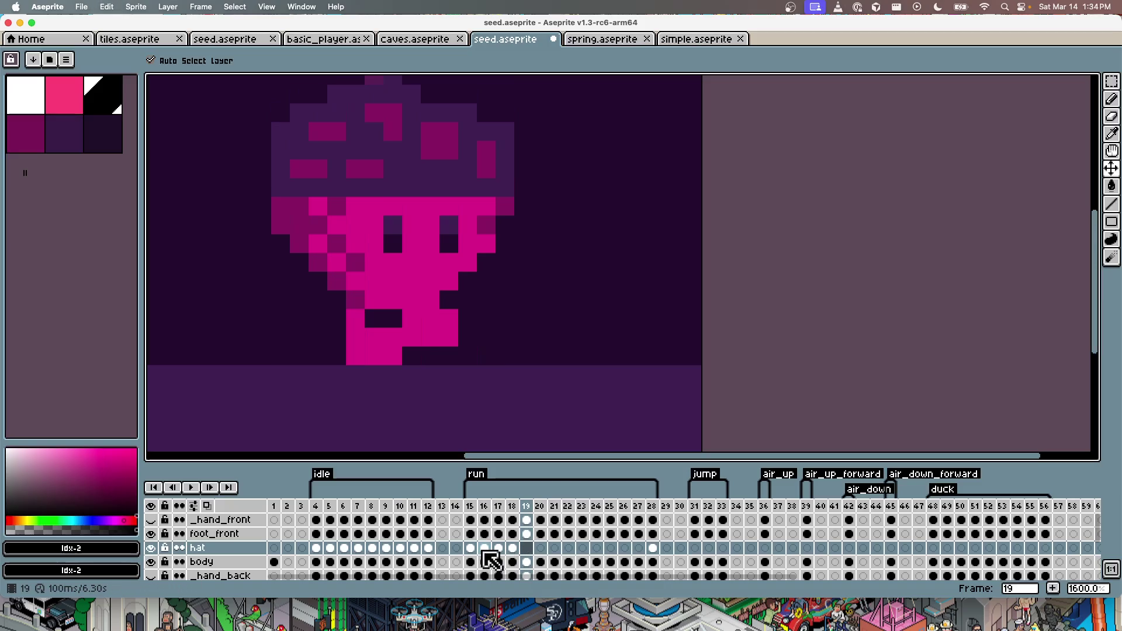
{"action": "key", "text": "Right"}
{"action": "key", "text": "Right"}
{"action": "key", "text": "Right"}
{"action": "key", "text": "Right"}
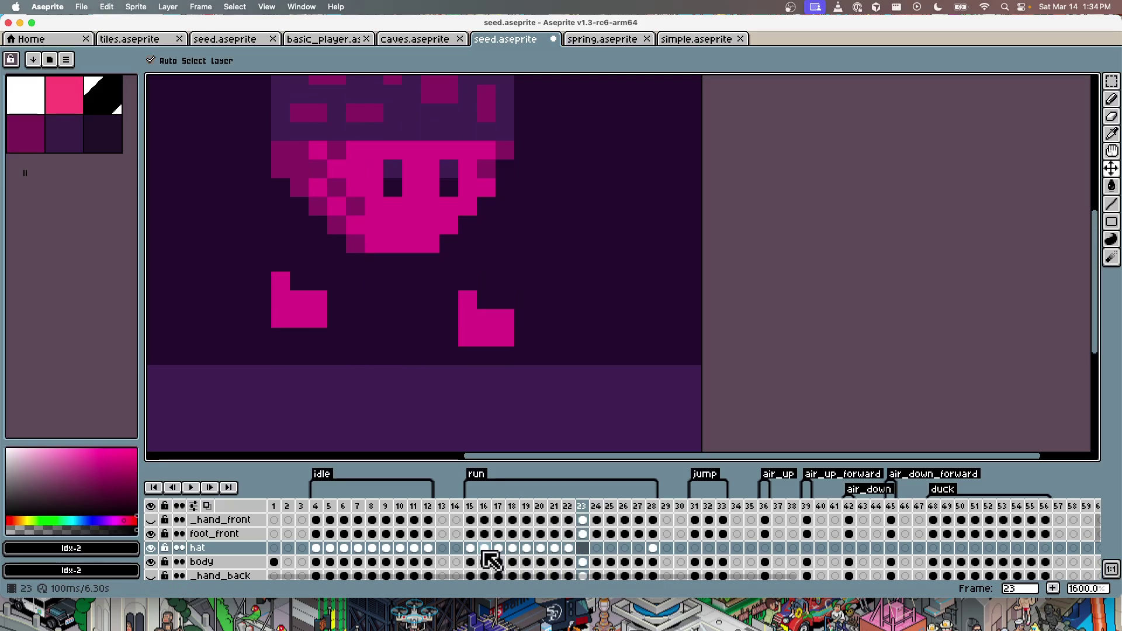
{"action": "key", "text": "Right"}
{"action": "key", "text": "Right"}
{"action": "key", "text": "Right"}
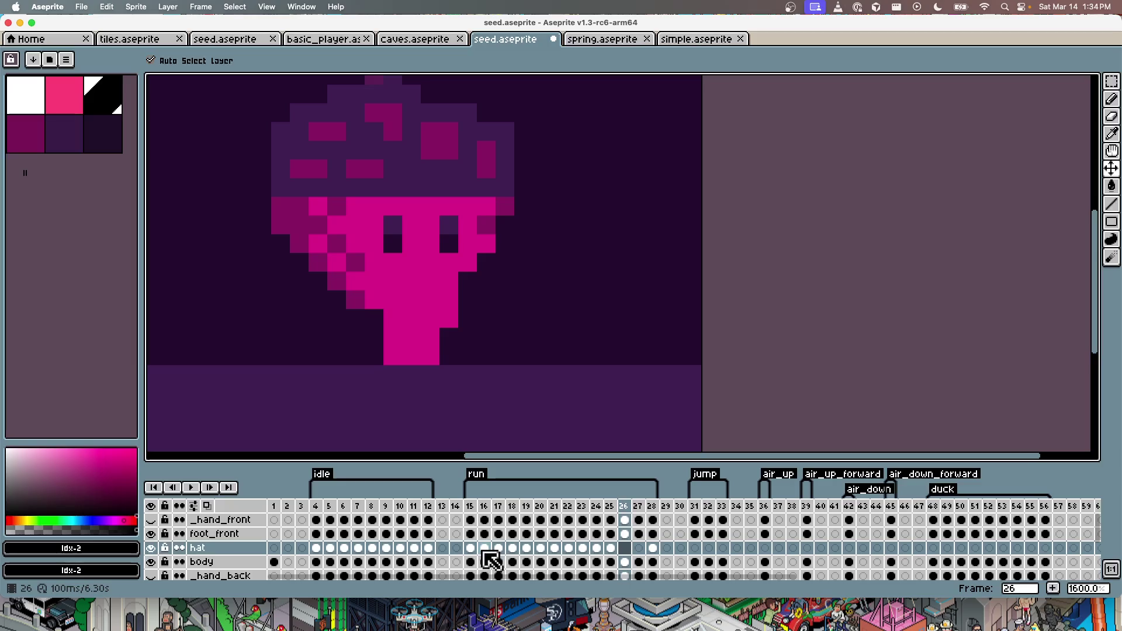
{"action": "key", "text": "Right"}
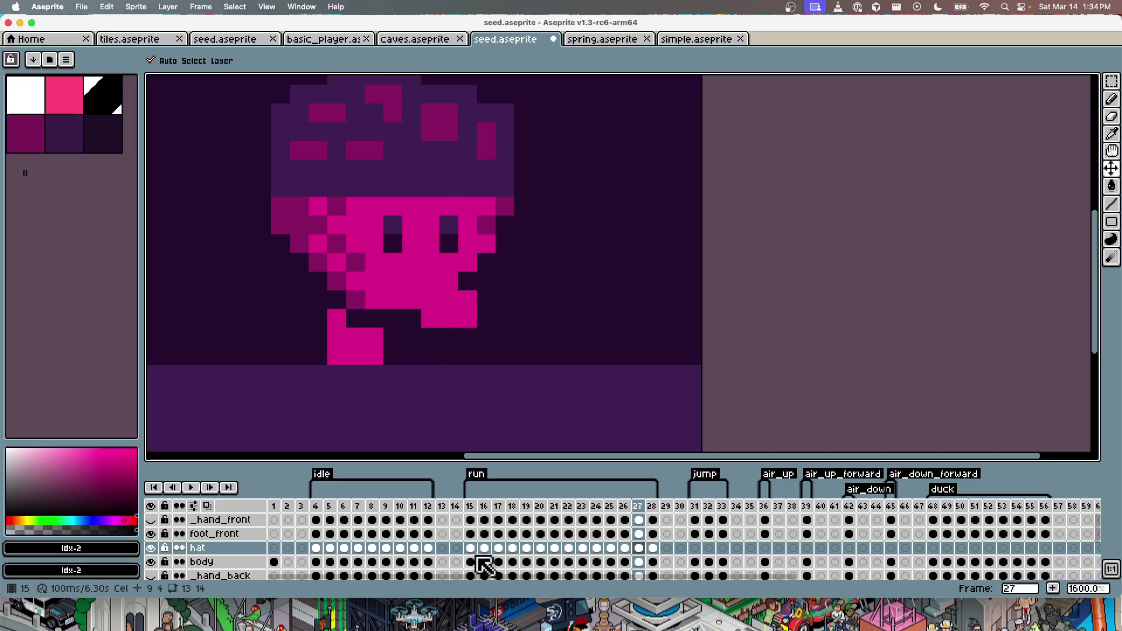
{"action": "left_click", "coordinate": [471, 561]}
{"action": "key", "text": "h"}
{"action": "left_click_drag", "start_coordinate": [389, 226], "coordinate": [399, 280]}
Step: Undo the last body erase, then hide the hat layer on frame 15 and zoom in
{"action": "key", "text": "b"}
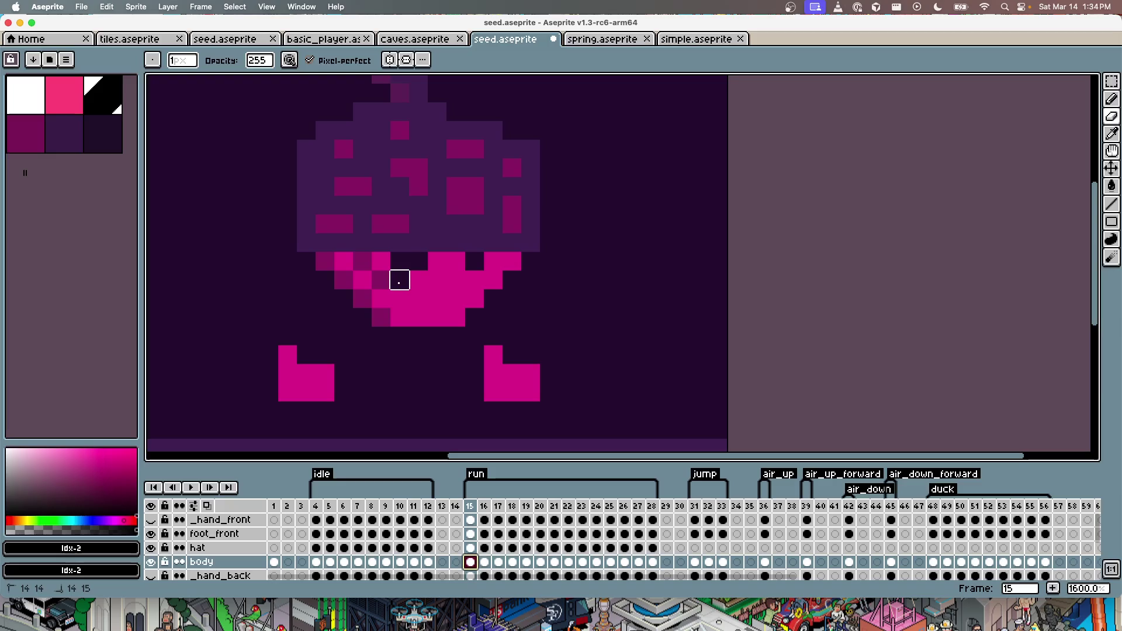
{"action": "key", "text": "ctrl+z"}
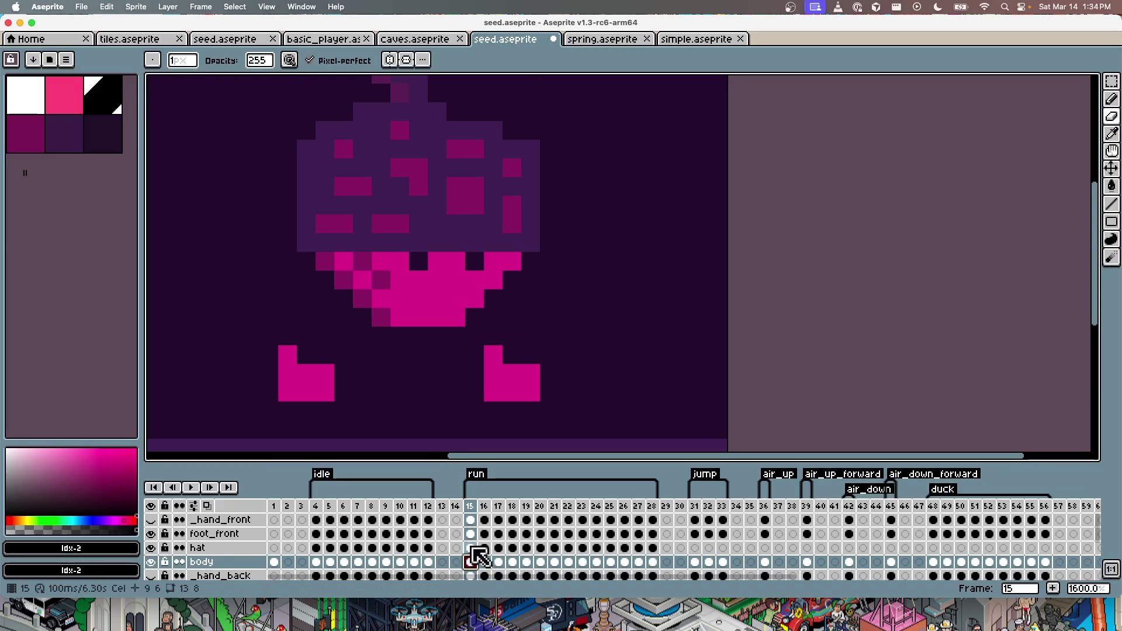
{"action": "left_click", "coordinate": [471, 548]}
{"action": "left_click_drag", "start_coordinate": [418, 223], "coordinate": [421, 276]}
{"action": "scroll", "coordinate": [458, 370], "scroll_direction": "down", "scroll_amount": 5}
{"action": "scroll", "coordinate": [564, 381], "scroll_direction": "up", "scroll_amount": 1}
{"action": "left_click_drag", "start_coordinate": [563, 380], "coordinate": [599, 306]}
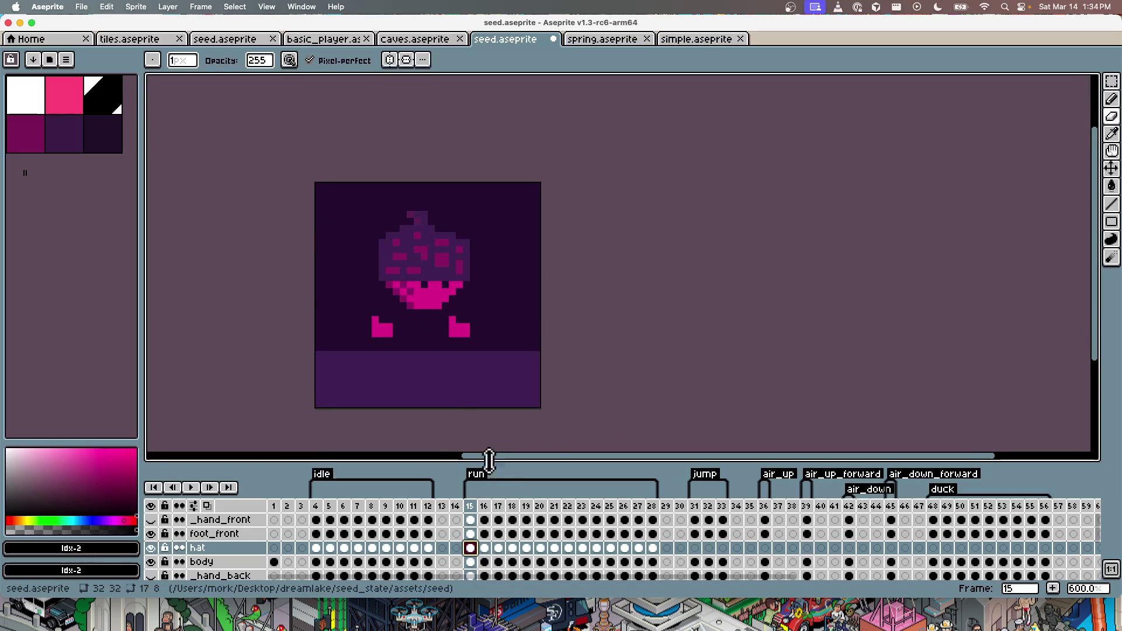
{"action": "scroll", "coordinate": [489, 526], "scroll_direction": "down", "scroll_amount": 1}
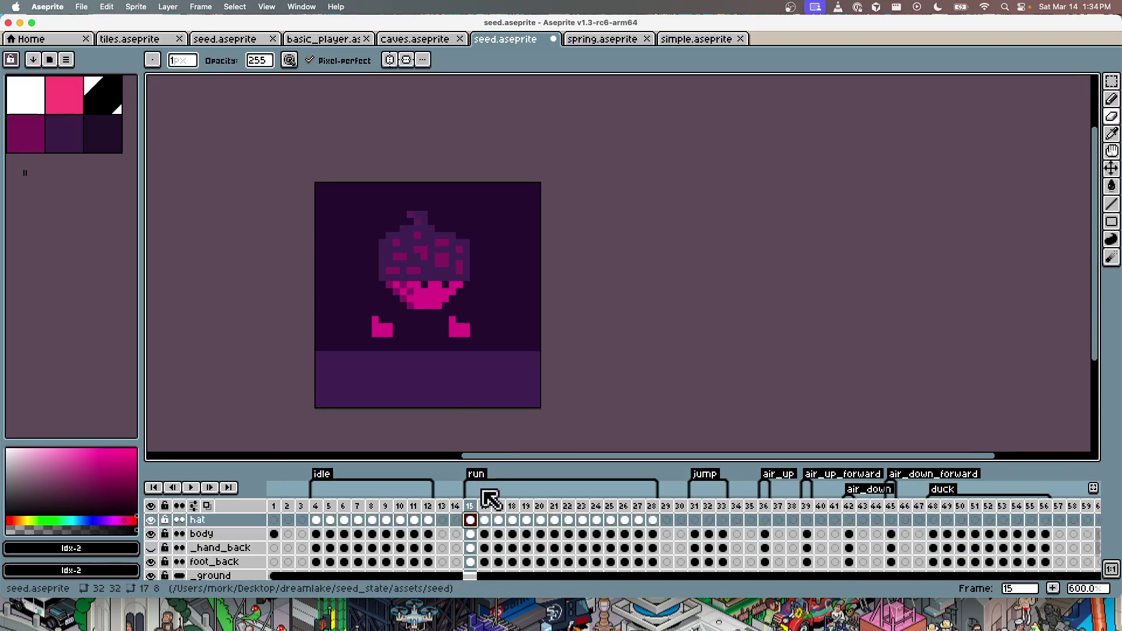
{"action": "left_click", "coordinate": [471, 547]}
{"action": "left_click", "coordinate": [151, 534]}
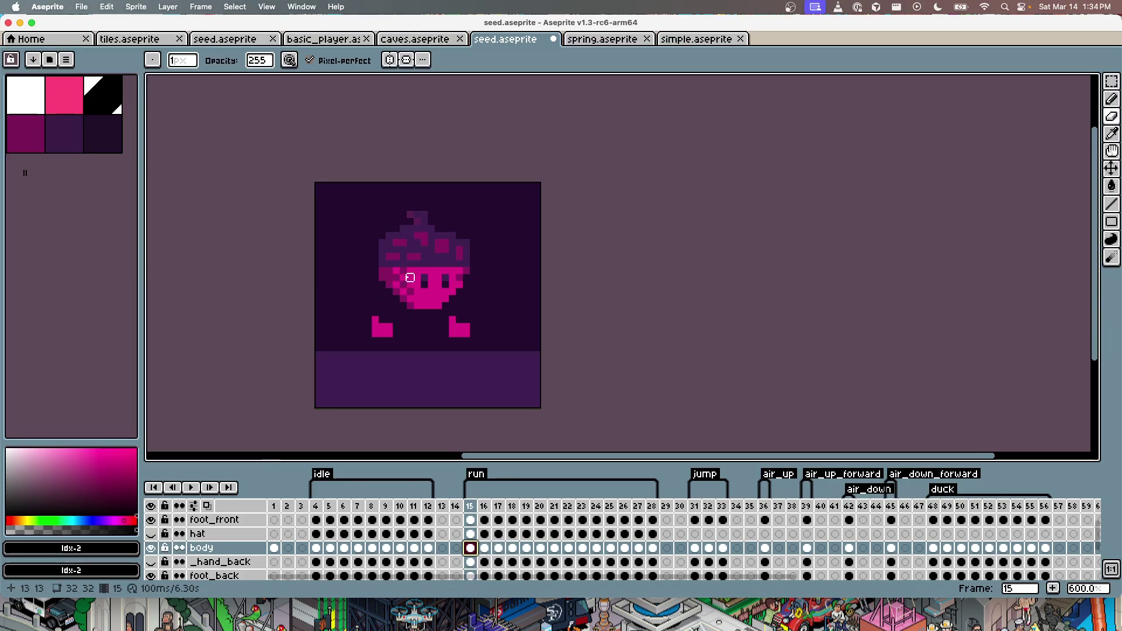
{"action": "key", "text": "plus"}
Step: Fill frame 15's cap and its dark patches with pink
{"action": "left_click", "coordinate": [76, 97]}
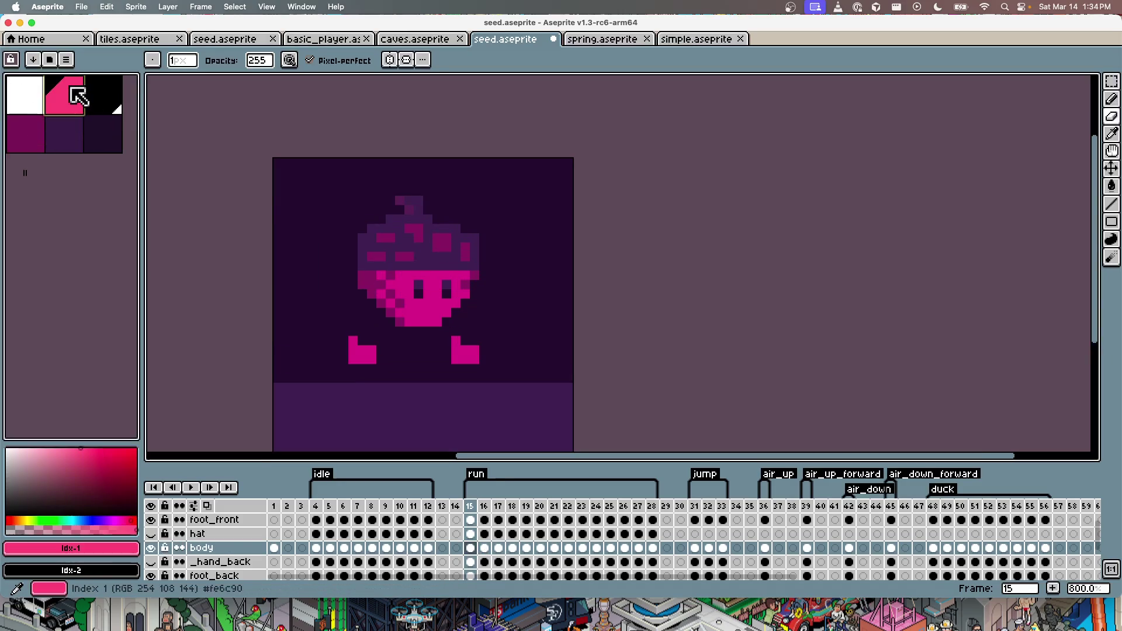
{"action": "key", "text": "g"}
{"action": "left_click", "coordinate": [417, 255]}
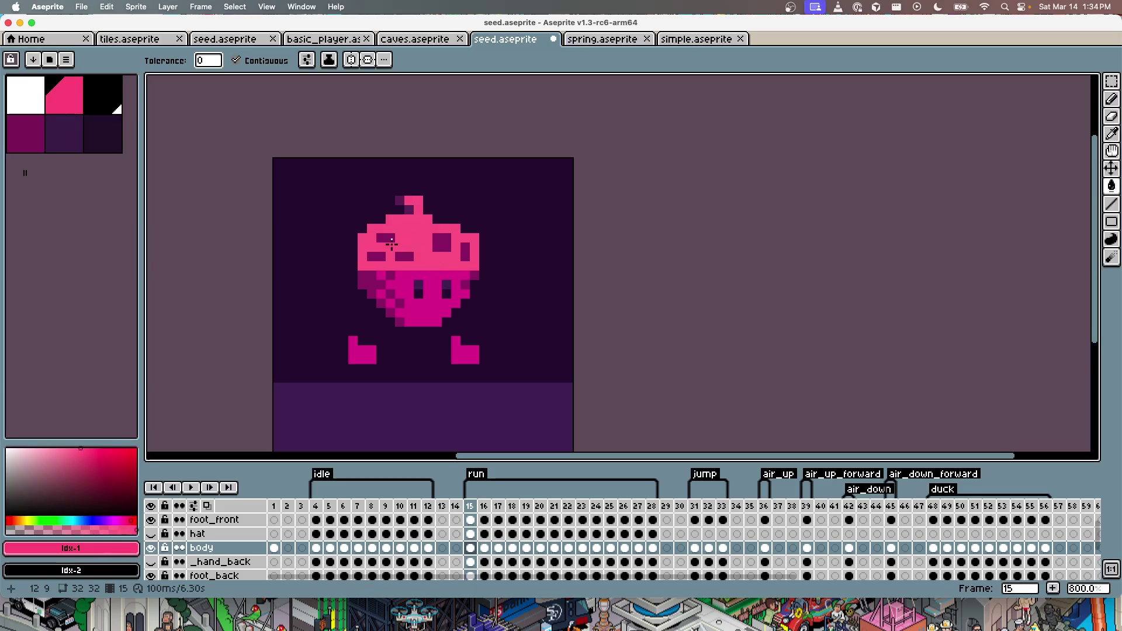
{"action": "left_click", "coordinate": [404, 256]}
{"action": "left_click", "coordinate": [441, 242]}
{"action": "left_click", "coordinate": [466, 251]}
{"action": "left_click", "coordinate": [376, 256]}
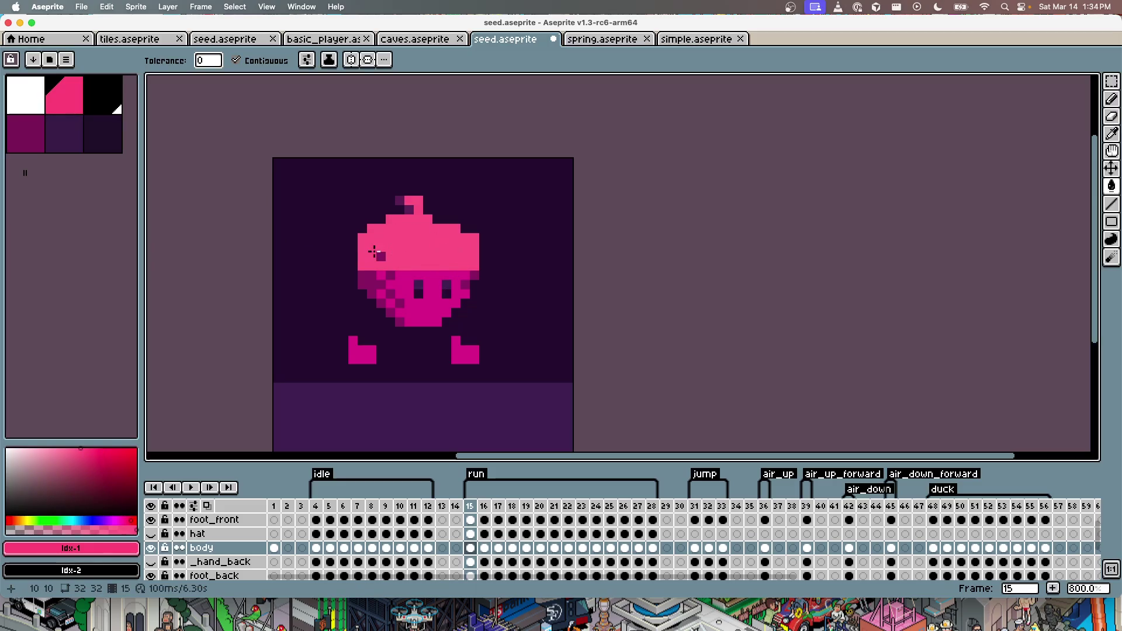
Step: Fill run frame 16's cap and its dark patches with pink
{"action": "key", "text": "e"}
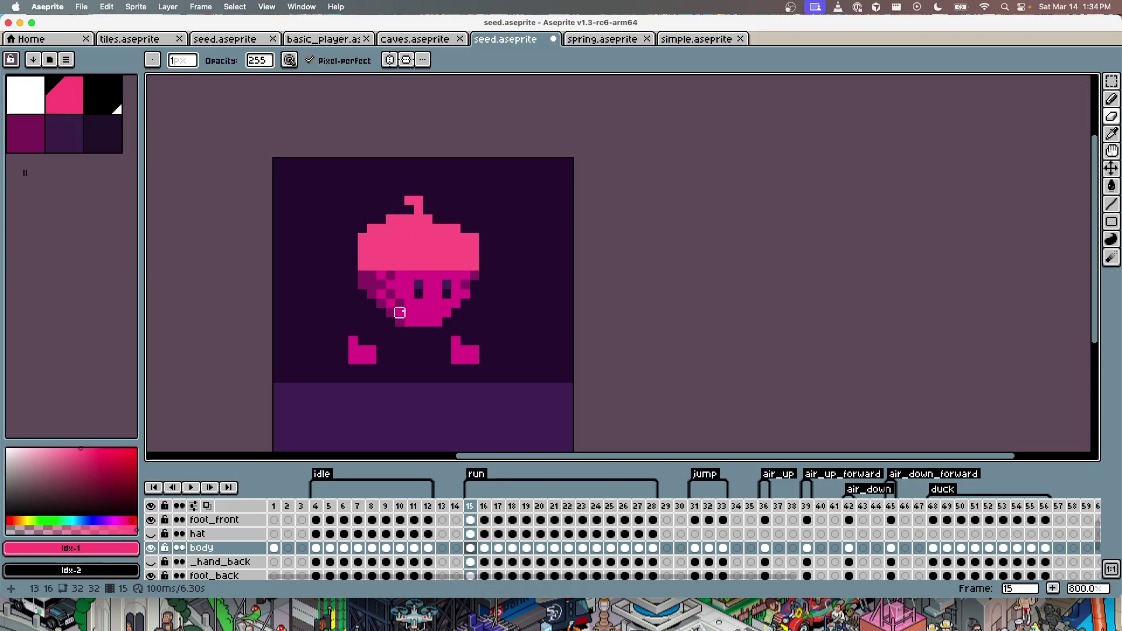
{"action": "key", "text": "period"}
{"action": "key", "text": "g"}
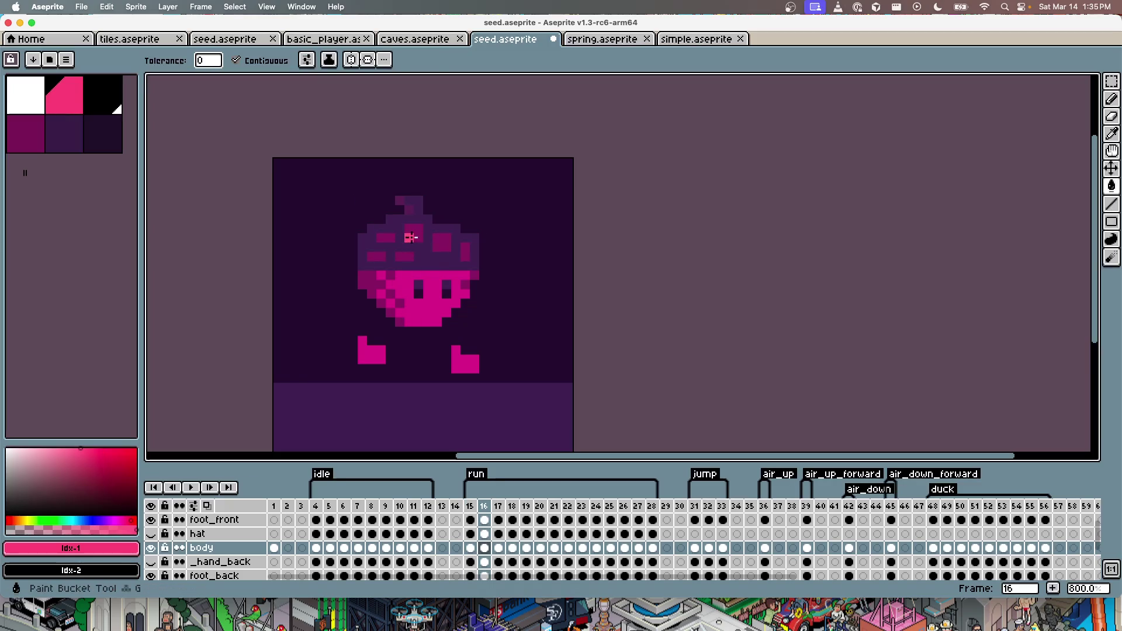
{"action": "left_click", "coordinate": [409, 241]}
{"action": "left_click", "coordinate": [393, 236]}
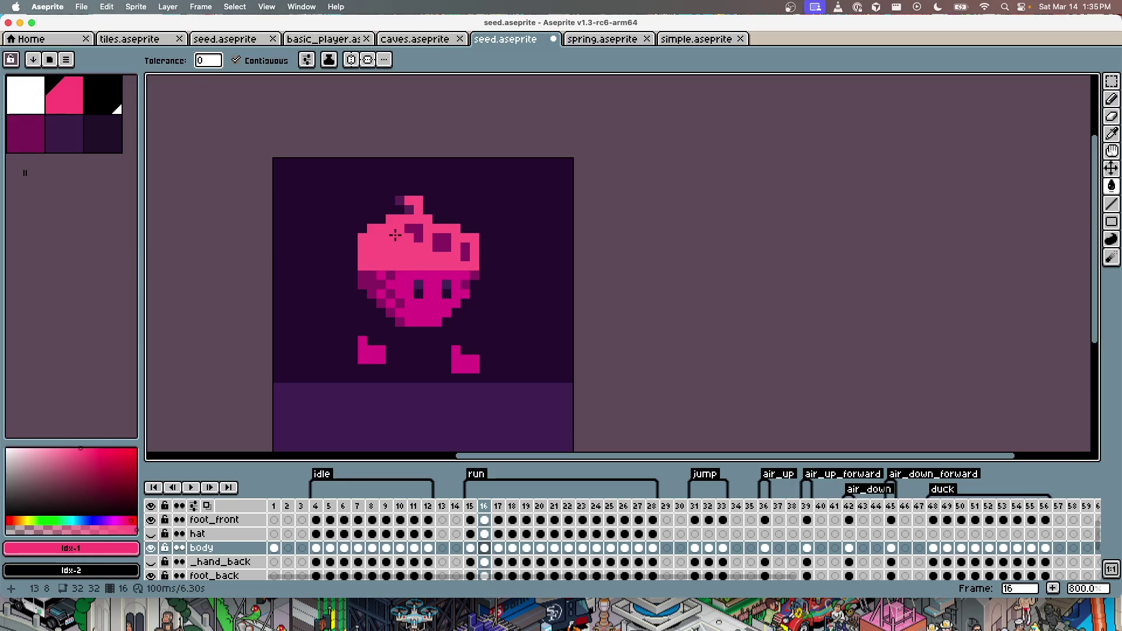
{"action": "left_click", "coordinate": [434, 245]}
Step: Save seed.aseprite and erase the stray pixel at the top of the hat
{"action": "key", "text": "e"}
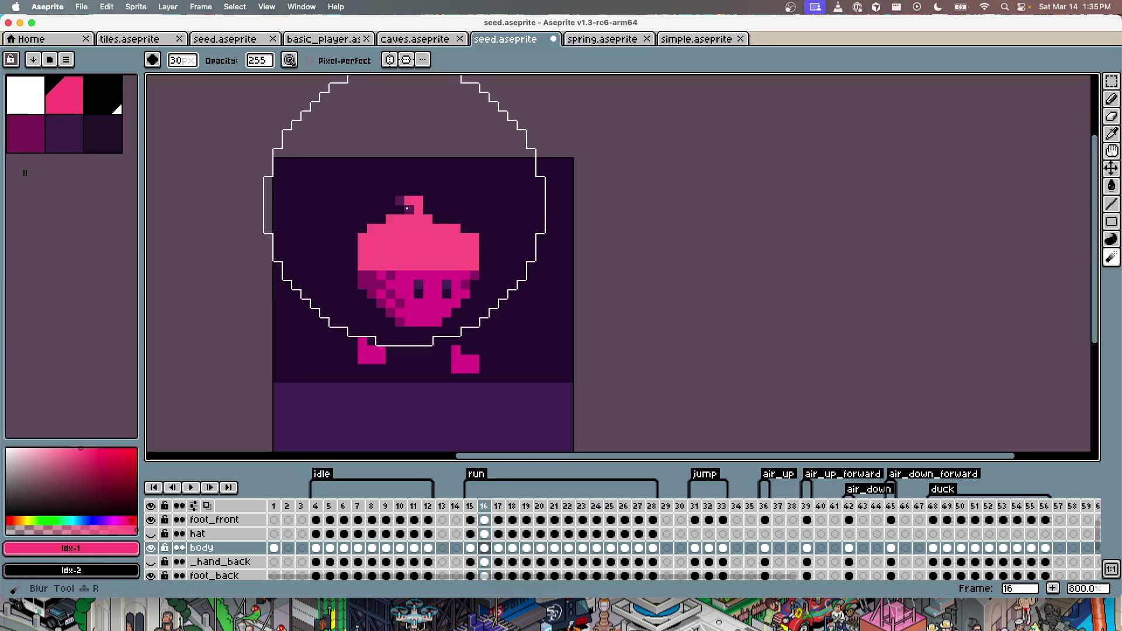
{"action": "scroll", "coordinate": [293, 137], "scroll_direction": "down", "scroll_amount": 10}
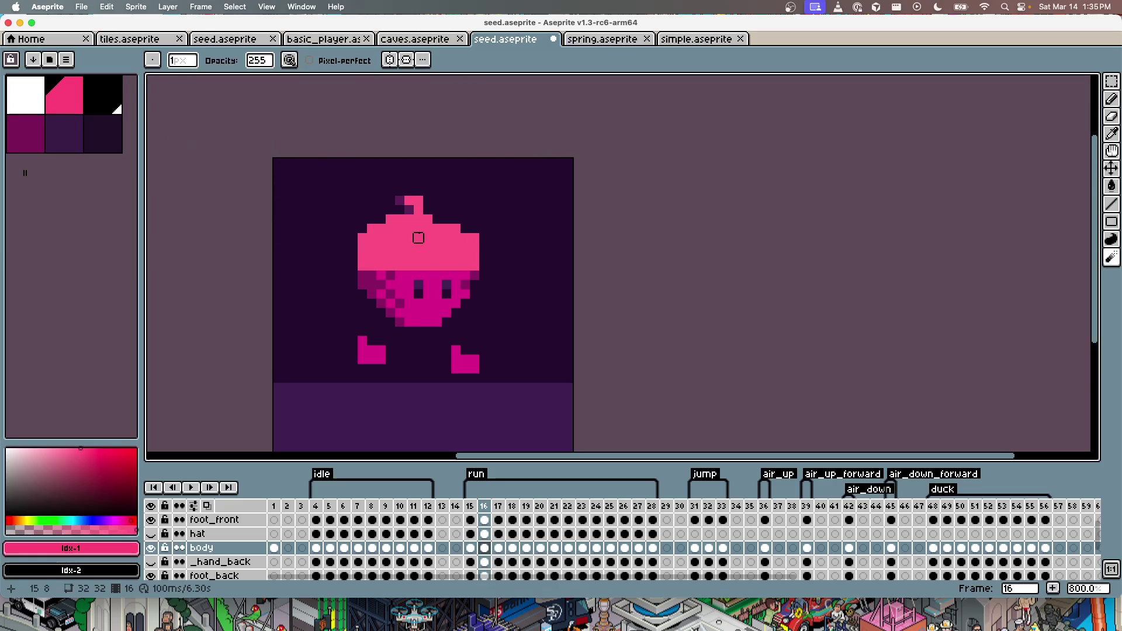
{"action": "key", "text": "super+s"}
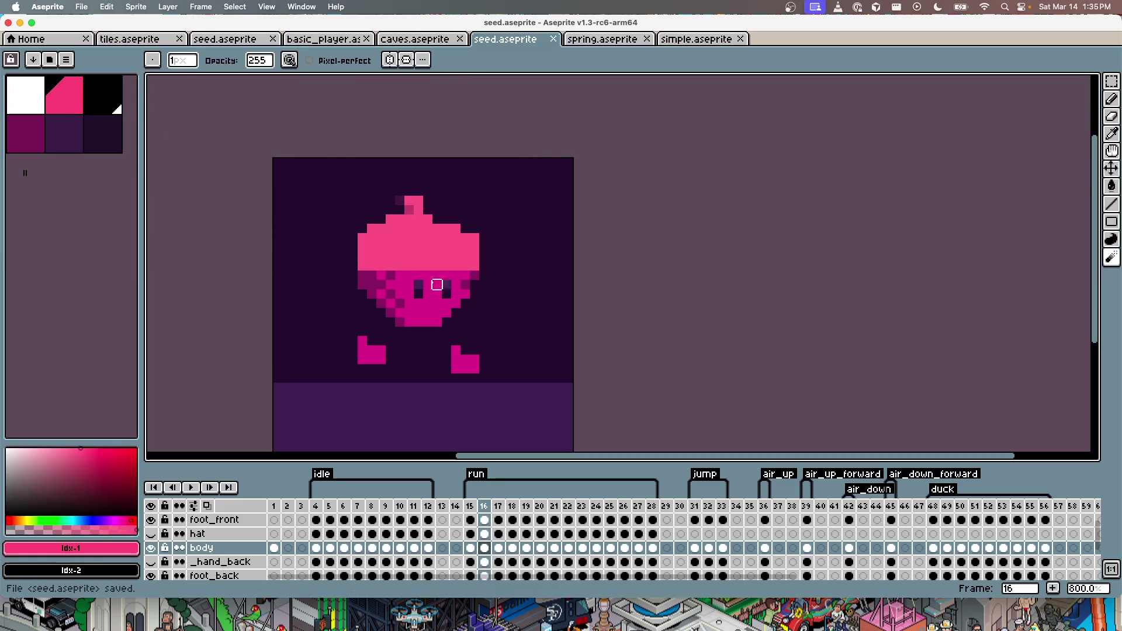
{"action": "left_click", "coordinate": [409, 209]}
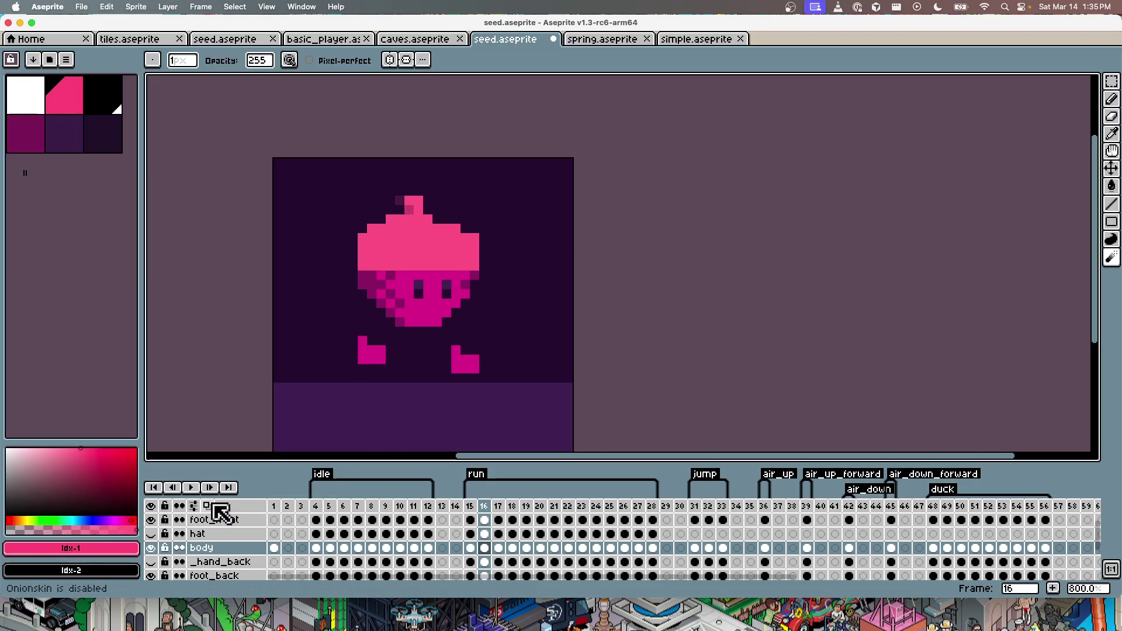
Step: Toggle all layers off and on repeatedly to compare the hat with the body
{"action": "scroll", "coordinate": [417, 220], "scroll_direction": "up", "scroll_amount": 5}
{"action": "scroll", "coordinate": [417, 220], "scroll_direction": "down", "scroll_amount": 4}
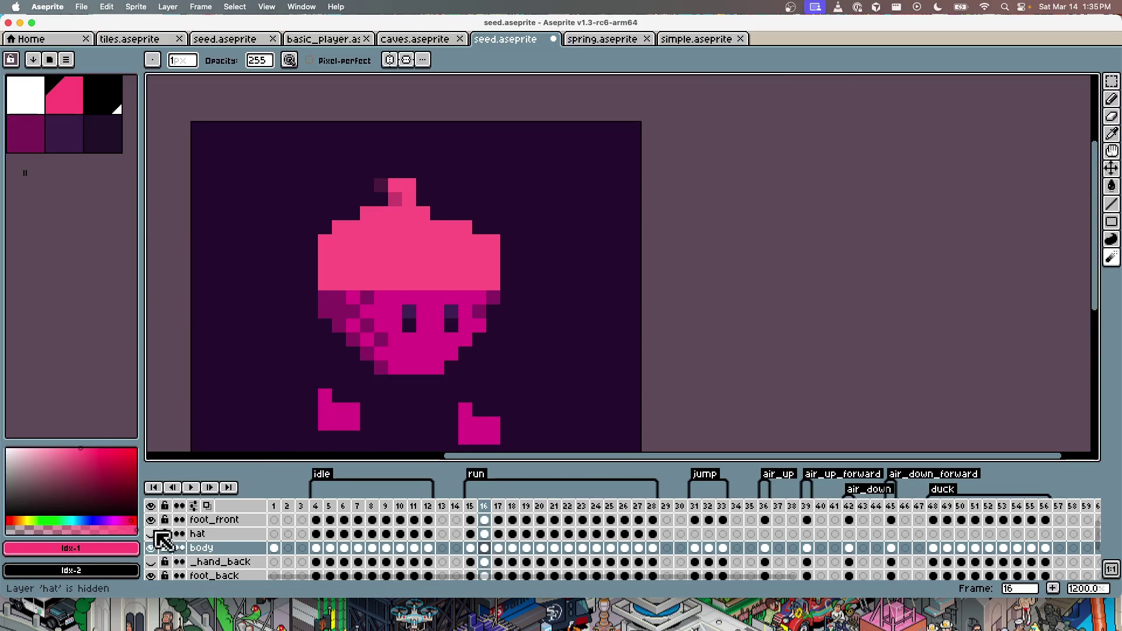
{"action": "left_click", "coordinate": [153, 506]}
{"action": "left_click", "coordinate": [153, 506]}
{"action": "left_click", "coordinate": [153, 506]}
{"action": "left_click", "coordinate": [153, 506]}
{"action": "left_click", "coordinate": [153, 507]}
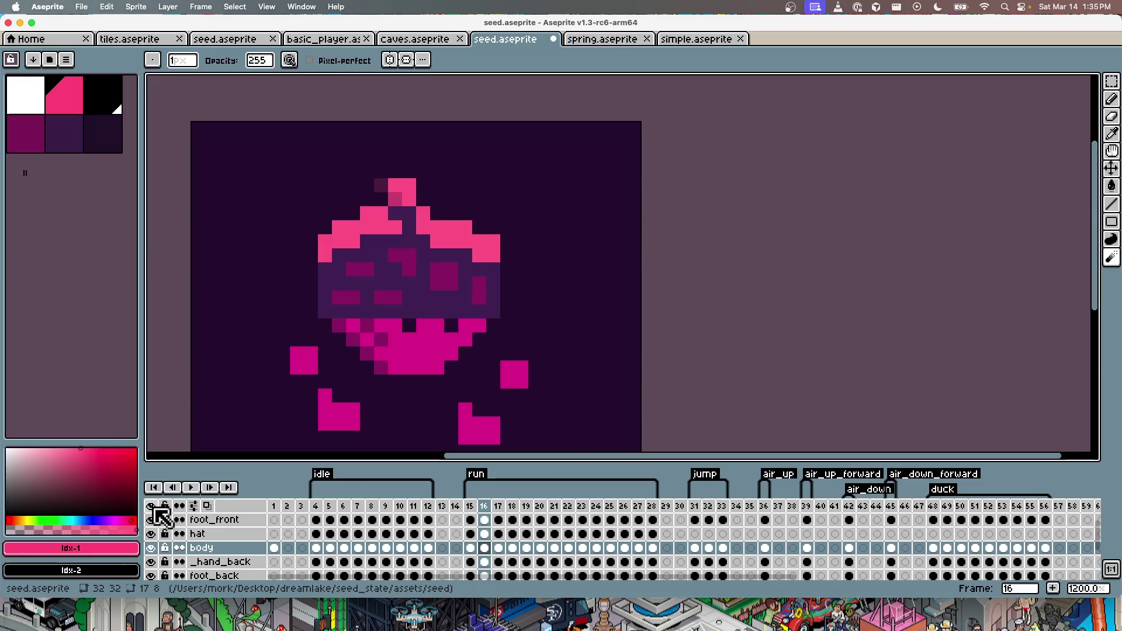
{"action": "left_click", "coordinate": [153, 507]}
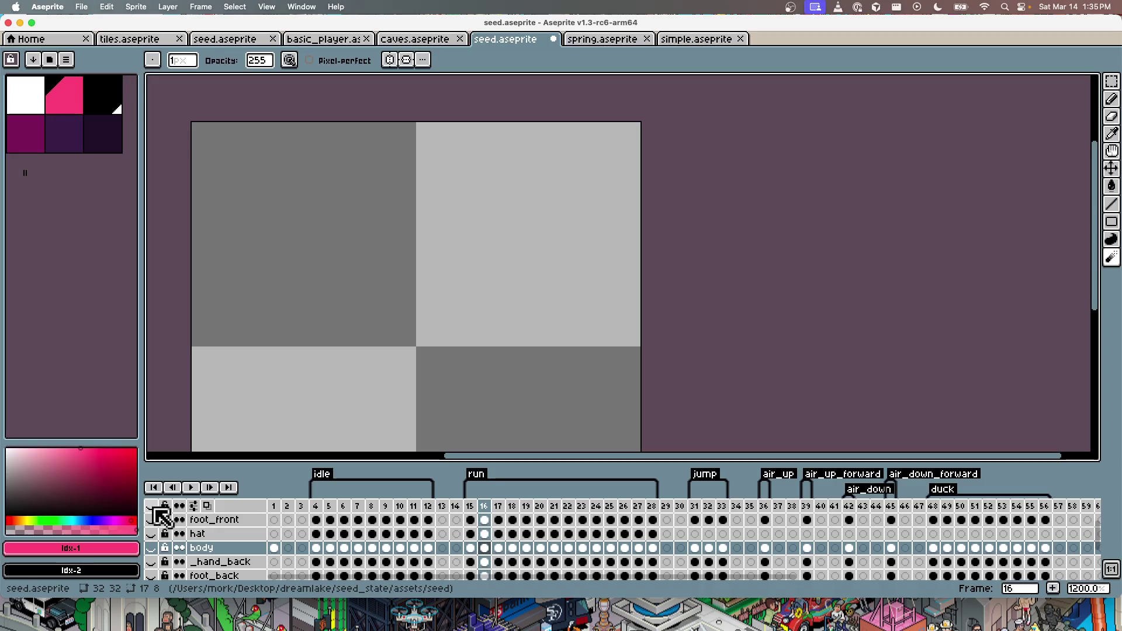
{"action": "left_click", "coordinate": [155, 508]}
Step: Undo the blur stroke and the blurred pixels beside the hat top
{"action": "scroll", "coordinate": [526, 529], "scroll_direction": "up", "scroll_amount": 1}
{"action": "scroll", "coordinate": [521, 552], "scroll_direction": "down", "scroll_amount": 1}
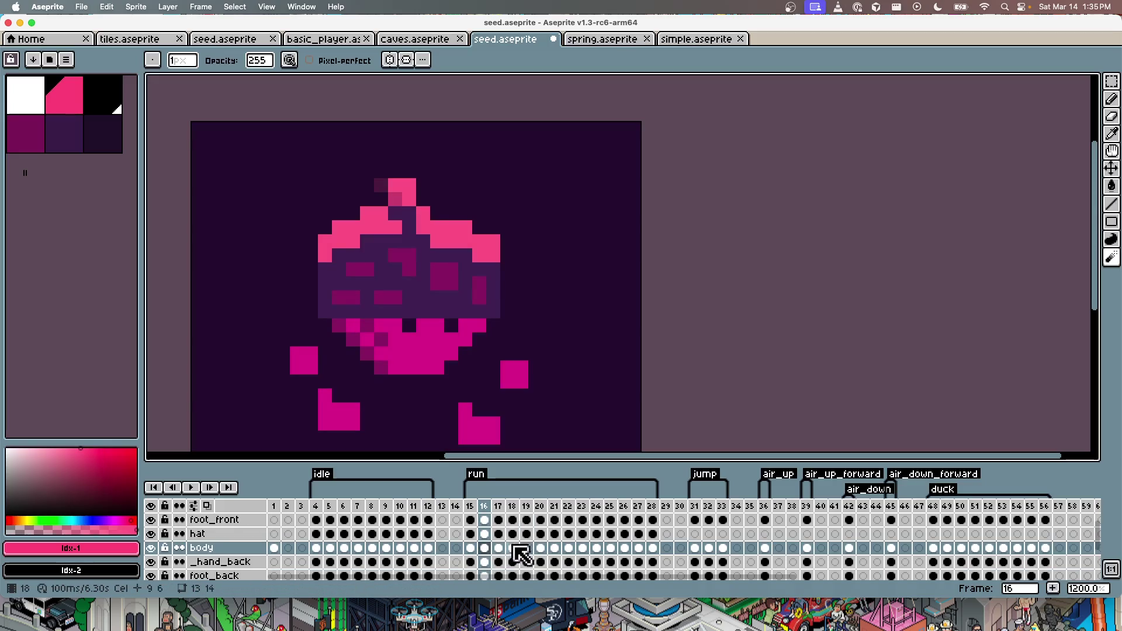
{"action": "scroll", "coordinate": [522, 552], "scroll_direction": "down", "scroll_amount": 1}
{"action": "key", "text": "super+z"}
{"action": "key", "text": "super+shift+z"}
{"action": "key", "text": "super+z"}
{"action": "key", "text": "super+z"}
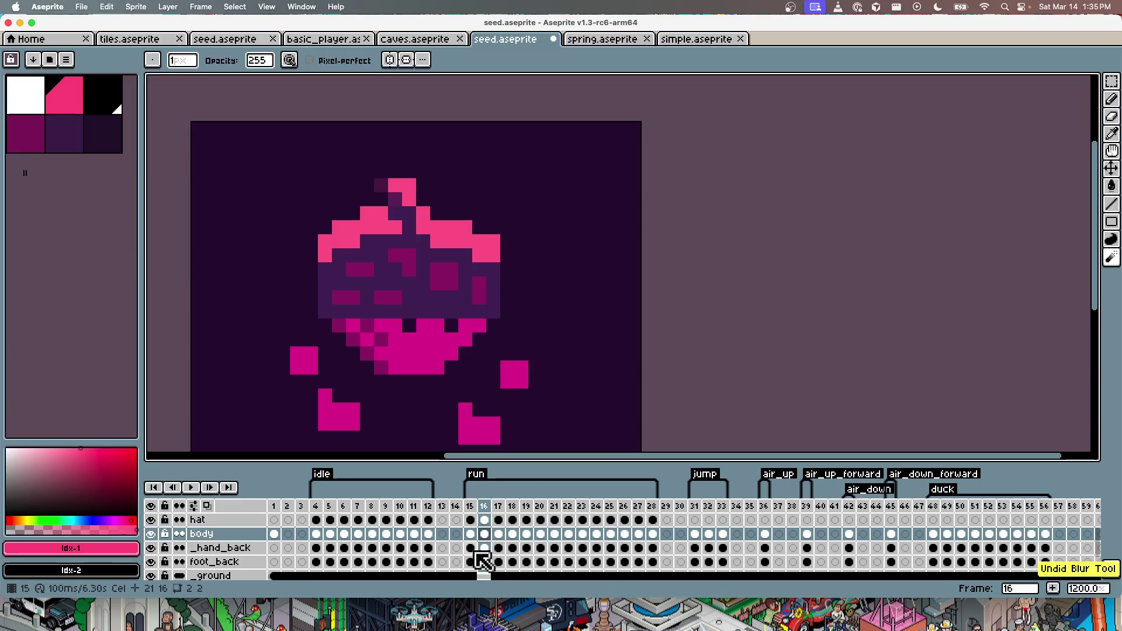
{"action": "key", "text": "b"}
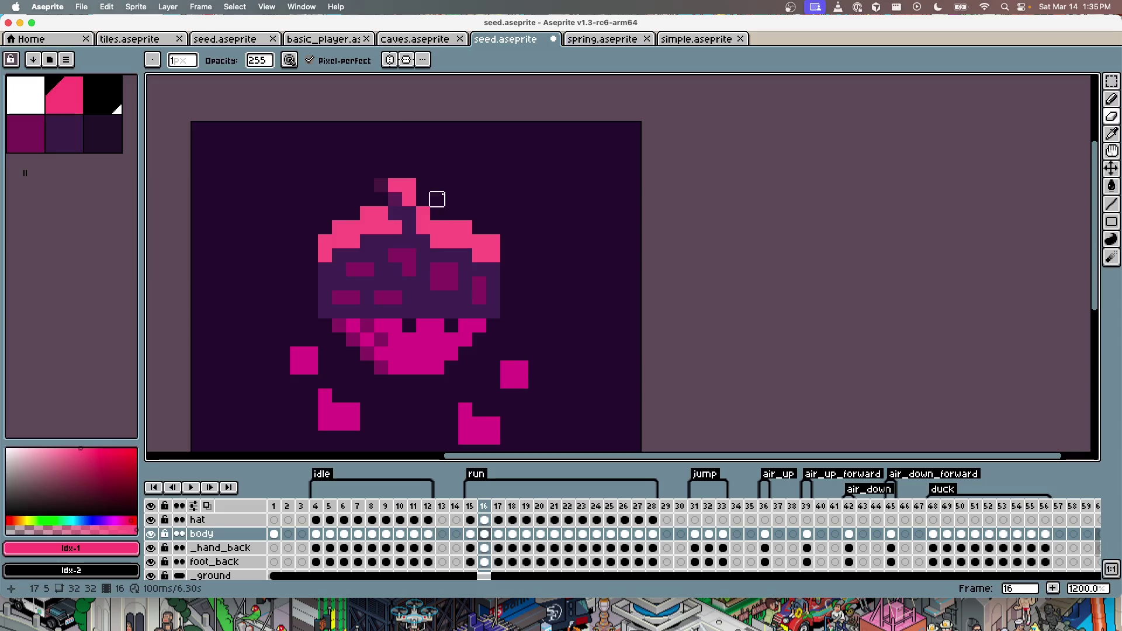
{"action": "key", "text": "super+z"}
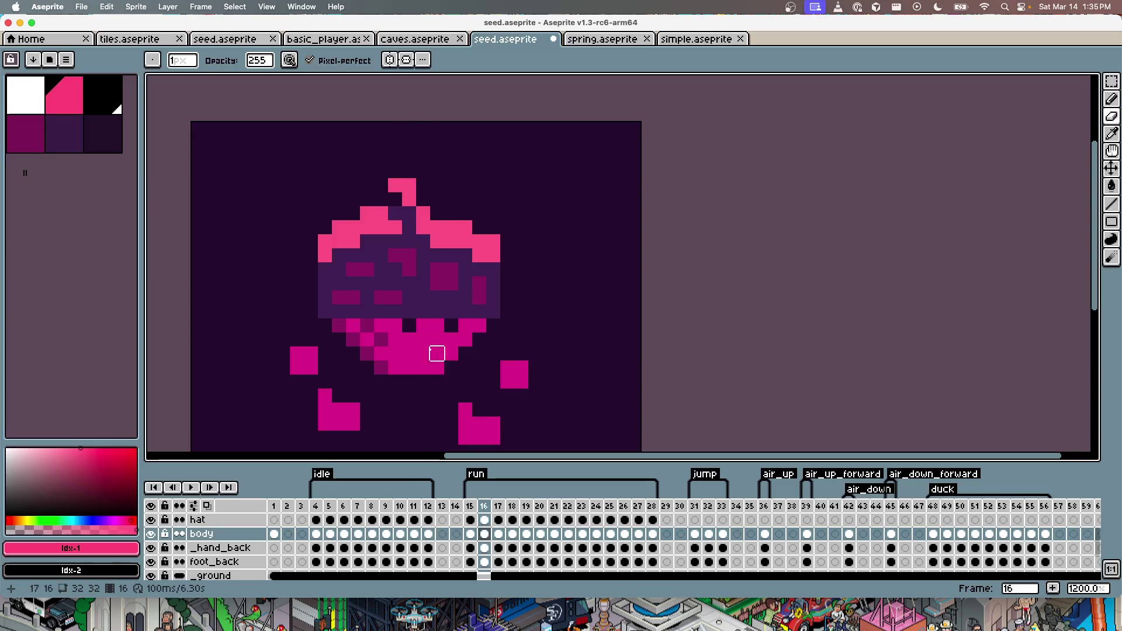
Step: Hide the hat layer and fill frame 17's dark purple cap with pink
{"action": "left_click", "coordinate": [471, 519]}
{"action": "left_click", "coordinate": [151, 519]}
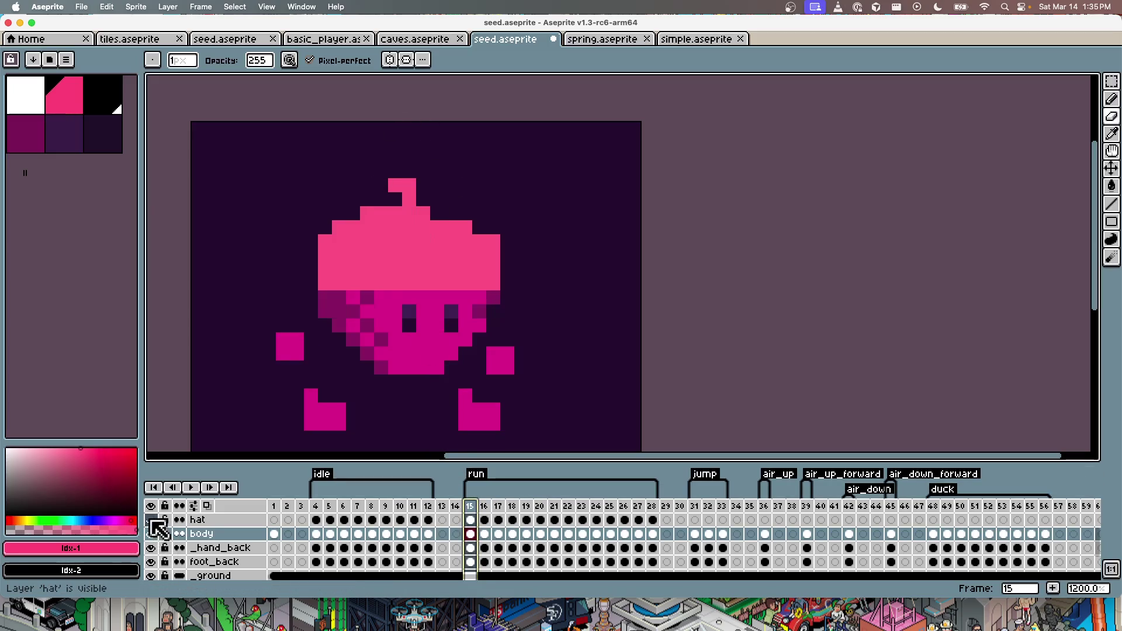
{"action": "left_click", "coordinate": [498, 506]}
{"action": "key", "text": "b"}
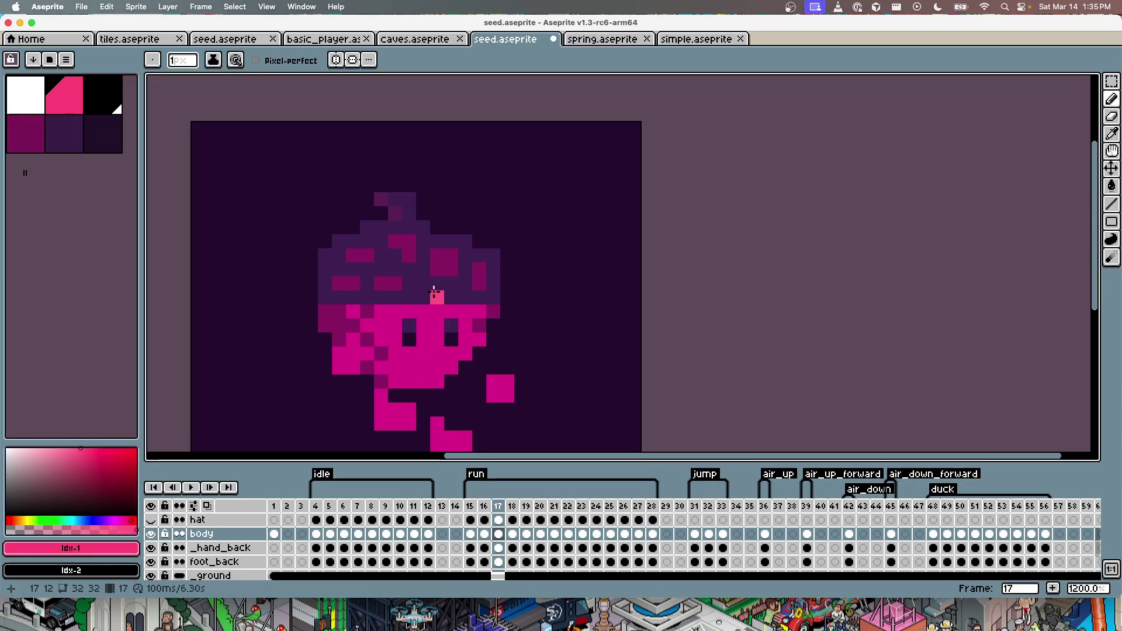
{"action": "key", "text": "g"}
{"action": "left_click", "coordinate": [423, 292]}
{"action": "left_click", "coordinate": [395, 283]}
{"action": "left_click", "coordinate": [346, 284]}
{"action": "left_click", "coordinate": [360, 255]}
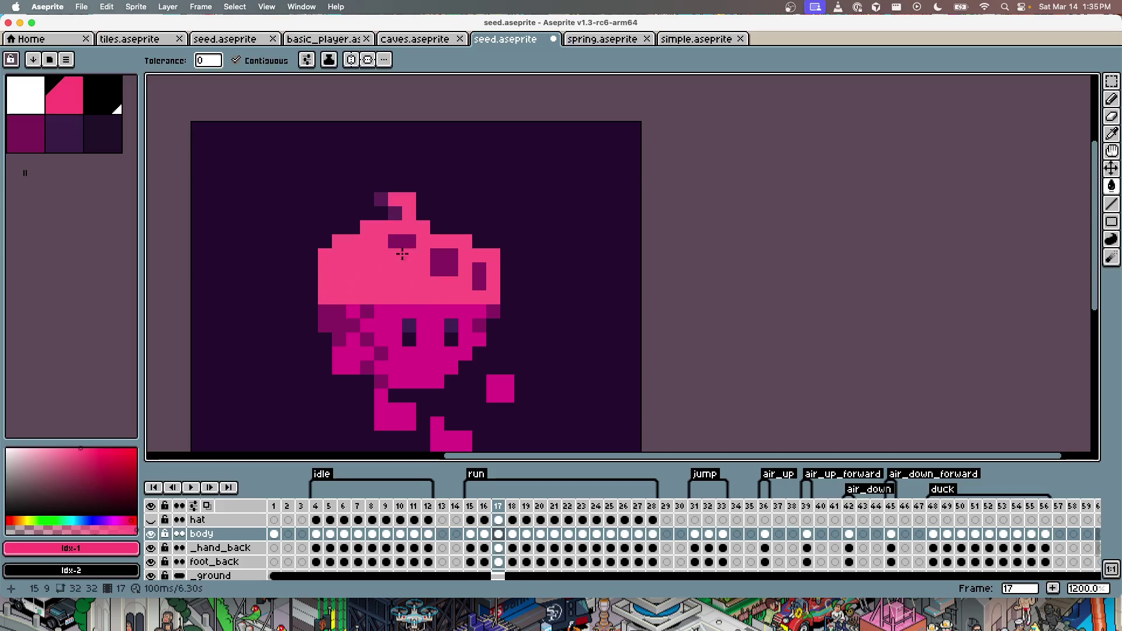
{"action": "left_click", "coordinate": [442, 263]}
{"action": "left_click", "coordinate": [479, 276]}
{"action": "left_click", "coordinate": [410, 242]}
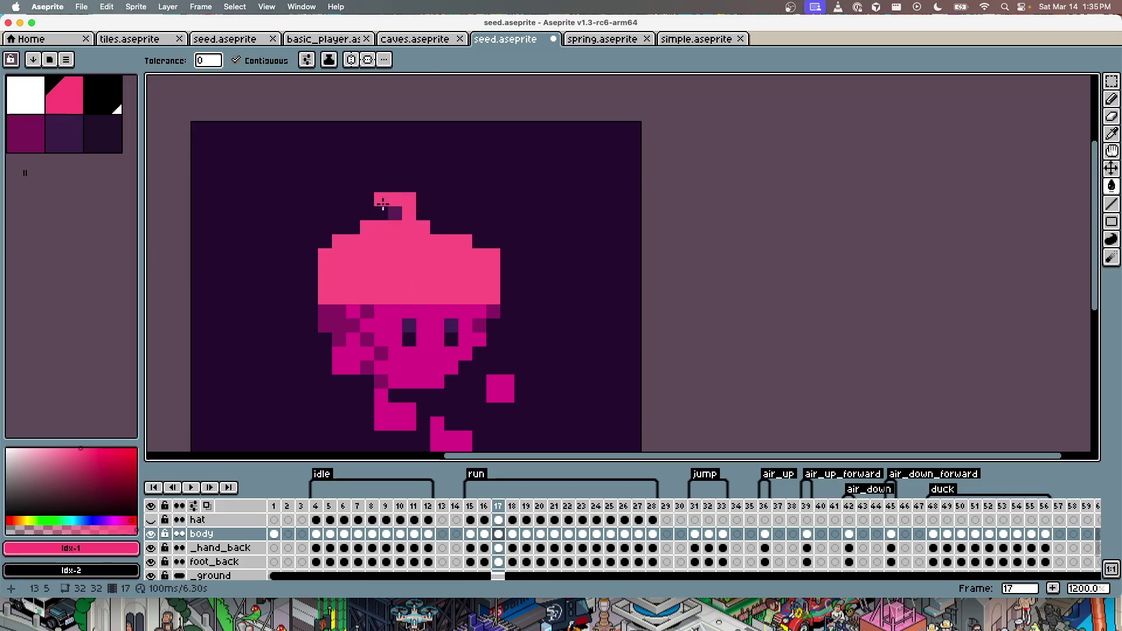
Step: Fill frame 18's purple cap and its dark strips with pink
{"action": "key", "text": "b"}
{"action": "key", "text": "Right"}
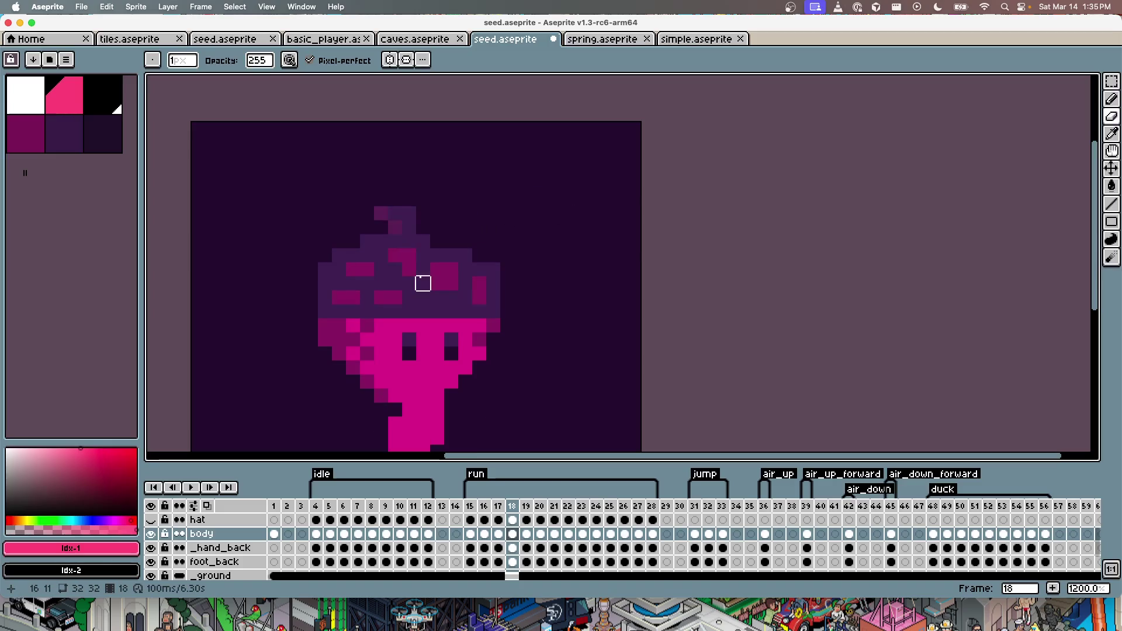
{"action": "key", "text": "g"}
{"action": "left_click", "coordinate": [444, 304]}
{"action": "left_click", "coordinate": [450, 281]}
{"action": "left_click", "coordinate": [474, 289]}
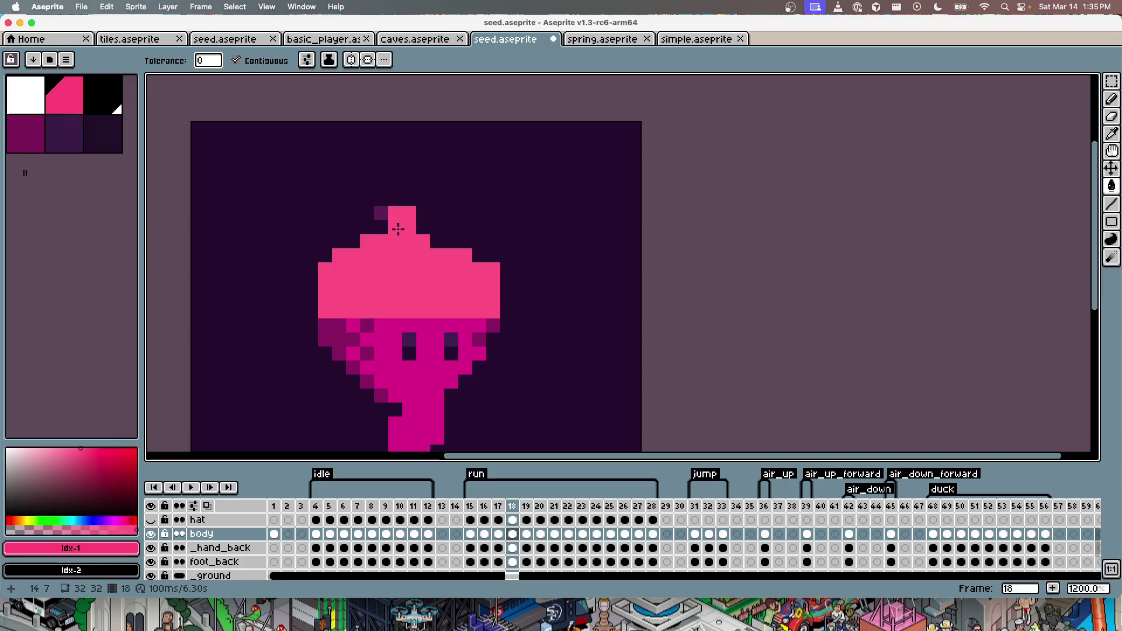
Step: Step through run frames 19–28 to review the caps, undoing an erased hat-top pixel
{"action": "key", "text": "b"}
{"action": "key", "text": "Right"}
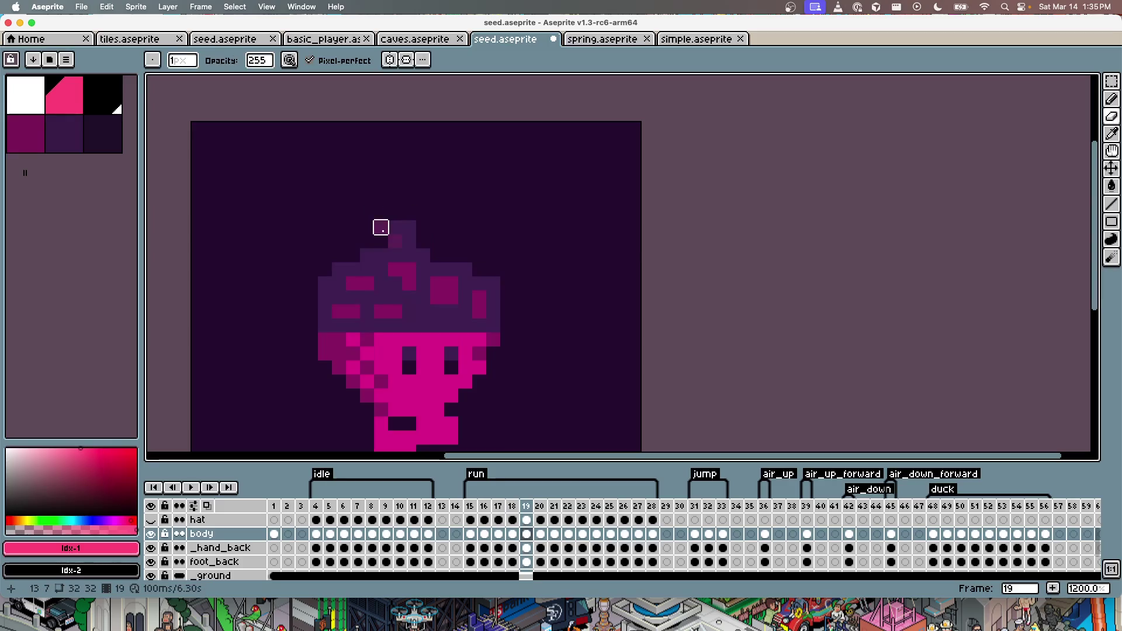
{"action": "key", "text": "Right"}
{"action": "key", "text": "Right"}
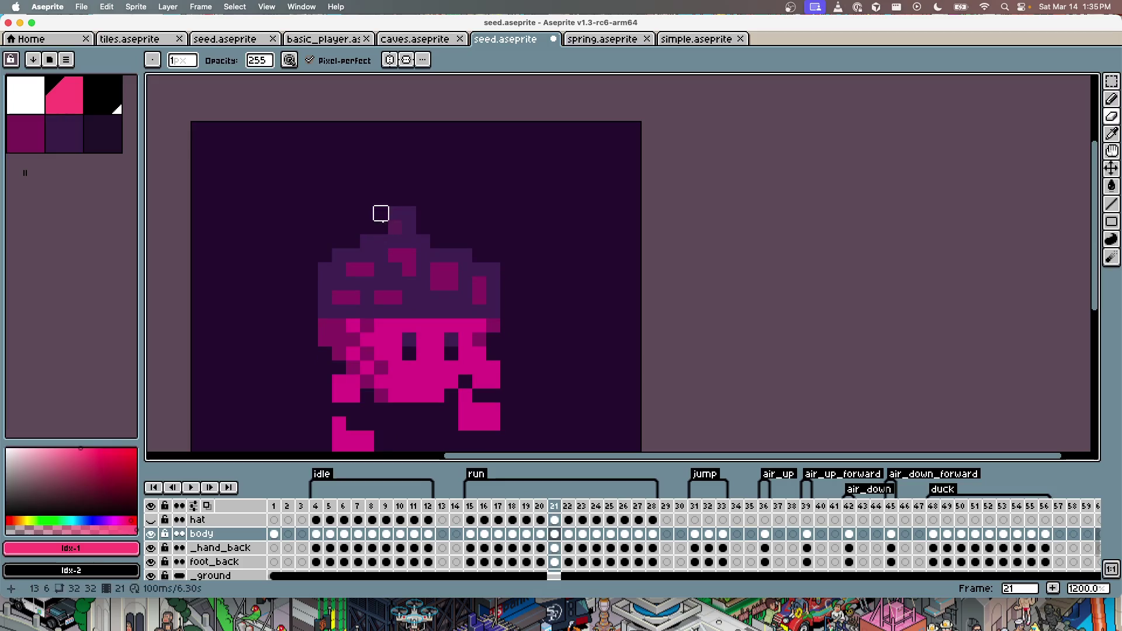
{"action": "key", "text": "super+z"}
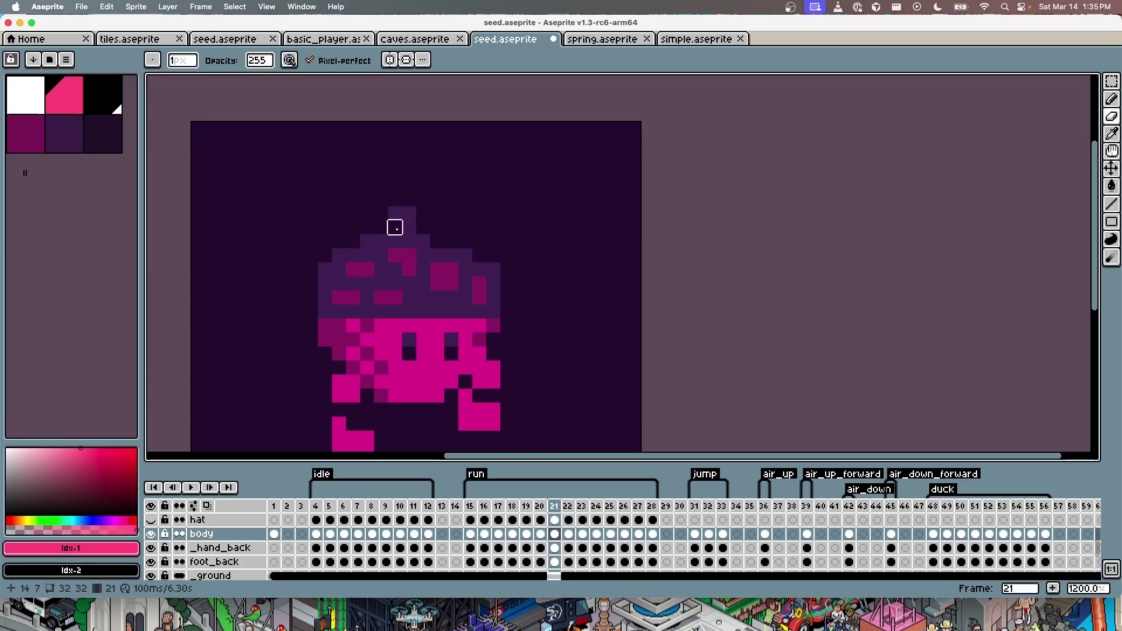
{"action": "key", "text": "Right"}
{"action": "key", "text": "Right"}
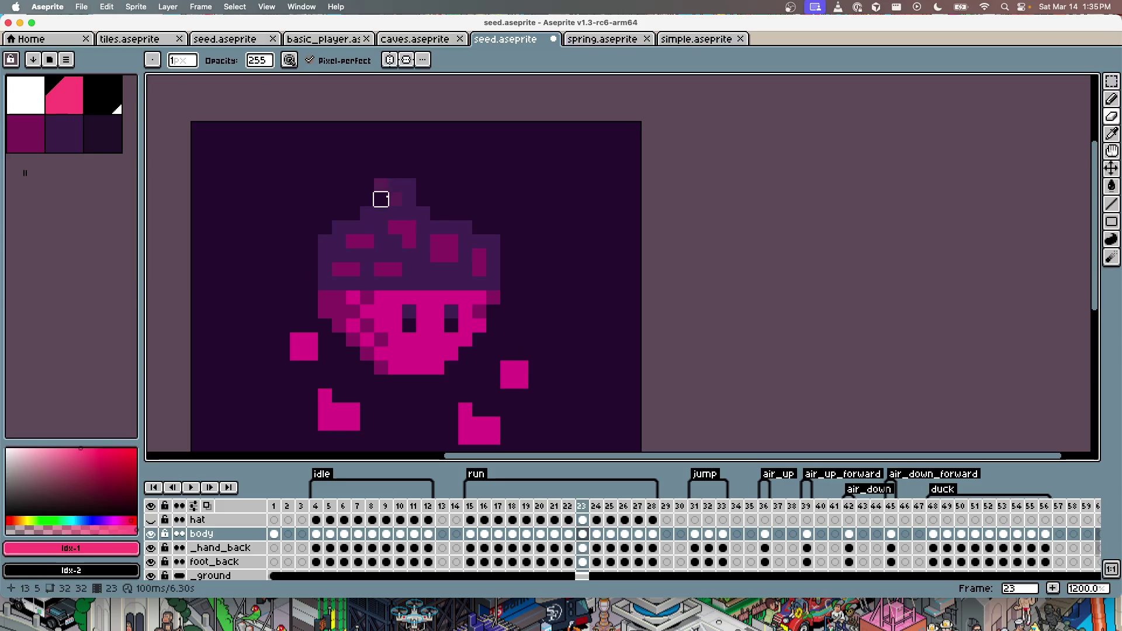
{"action": "key", "text": "Right"}
{"action": "key", "text": "Right"}
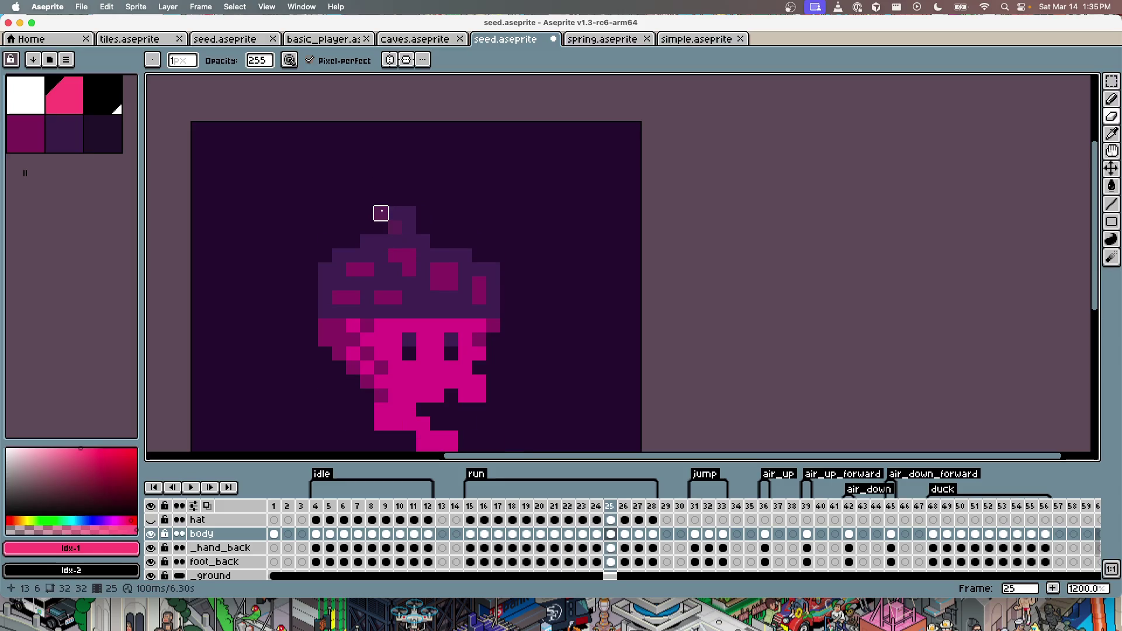
{"action": "key", "text": "Right"}
{"action": "key", "text": "Right"}
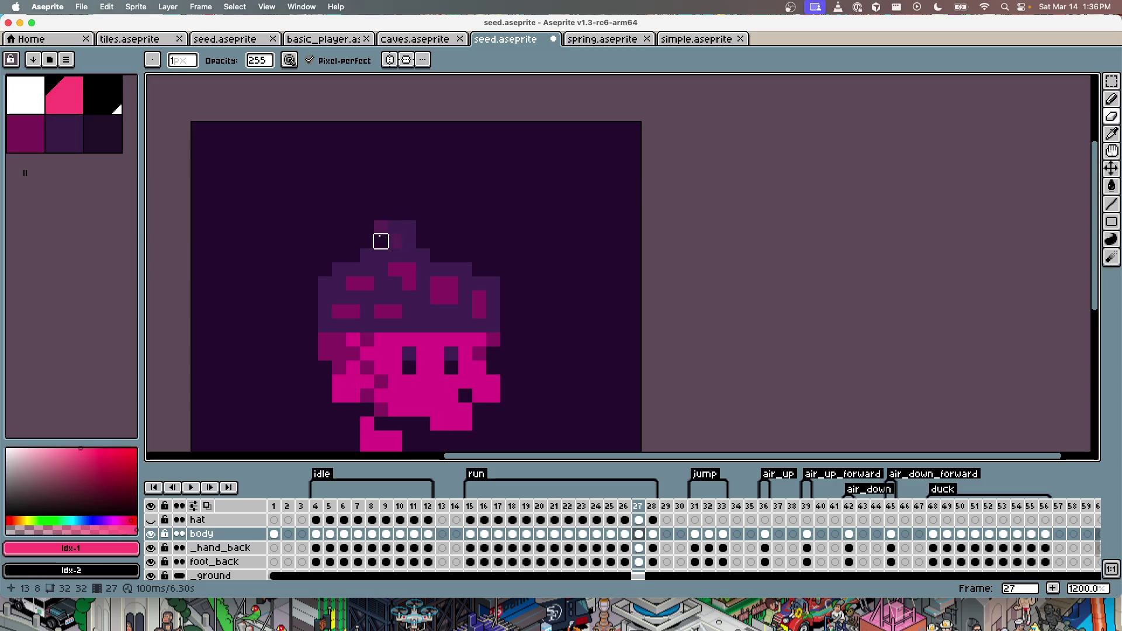
{"action": "key", "text": "Right"}
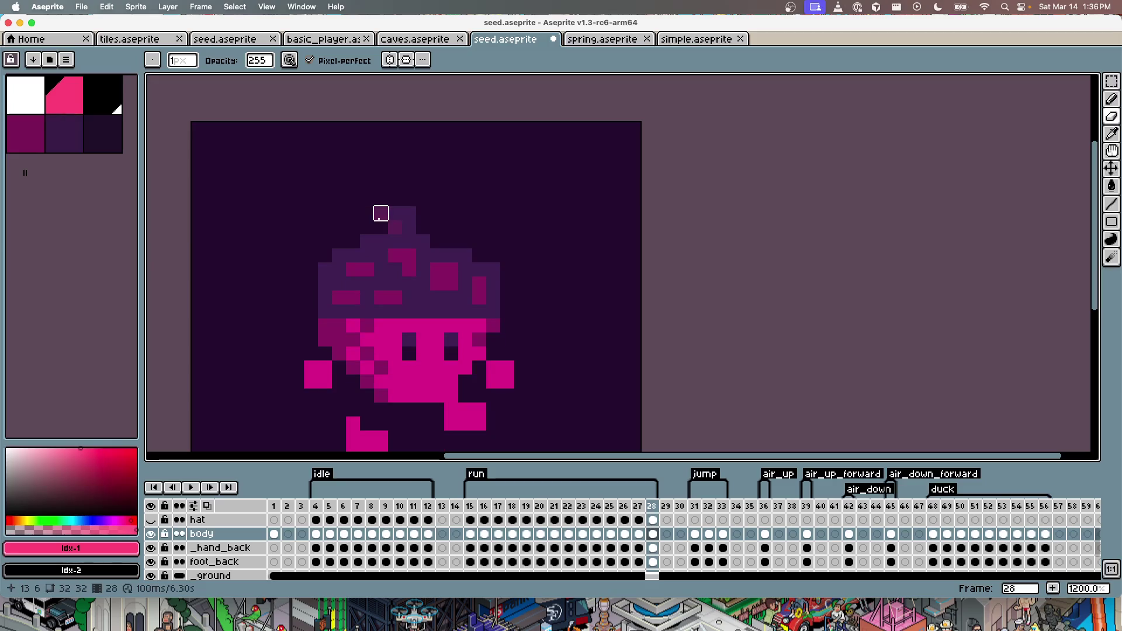
{"action": "key", "text": "Right"}
{"action": "key", "text": "Left"}
{"action": "key", "text": "Left"}
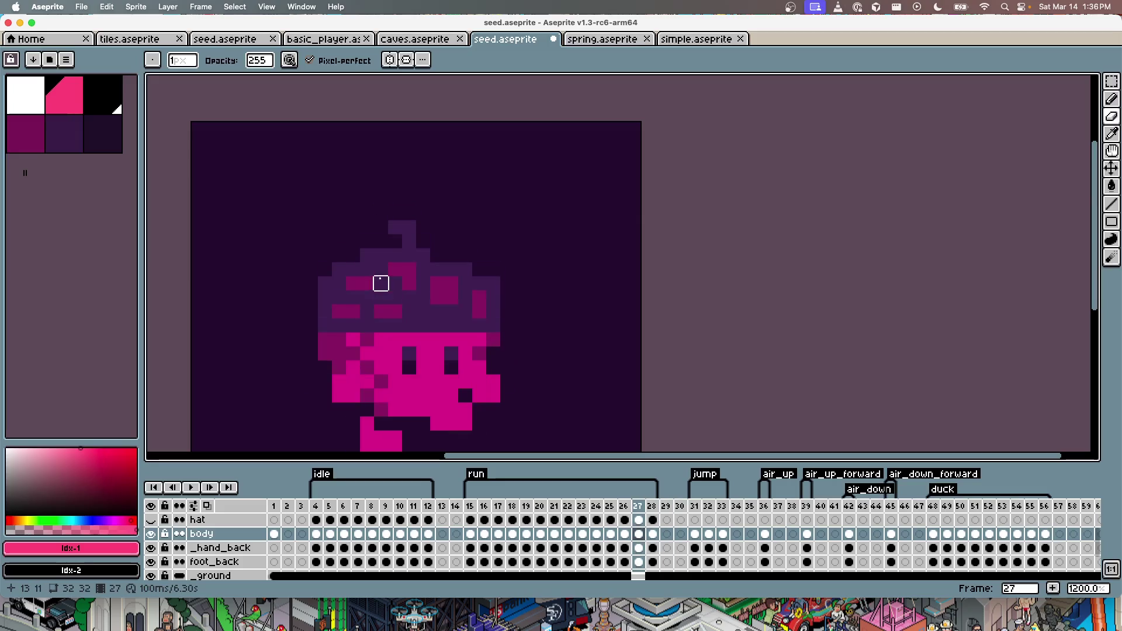
{"action": "key", "text": "Left"}
{"action": "key", "text": "Left"}
{"action": "key", "text": "Left"}
{"action": "key", "text": "Left"}
{"action": "key", "text": "Left"}
{"action": "key", "text": "Left"}
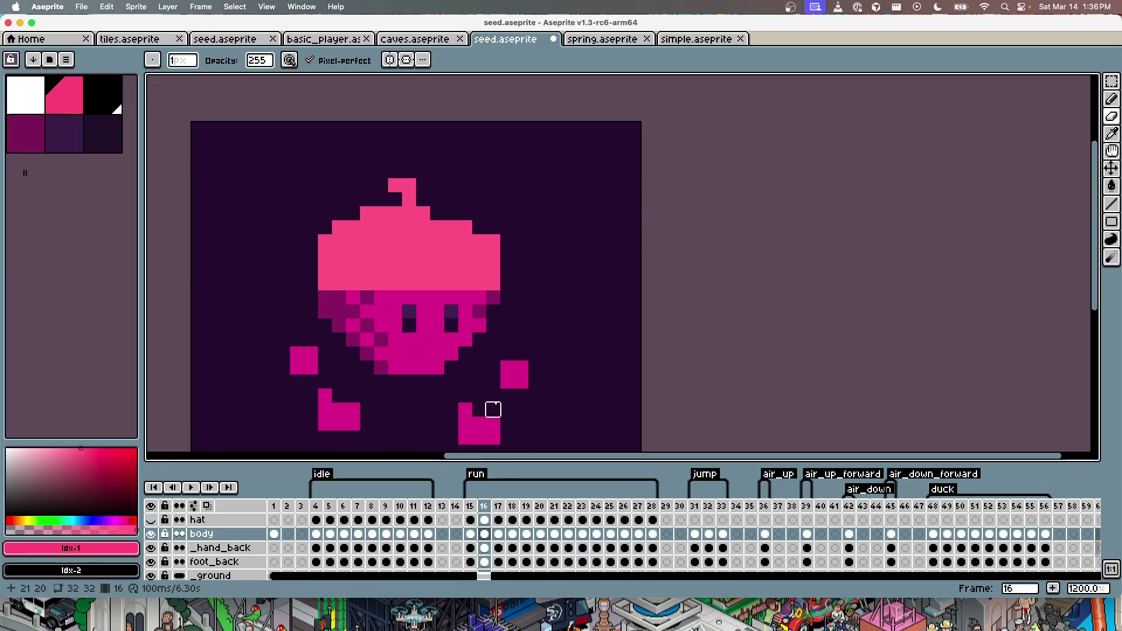
{"action": "key", "text": "Left"}
{"action": "key", "text": "Left"}
Step: Fill the caps on frames 19 and 22 with pink
{"action": "key", "text": "g"}
{"action": "key", "text": "Right"}
{"action": "left_click", "coordinate": [403, 281]}
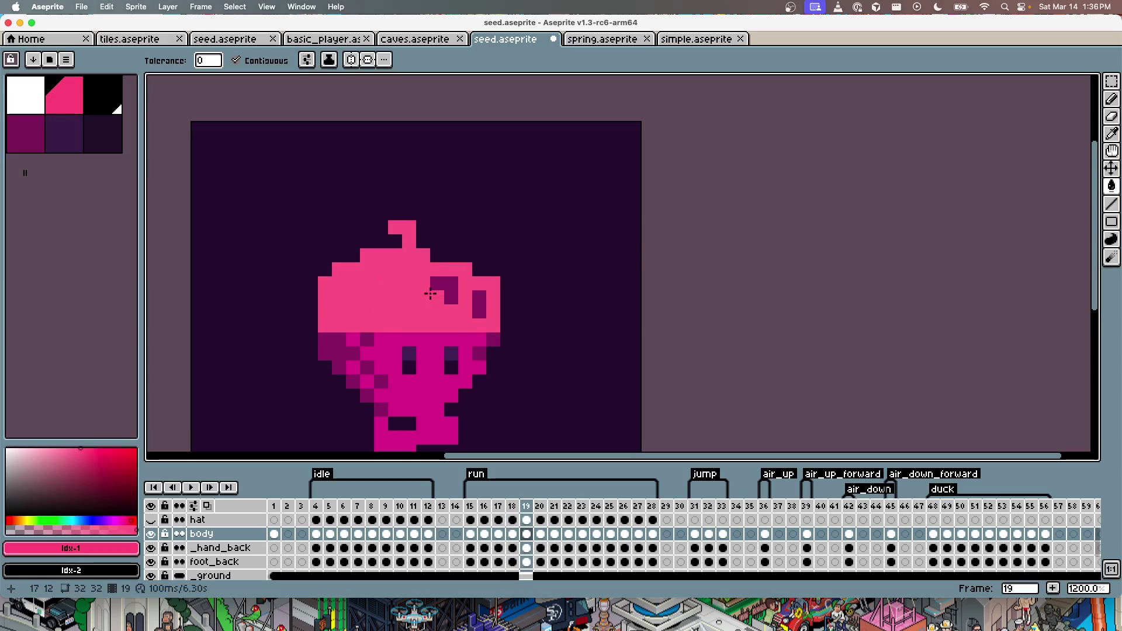
{"action": "left_click", "coordinate": [479, 305]}
{"action": "key", "text": "Right"}
{"action": "key", "text": "Right"}
{"action": "key", "text": "Right"}
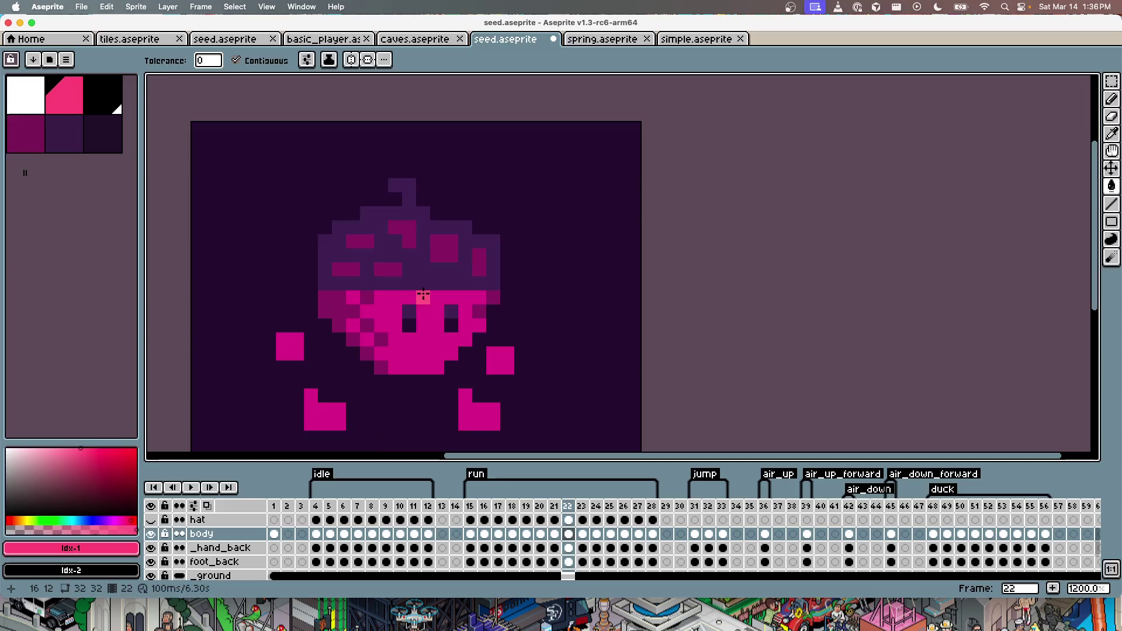
Step: Fill the caps on the remaining run frames up to frame 28 with pink
{"action": "key", "text": "Right"}
{"action": "left_click", "coordinate": [422, 283]}
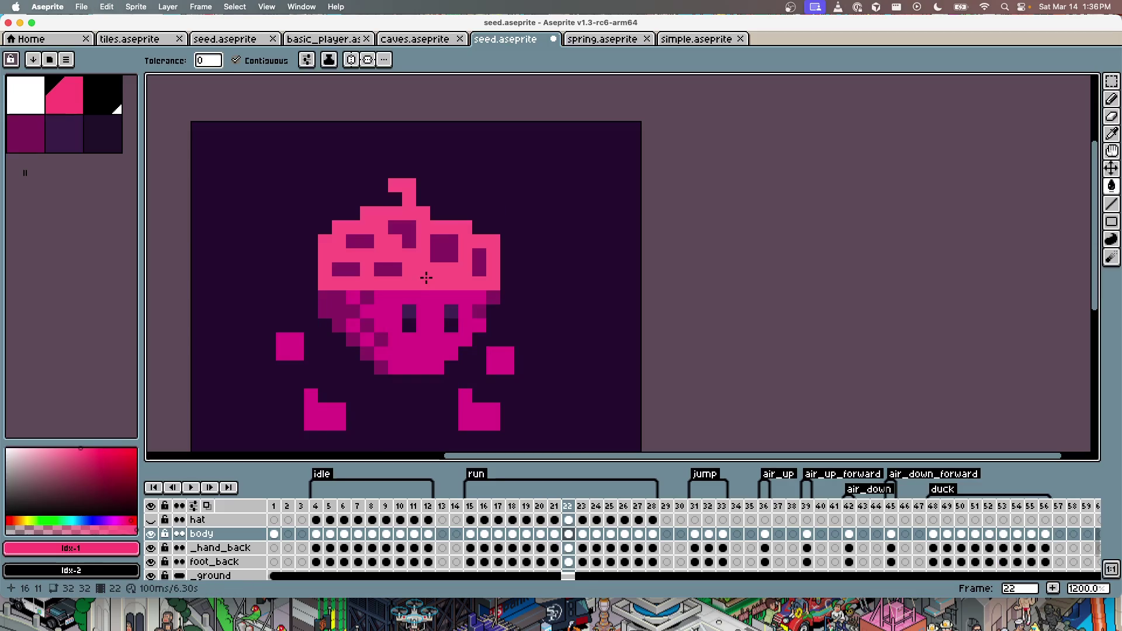
{"action": "key", "text": "super+z"}
{"action": "key", "text": "Right"}
{"action": "key", "text": "Right"}
{"action": "left_click", "coordinate": [423, 283]}
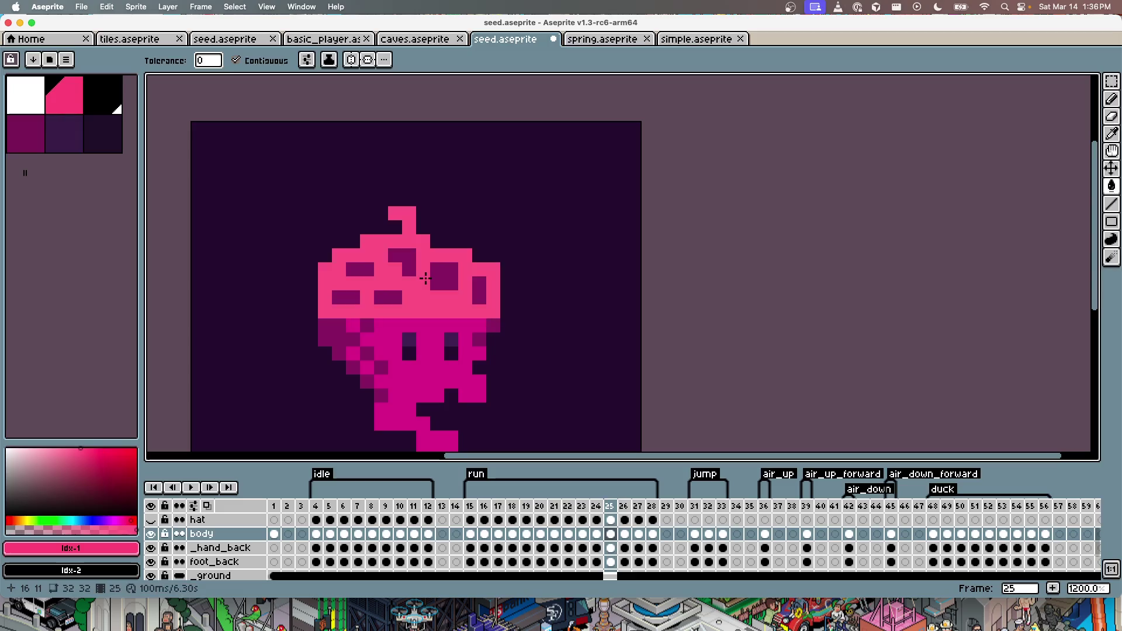
{"action": "key", "text": "Right"}
{"action": "left_click", "coordinate": [423, 283]}
{"action": "key", "text": "Right"}
{"action": "left_click", "coordinate": [426, 282]}
{"action": "key", "text": "Right"}
{"action": "left_click", "coordinate": [425, 282]}
{"action": "key", "text": "Right"}
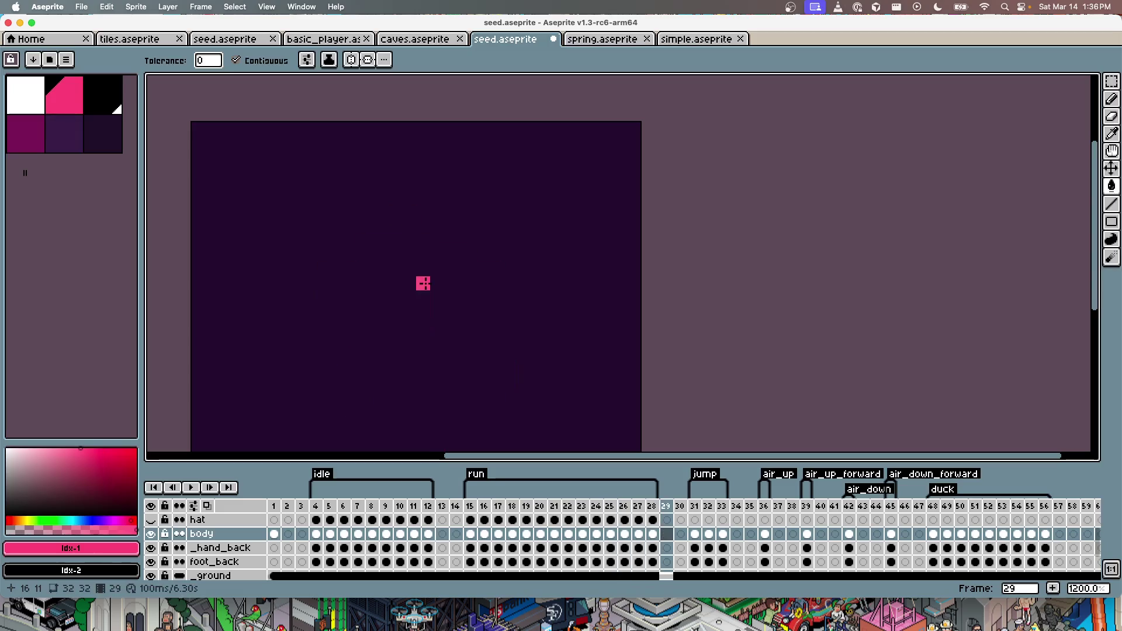
Step: Undo the stray fill on frame 29 and save seed.aseprite
{"action": "left_click", "coordinate": [426, 283]}
{"action": "key", "text": "super+z"}
{"action": "key", "text": "v"}
{"action": "key", "text": "super+s"}
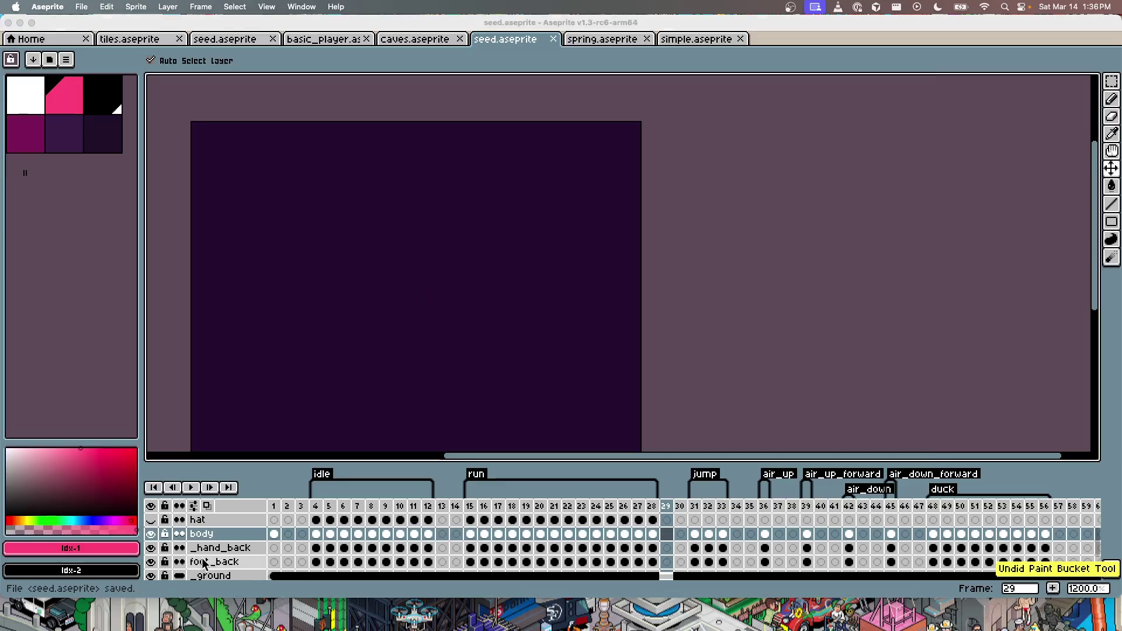
Step: Close the older duplicate Seed State window, walk the seed right, then move the game aside
{"action": "key", "text": "ctrl+Up"}
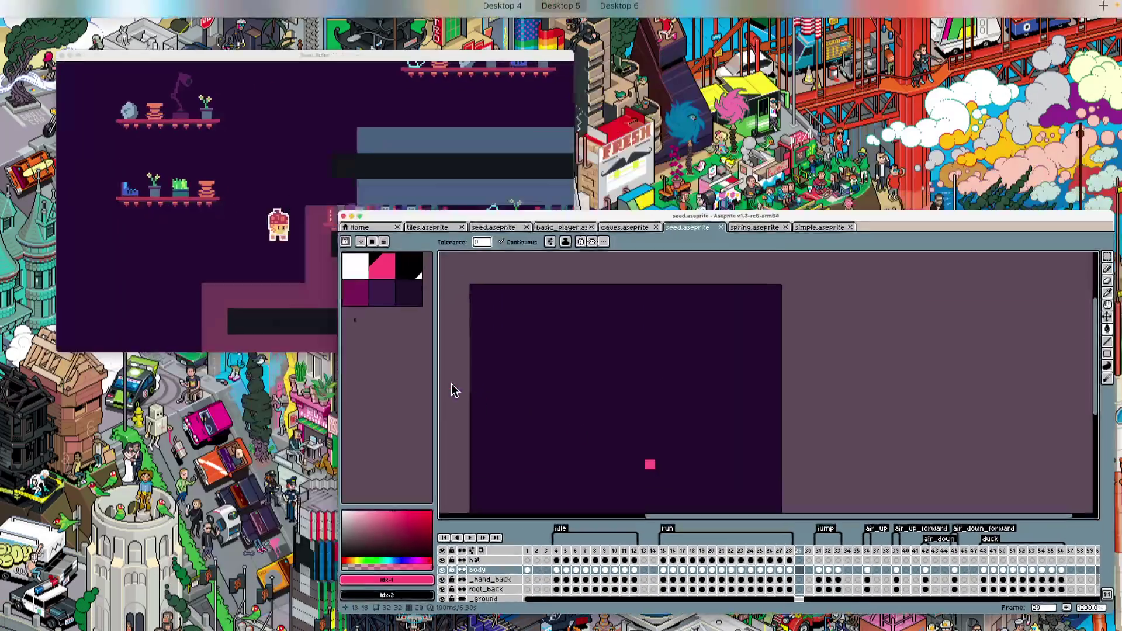
{"action": "left_click", "coordinate": [304, 143]}
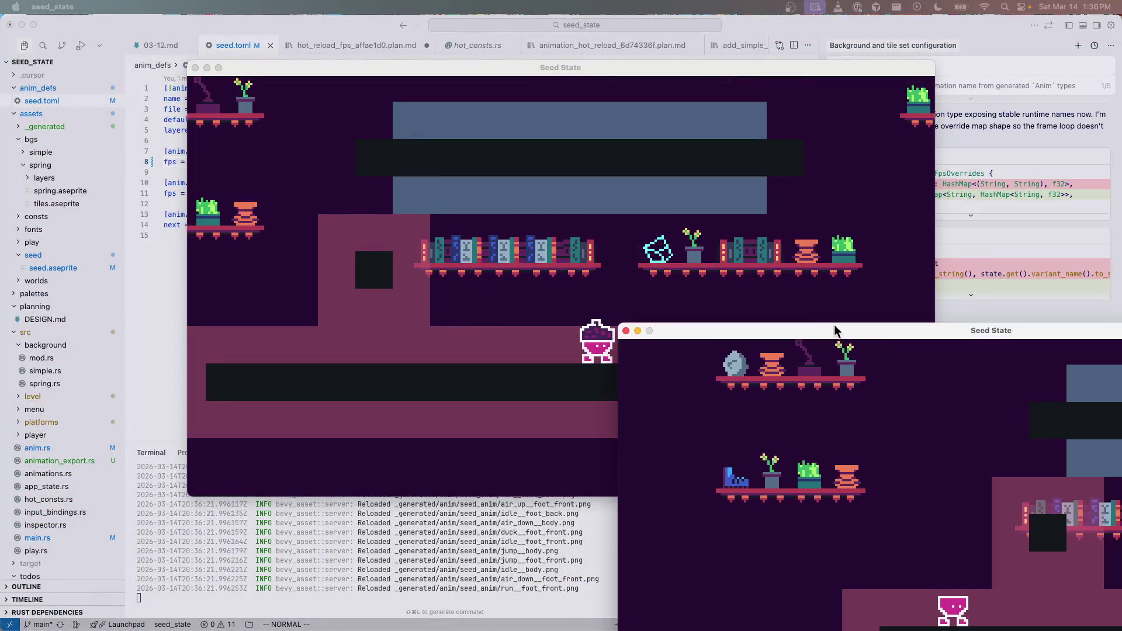
{"action": "left_click_drag", "start_coordinate": [837, 327], "coordinate": [550, 195]}
{"action": "left_click", "coordinate": [496, 138]}
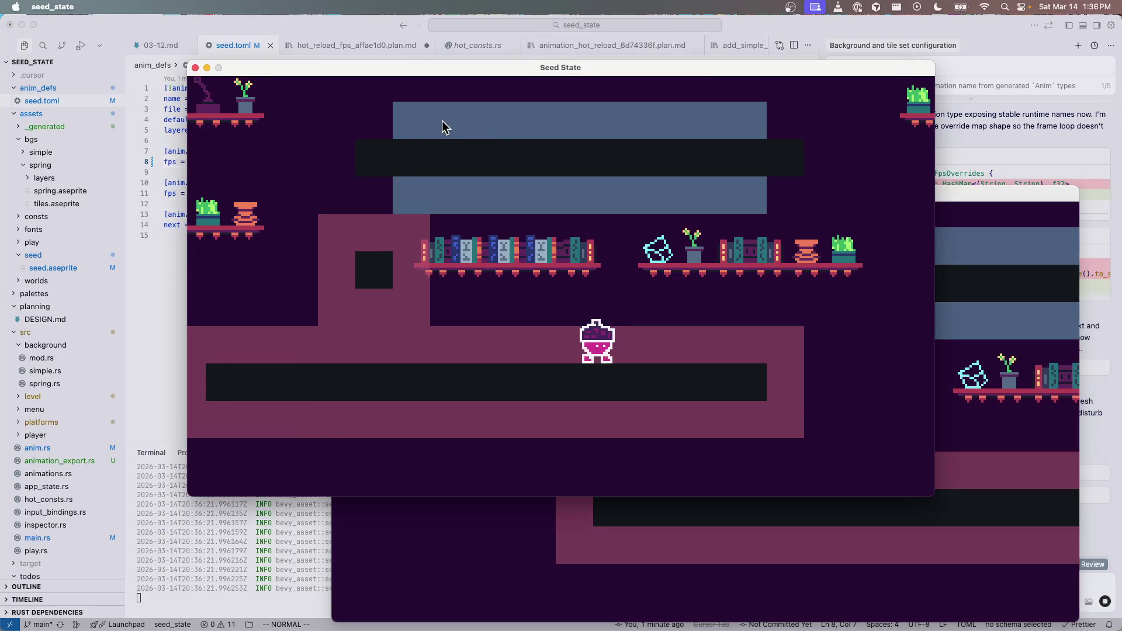
{"action": "left_click", "coordinate": [195, 69]}
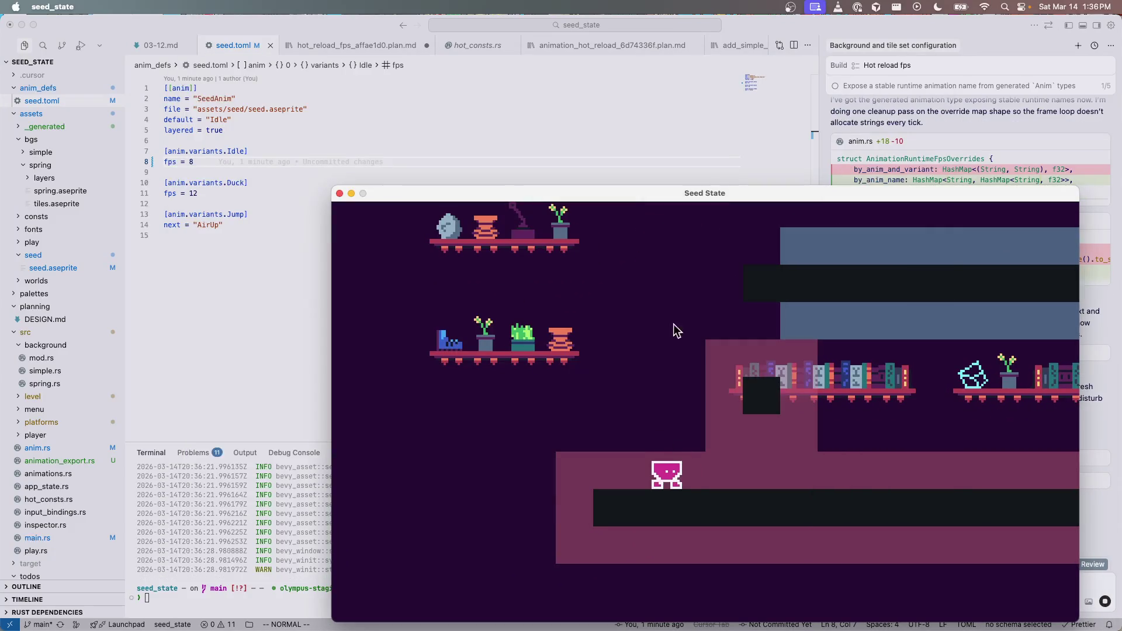
{"action": "left_click_drag", "start_coordinate": [685, 206], "coordinate": [436, 94]}
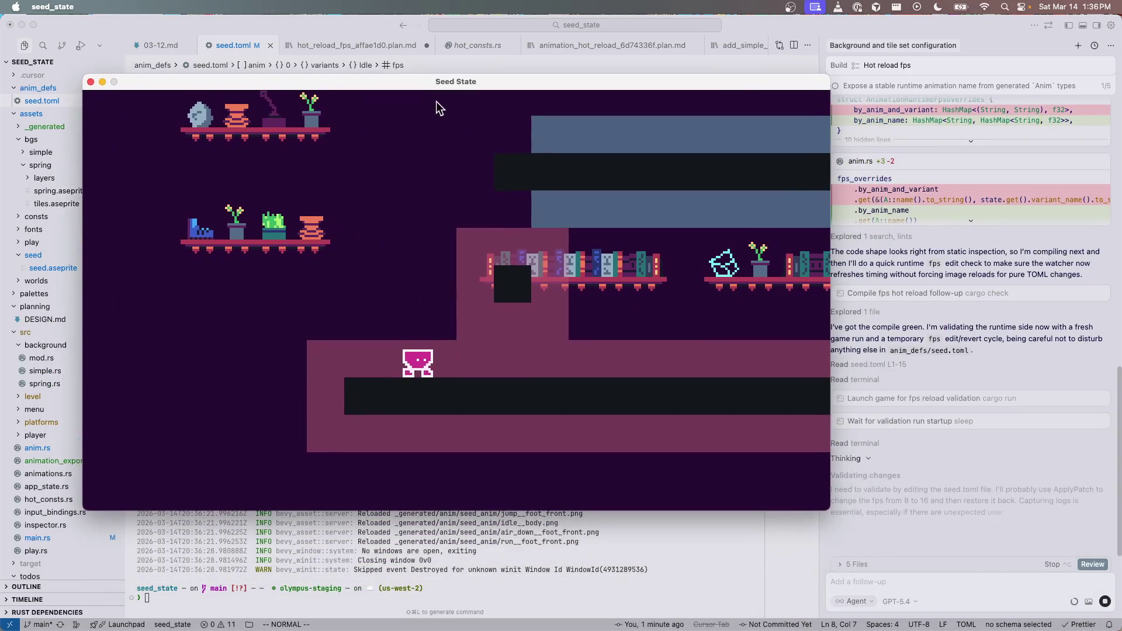
{"action": "key", "text": "Right"}
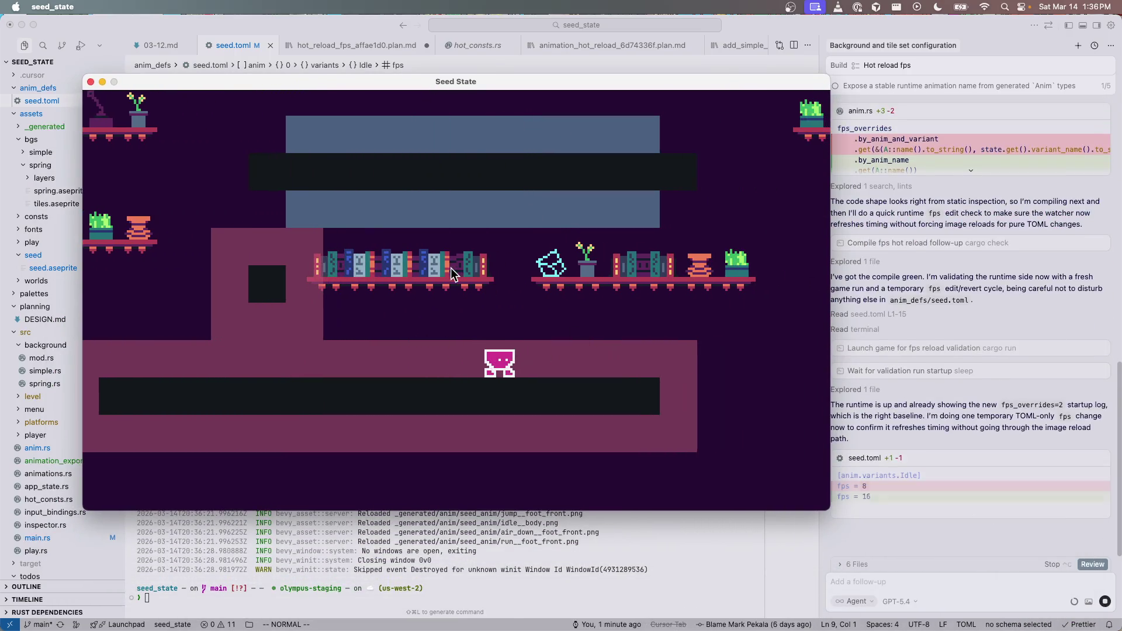
{"action": "left_click_drag", "start_coordinate": [434, 91], "coordinate": [699, 160]}
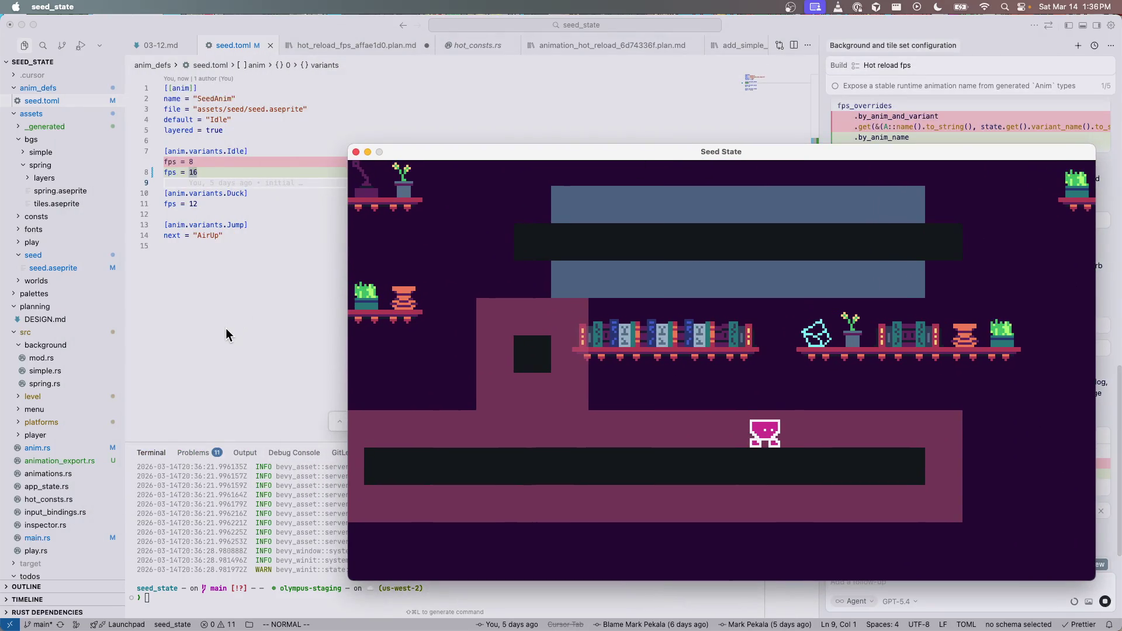
{"action": "type", "text": "a"}
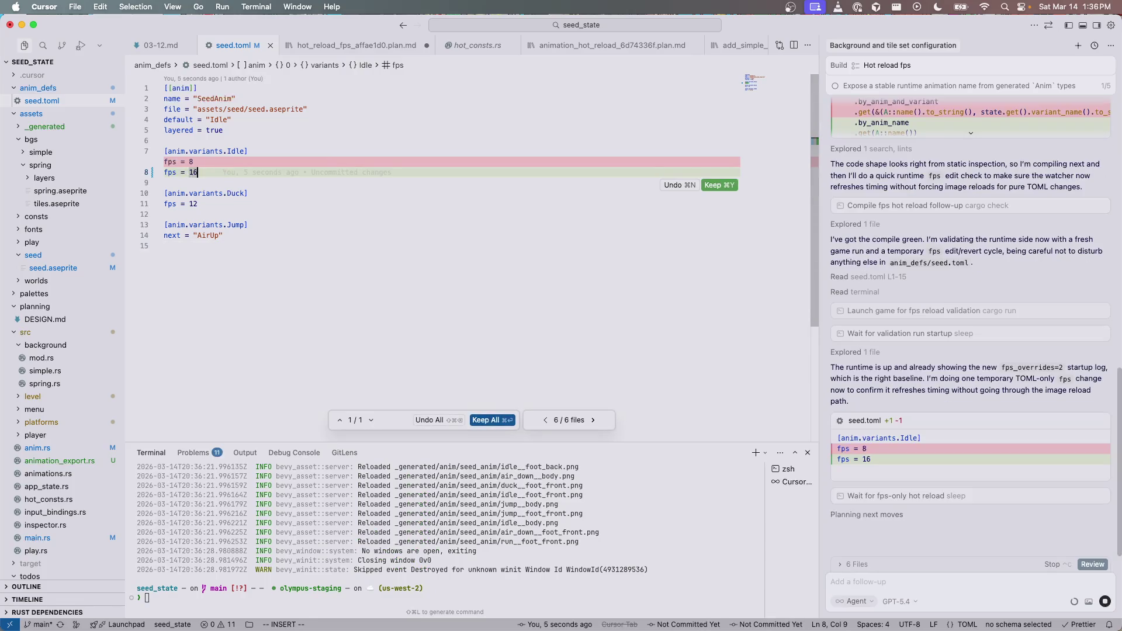
{"action": "type", "text": "1"}
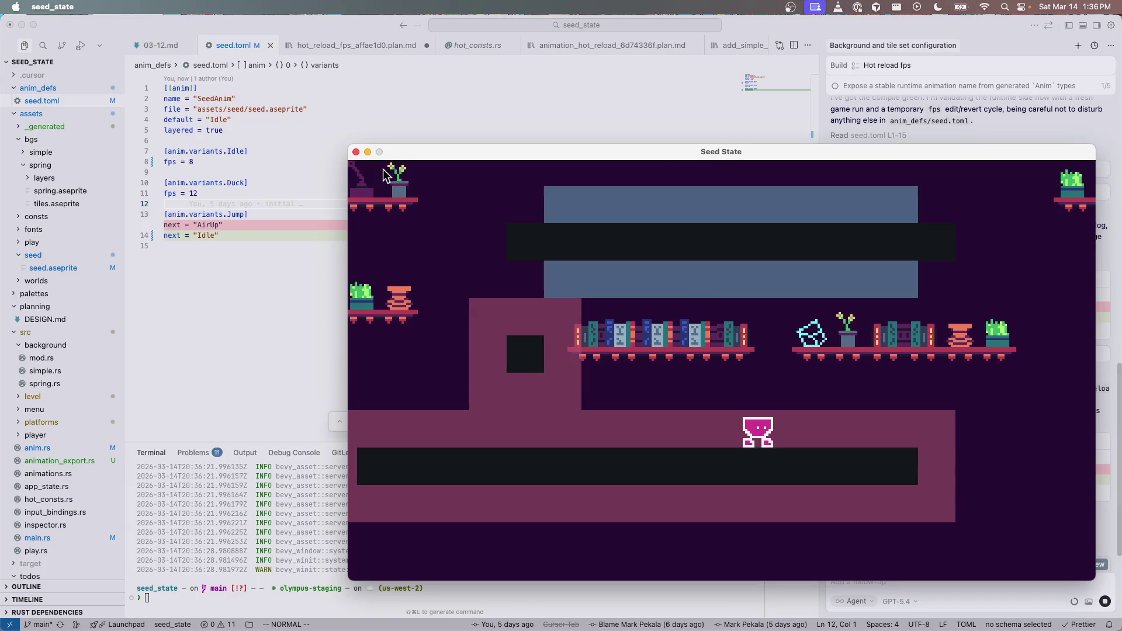
Step: Quit the Seed State game using its red close button
{"action": "left_click", "coordinate": [356, 152]}
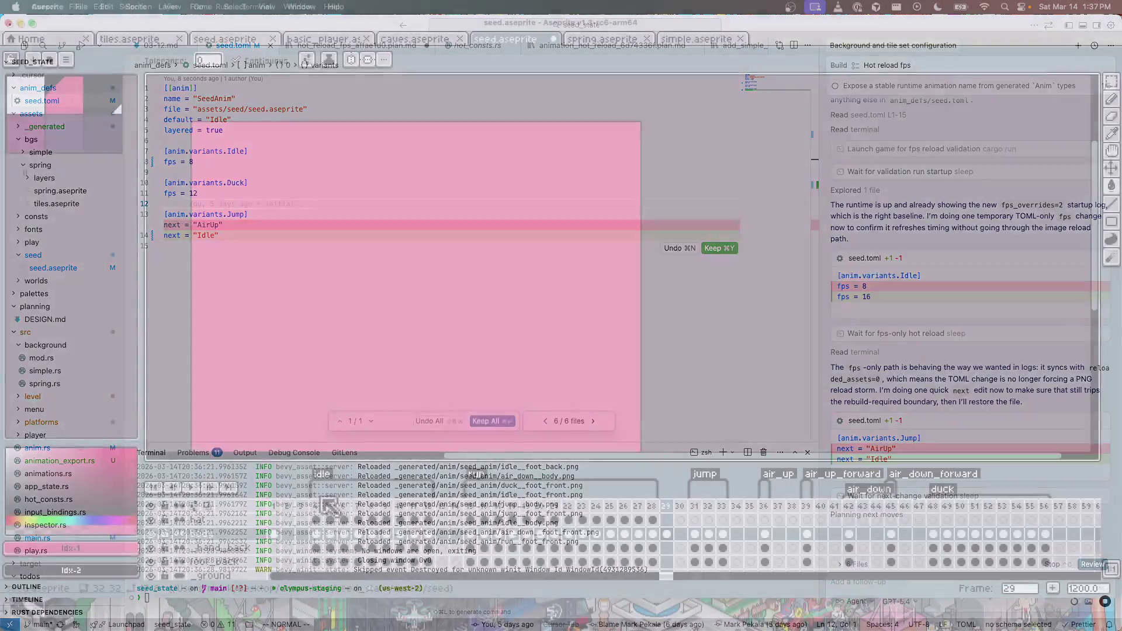
Step: Inspect idle frame 4 with the ground strip in view, switching between eraser and move tools
{"action": "left_click", "coordinate": [316, 533]}
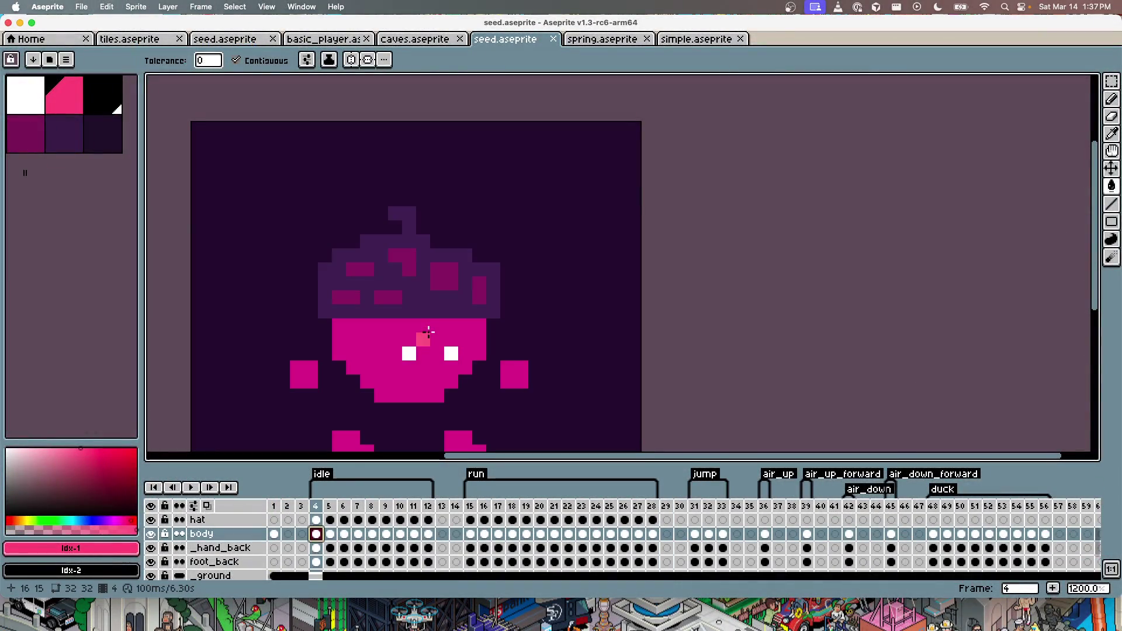
{"action": "scroll", "coordinate": [429, 331], "scroll_direction": "up", "scroll_amount": 1}
{"action": "scroll", "coordinate": [381, 270], "scroll_direction": "down", "scroll_amount": 1}
{"action": "left_click_drag", "start_coordinate": [443, 363], "coordinate": [436, 310]}
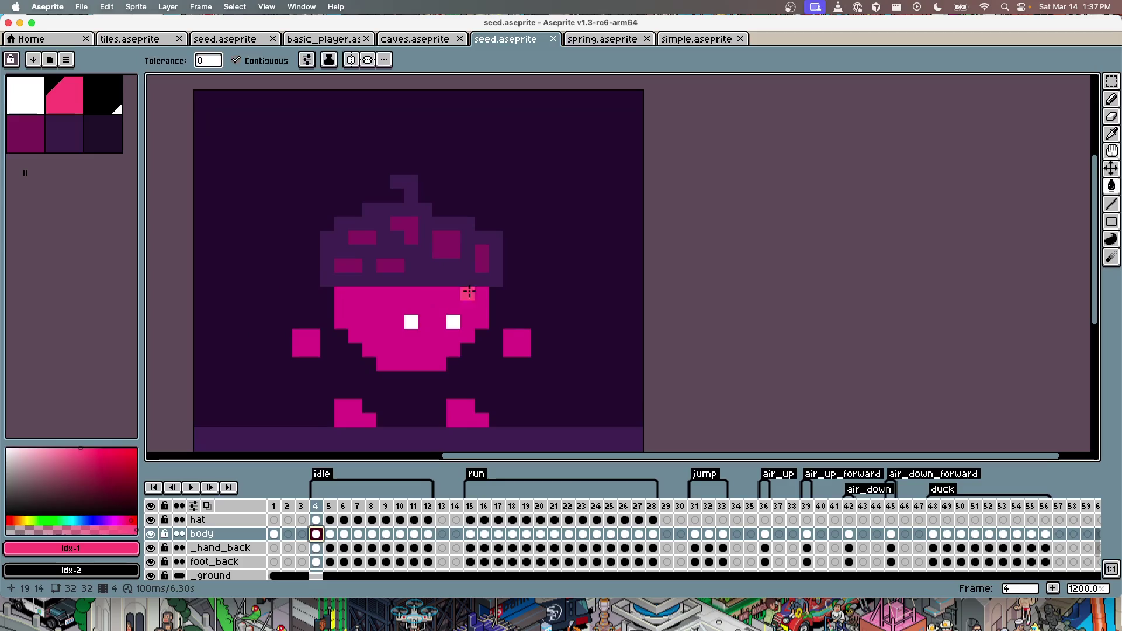
{"action": "key", "text": "e"}
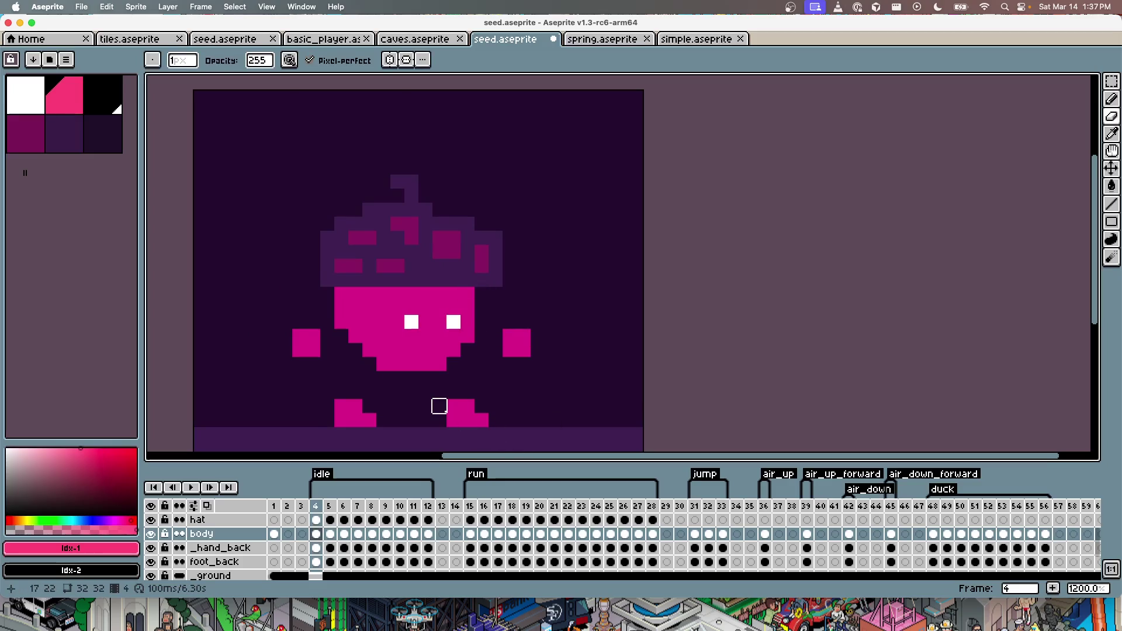
{"action": "key", "text": "v"}
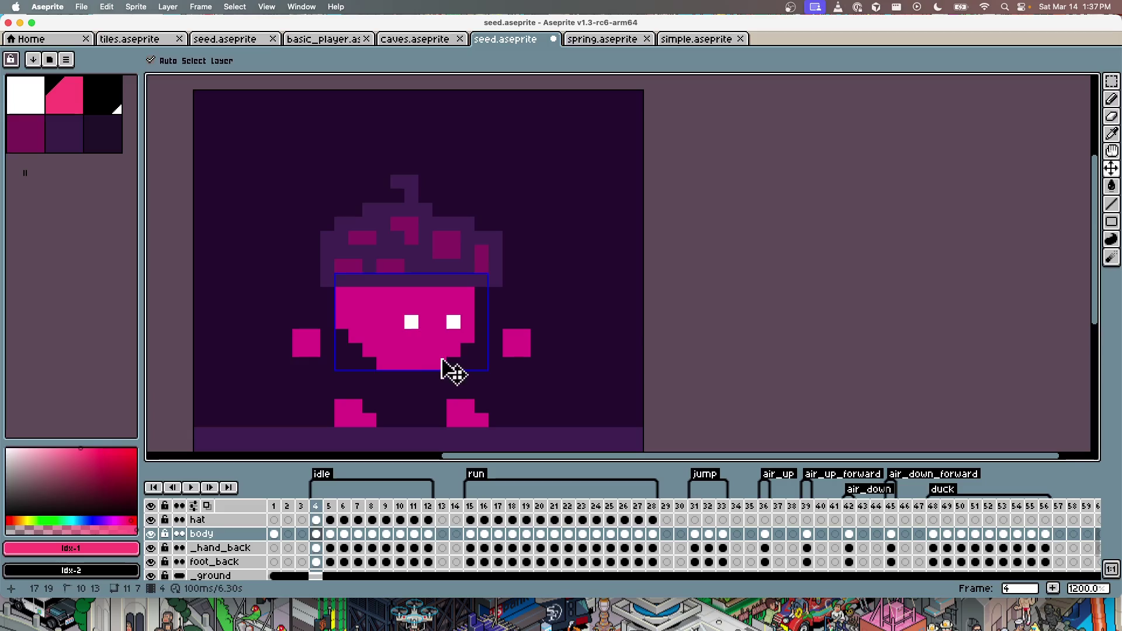
{"action": "scroll", "coordinate": [470, 362], "scroll_direction": "up", "scroll_amount": 3}
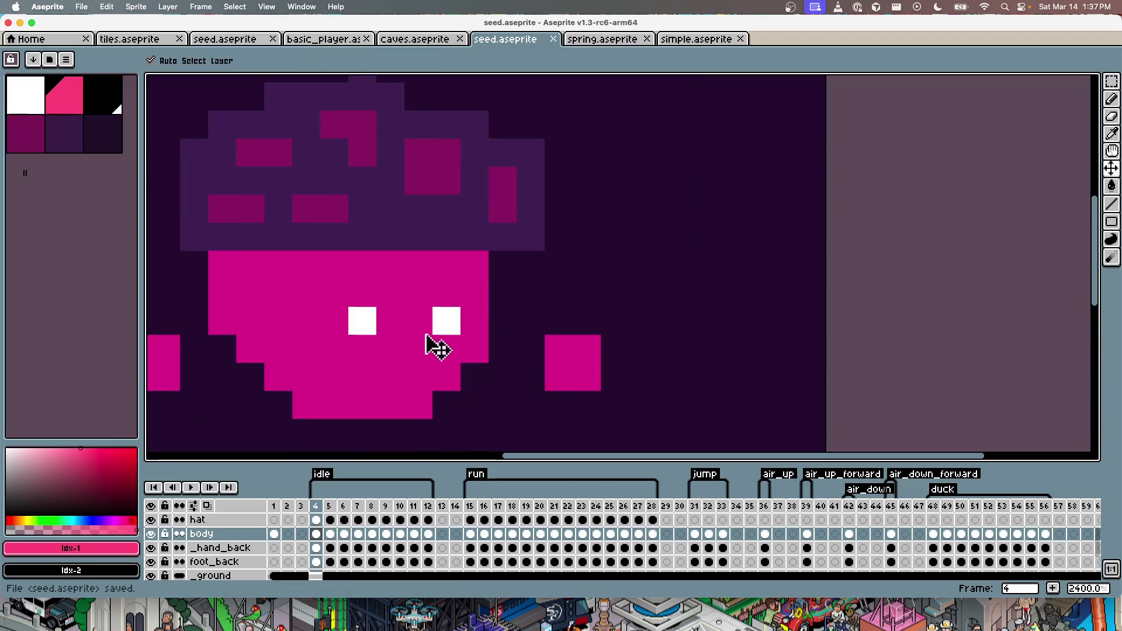
{"action": "scroll", "coordinate": [540, 316], "scroll_direction": "down", "scroll_amount": 7}
{"action": "scroll", "coordinate": [543, 306], "scroll_direction": "up", "scroll_amount": 4}
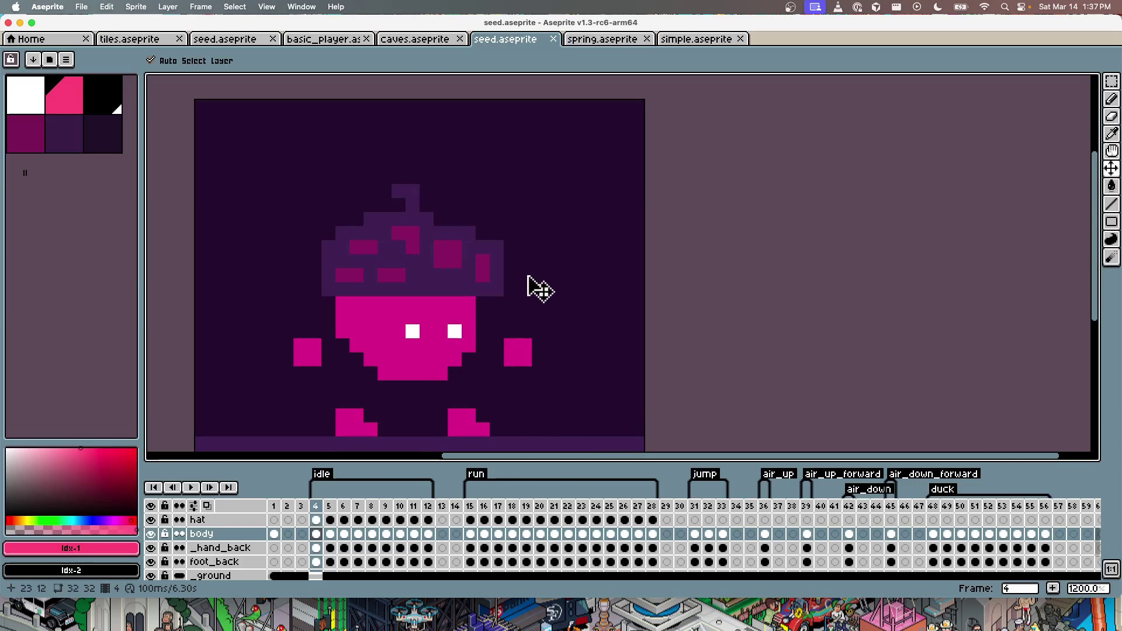
{"action": "key", "text": "e"}
Step: Try a purple touch-up on the hat, then undo the pencil and eraser edits
{"action": "left_click", "coordinate": [497, 247], "text": "alt"}
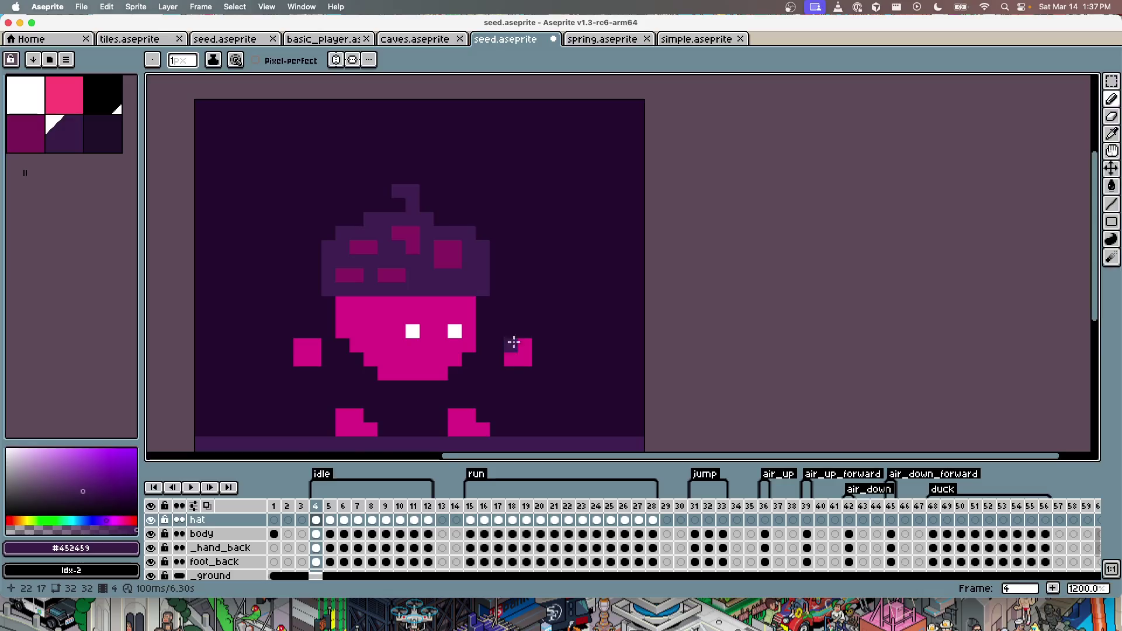
{"action": "scroll", "coordinate": [514, 379], "scroll_direction": "down", "scroll_amount": 3}
{"action": "scroll", "coordinate": [513, 375], "scroll_direction": "up", "scroll_amount": 3}
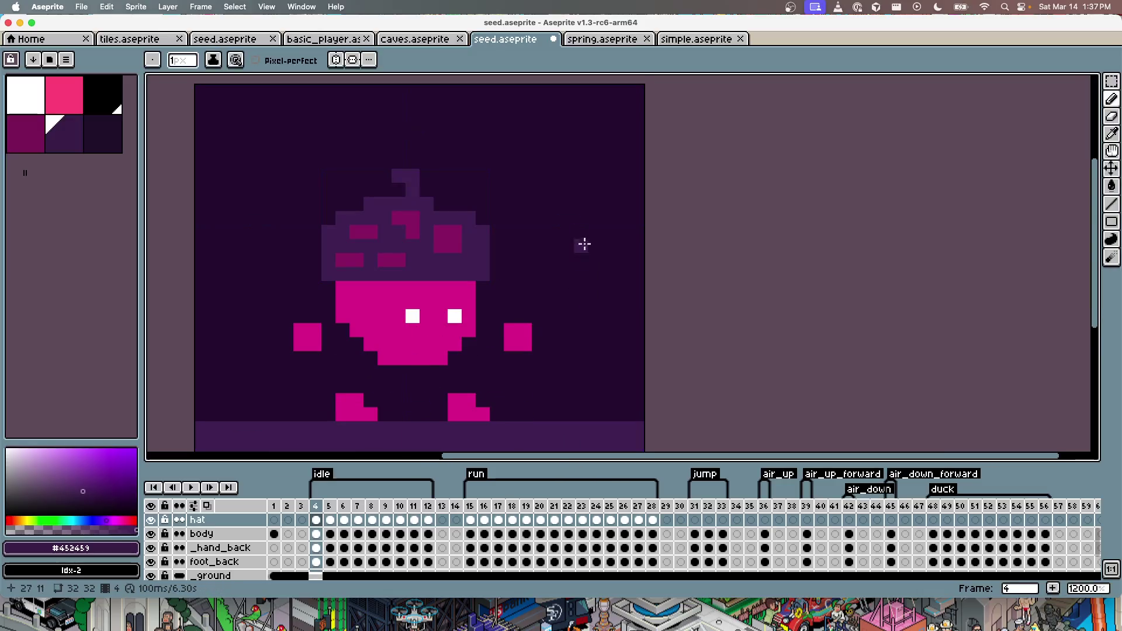
{"action": "scroll", "coordinate": [569, 210], "scroll_direction": "down", "scroll_amount": 3}
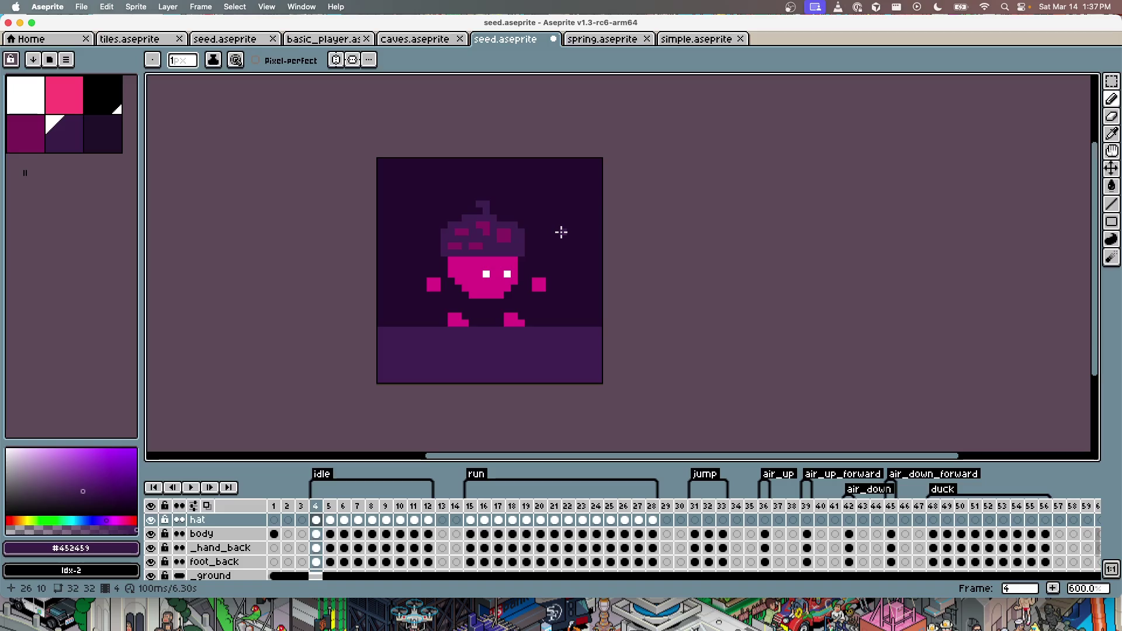
{"action": "scroll", "coordinate": [561, 232], "scroll_direction": "down", "scroll_amount": 2}
{"action": "scroll", "coordinate": [561, 232], "scroll_direction": "up", "scroll_amount": 2}
{"action": "key", "text": "super+z"}
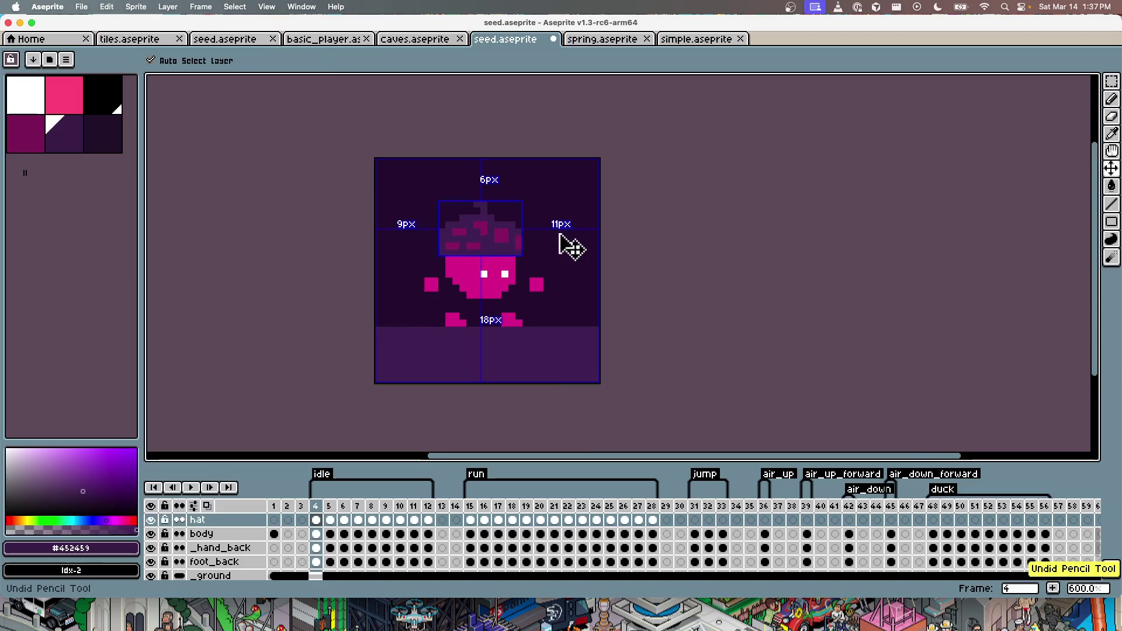
{"action": "key", "text": "super+z"}
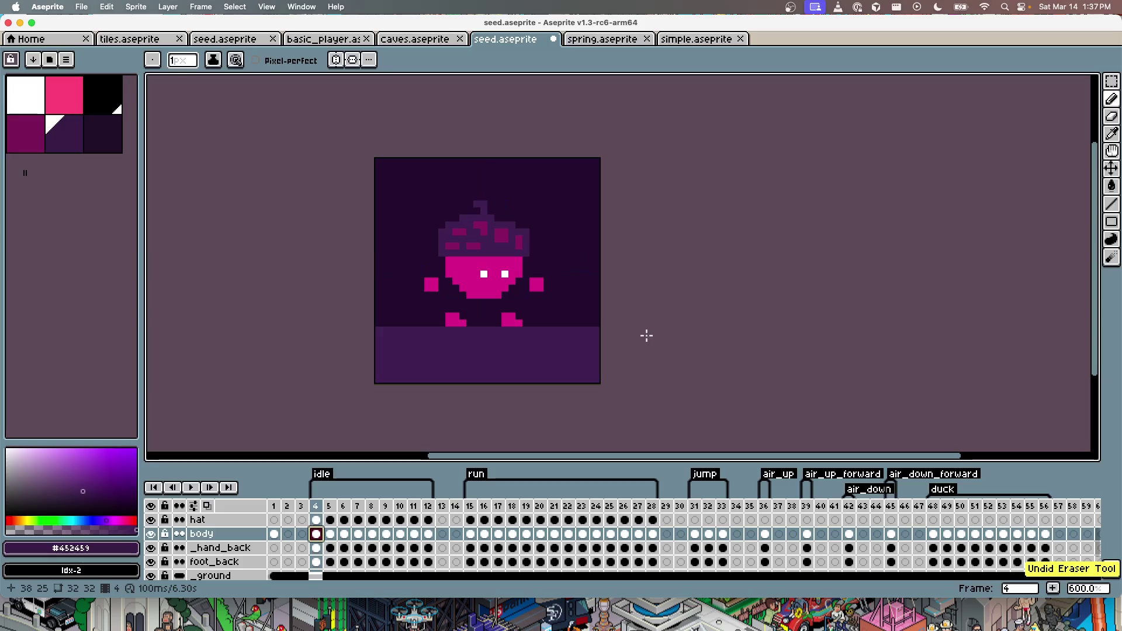
{"action": "scroll", "coordinate": [510, 295], "scroll_direction": "up", "scroll_amount": 3}
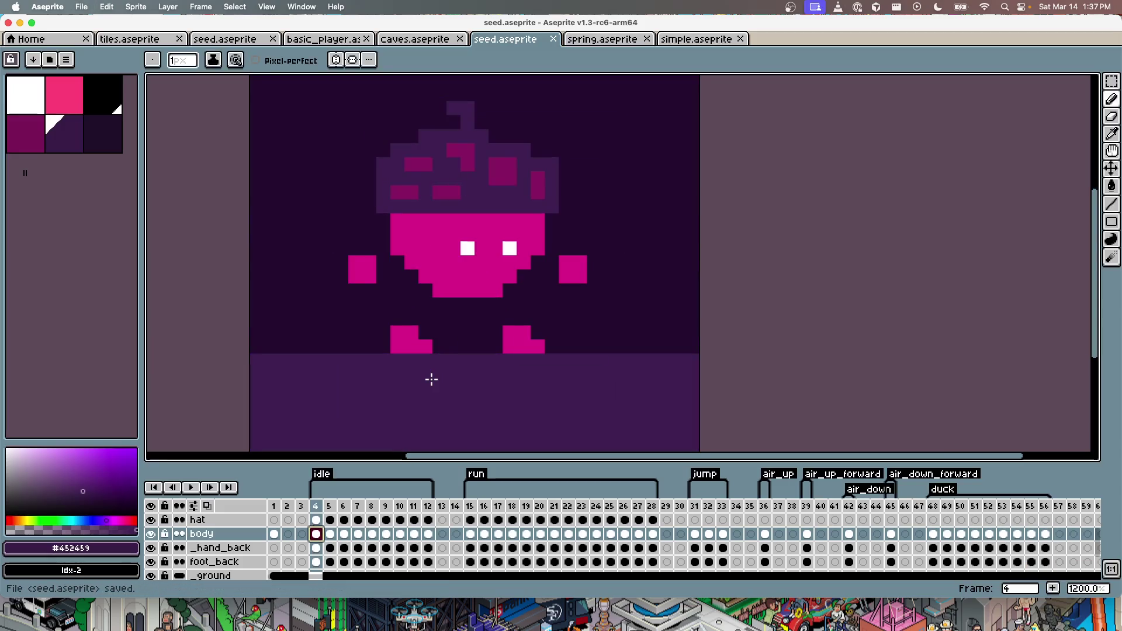
Step: View run frame 15, then switch back to Cursor
{"action": "left_click", "coordinate": [471, 534]}
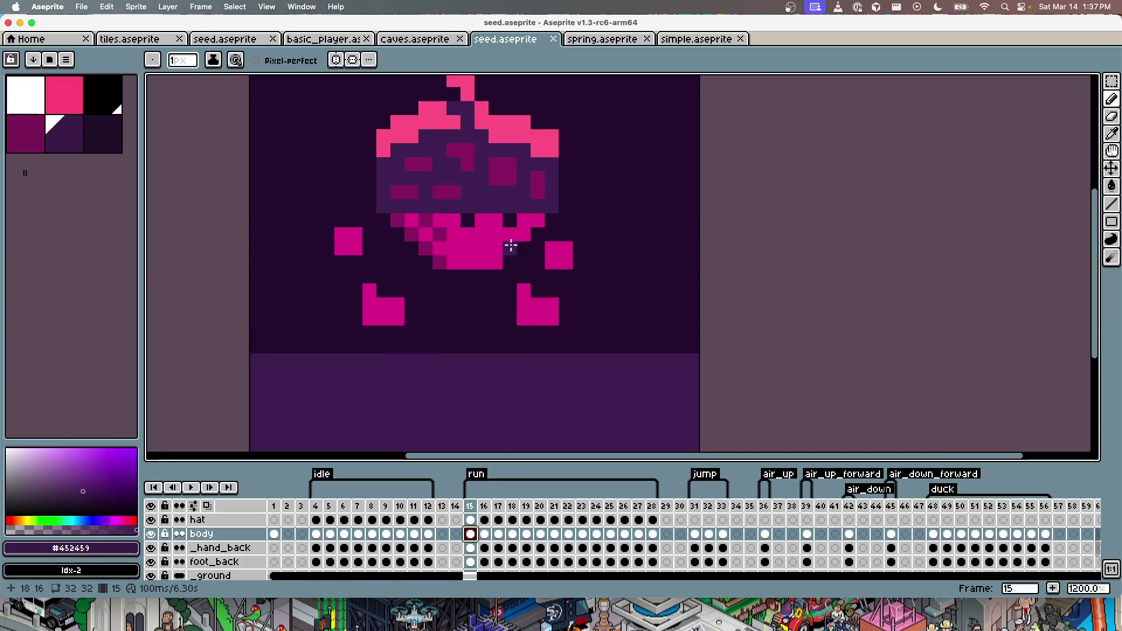
{"action": "scroll", "coordinate": [483, 336], "scroll_direction": "down", "scroll_amount": 2}
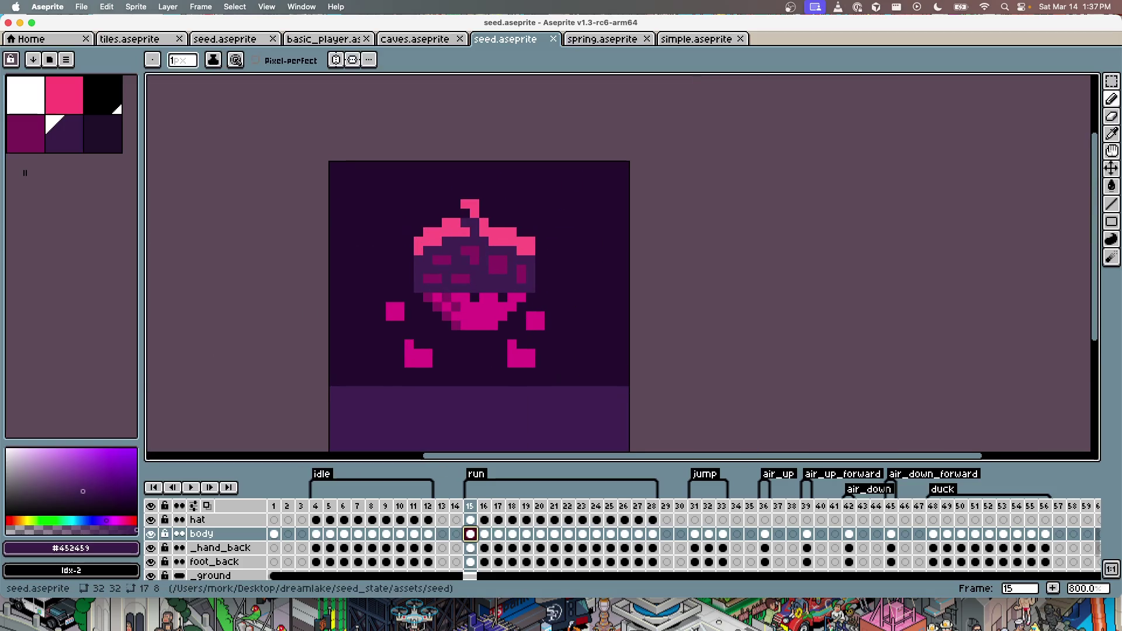
{"action": "key", "text": "super+Tab"}
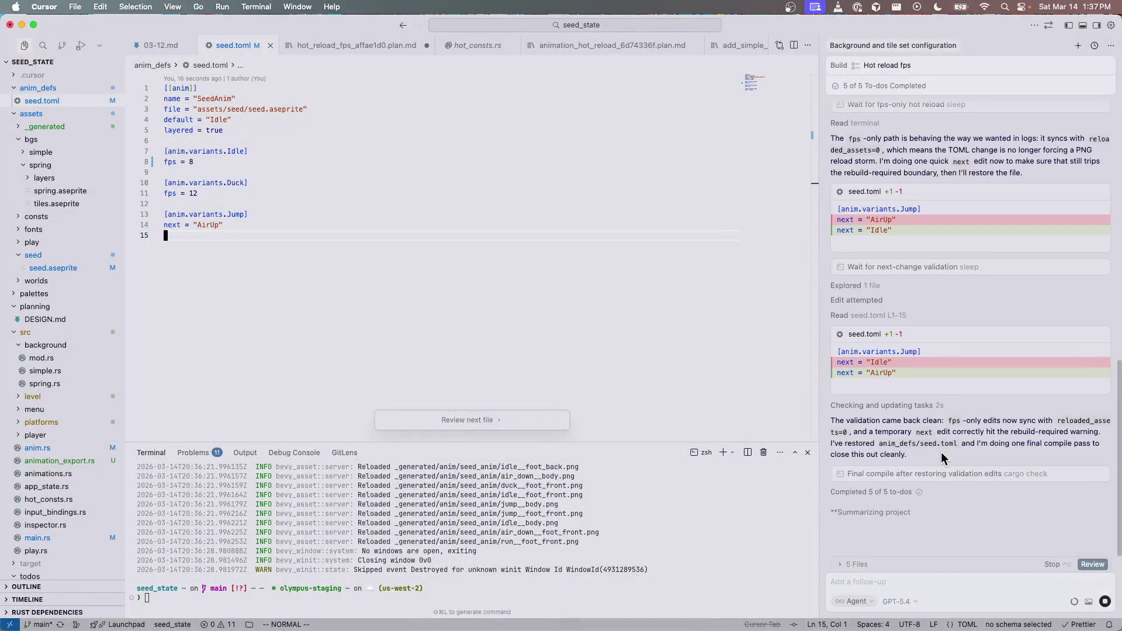
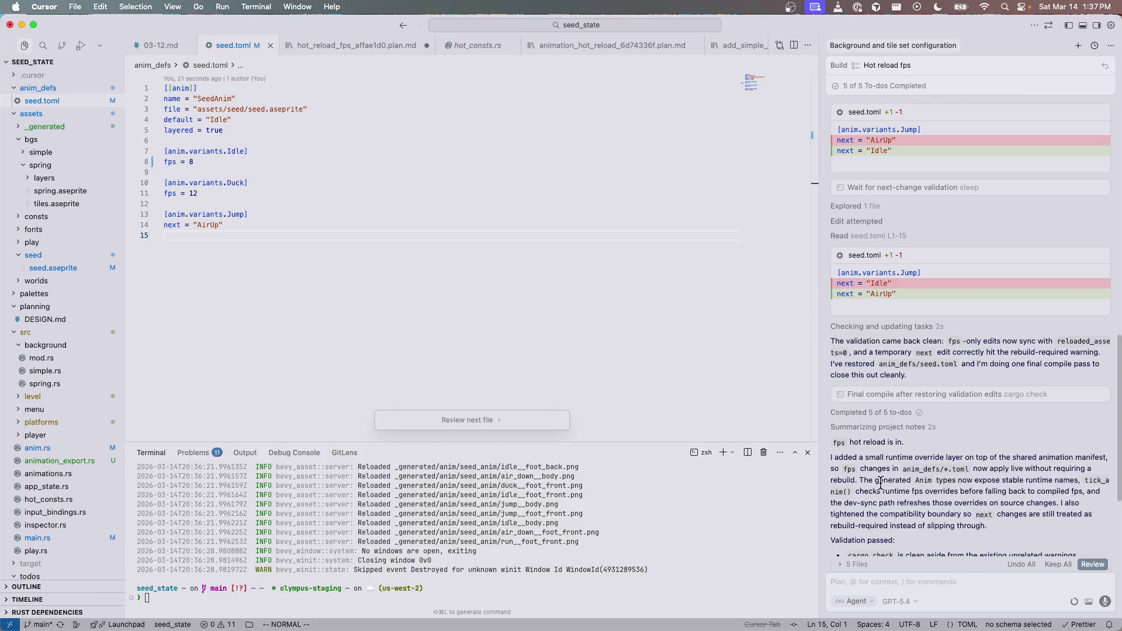
Step: Read the end of the agent's fps hot-reload validation summary, then switch to seed.aseprite in Aseprite
{"action": "scroll", "coordinate": [880, 483], "scroll_direction": "down", "scroll_amount": 5}
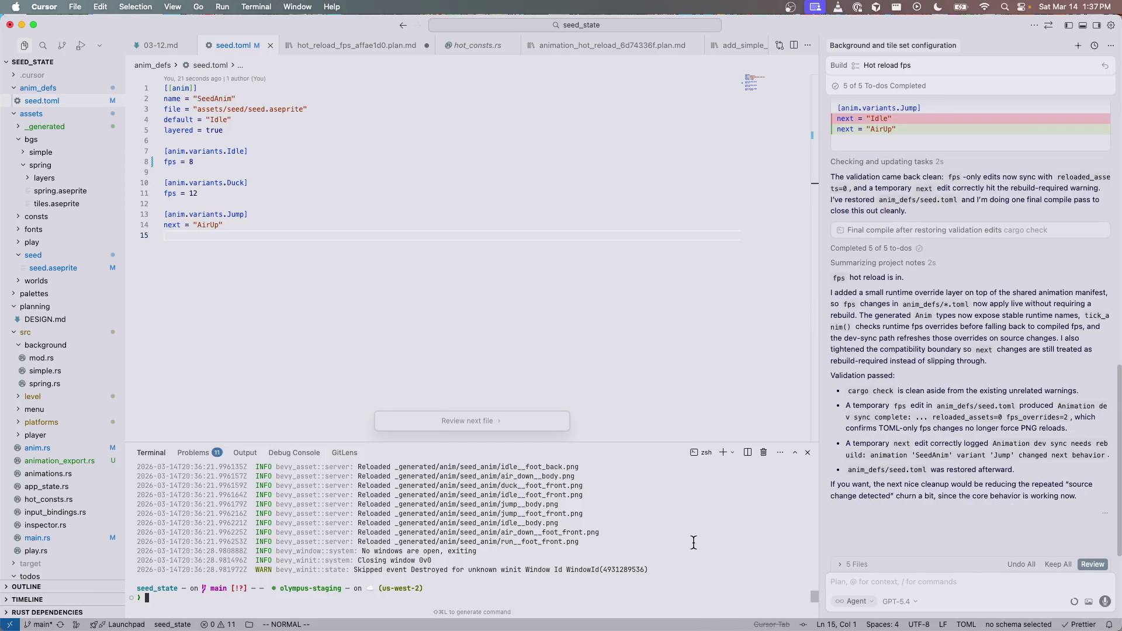
{"action": "key", "text": "ctrl+Up"}
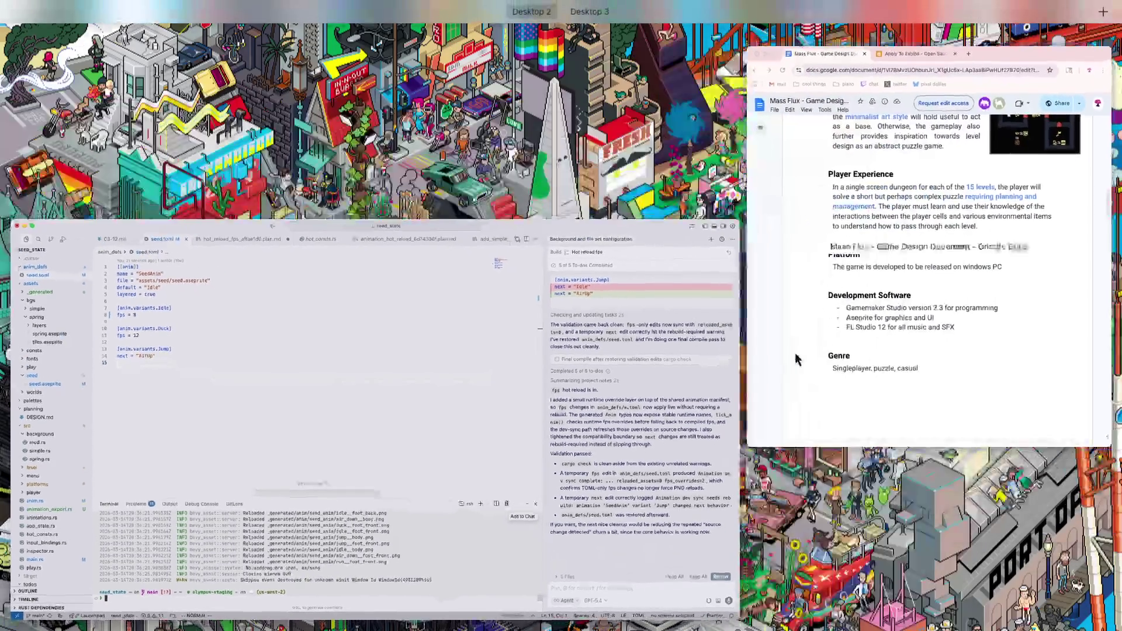
{"action": "left_click", "coordinate": [631, 492]}
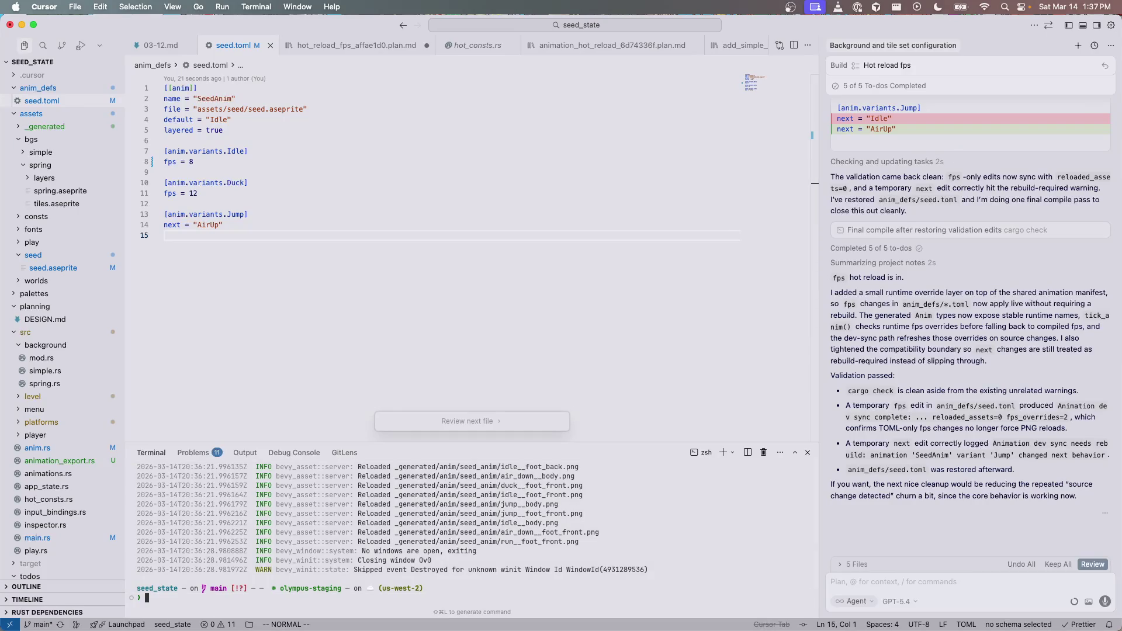
{"action": "key", "text": "super+Tab"}
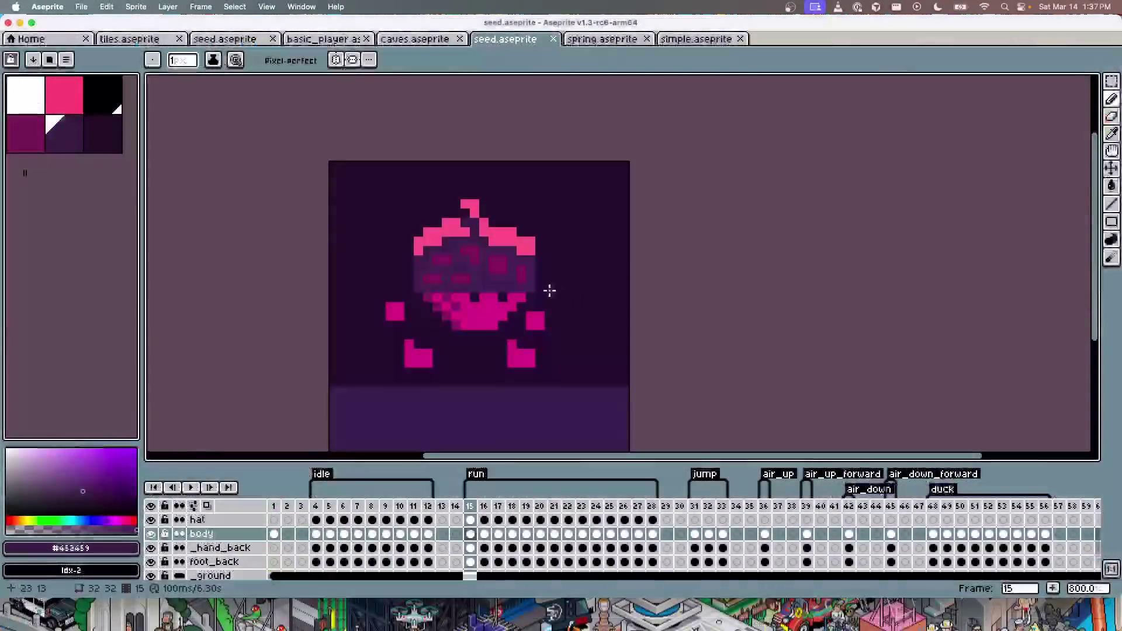
Step: Move the hat into place on run frame 15 and raise it about four pixels on a later run frame
{"action": "key", "text": "v"}
{"action": "left_click_drag", "start_coordinate": [481, 246], "coordinate": [491, 278]}
{"action": "key", "text": "Right"}
{"action": "key", "text": "Right"}
{"action": "key", "text": "Right"}
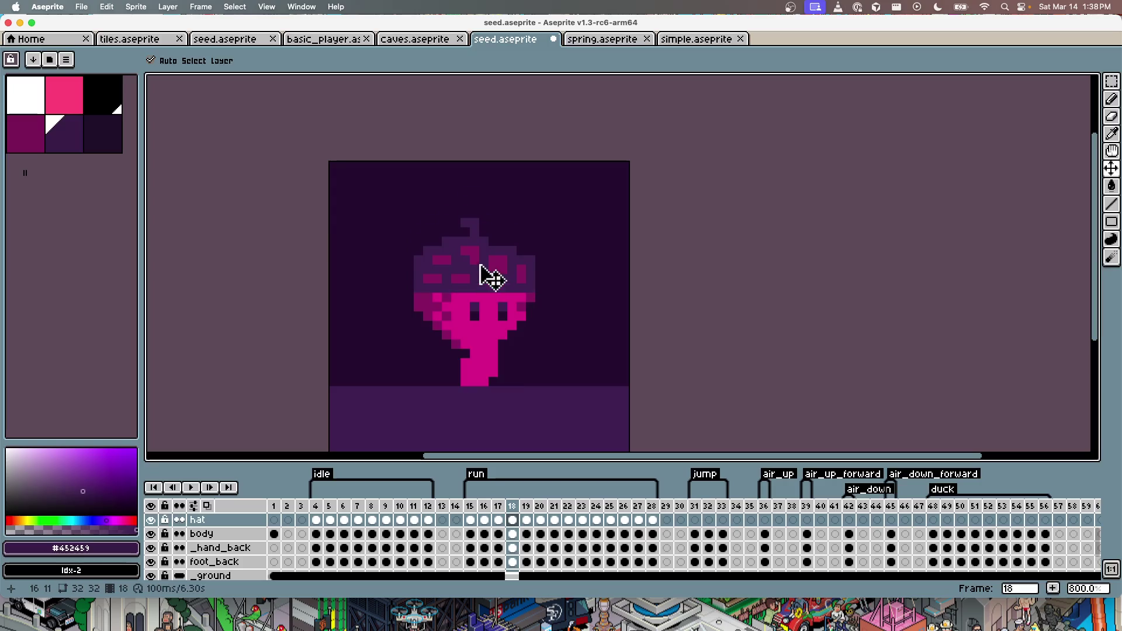
{"action": "key", "text": "Right"}
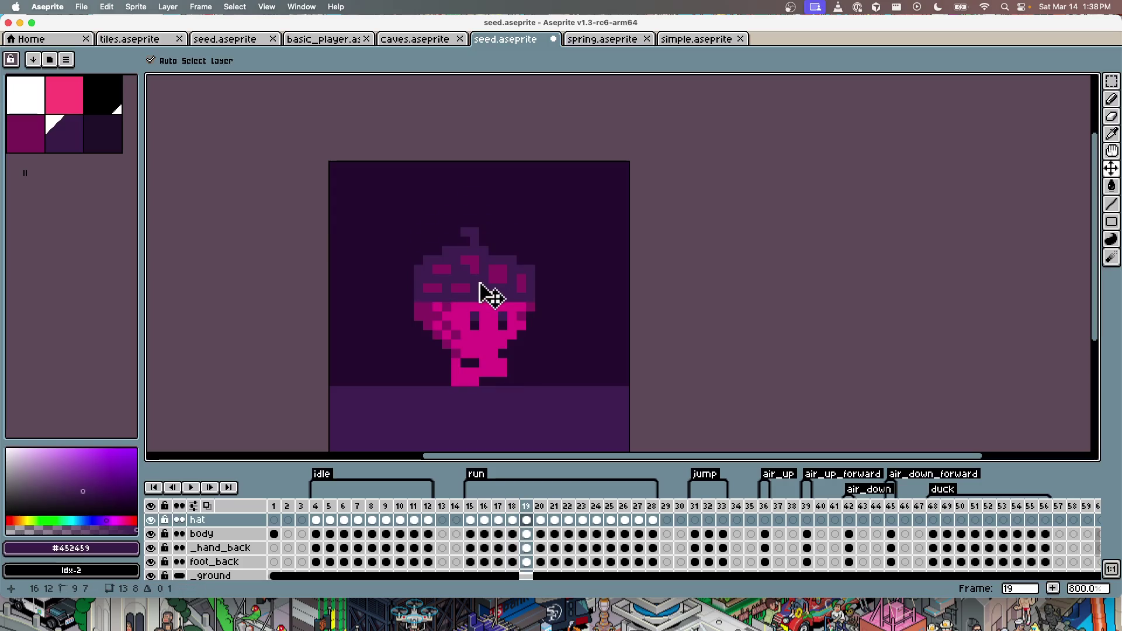
{"action": "key", "text": "Right"}
{"action": "key", "text": "Right"}
{"action": "key", "text": "Right"}
{"action": "mouse_move", "coordinate": [483, 279]}
{"action": "left_mouse_down"}
{"action": "mouse_move", "coordinate": [481, 248]}
{"action": "mouse_move", "coordinate": [492, 283]}
{"action": "left_mouse_up"}
{"action": "key", "text": "Right"}
{"action": "key", "text": "Right"}
{"action": "key", "text": "Right"}
{"action": "key", "text": "Right"}
{"action": "key", "text": "Right"}
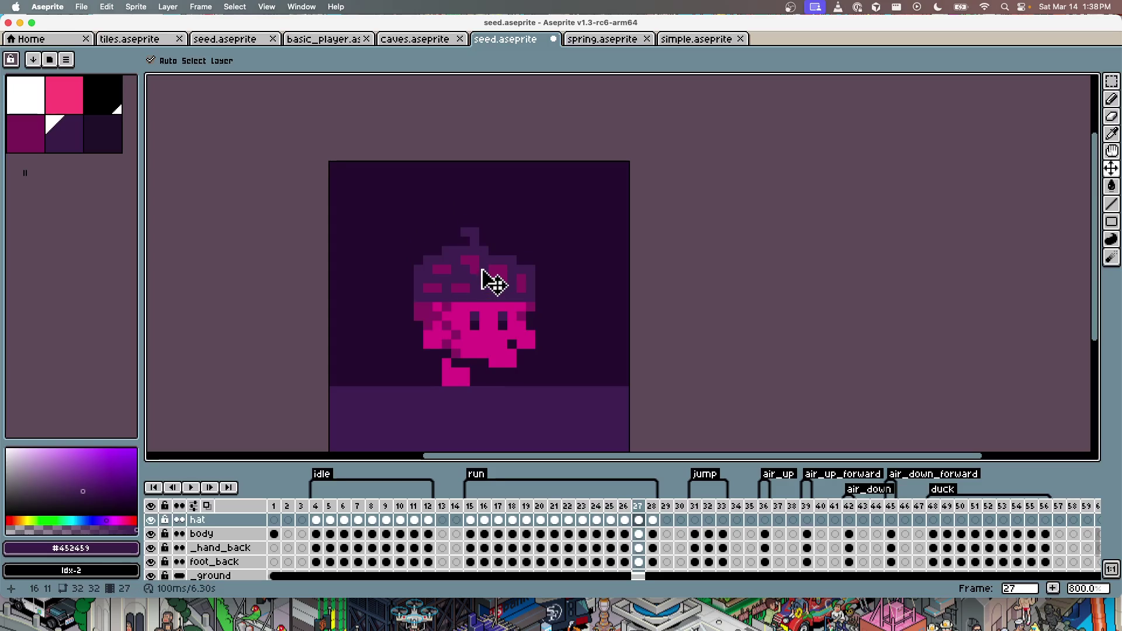
{"action": "key", "text": "Right"}
{"action": "key", "text": "Right"}
{"action": "key", "text": "Left"}
{"action": "key", "text": "Left"}
{"action": "key", "text": "Left"}
{"action": "key", "text": "Left"}
Step: Play the run animation, compare with idle frame 4, and step through run frames 15–28
{"action": "key", "text": "Return"}
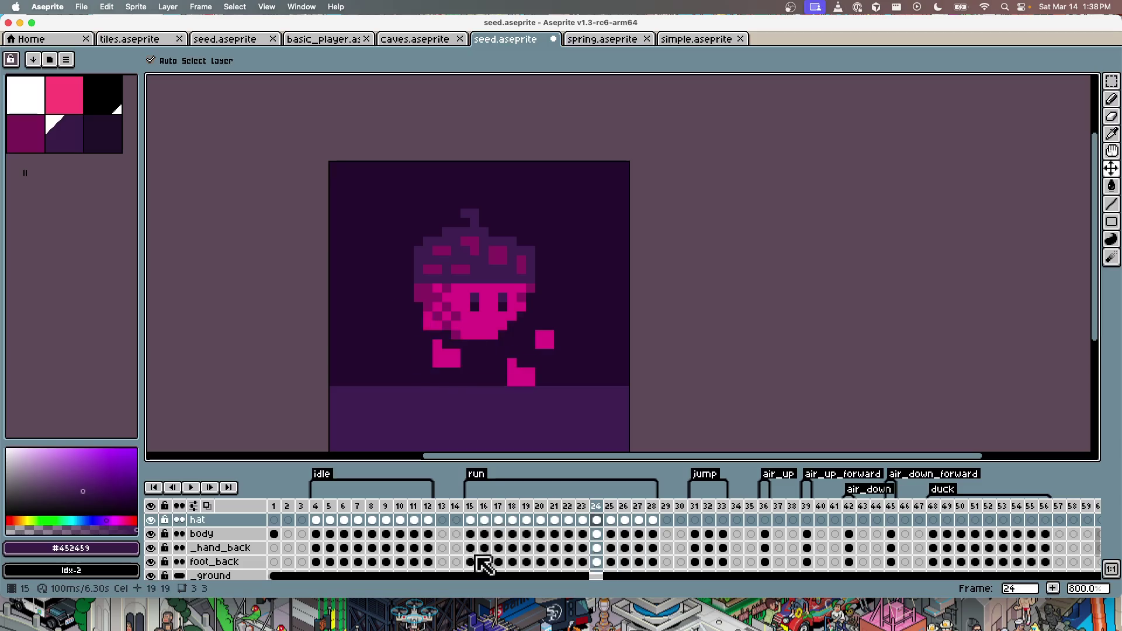
{"action": "left_click", "coordinate": [471, 535]}
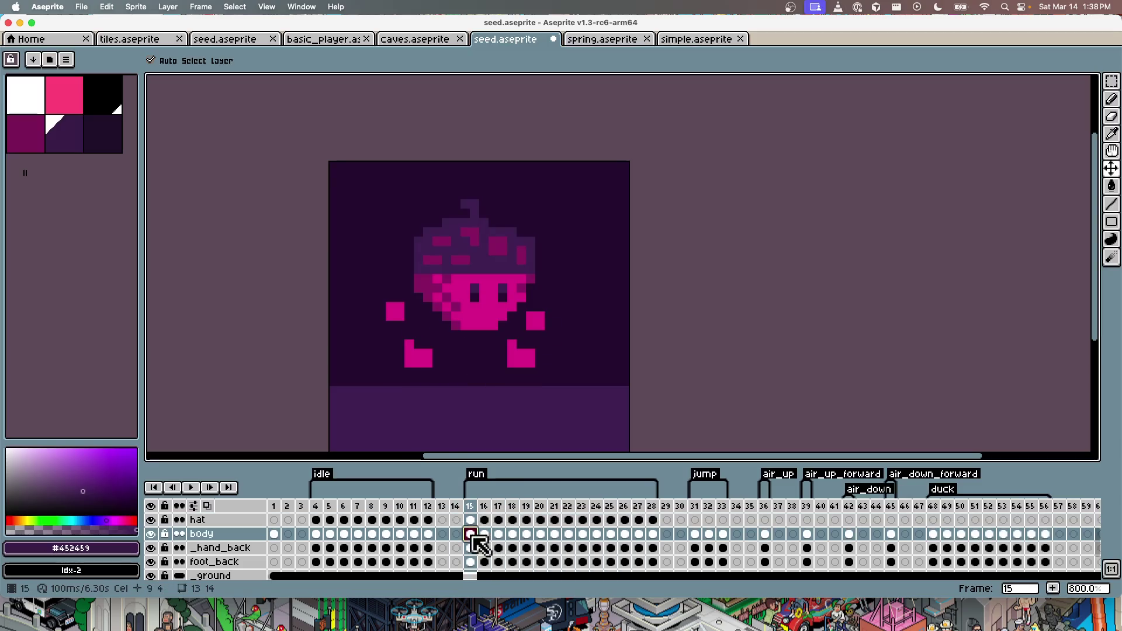
{"action": "left_click", "coordinate": [316, 534]}
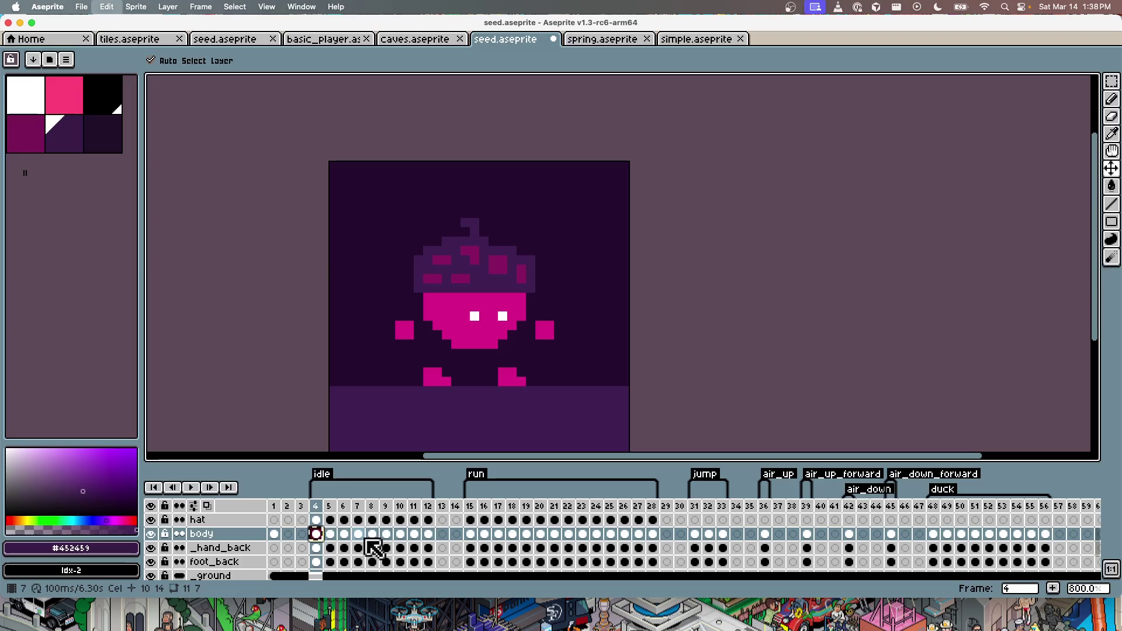
{"action": "left_click", "coordinate": [471, 534]}
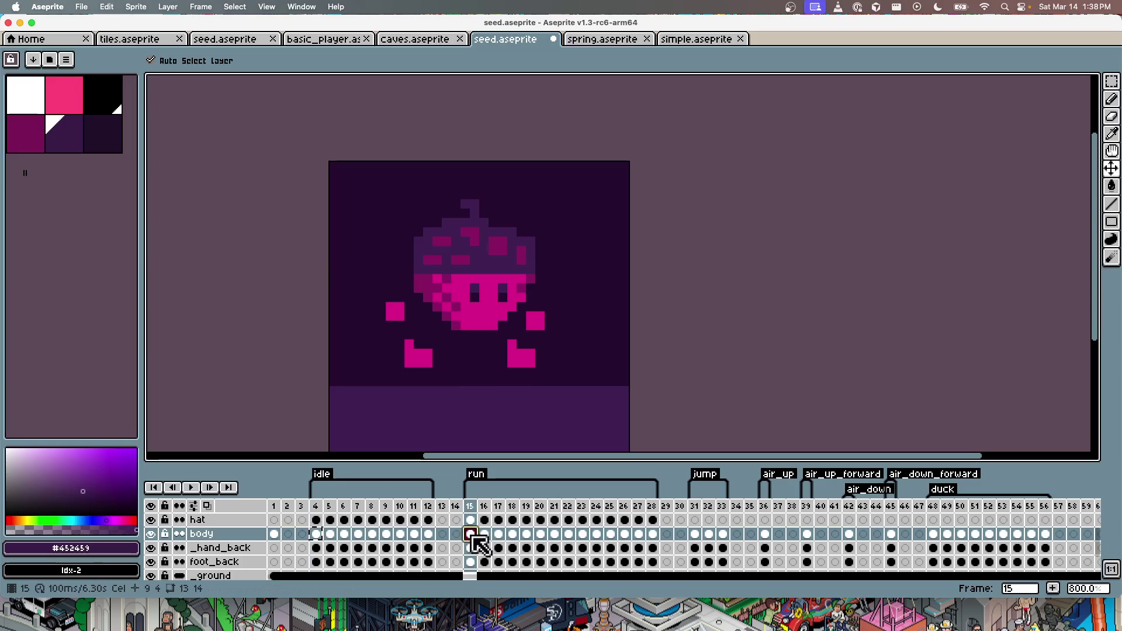
{"action": "left_click_drag", "start_coordinate": [472, 535], "coordinate": [654, 534]}
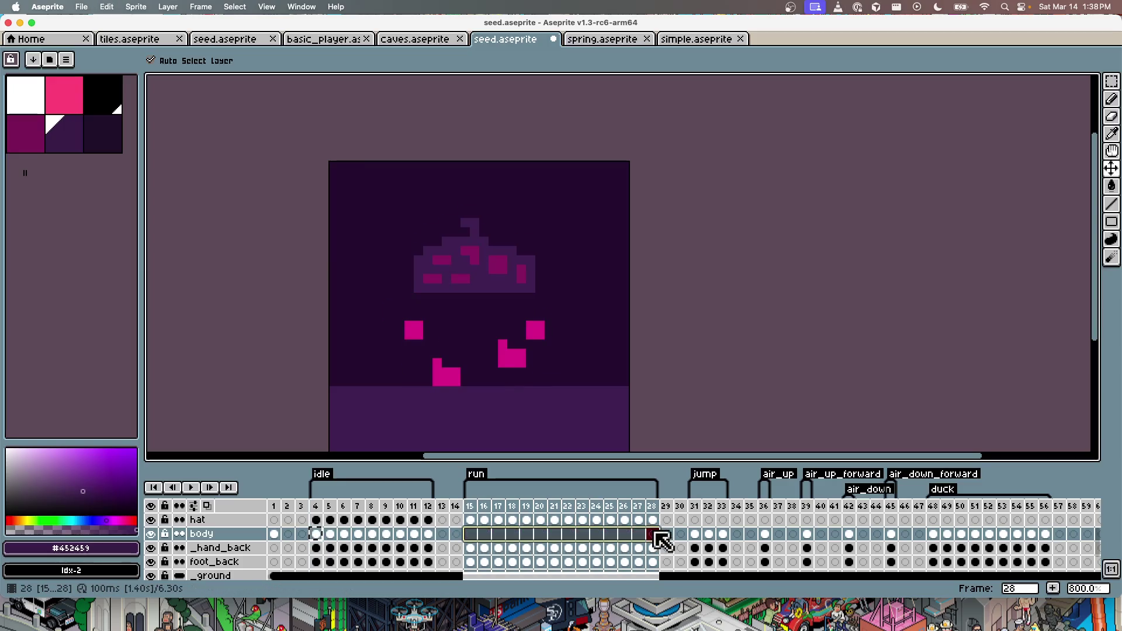
{"action": "left_click", "coordinate": [471, 534]}
{"action": "key", "text": "Right"}
{"action": "key", "text": "Right"}
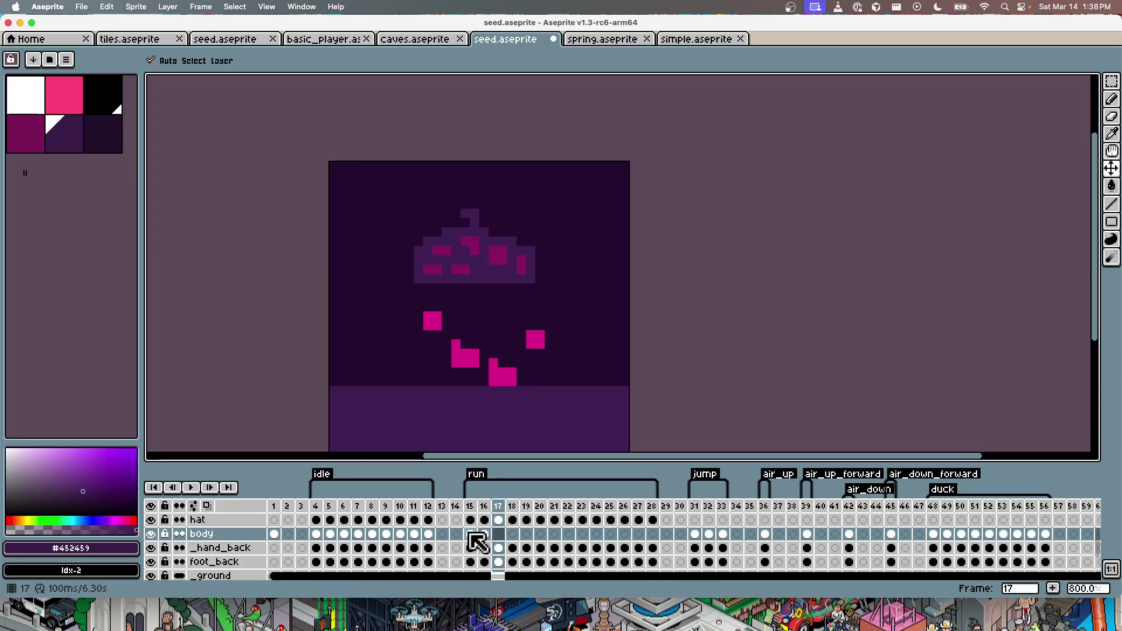
{"action": "key", "text": "Right"}
{"action": "key", "text": "Right"}
{"action": "key", "text": "Right"}
{"action": "key", "text": "Right"}
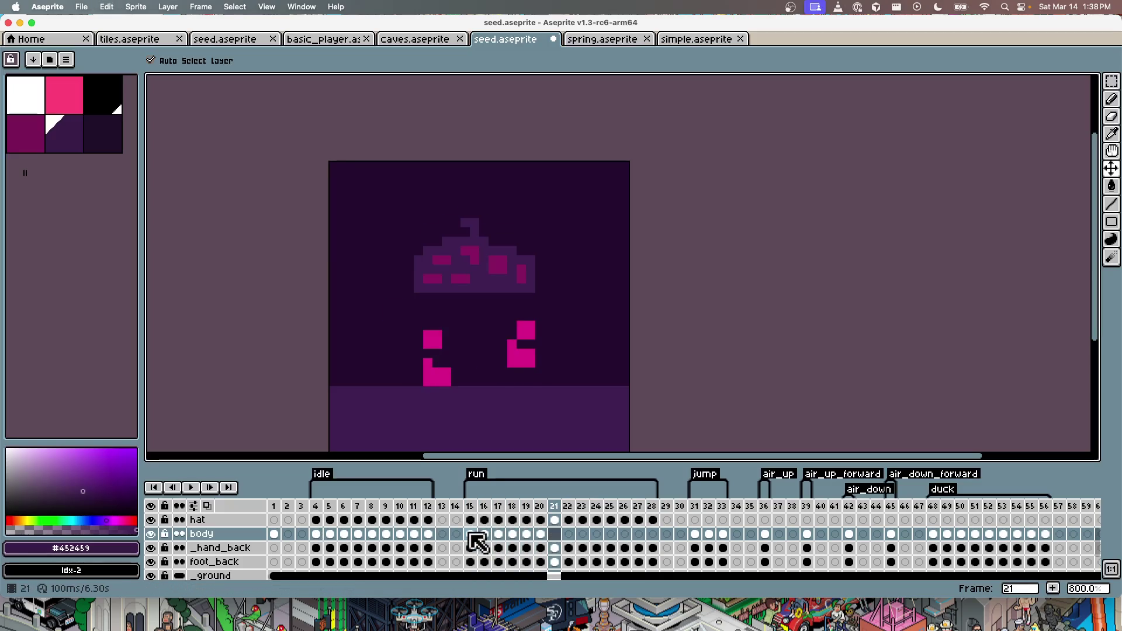
{"action": "key", "text": "Right"}
{"action": "key", "text": "Right"}
{"action": "key", "text": "Right"}
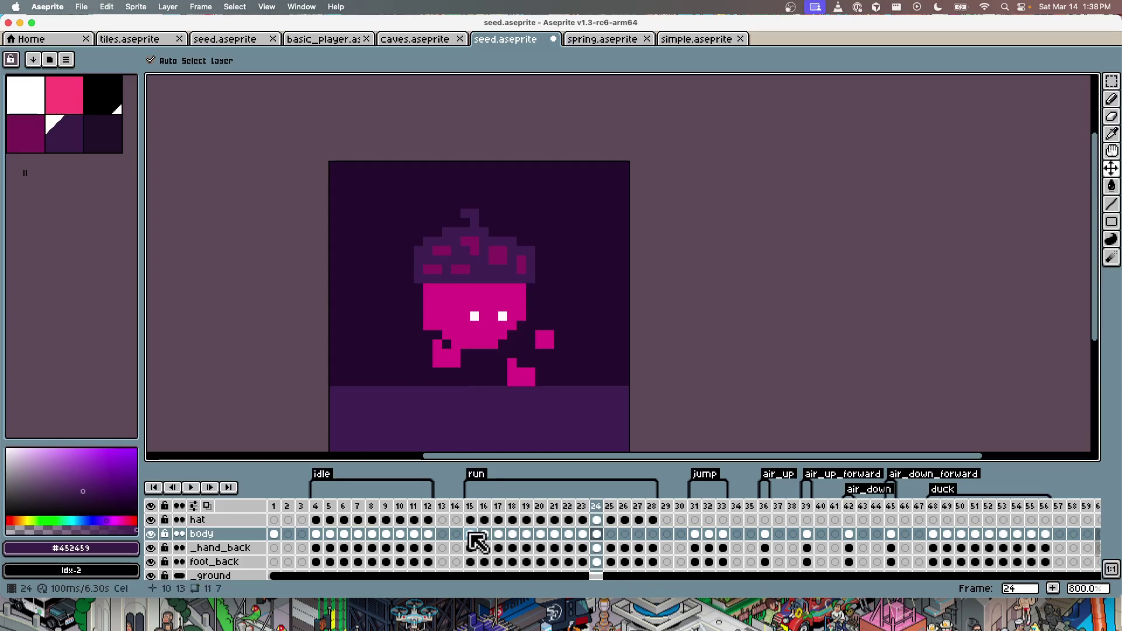
{"action": "key", "text": "Right"}
{"action": "key", "text": "Right"}
{"action": "key", "text": "Right"}
{"action": "key", "text": "Right"}
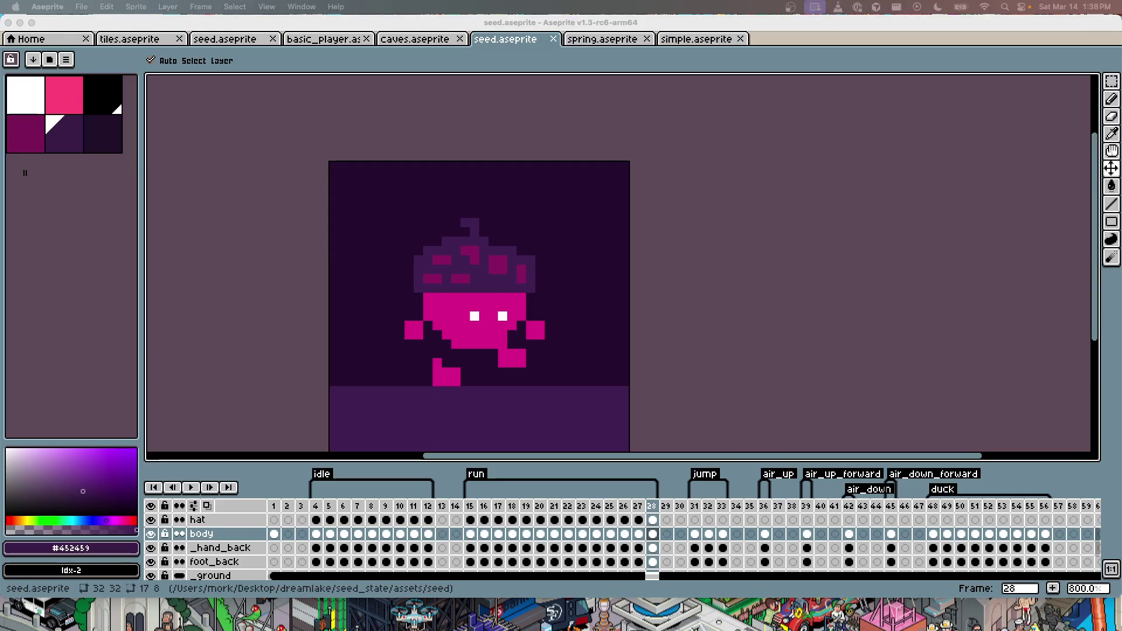
{"action": "key", "text": "super+Tab"}
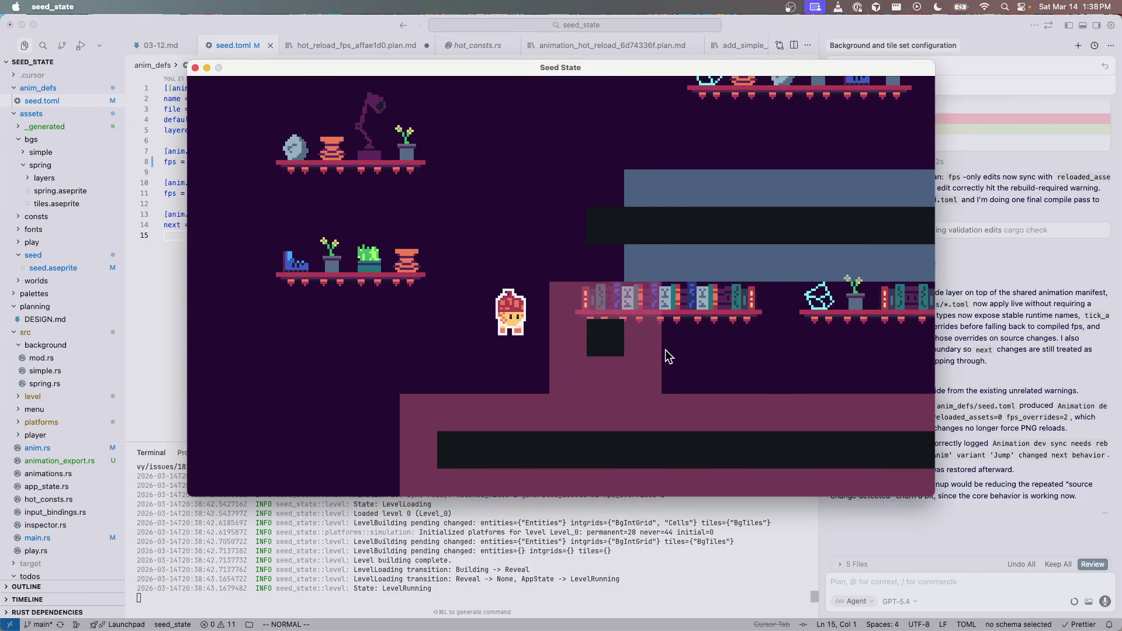
Step: Walk the seed character right and left across the level, then move the game window aside
{"action": "key", "text": "Right"}
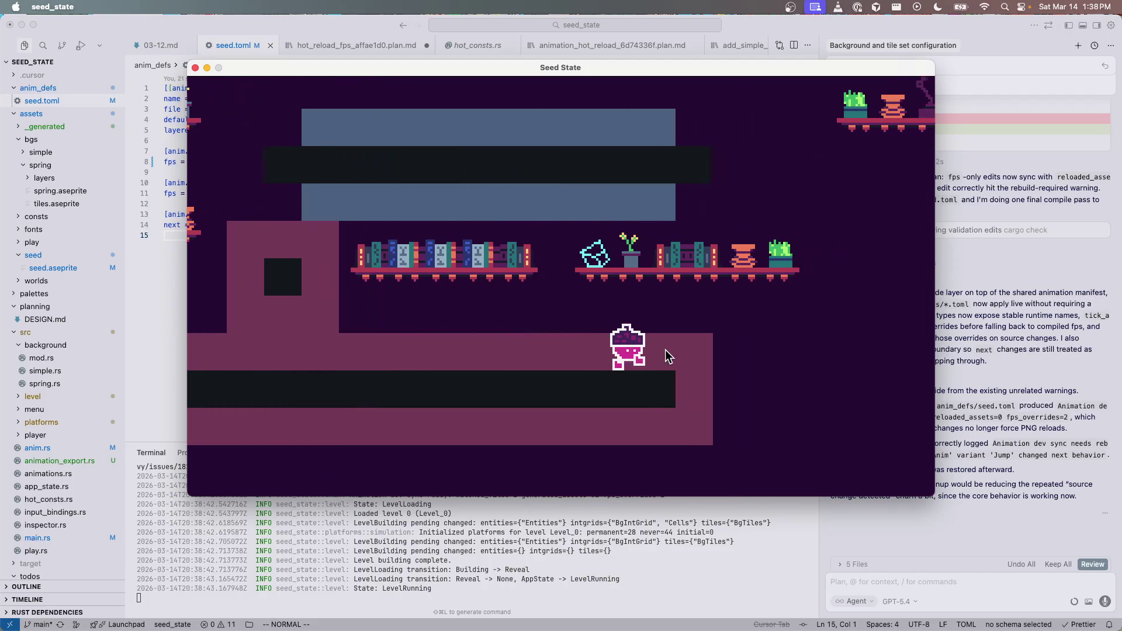
{"action": "key", "text": "Right"}
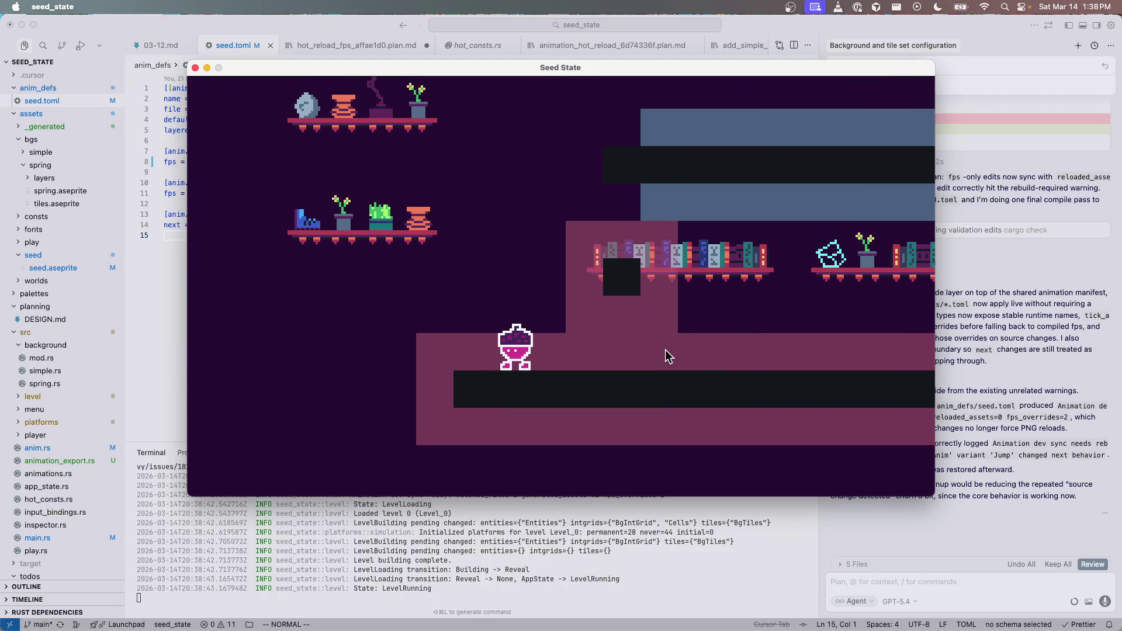
{"action": "key", "text": "Right"}
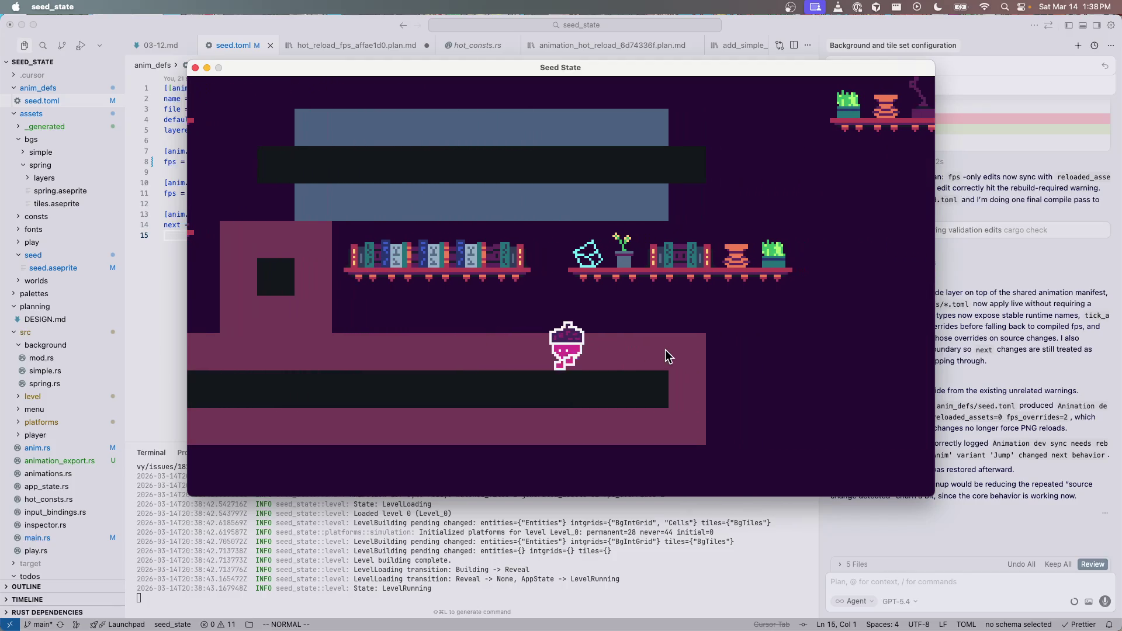
{"action": "key", "text": "Left"}
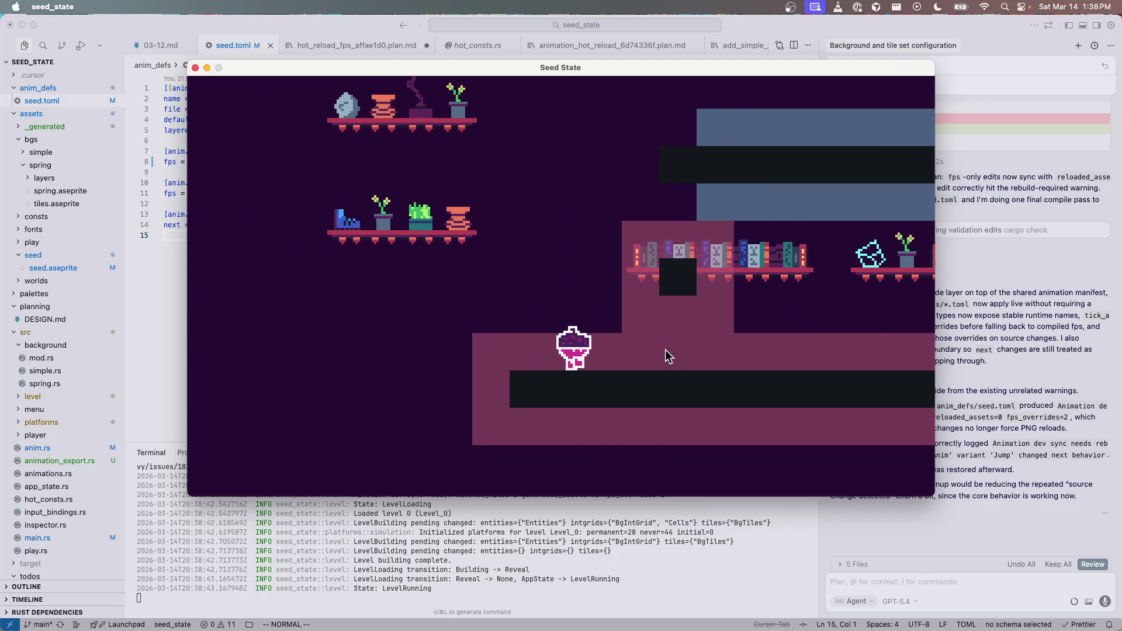
{"action": "key", "text": "Right"}
{"action": "key", "text": "Left"}
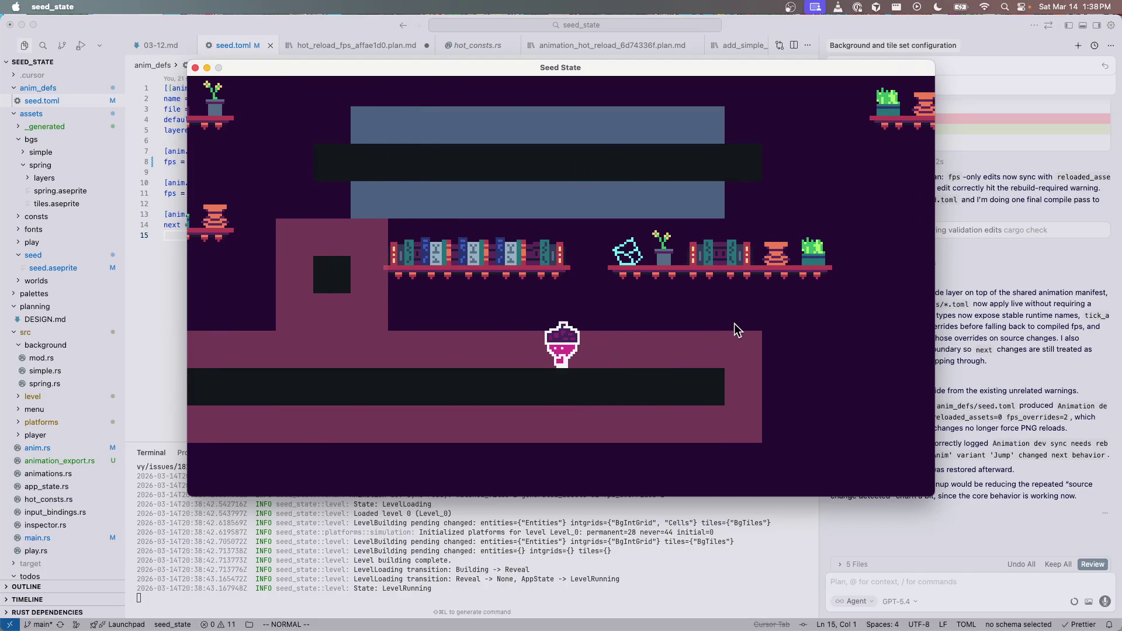
{"action": "key", "text": "Left"}
{"action": "key", "text": "Right"}
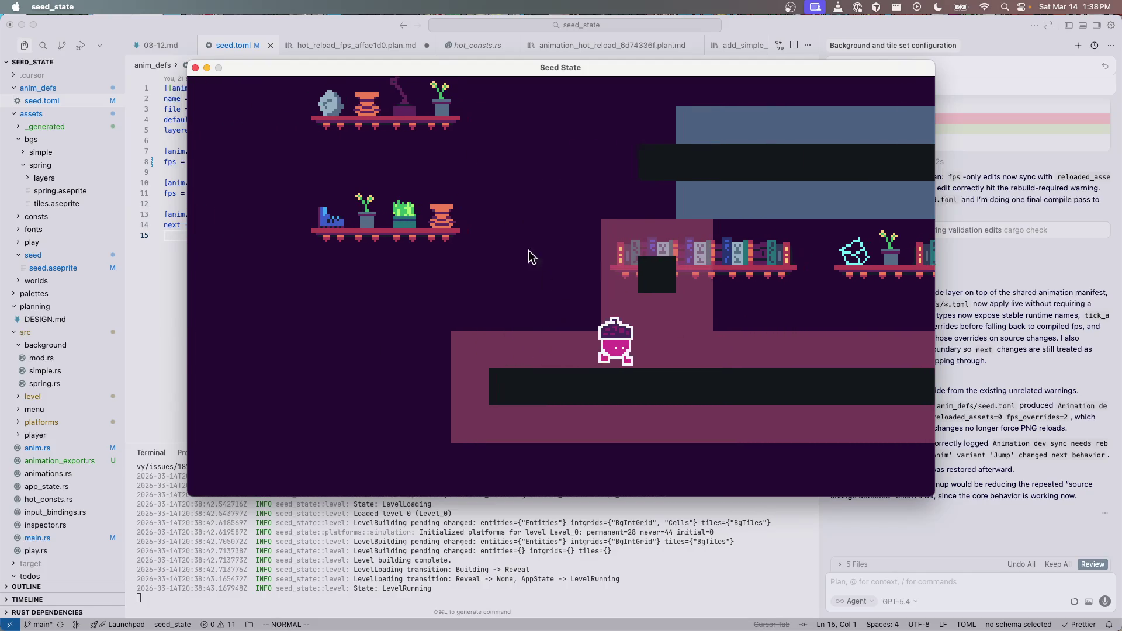
{"action": "left_click_drag", "start_coordinate": [402, 73], "coordinate": [483, 84]}
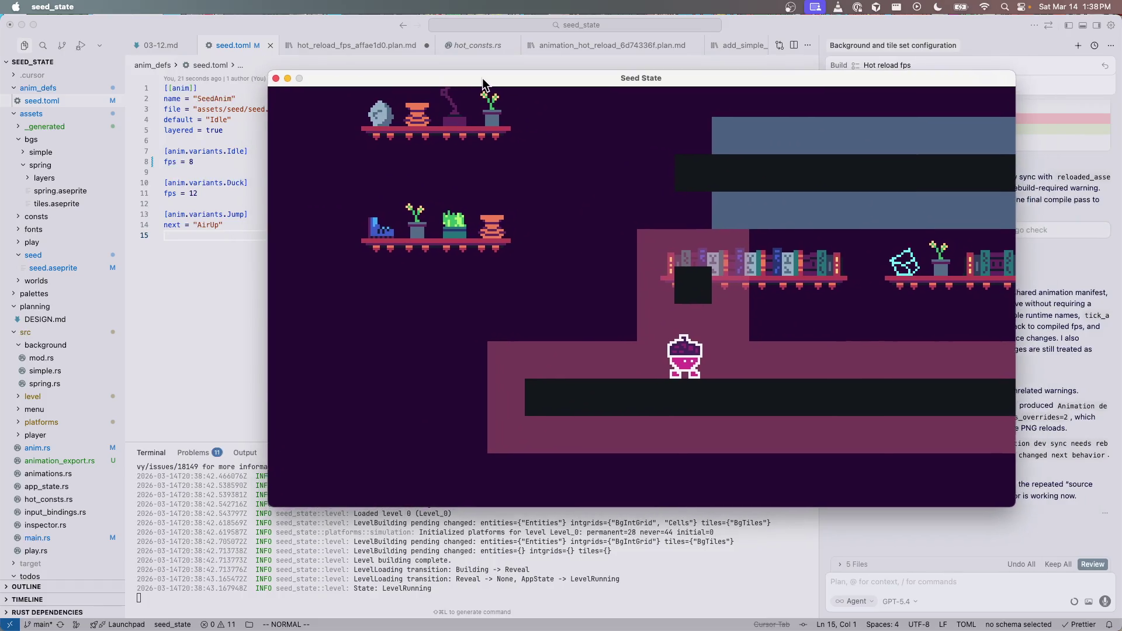
{"action": "left_click", "coordinate": [237, 161]}
Step: Change AnimPlugin's default_fps in anim.rs from 24.0 to 16.0 and save
{"action": "key", "text": "super+shift+f"}
{"action": "type", "text": "default_"}
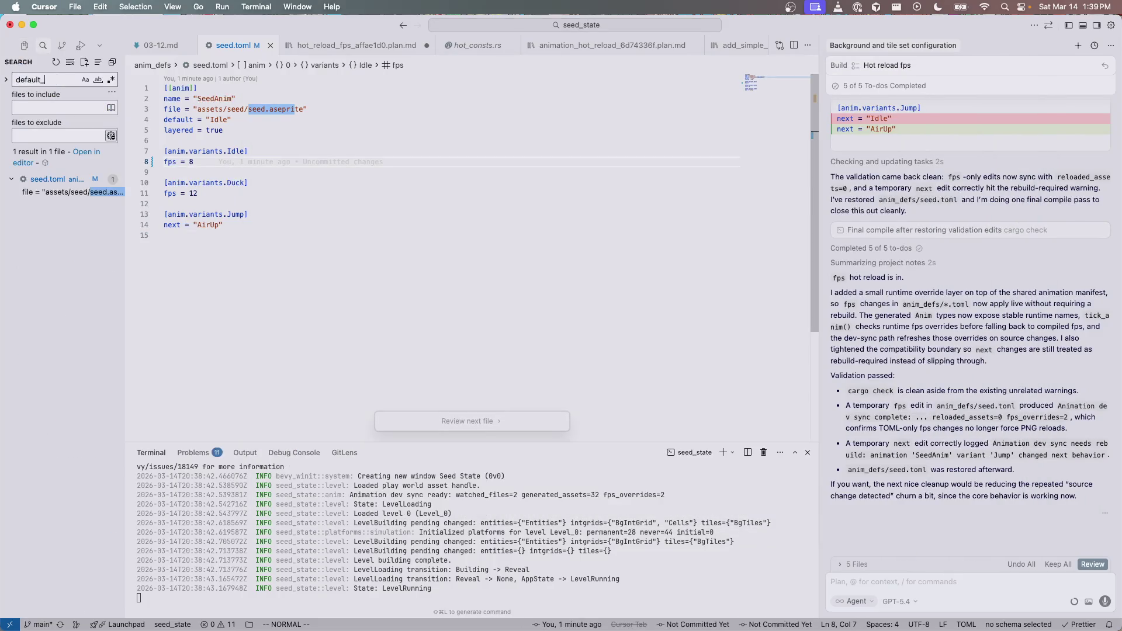
{"action": "type", "text": "anim"}
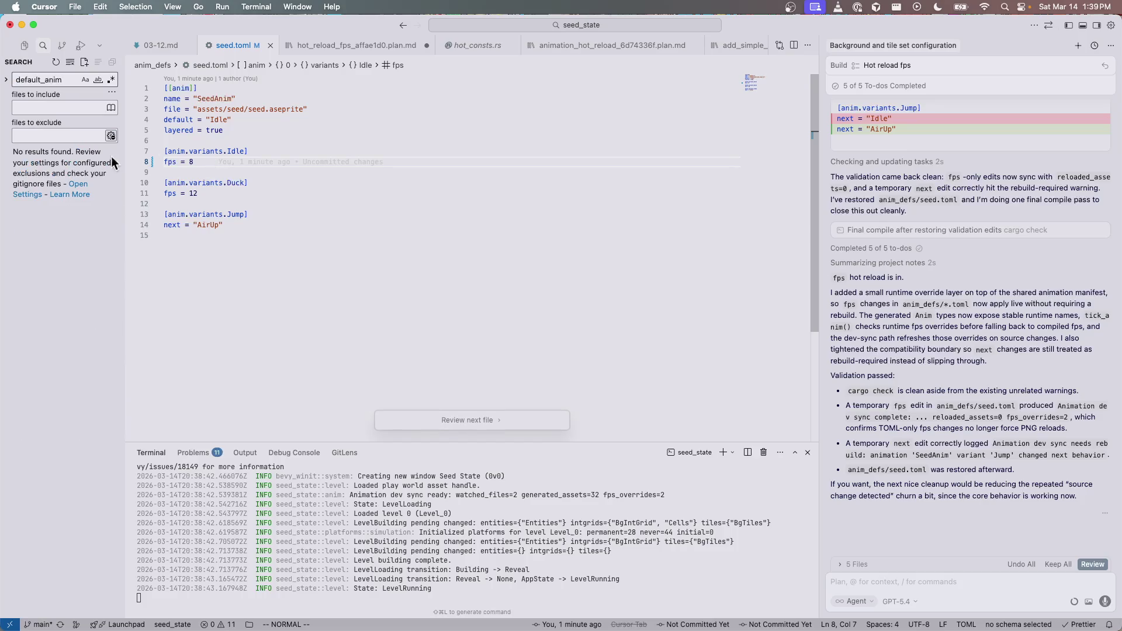
{"action": "key", "text": "super+a"}
{"action": "type", "text": "24."}
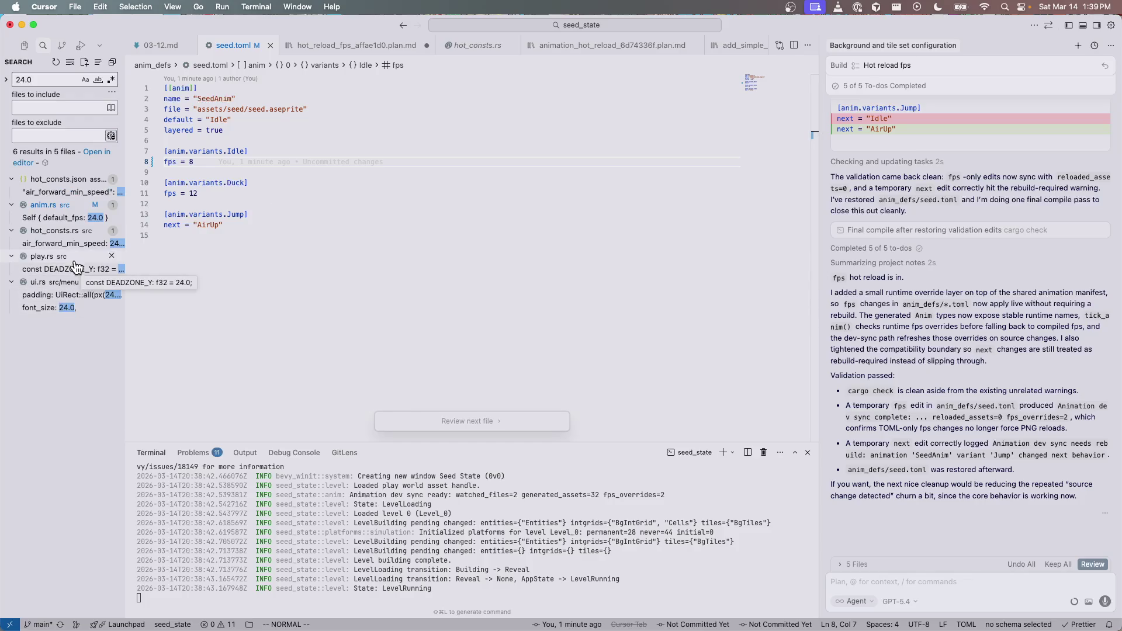
{"action": "left_click", "coordinate": [61, 217]}
{"action": "type", "text": "ciw16"}
{"action": "key", "text": "Escape"}
{"action": "key", "text": "super+s"}
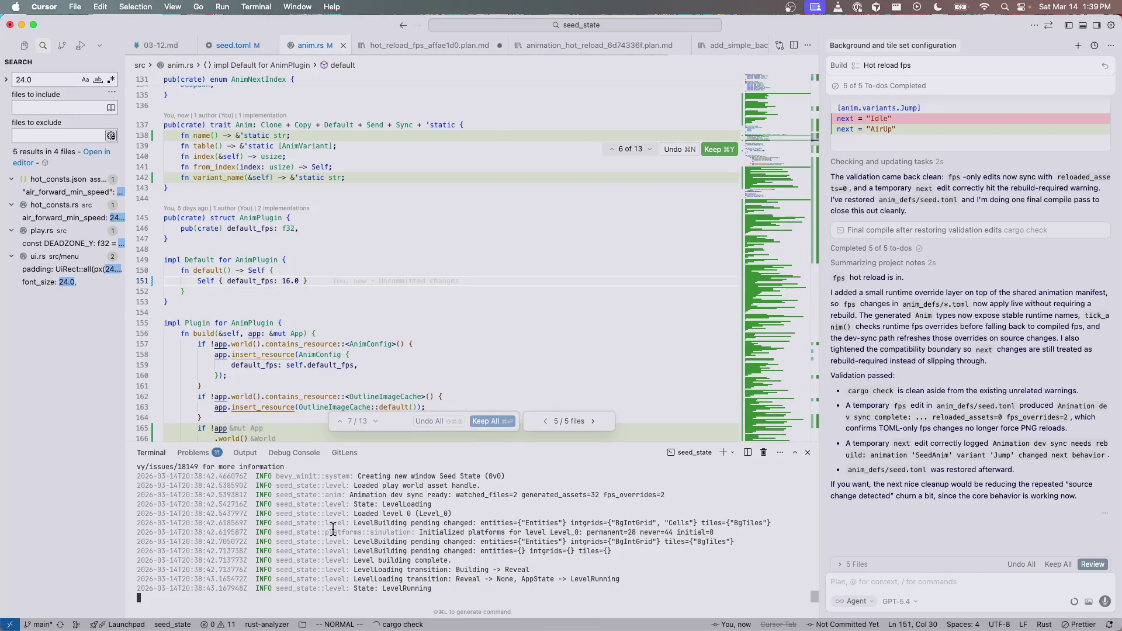
Step: Rerun cargo run to rebuild the game, then bring up the Hot Reload FPS Only plan
{"action": "key", "text": "ctrl+c"}
{"action": "key", "text": "Up"}
{"action": "key", "text": "Return"}
{"action": "left_click", "coordinate": [474, 198]}
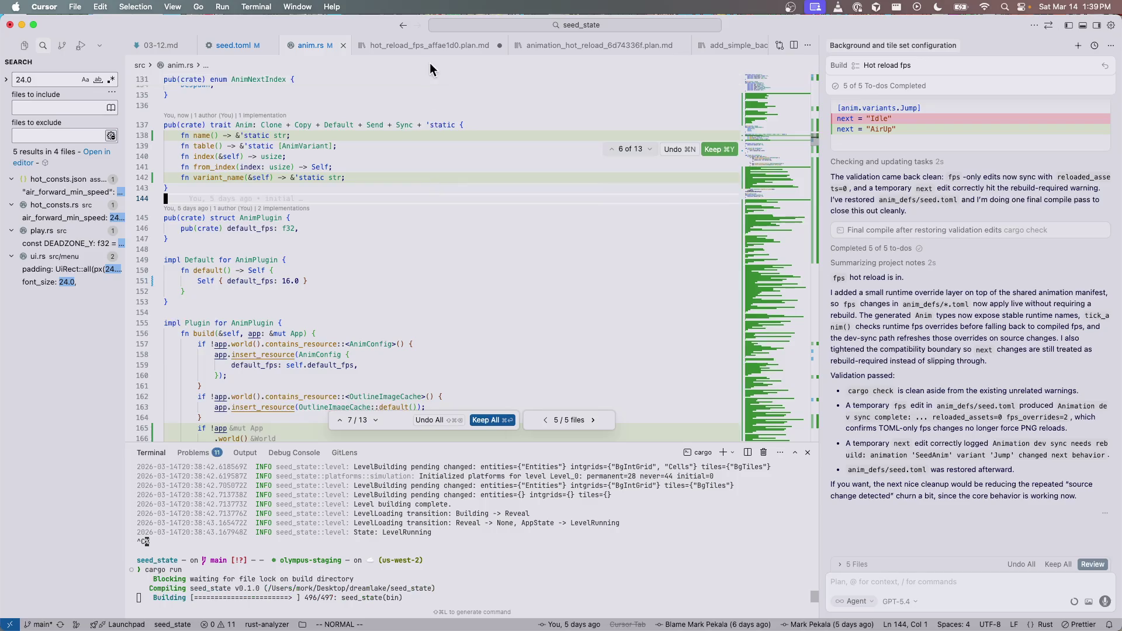
{"action": "left_click", "coordinate": [419, 47]}
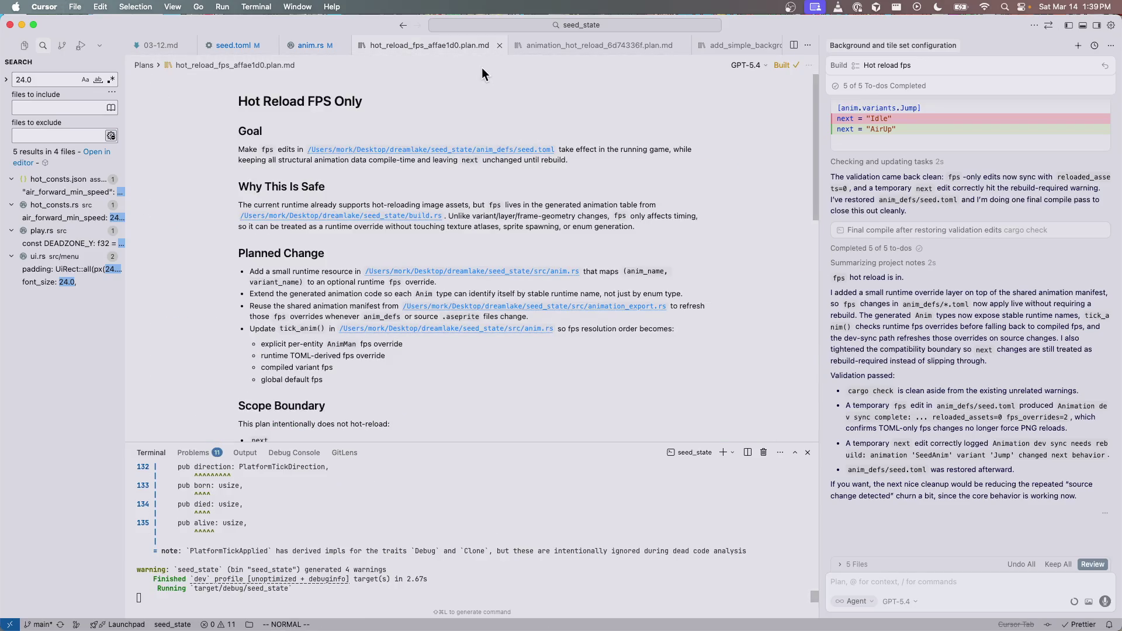
Step: Close the plan and run the seed character right, then back left in the relaunched game
{"action": "left_click", "coordinate": [500, 45]}
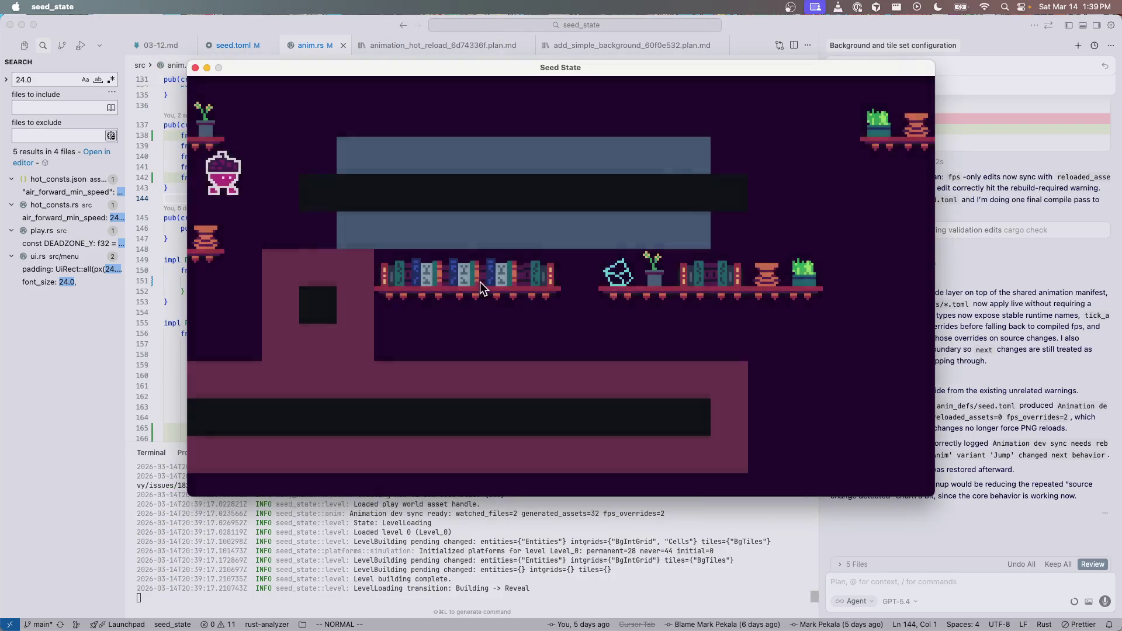
{"action": "key", "text": "Right"}
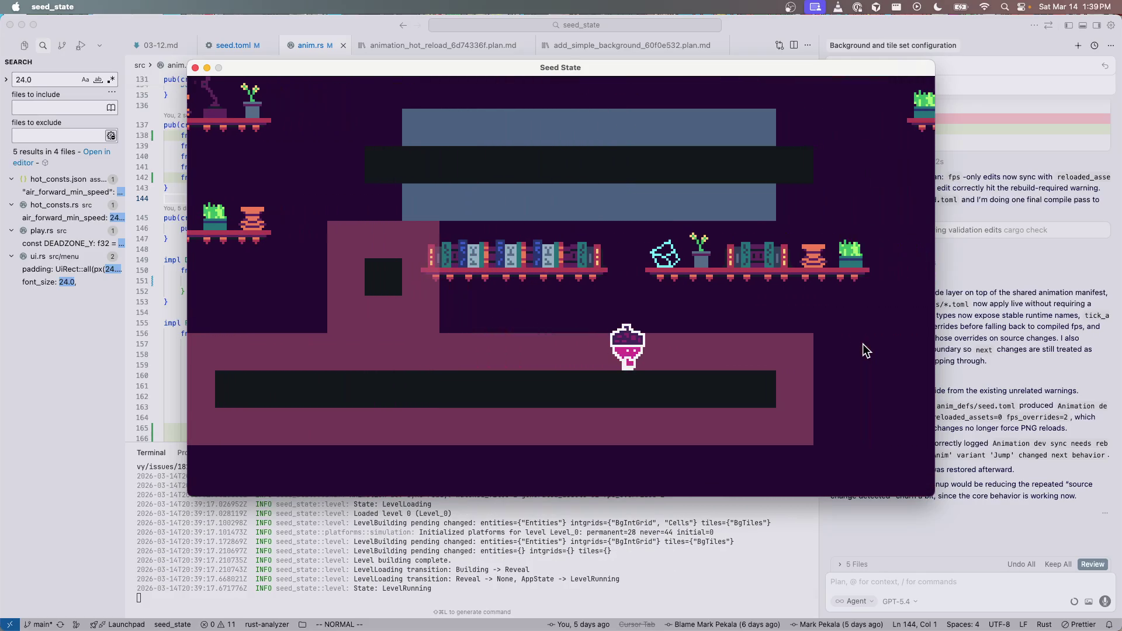
{"action": "key", "text": "Left"}
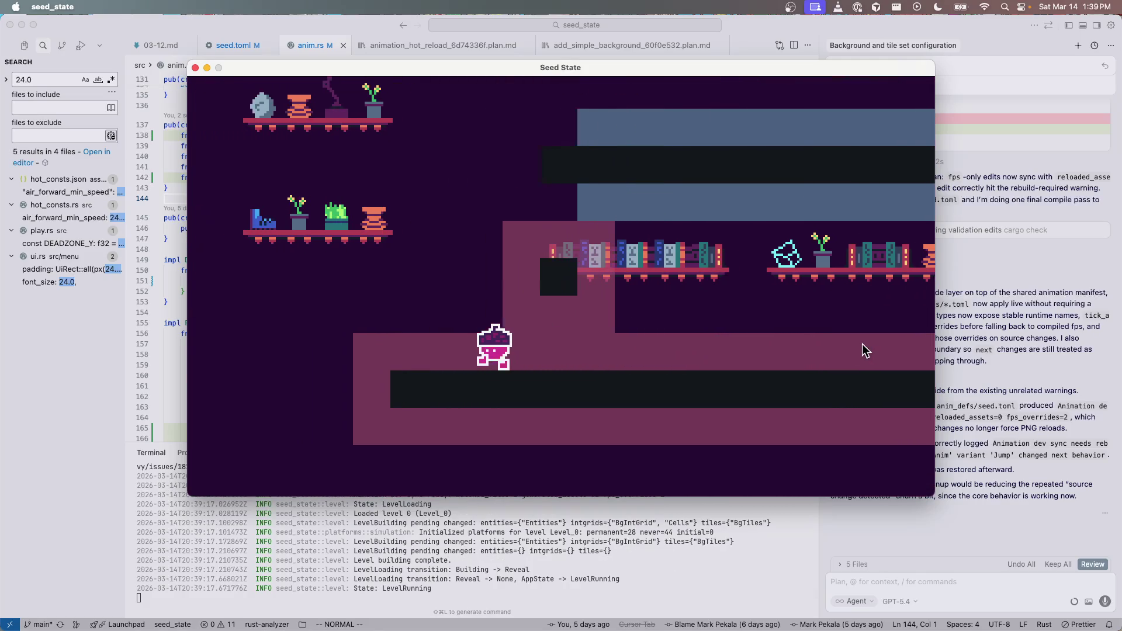
{"action": "key", "text": "Left"}
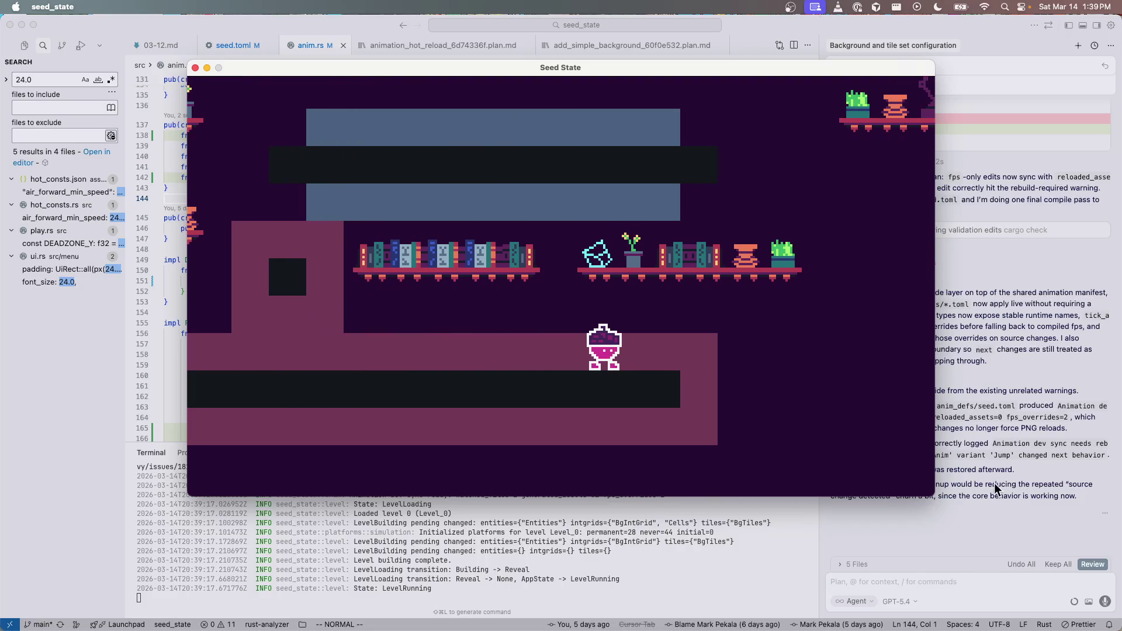
{"action": "key", "text": "super+Tab"}
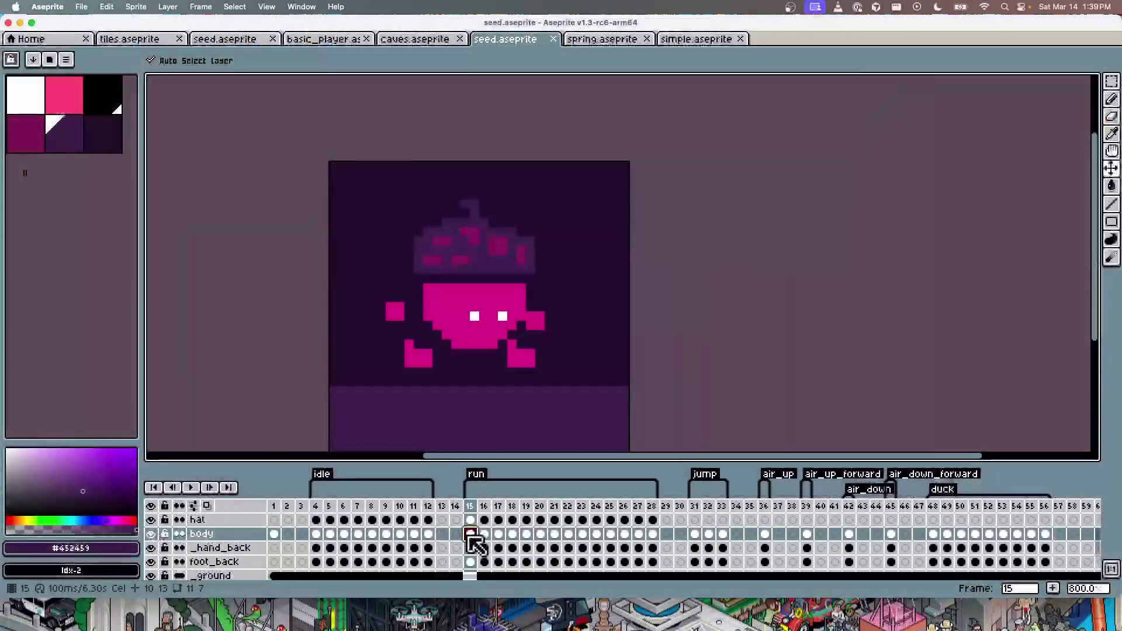
Step: Raise the body about two pixels in frames 15–16, then check run frames 18–27
{"action": "left_click_drag", "start_coordinate": [474, 314], "coordinate": [488, 334]}
{"action": "key", "text": "Right"}
{"action": "key", "text": "Right"}
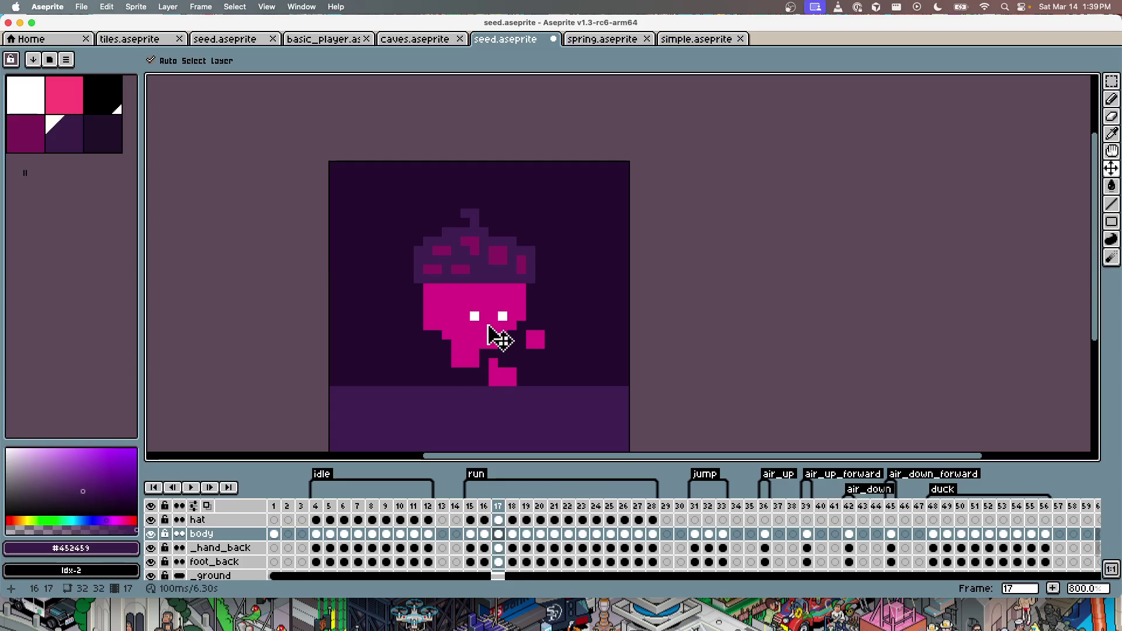
{"action": "key", "text": "Right"}
{"action": "key", "text": "Right"}
{"action": "left_click", "coordinate": [495, 338]}
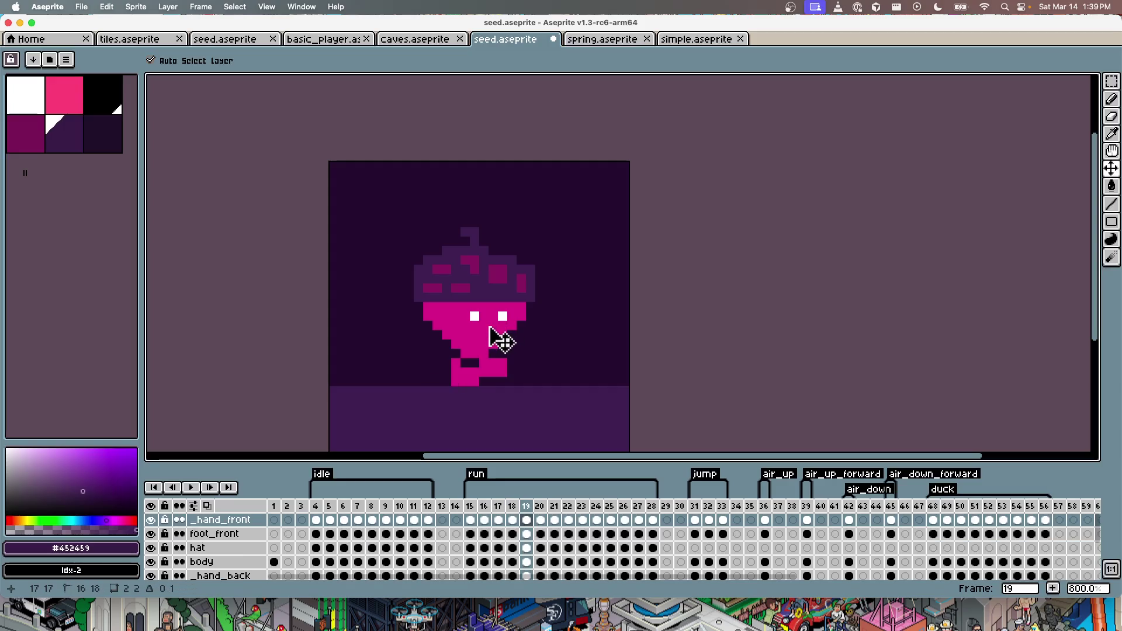
{"action": "left_click", "coordinate": [487, 321]}
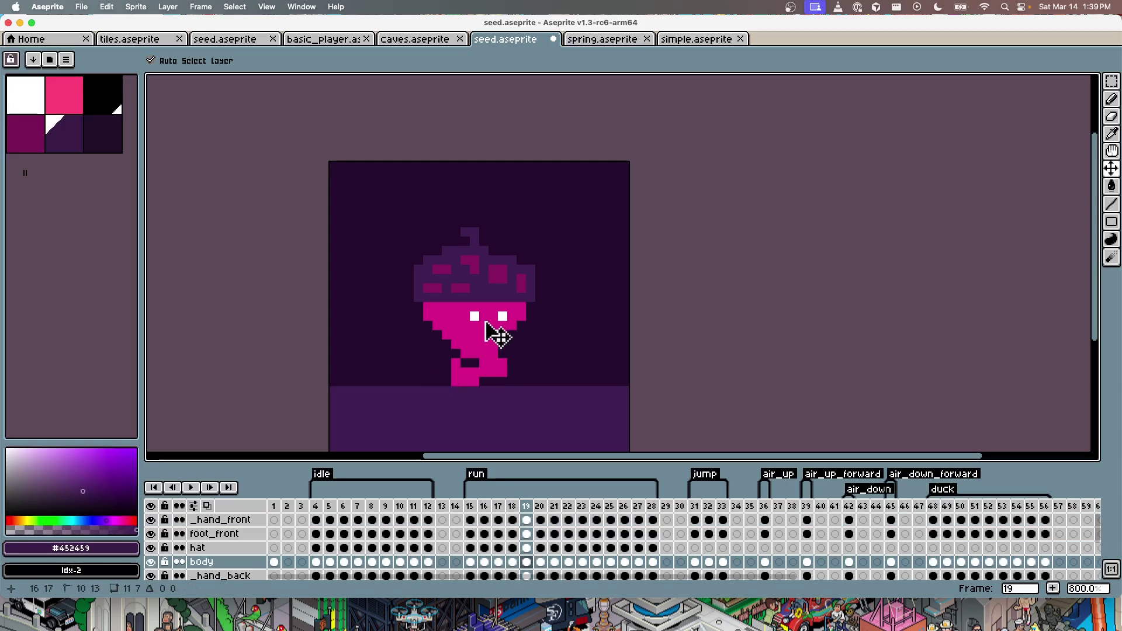
{"action": "key", "text": "Right"}
{"action": "key", "text": "Right"}
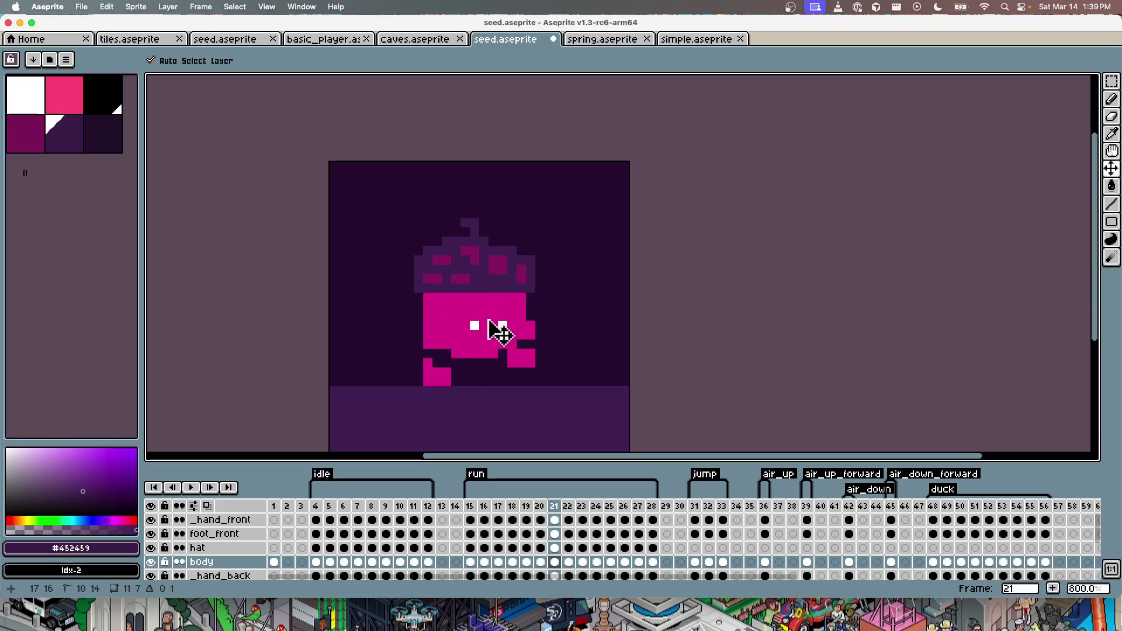
{"action": "key", "text": "Right"}
{"action": "key", "text": "Right"}
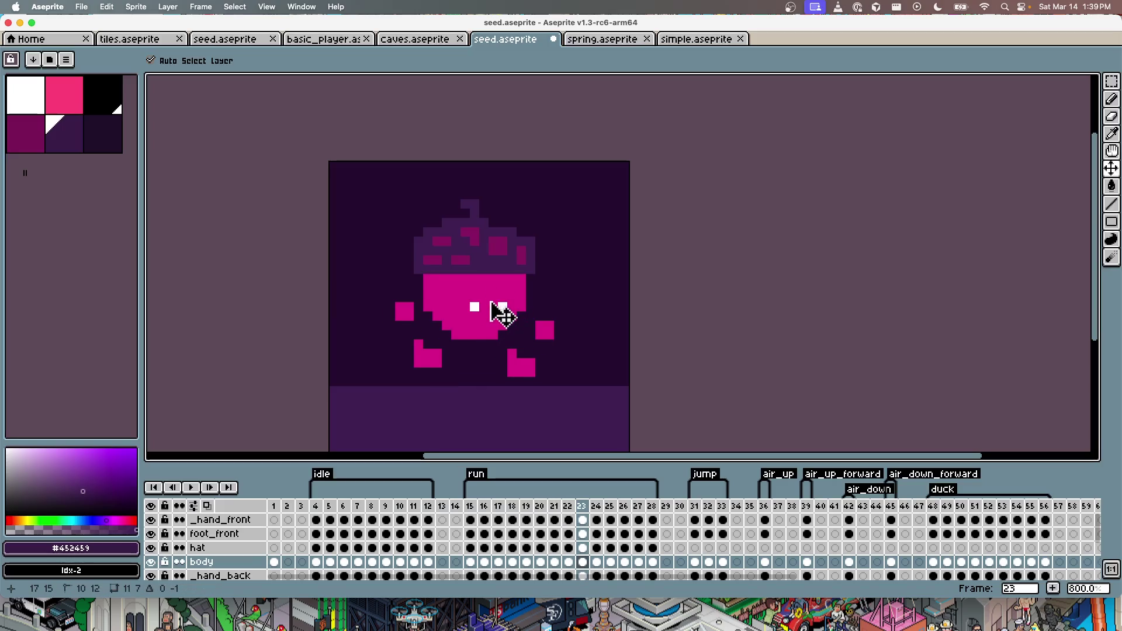
{"action": "key", "text": "Right"}
{"action": "key", "text": "Right"}
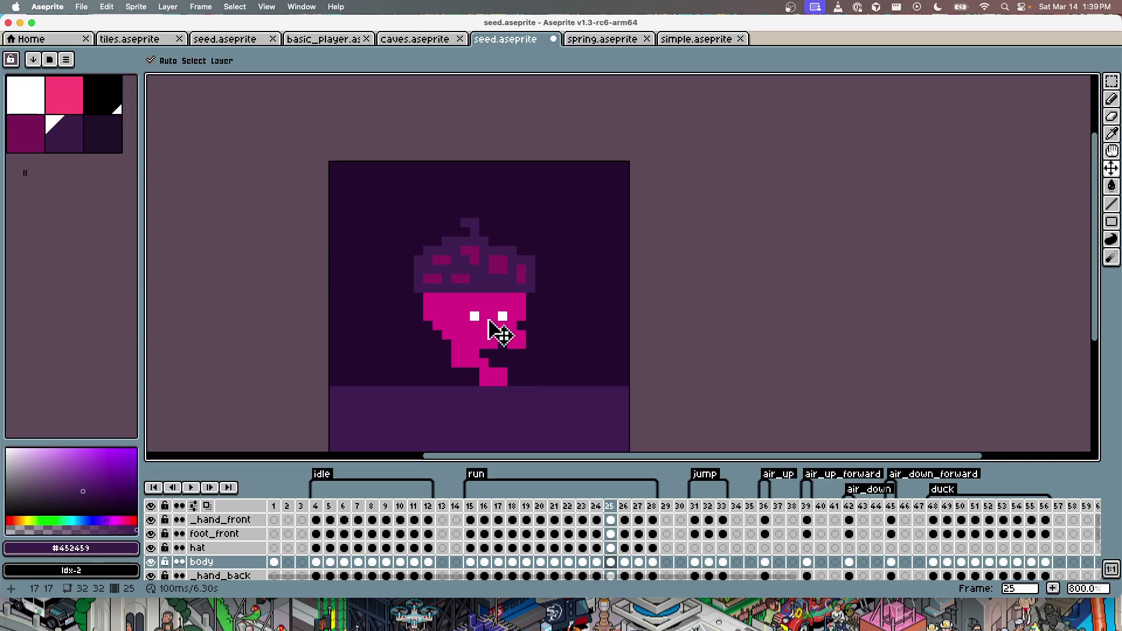
{"action": "key", "text": "Left"}
{"action": "key", "text": "Right"}
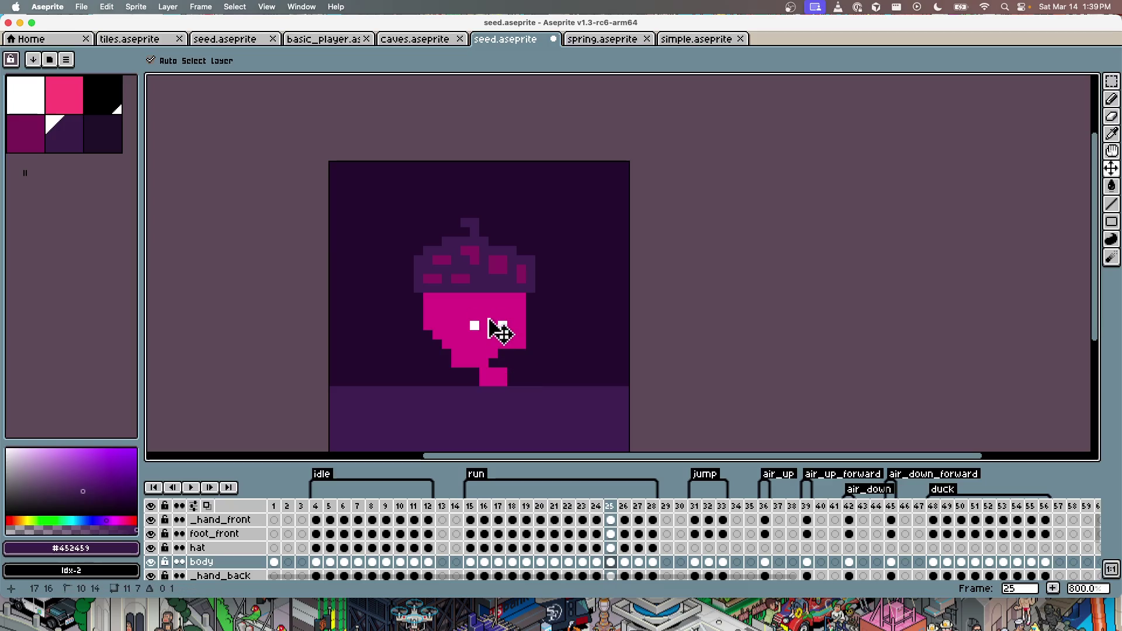
{"action": "key", "text": "Right"}
{"action": "key", "text": "Right"}
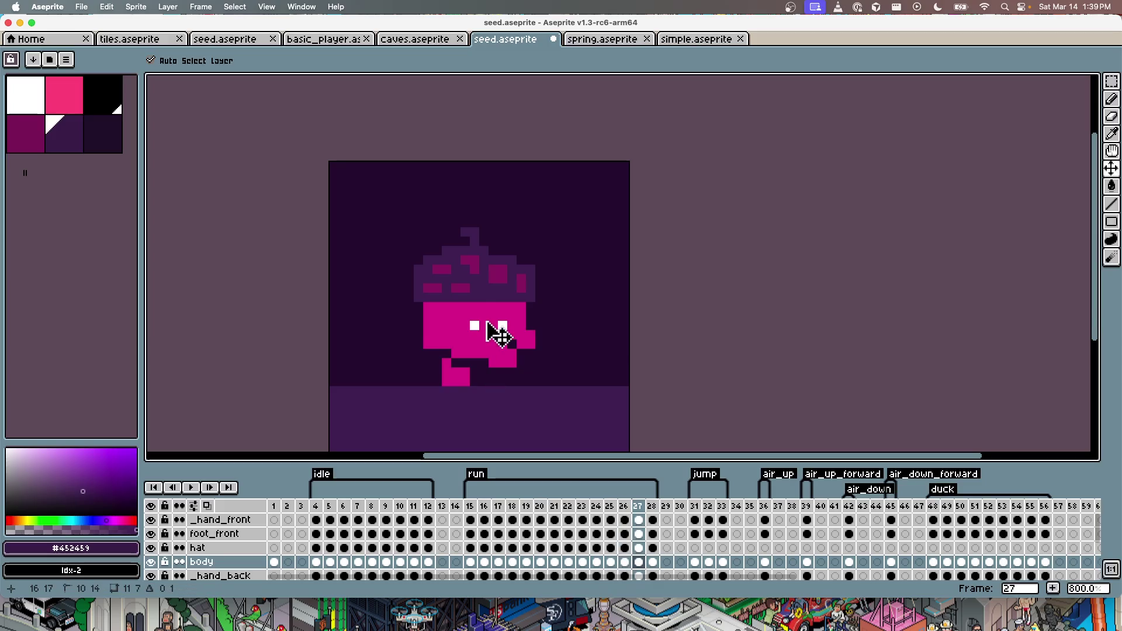
{"action": "key", "text": "Right"}
Step: Play the run loop, compare frames 15 and 17, and lower the hat one pixel in frame 15
{"action": "key", "text": "Return"}
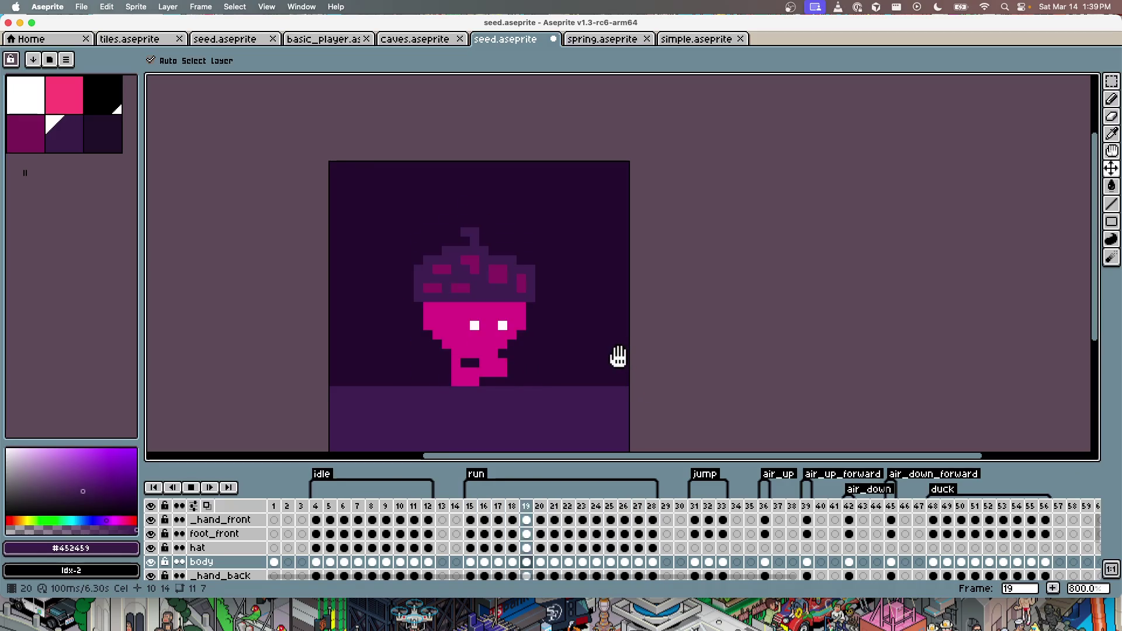
{"action": "key", "text": "Return"}
{"action": "key", "text": "Left"}
{"action": "key", "text": "Left"}
{"action": "key", "text": "Left"}
{"action": "key", "text": "Left"}
{"action": "key", "text": "Left"}
{"action": "key", "text": "Left"}
{"action": "key", "text": "Left"}
{"action": "key", "text": "Left"}
{"action": "key", "text": "Left"}
{"action": "key", "text": "Left"}
{"action": "key", "text": "Right"}
{"action": "key", "text": "Right"}
{"action": "key", "text": "Left"}
{"action": "key", "text": "Left"}
{"action": "key", "text": "Right"}
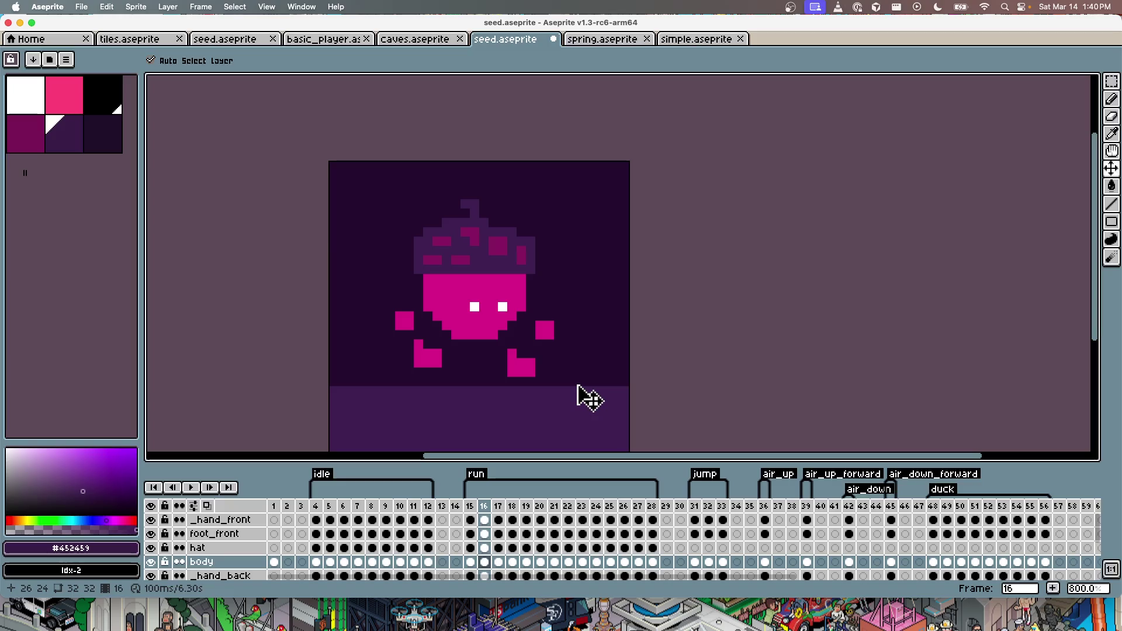
{"action": "key", "text": "Right"}
{"action": "key", "text": "Left"}
{"action": "key", "text": "Left"}
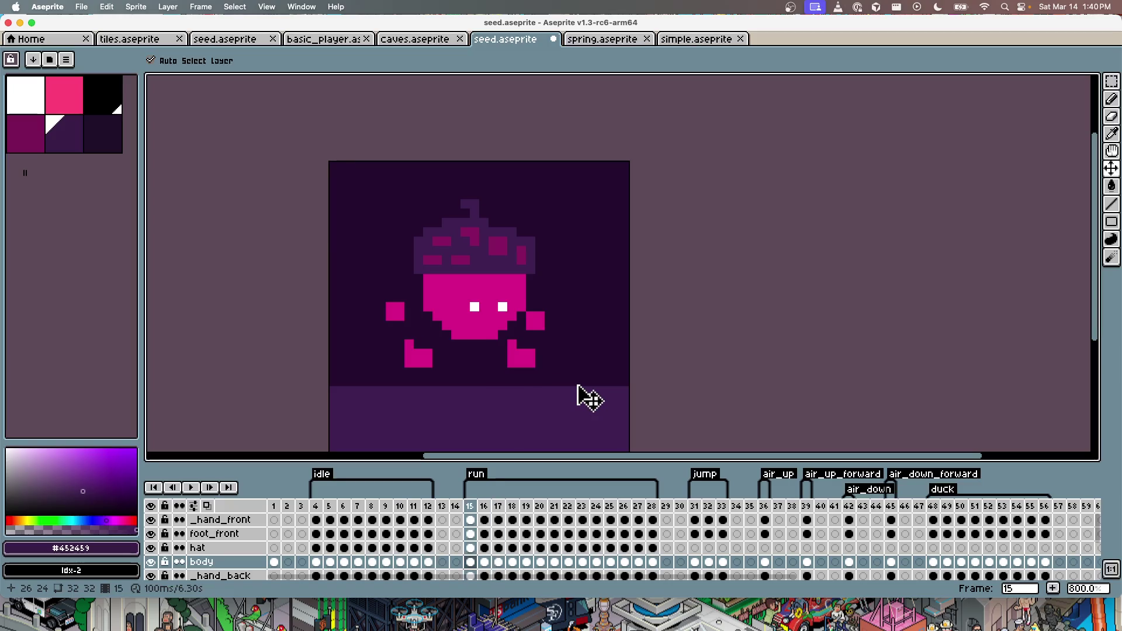
{"action": "left_click_drag", "start_coordinate": [465, 245], "coordinate": [465, 253]}
{"action": "key", "text": "Right"}
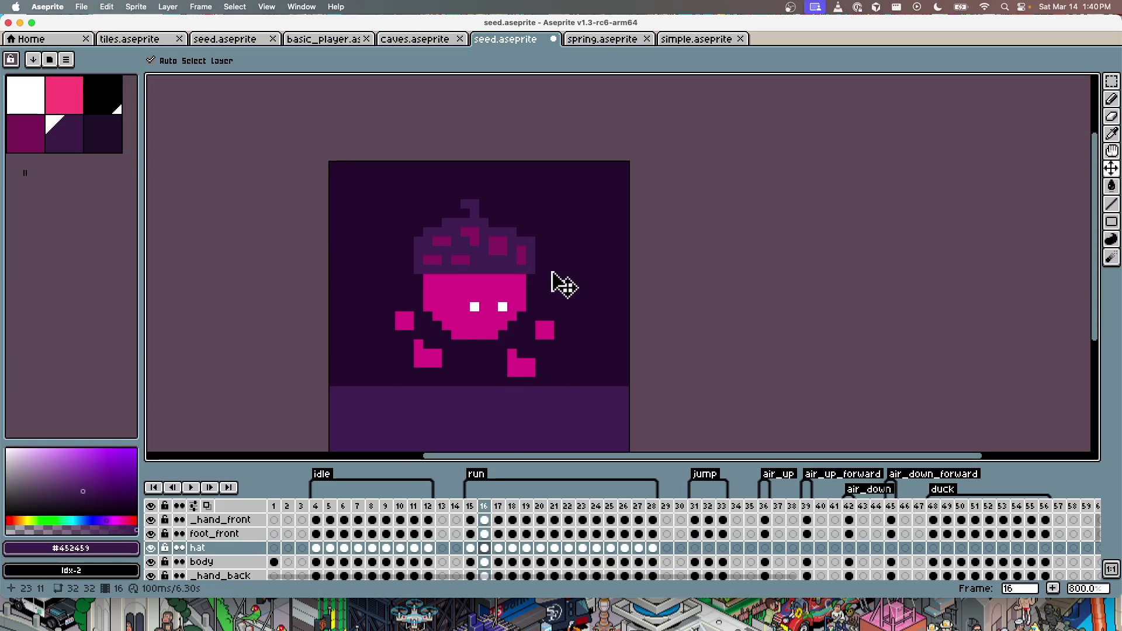
Step: Lower the hat one pixel in frame 20, check frames through 26, and preview the run loop
{"action": "key", "text": "Right"}
{"action": "key", "text": "Right"}
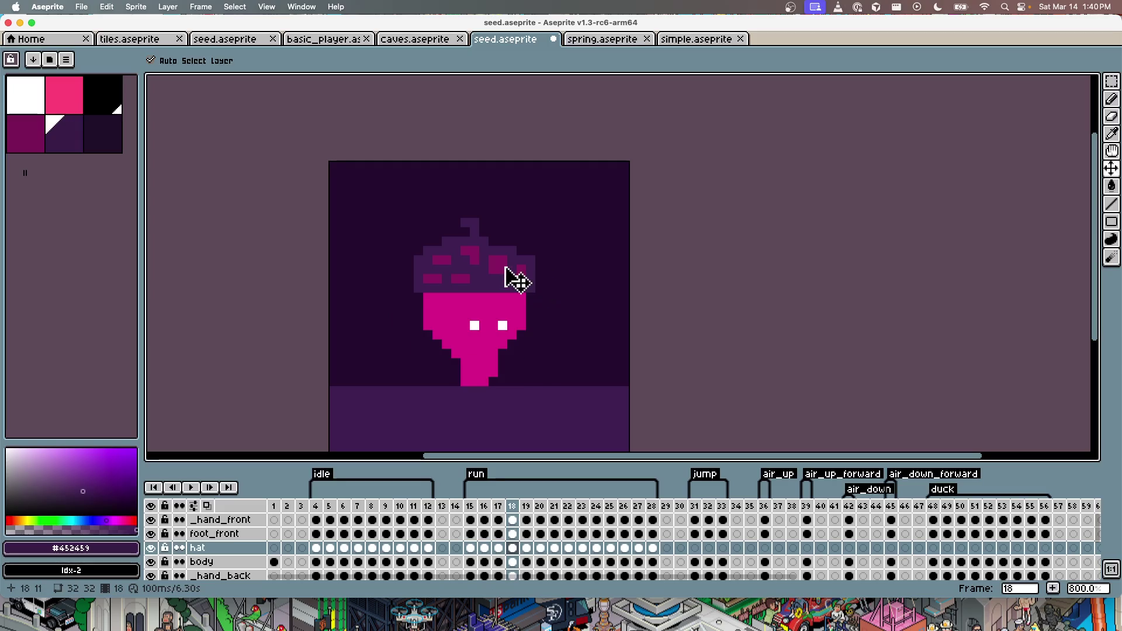
{"action": "key", "text": "Right"}
{"action": "key", "text": "Right"}
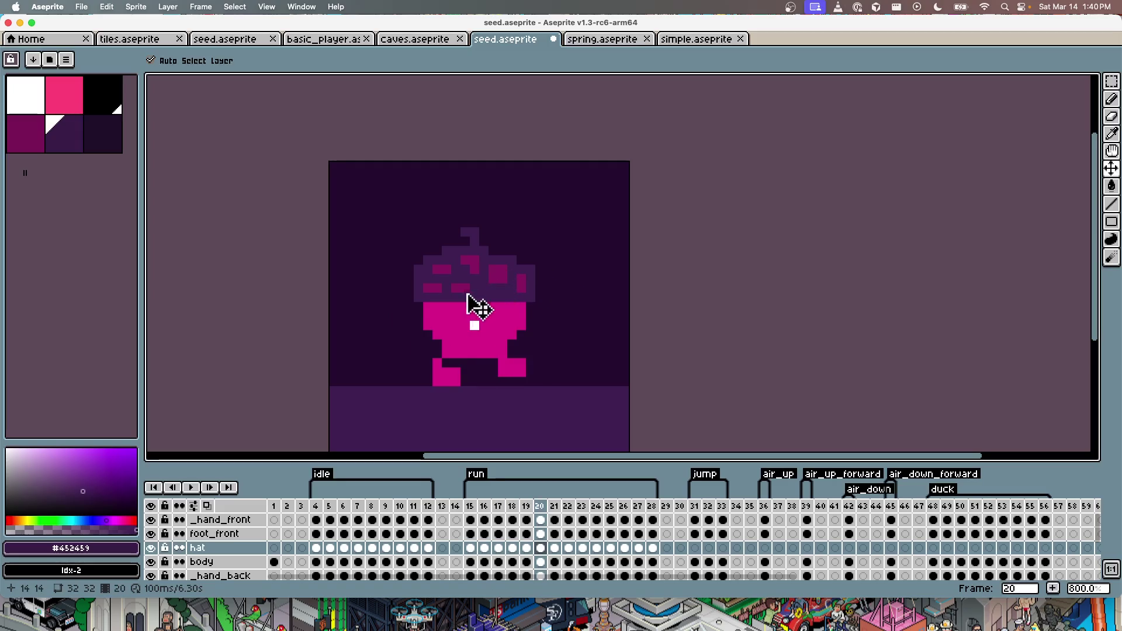
{"action": "left_click_drag", "start_coordinate": [481, 281], "coordinate": [484, 278]}
{"action": "key", "text": "Right"}
{"action": "key", "text": "Right"}
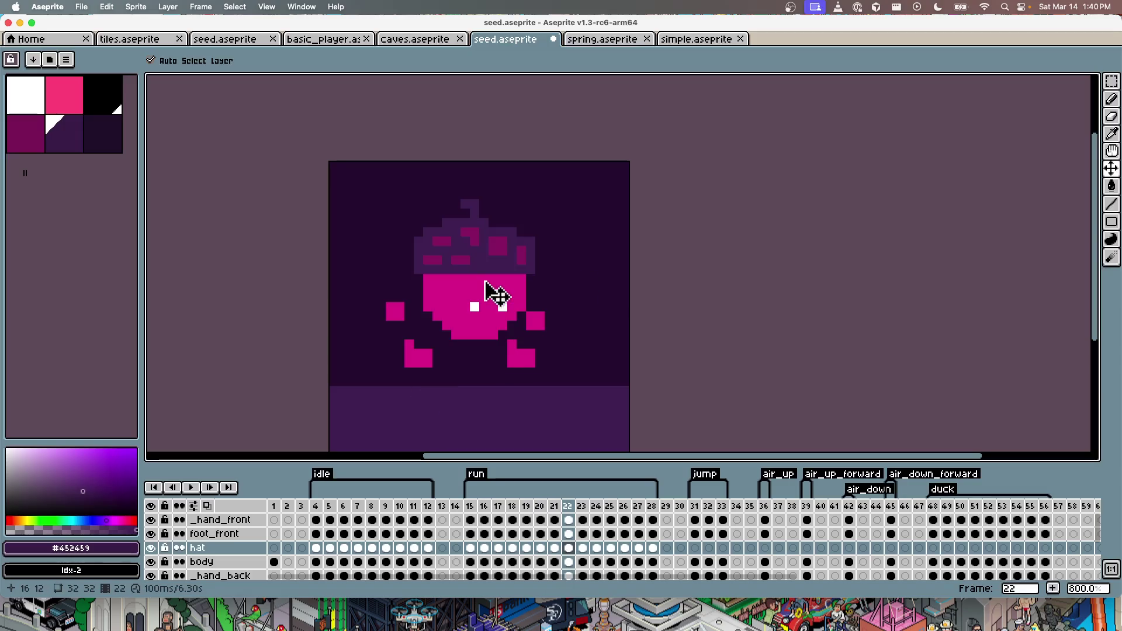
{"action": "key", "text": "Right"}
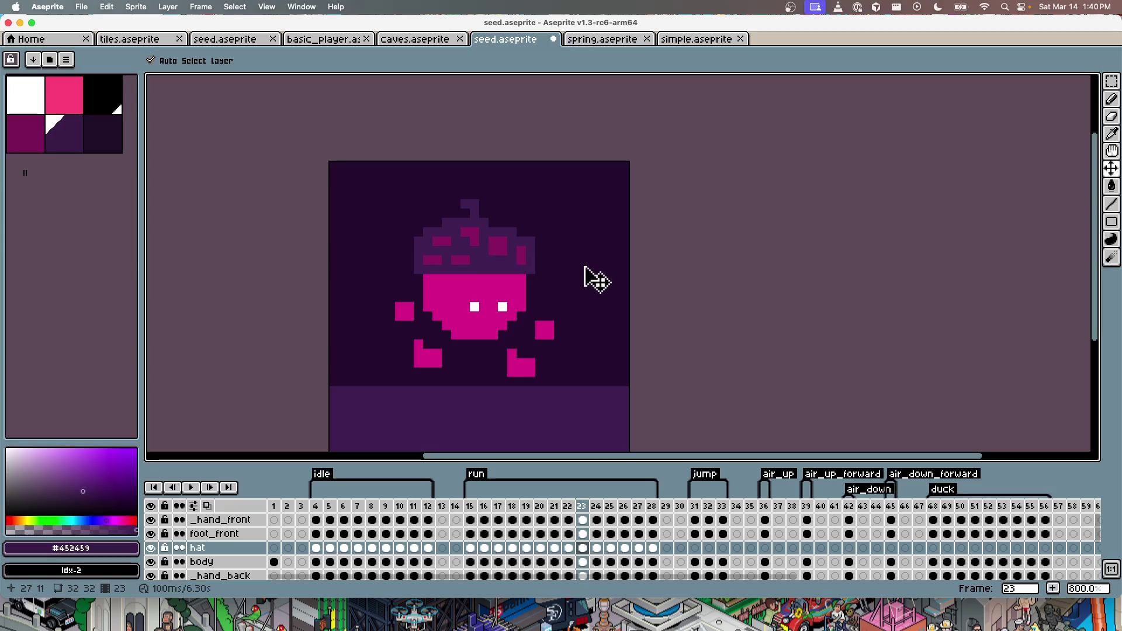
{"action": "key", "text": "Right"}
{"action": "key", "text": "Right"}
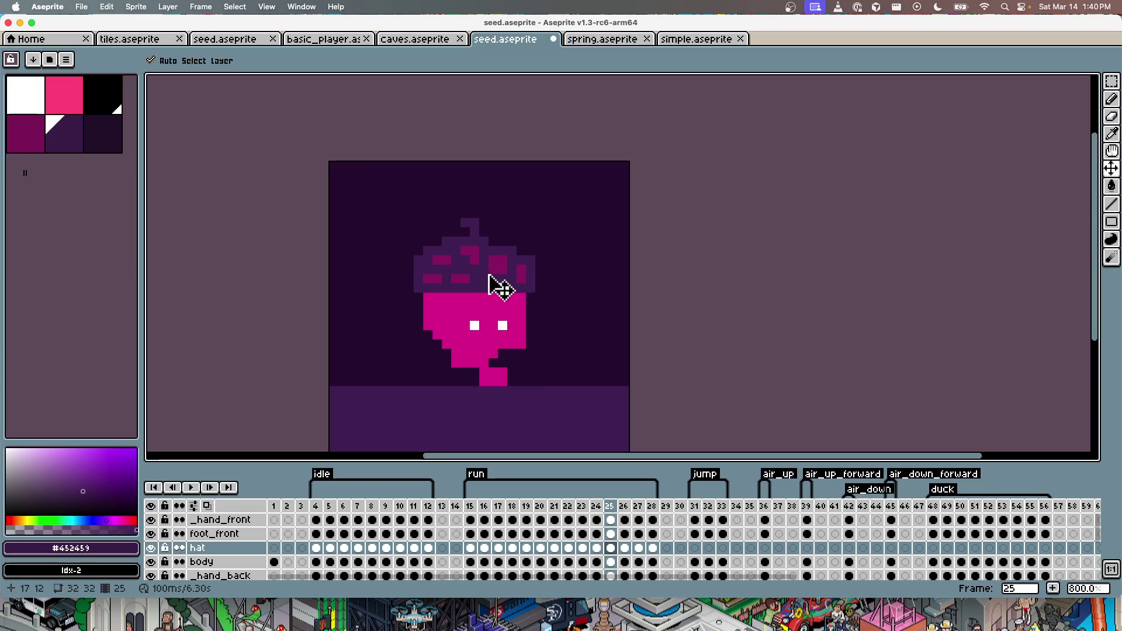
{"action": "key", "text": "Right"}
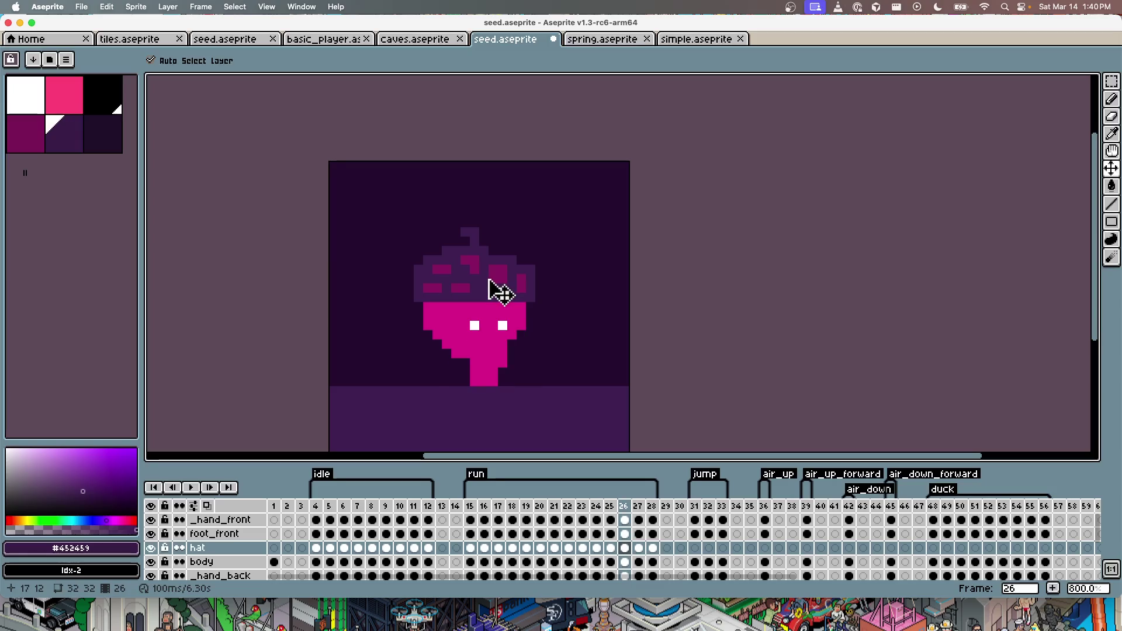
{"action": "key", "text": "Right"}
{"action": "key", "text": "Right"}
{"action": "key", "text": "Right"}
{"action": "key", "text": "Left"}
{"action": "key", "text": "Return"}
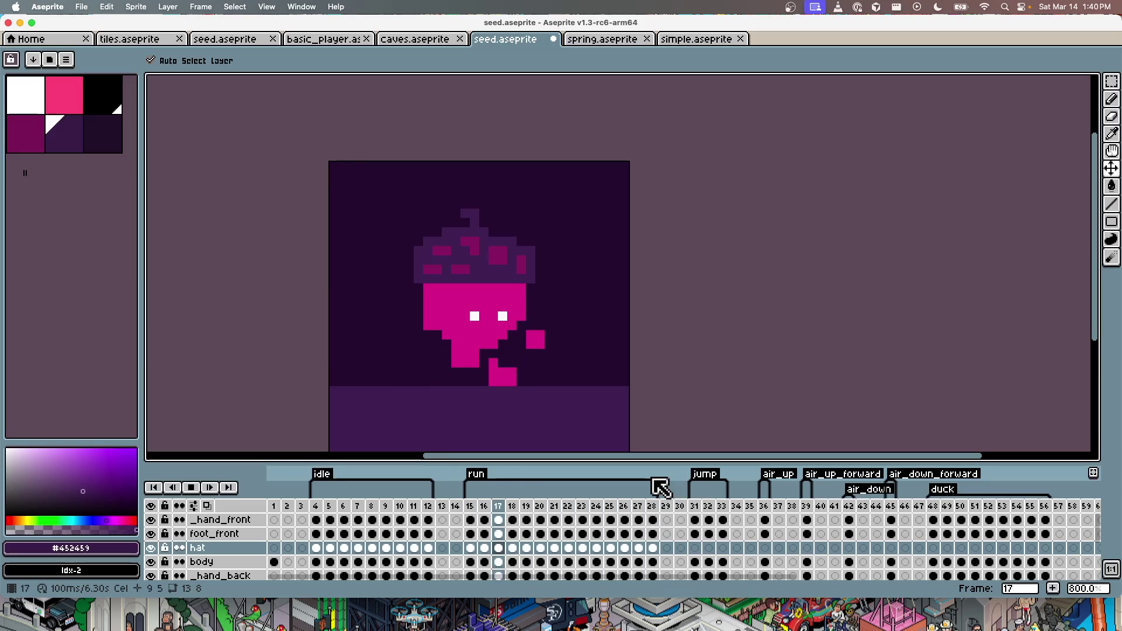
{"action": "type", "text": "15"}
{"action": "key", "text": "Return"}
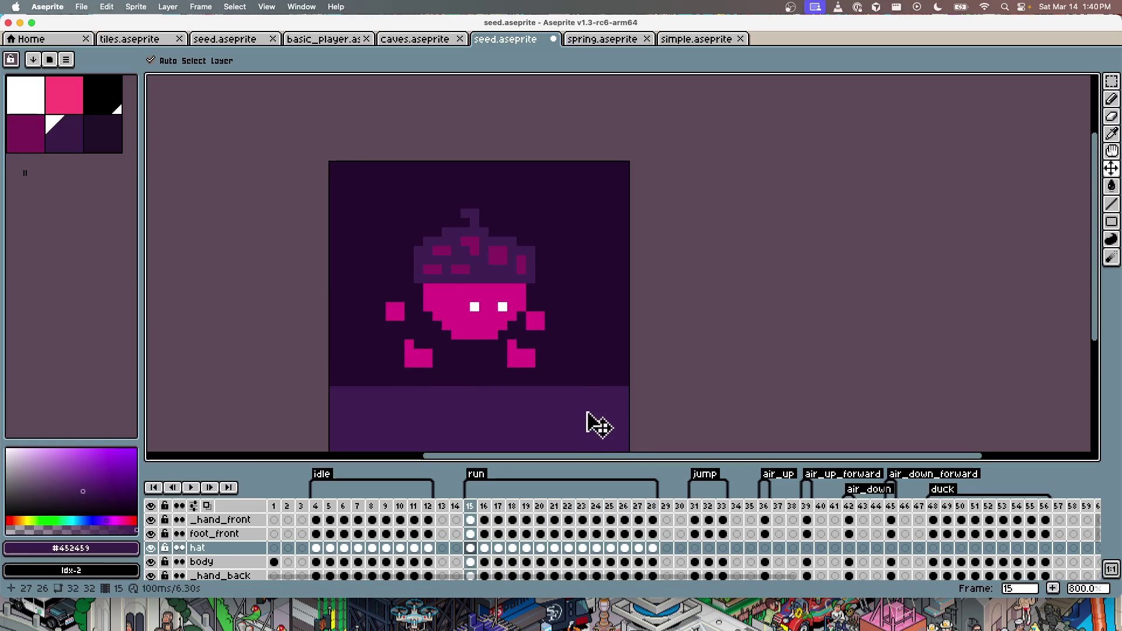
Step: Replay the run animation and undo the last hat nudge
{"action": "key", "text": "Right"}
{"action": "key", "text": "Right"}
{"action": "key", "text": "Right"}
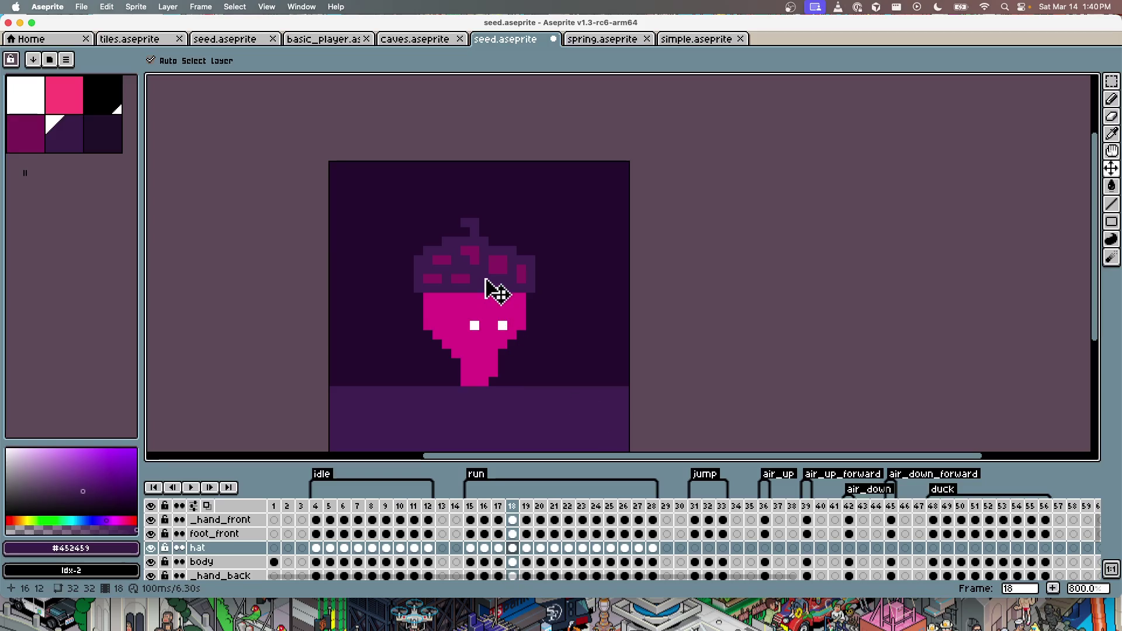
{"action": "key", "text": "Right"}
{"action": "key", "text": "Right"}
{"action": "key", "text": "Left"}
{"action": "key", "text": "Left"}
{"action": "key", "text": "Left"}
{"action": "key", "text": "Left"}
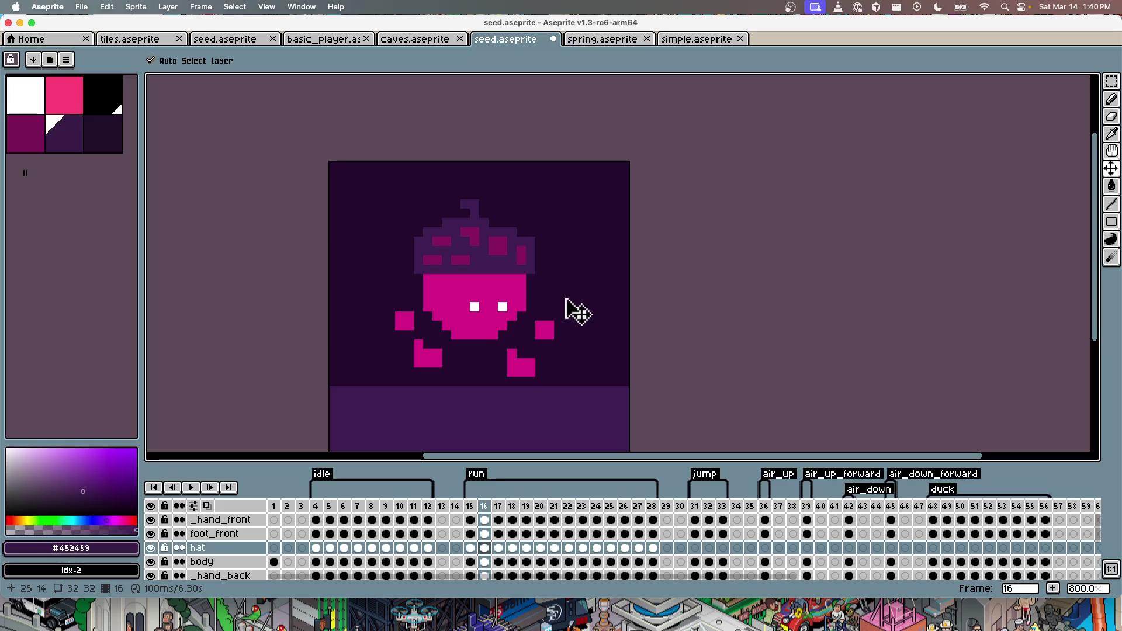
{"action": "key", "text": "Return"}
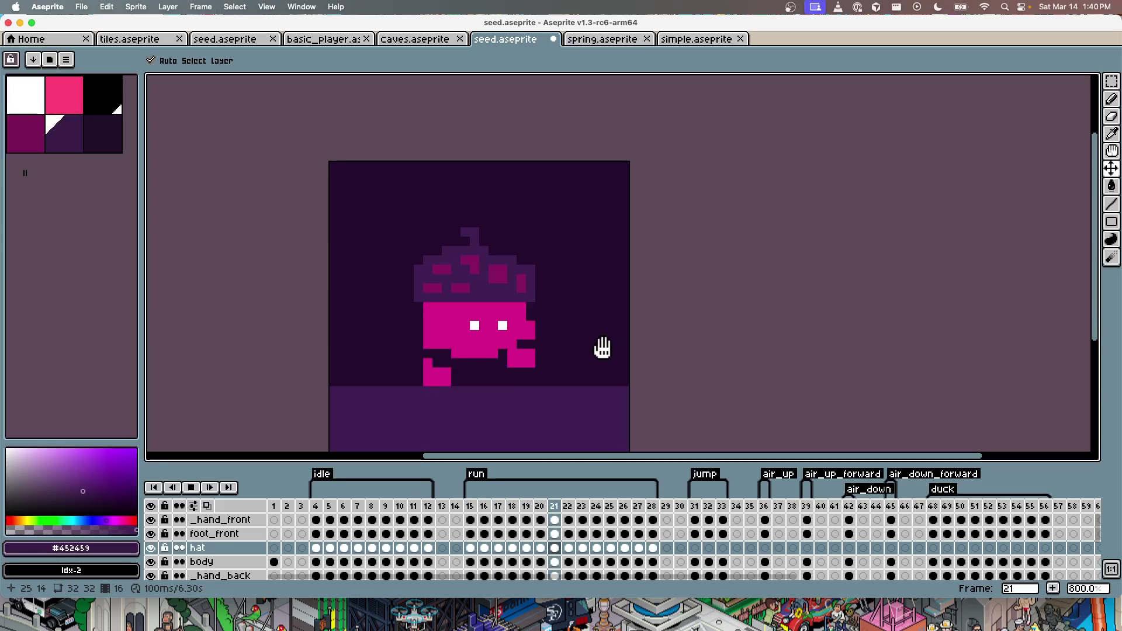
{"action": "key", "text": "Return"}
{"action": "key", "text": "ctrl+z"}
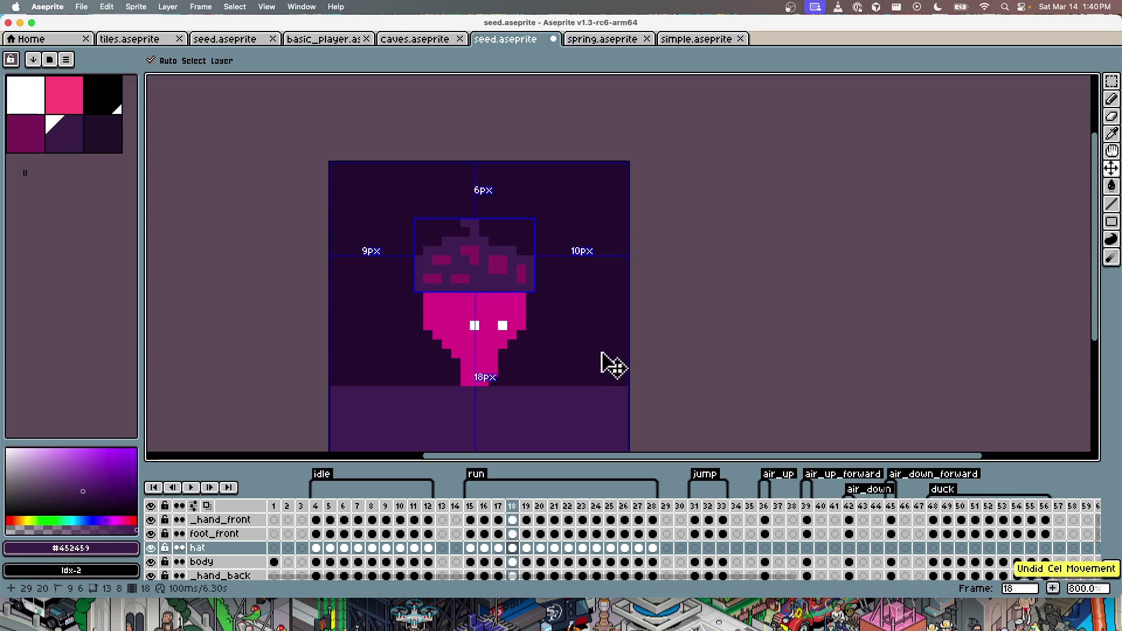
{"action": "key", "text": "Return"}
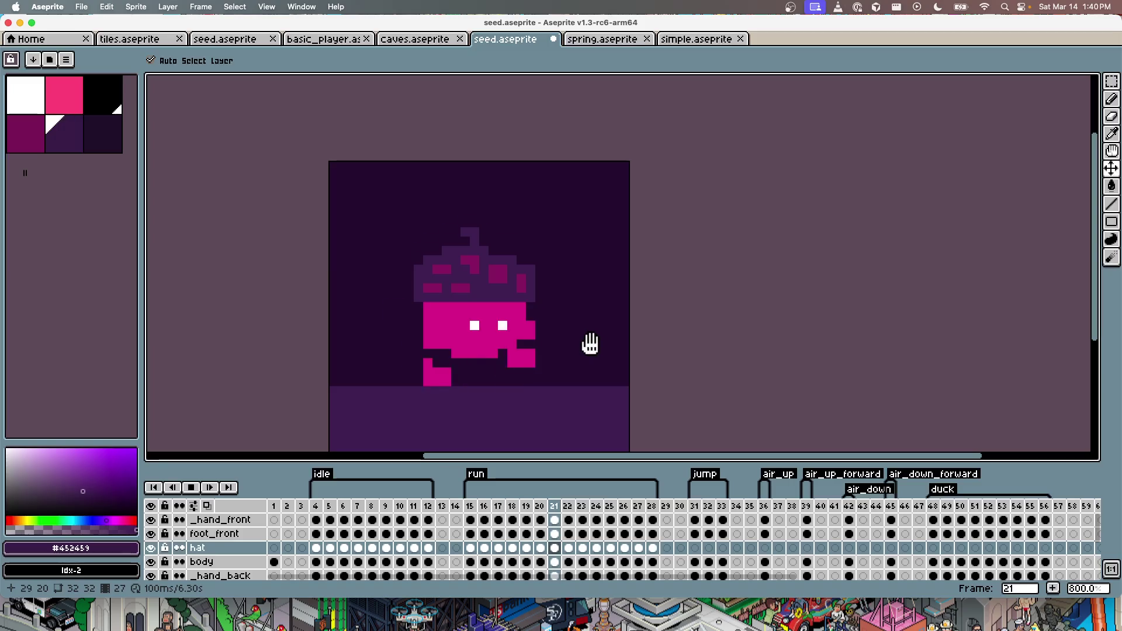
{"action": "key", "text": "Return"}
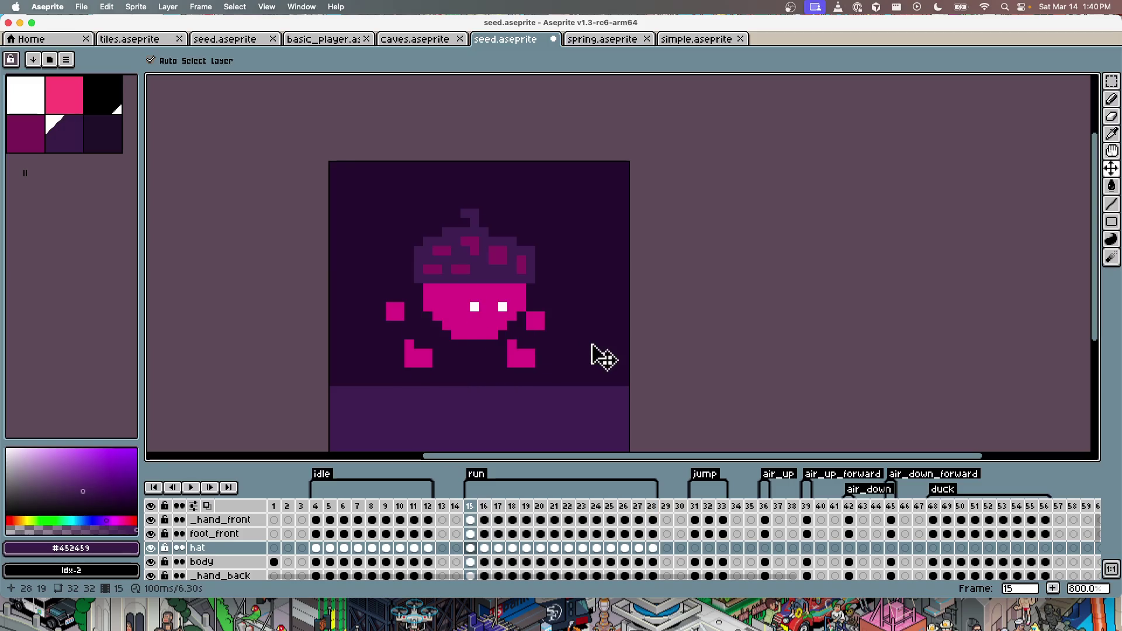
Step: Move the hat down one pixel in two later run frames, including frame 27, preview, and save
{"action": "key", "text": "Left"}
{"action": "key", "text": "Right"}
{"action": "key", "text": "Right"}
{"action": "key", "text": "Right"}
{"action": "key", "text": "Left"}
{"action": "key", "text": "Left"}
{"action": "key", "text": "Right"}
{"action": "key", "text": "Left"}
{"action": "key", "text": "Right"}
{"action": "key", "text": "Right"}
{"action": "key", "text": "Right"}
{"action": "key", "text": "Right"}
{"action": "key", "text": "Right"}
{"action": "key", "text": "Right"}
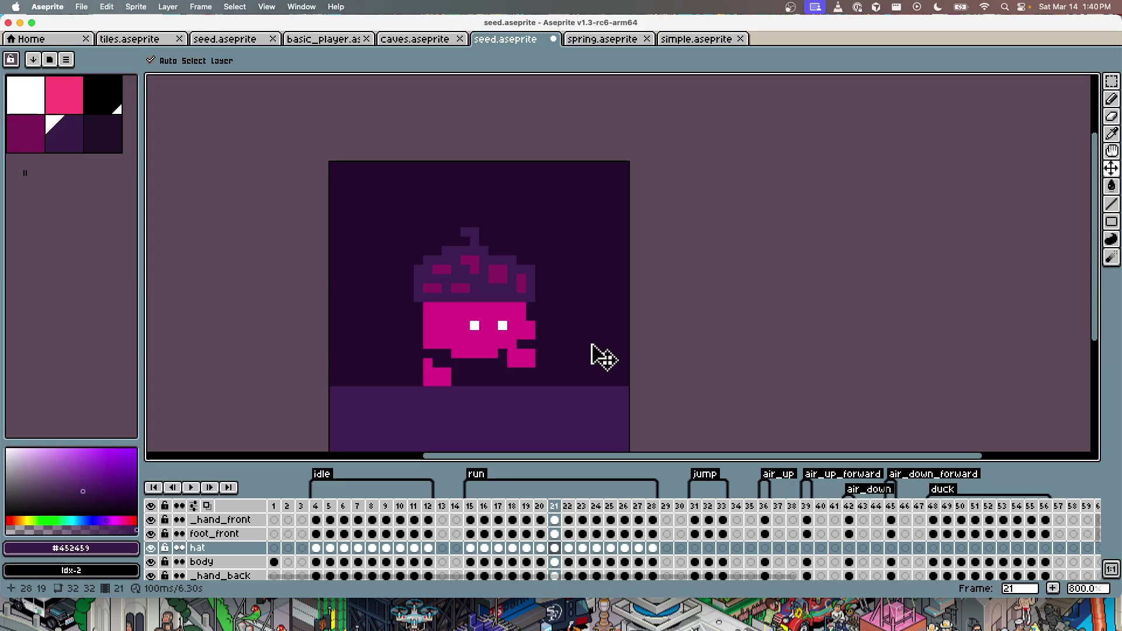
{"action": "key", "text": "Right"}
{"action": "left_click_drag", "start_coordinate": [488, 269], "coordinate": [501, 295]}
{"action": "key", "text": "Right"}
{"action": "key", "text": "Right"}
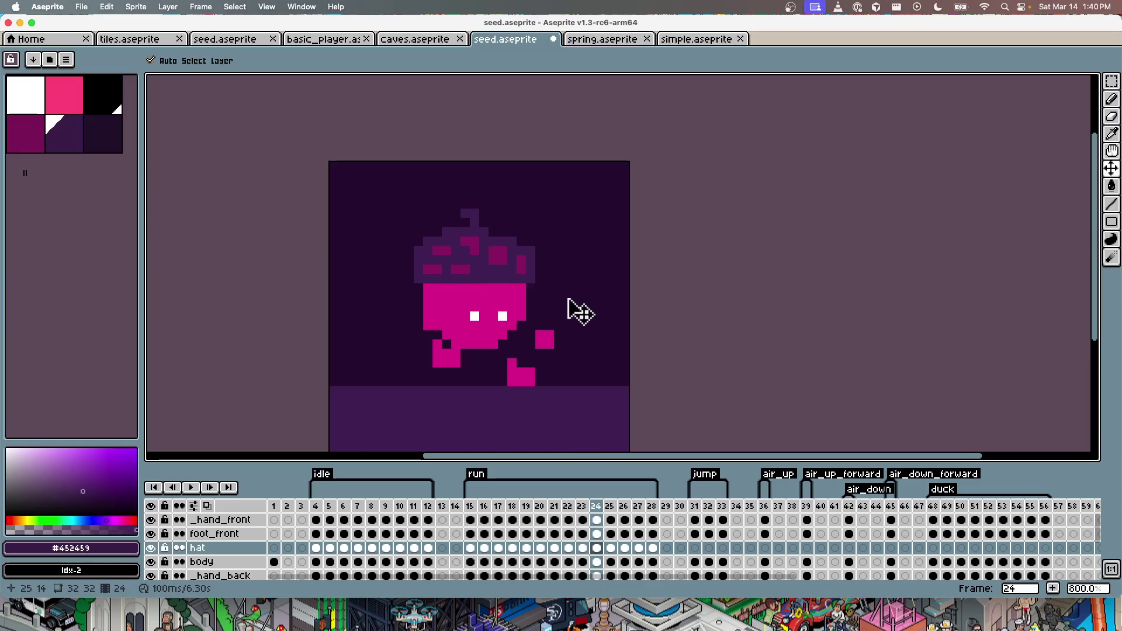
{"action": "key", "text": "Right"}
{"action": "key", "text": "Right"}
{"action": "key", "text": "Right"}
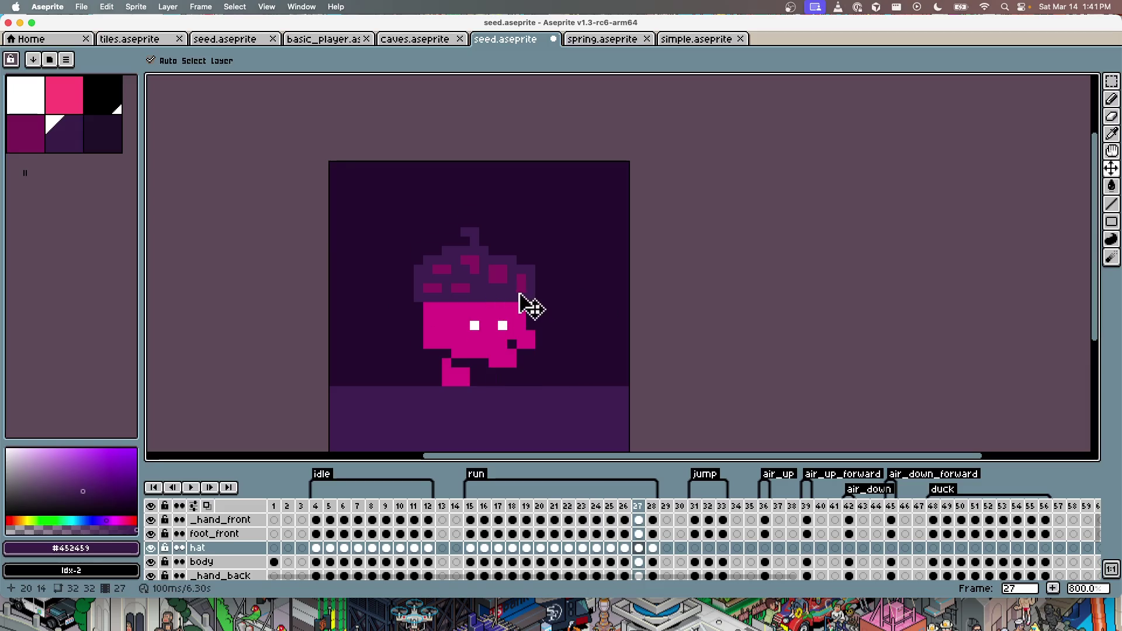
{"action": "left_click_drag", "start_coordinate": [493, 292], "coordinate": [493, 311]}
{"action": "key", "text": "Right"}
{"action": "key", "text": "Right"}
{"action": "key", "text": "Return"}
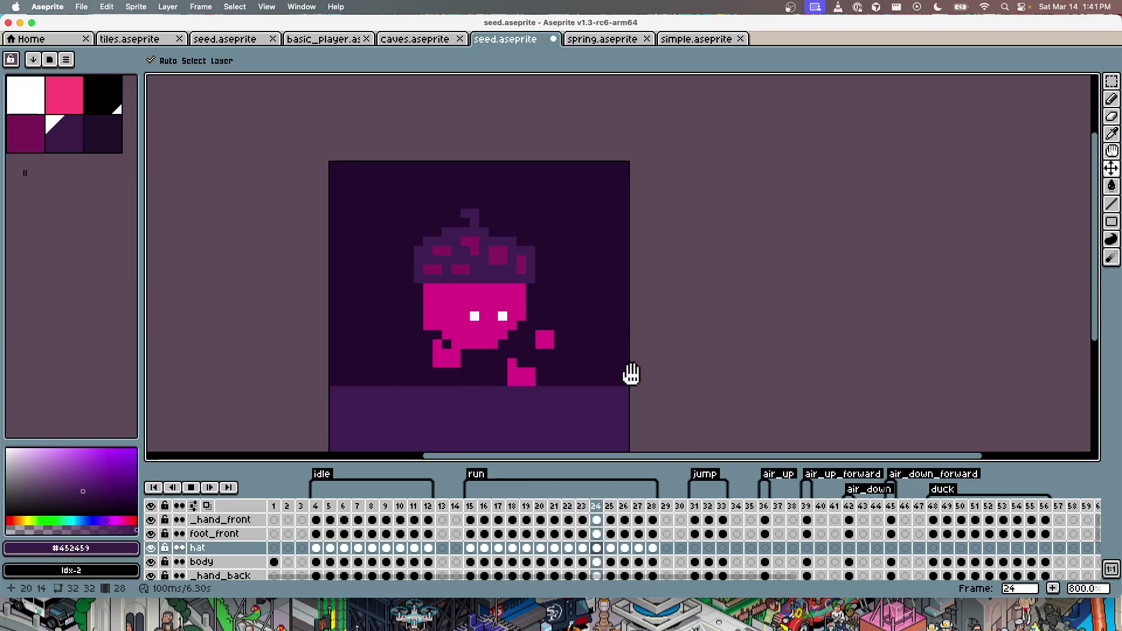
{"action": "key", "text": "super+s"}
Step: Run the hatted seed character left and right four times to check the reloaded run animation
{"action": "key", "text": "super+Tab"}
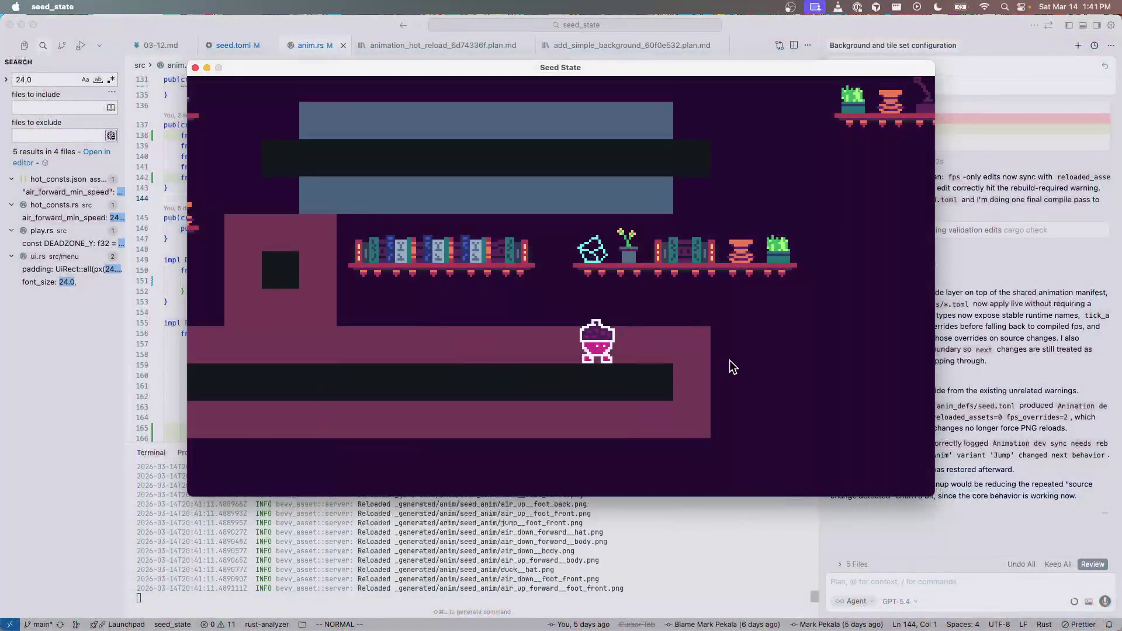
{"action": "key", "text": "Left"}
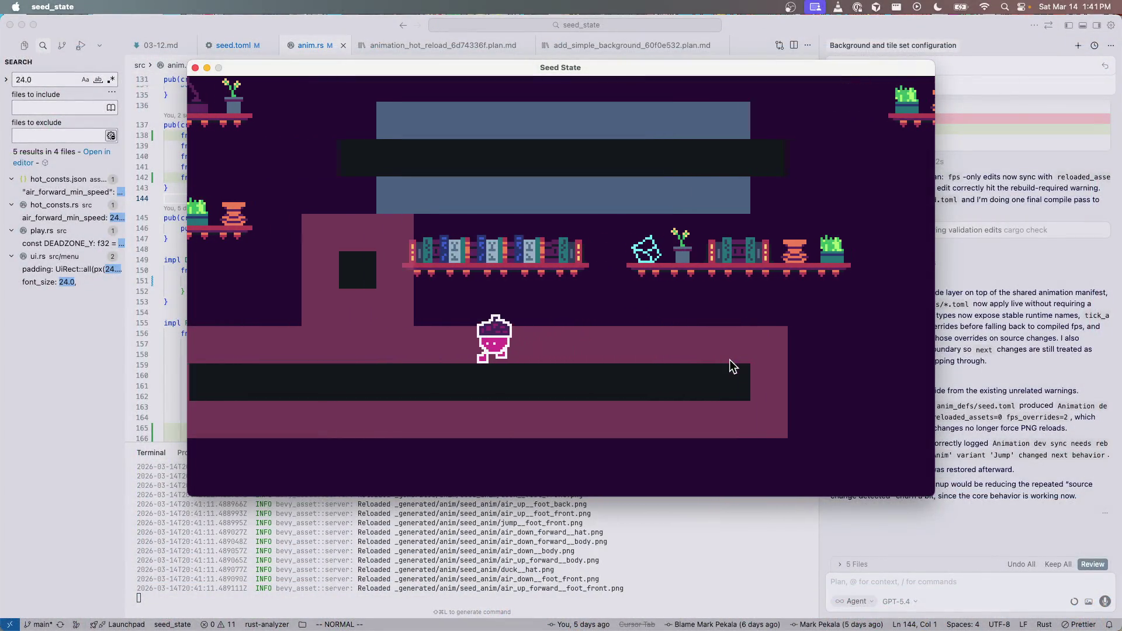
{"action": "key", "text": "Right"}
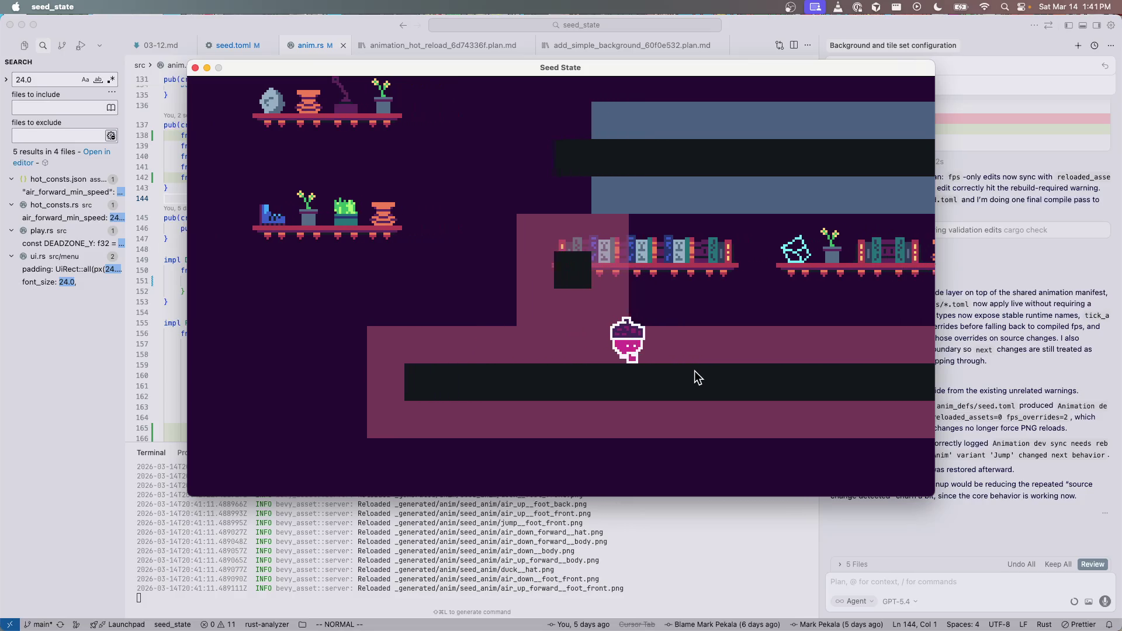
{"action": "key", "text": "Left"}
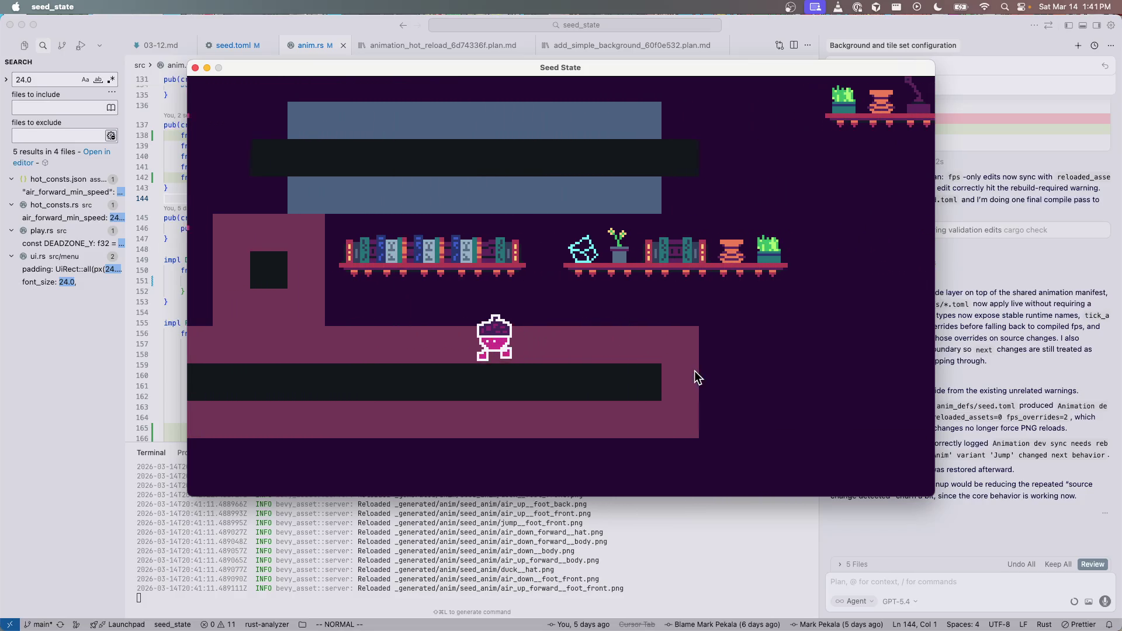
{"action": "key", "text": "Right"}
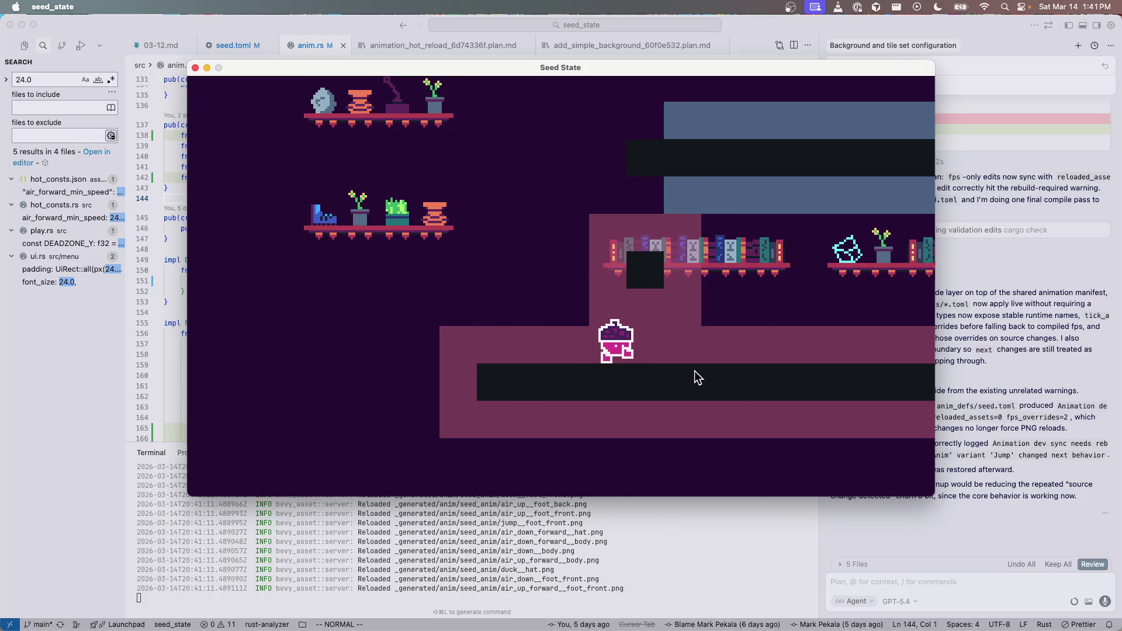
{"action": "key", "text": "Left"}
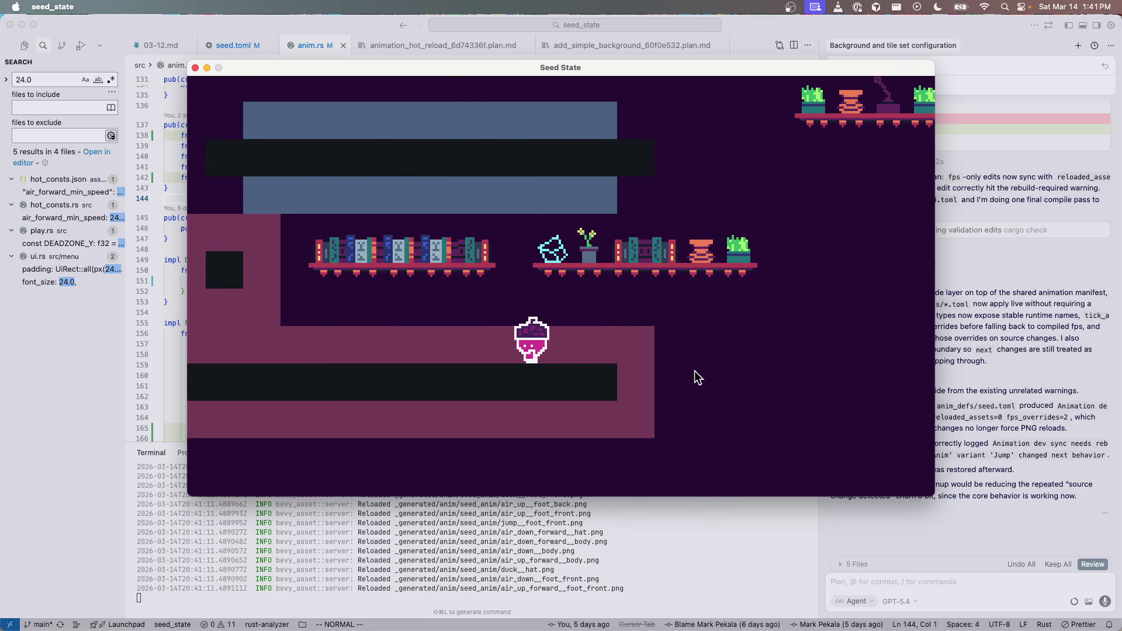
{"action": "key", "text": "Right"}
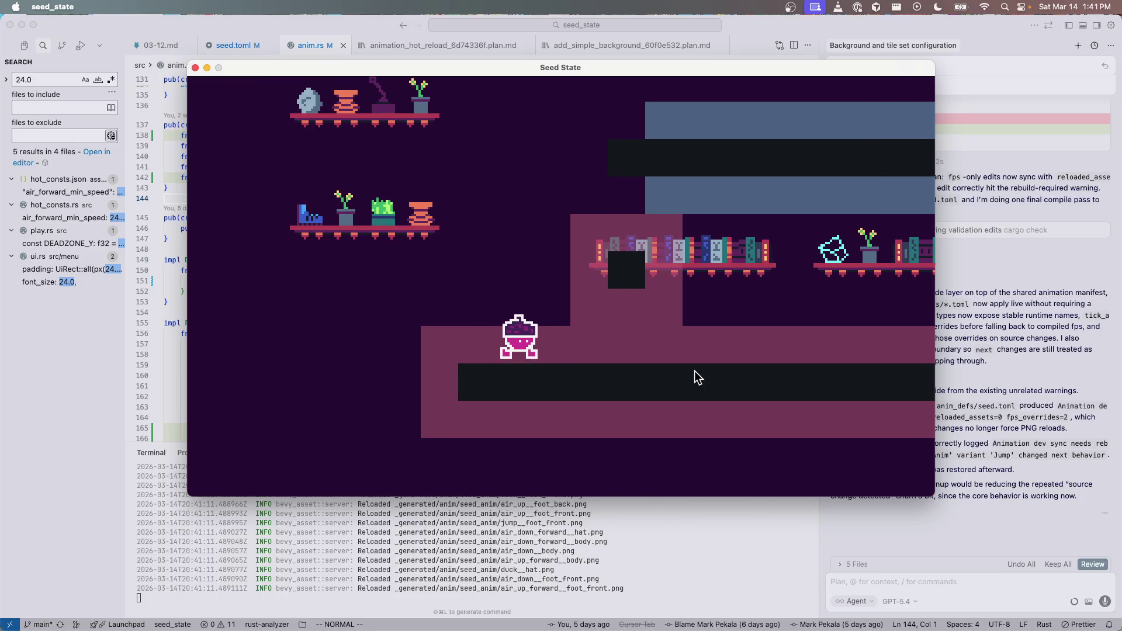
{"action": "key", "text": "Left"}
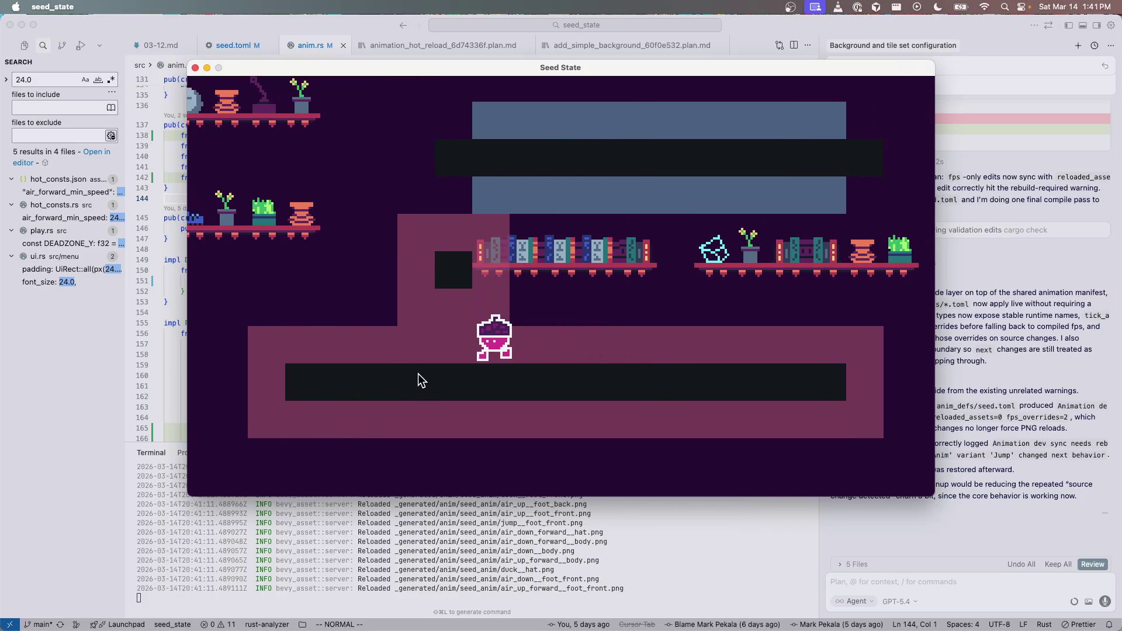
{"action": "key", "text": "Right"}
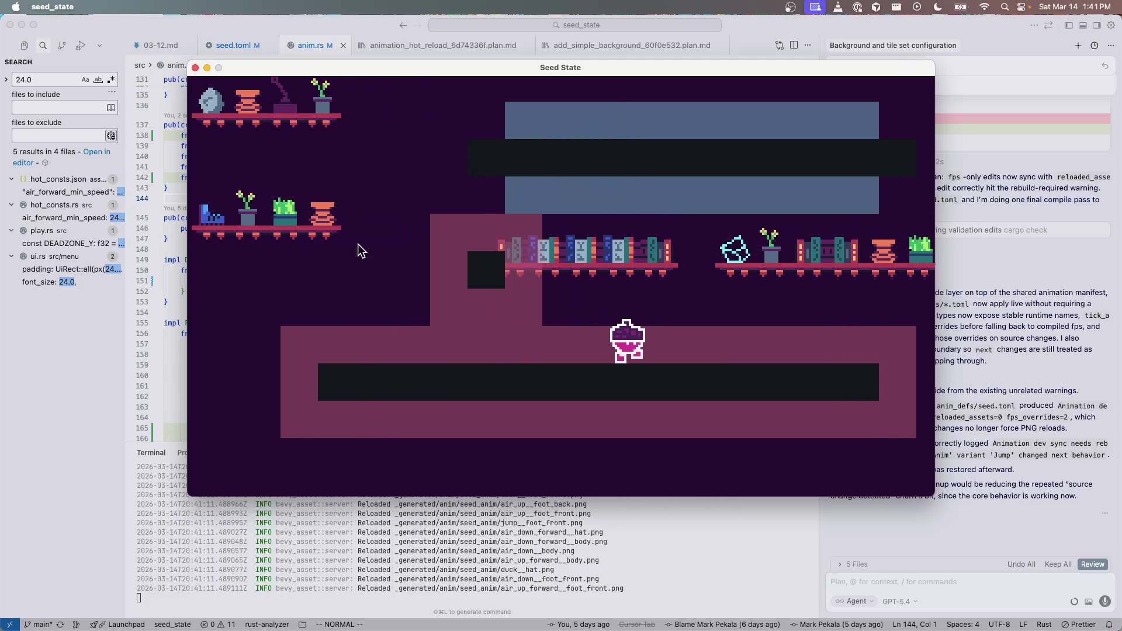
Step: Close the game and duplicate the Idle block in seed.toml as a new Run block
{"action": "left_click", "coordinate": [196, 68]}
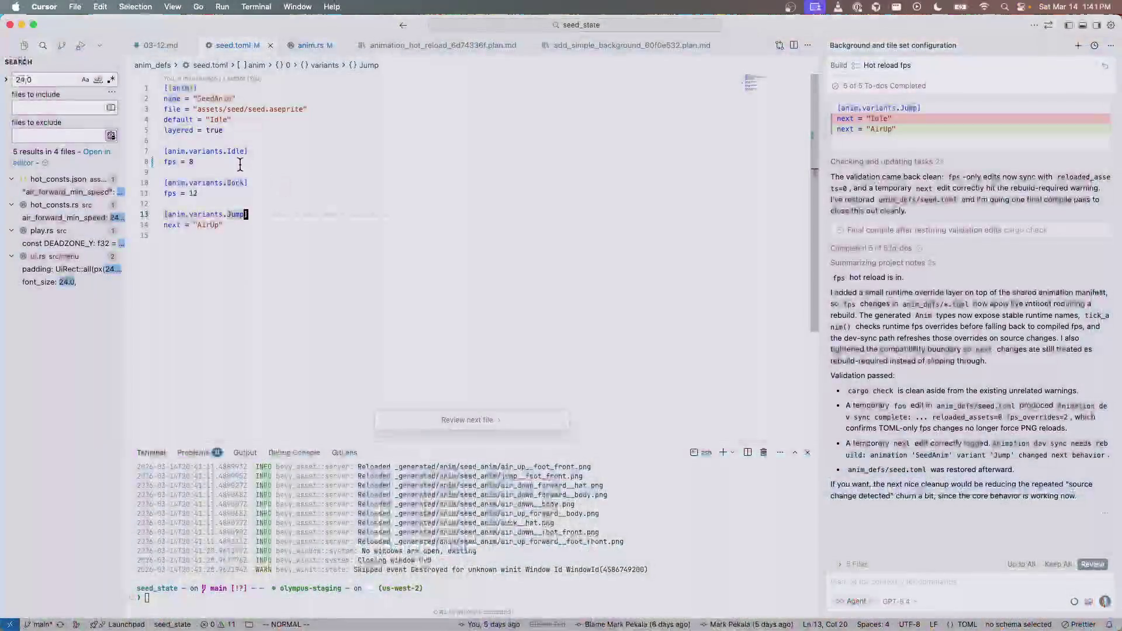
{"action": "left_click", "coordinate": [239, 161]}
{"action": "key", "text": "y"}
{"action": "key", "text": "i"}
{"action": "key", "text": "p"}
{"action": "key", "text": "braceright"}
{"action": "key", "text": "p"}
{"action": "key", "text": "f"}
{"action": "key", "text": "shift+i"}
{"action": "type", "text": "ciwRun"}
{"action": "key", "text": "Escape"}
Step: Set the new Run block's fps to 20, remove the extra blank line, and save seed.toml
{"action": "key", "text": "j"}
{"action": "key", "text": "d"}
{"action": "key", "text": "d"}
{"action": "key", "text": "k"}
{"action": "key", "text": "$"}
{"action": "key", "text": "c"}
{"action": "key", "text": "i"}
{"action": "key", "text": "w"}
{"action": "key", "text": "Escape"}
{"action": "key", "text": "super+s"}
Step: Change Duck to 8 fps, move the Duck block directly after Idle, and clear the terminal
{"action": "key", "text": "j"}
{"action": "key", "text": "j"}
{"action": "key", "text": "j"}
{"action": "key", "text": "BackSpace"}
{"action": "key", "text": "BackSpace"}
{"action": "type", "text": "8"}
{"action": "key", "text": "Escape"}
{"action": "key", "text": "v"}
{"action": "key", "text": "k"}
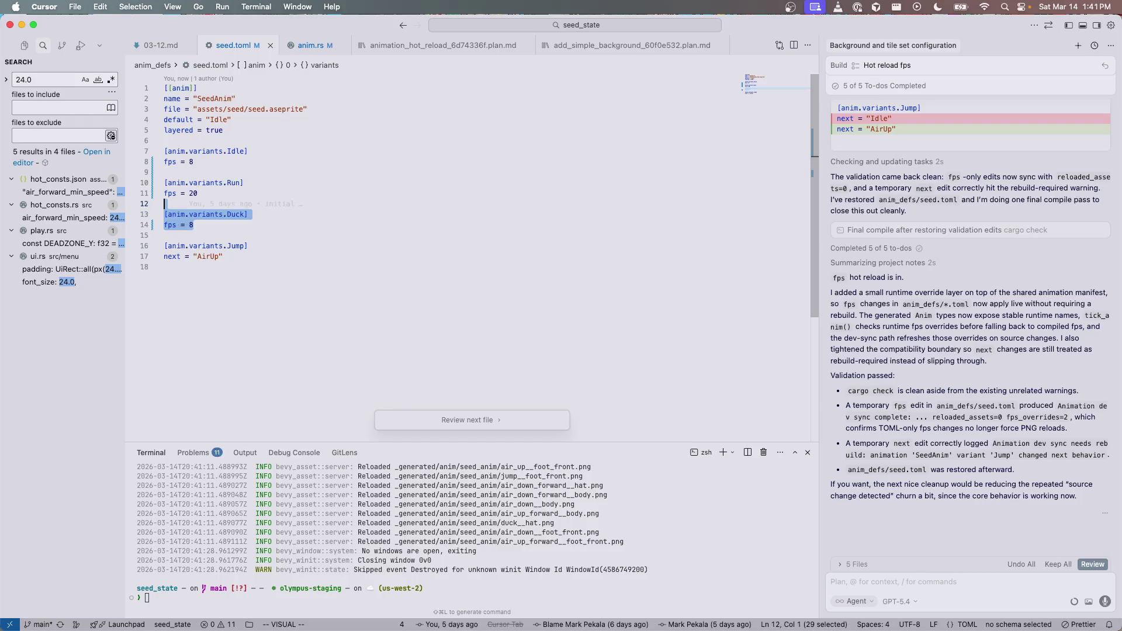
{"action": "key", "text": "alt+Up"}
{"action": "key", "text": "alt+Up"}
{"action": "key", "text": "alt+Up"}
{"action": "key", "text": "alt+Up"}
{"action": "key", "text": "Escape"}
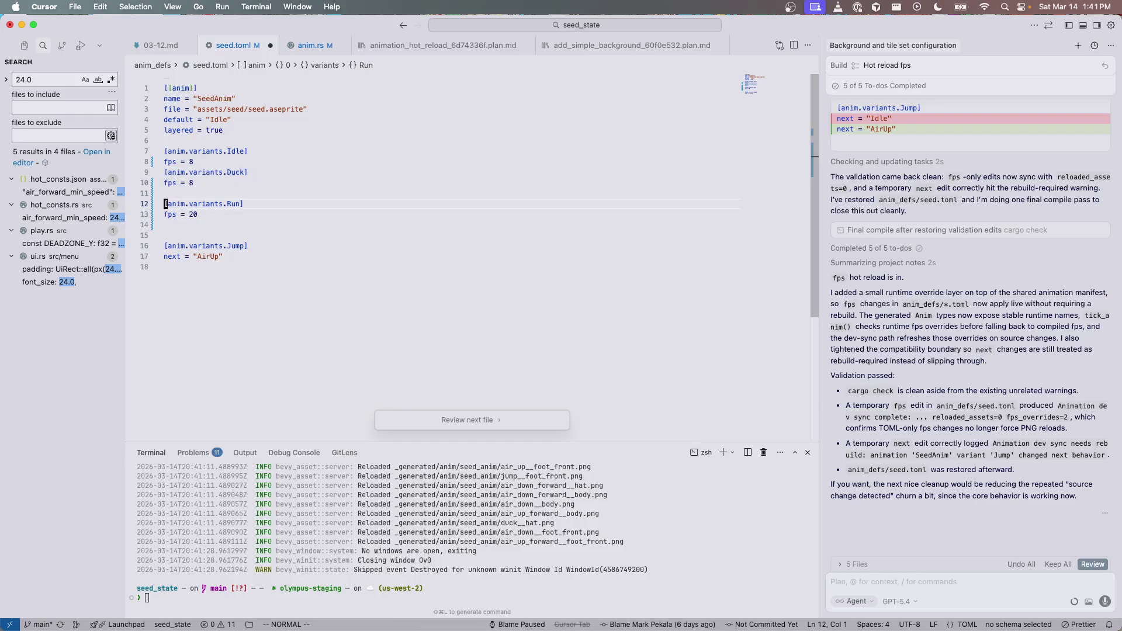
{"action": "key", "text": "O"}
{"action": "key", "text": "ctrl+grave"}
{"action": "key", "text": "super+k"}
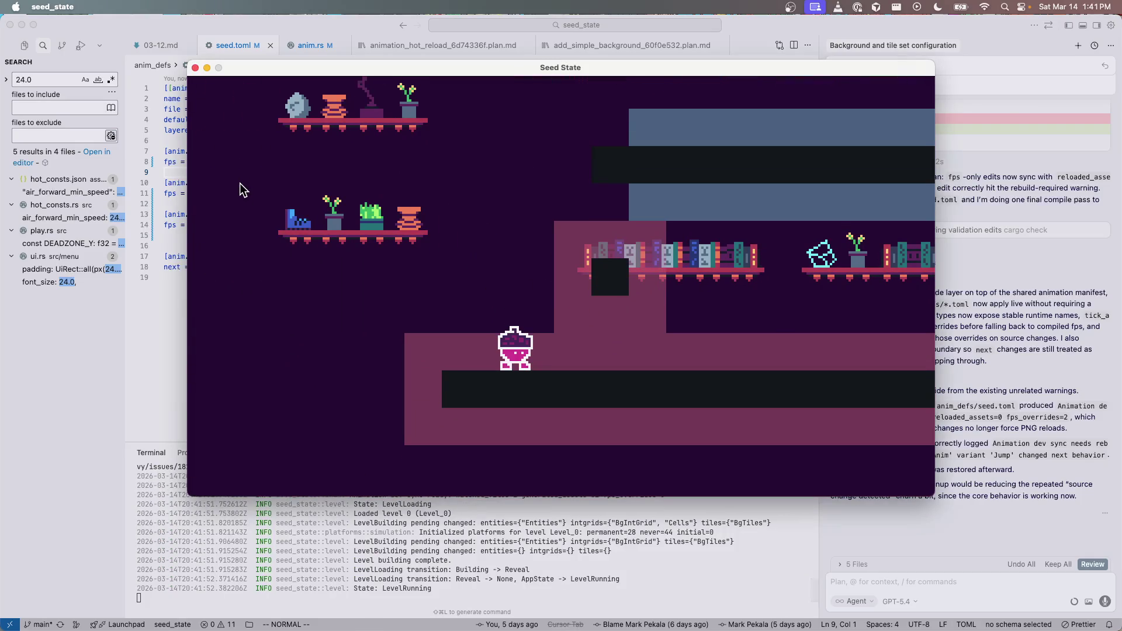
Step: Walk the seed character right and left repeatedly to check the 20 fps Run animation
{"action": "key", "text": "Right"}
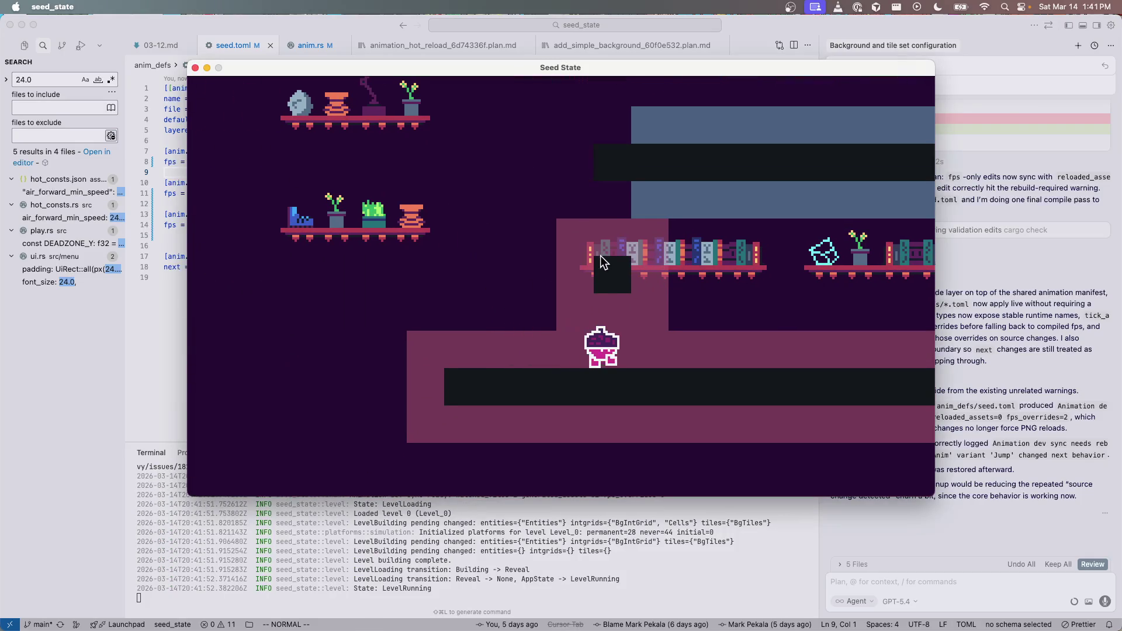
{"action": "key", "text": "Right"}
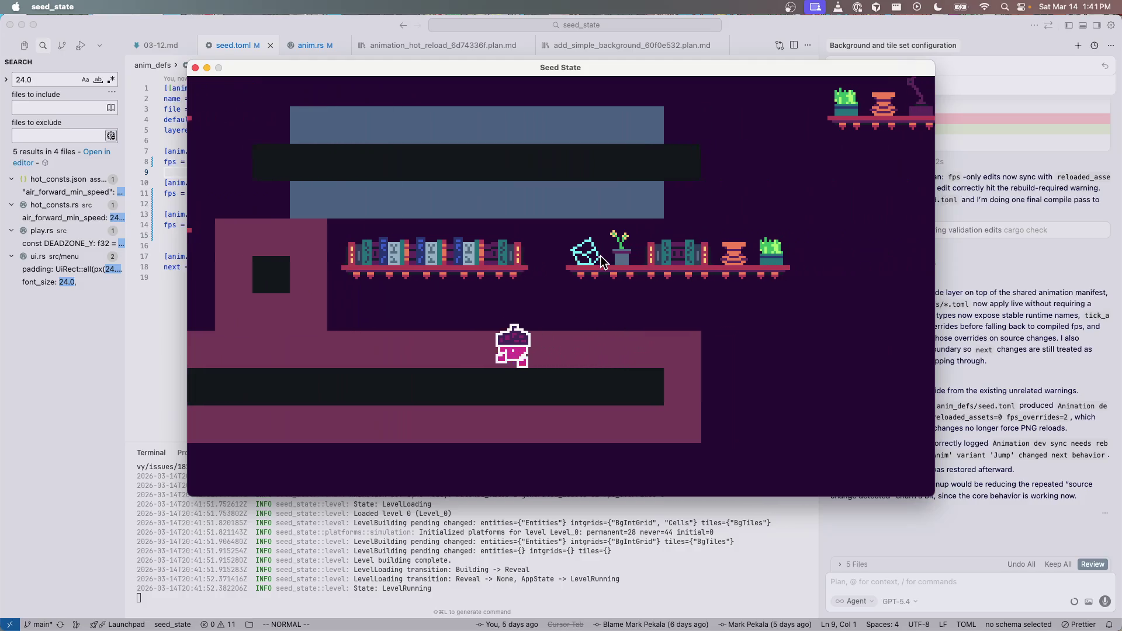
{"action": "key", "text": "Left"}
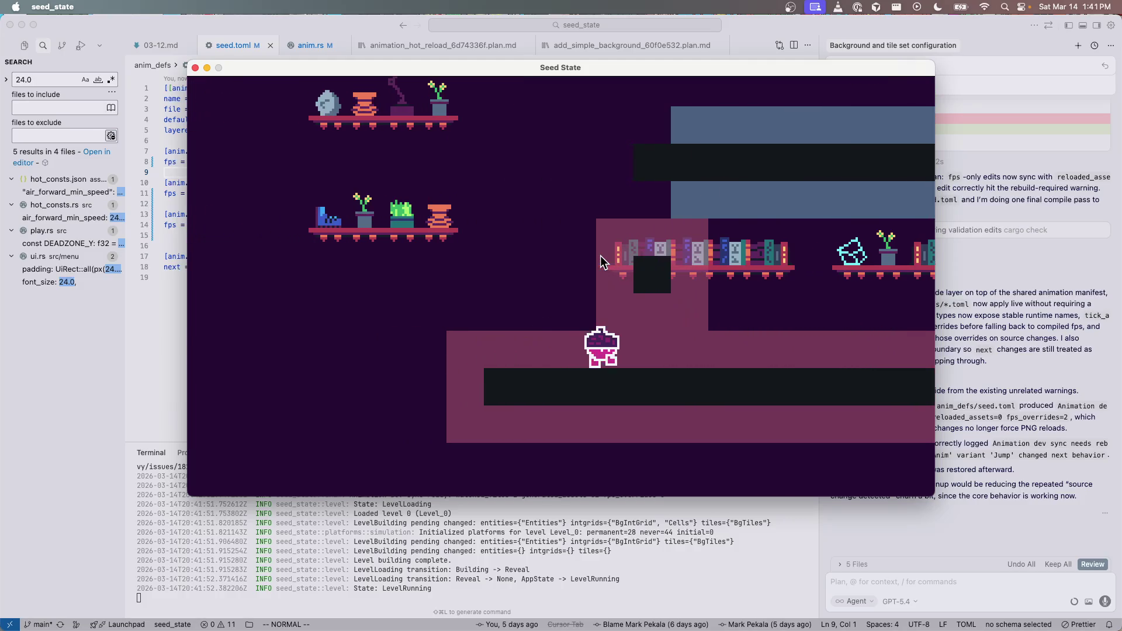
{"action": "key", "text": "Right"}
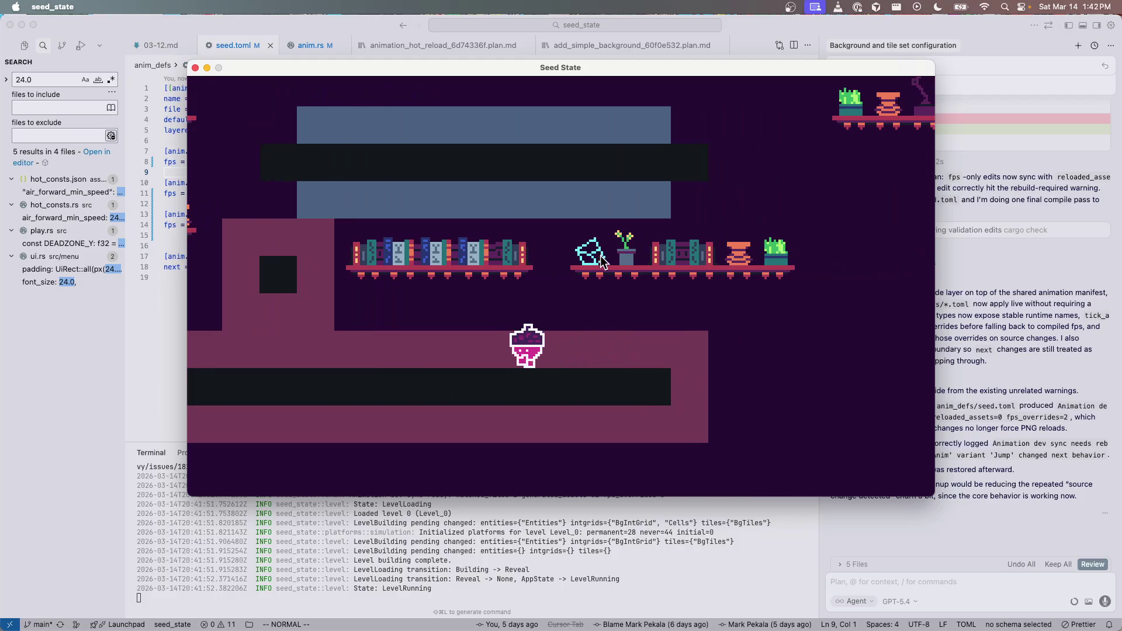
{"action": "key", "text": "Left"}
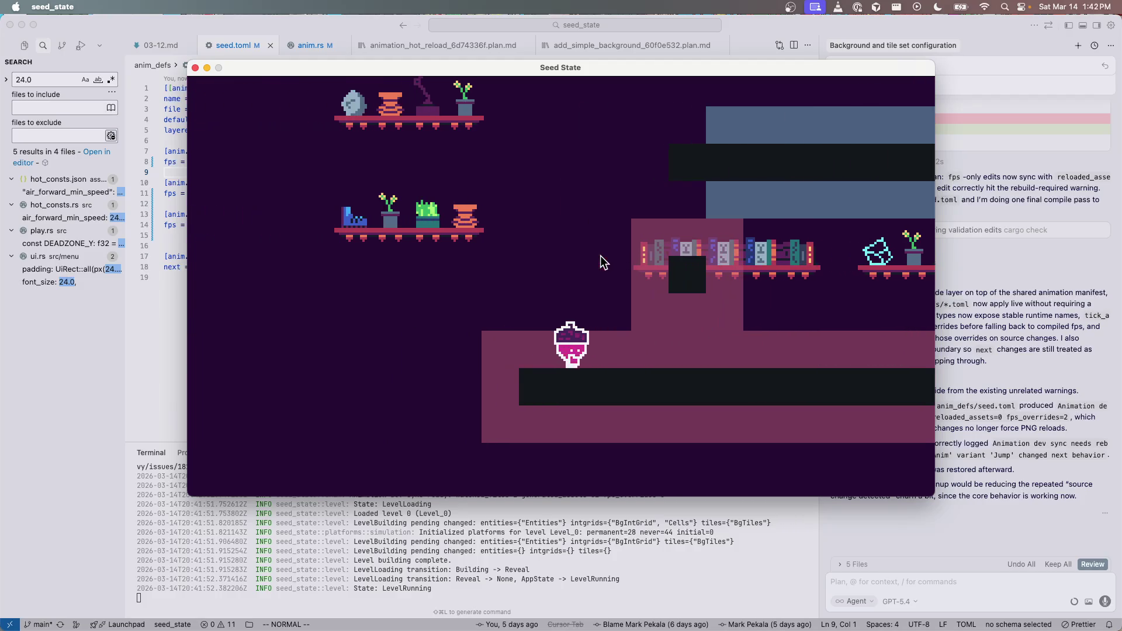
{"action": "key", "text": "Right"}
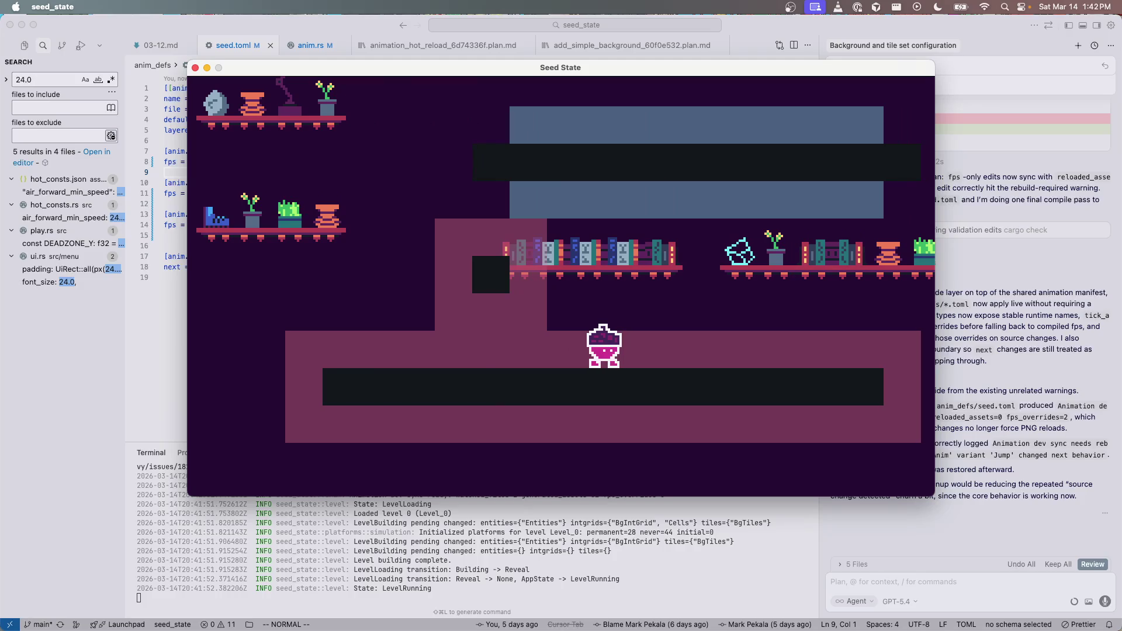
{"action": "key", "text": "super+Tab"}
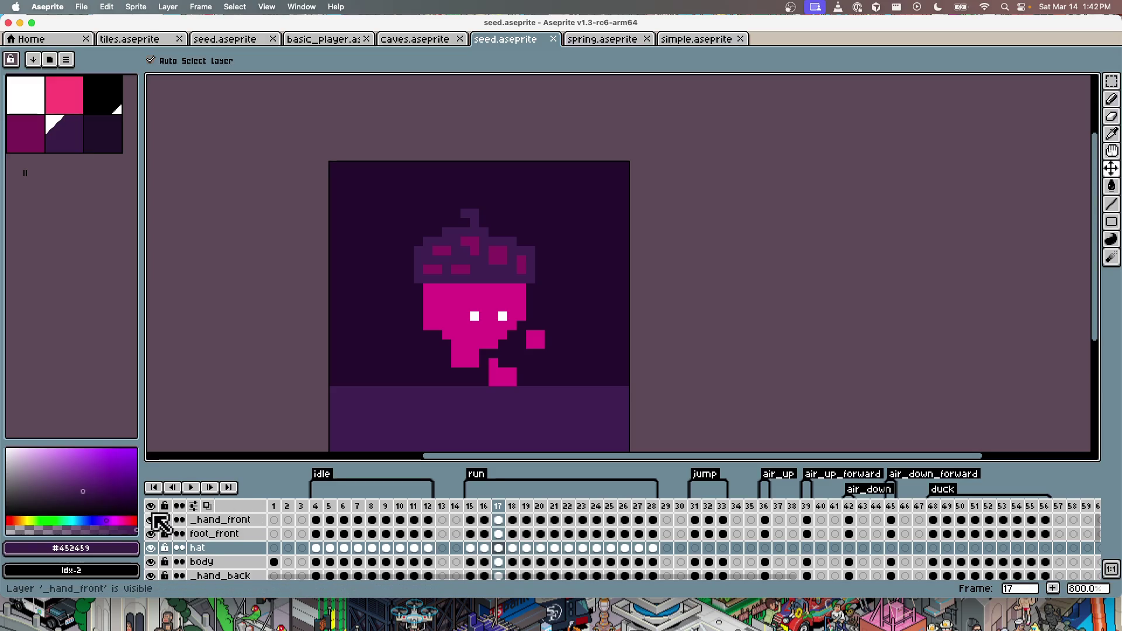
Step: Hide the hand and limb layers, keep the body visible, and inspect run frames 15–19
{"action": "left_click", "coordinate": [150, 506]}
{"action": "left_click", "coordinate": [151, 547]}
{"action": "left_click", "coordinate": [151, 561]}
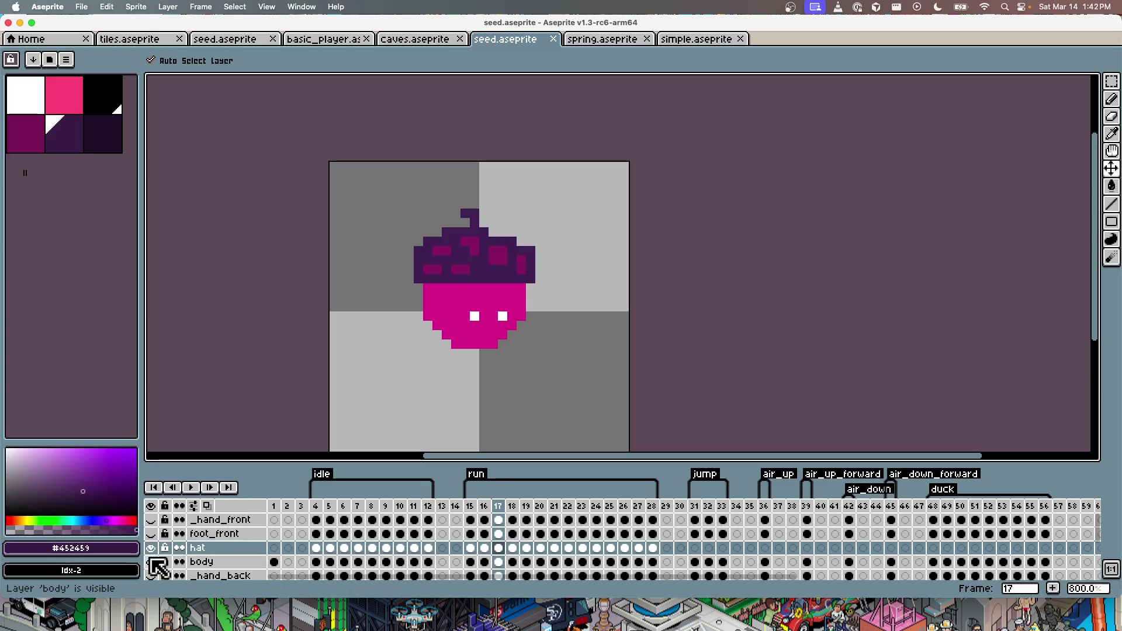
{"action": "key", "text": "Right"}
{"action": "key", "text": "Right"}
{"action": "key", "text": "Right"}
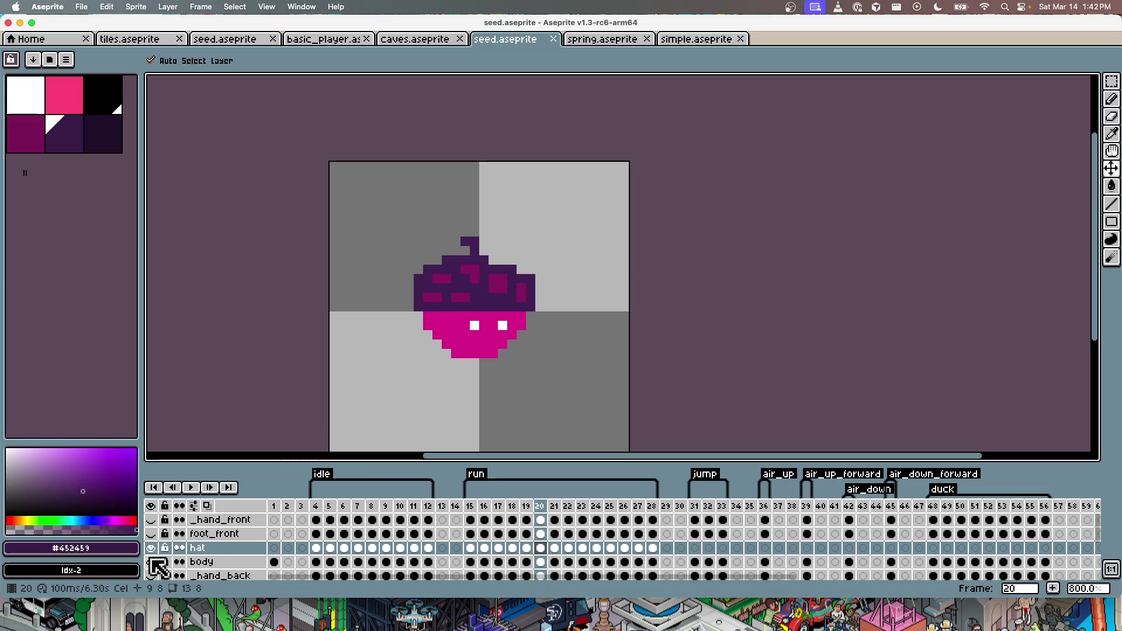
{"action": "key", "text": "Left"}
{"action": "key", "text": "Left"}
{"action": "key", "text": "Left"}
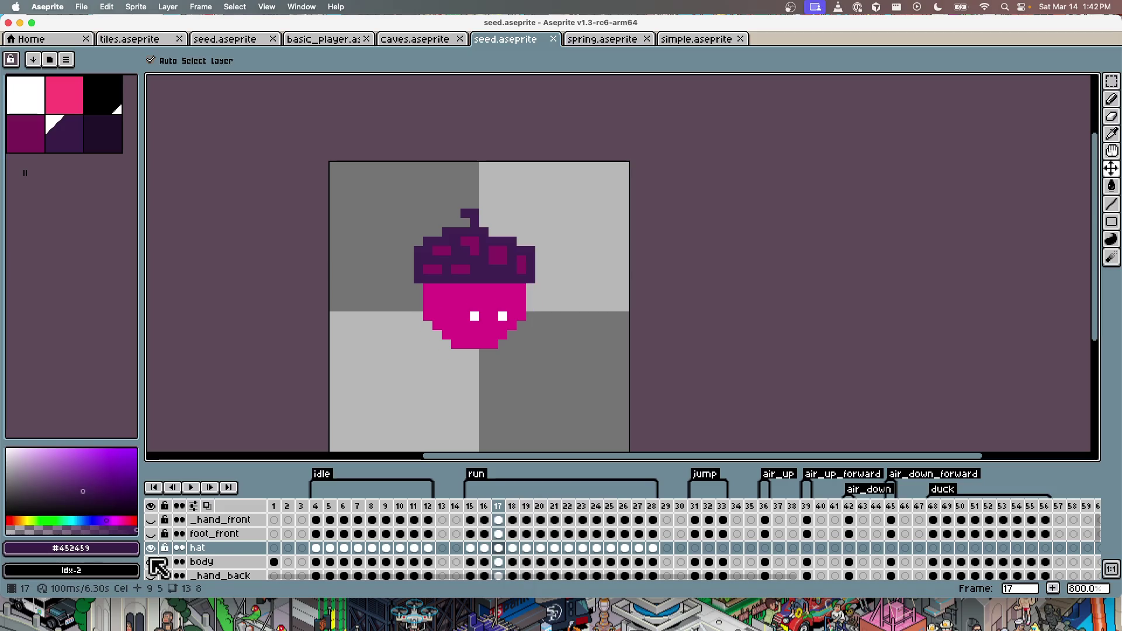
{"action": "key", "text": "Left"}
{"action": "key", "text": "Left"}
{"action": "key", "text": "Right"}
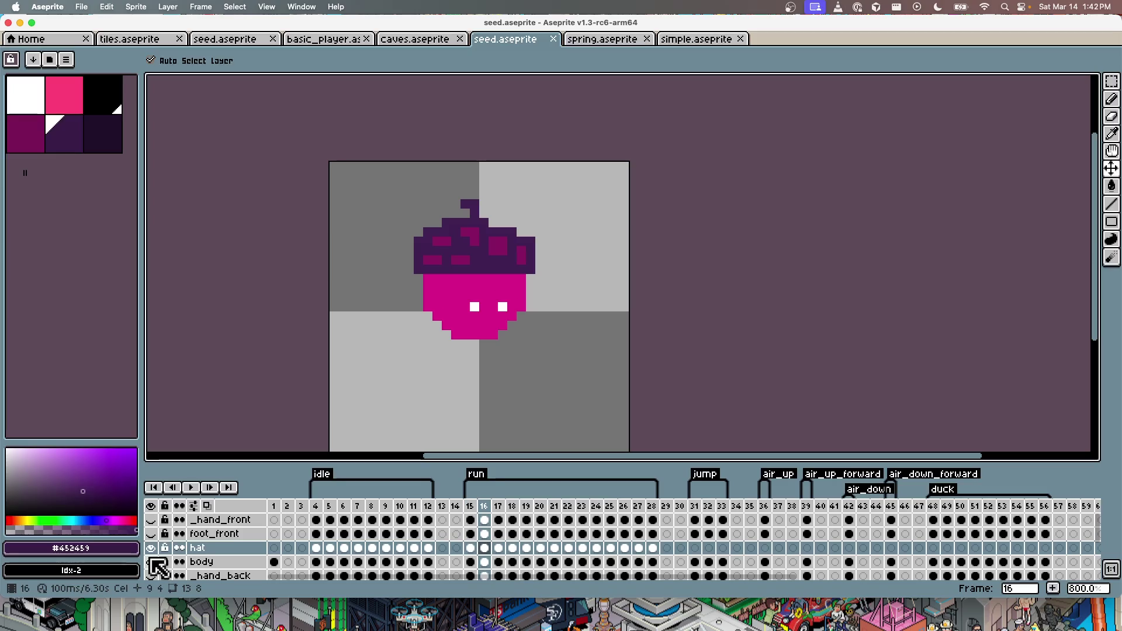
{"action": "key", "text": "Left"}
{"action": "key", "text": "Right"}
{"action": "key", "text": "Right"}
{"action": "key", "text": "Right"}
{"action": "key", "text": "Right"}
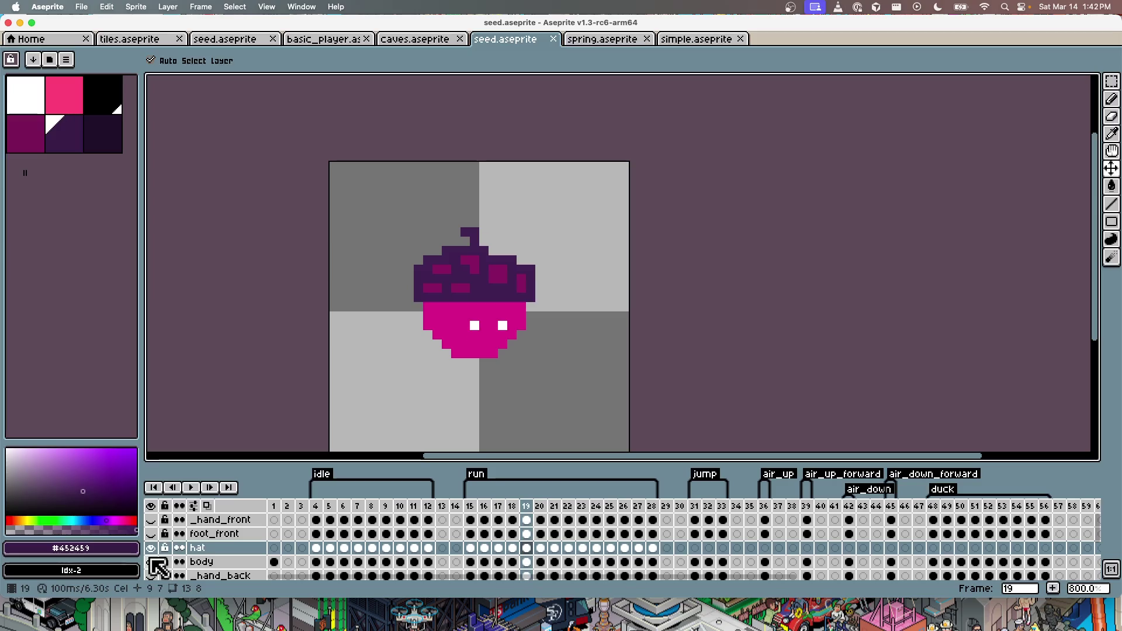
Step: Compare the hat across run frames 19–24 and lower it on frame 23
{"action": "key", "text": "Right"}
{"action": "key", "text": "Right"}
{"action": "key", "text": "Right"}
{"action": "key", "text": "Left"}
{"action": "key", "text": "Left"}
{"action": "key", "text": "Left"}
{"action": "key", "text": "Right"}
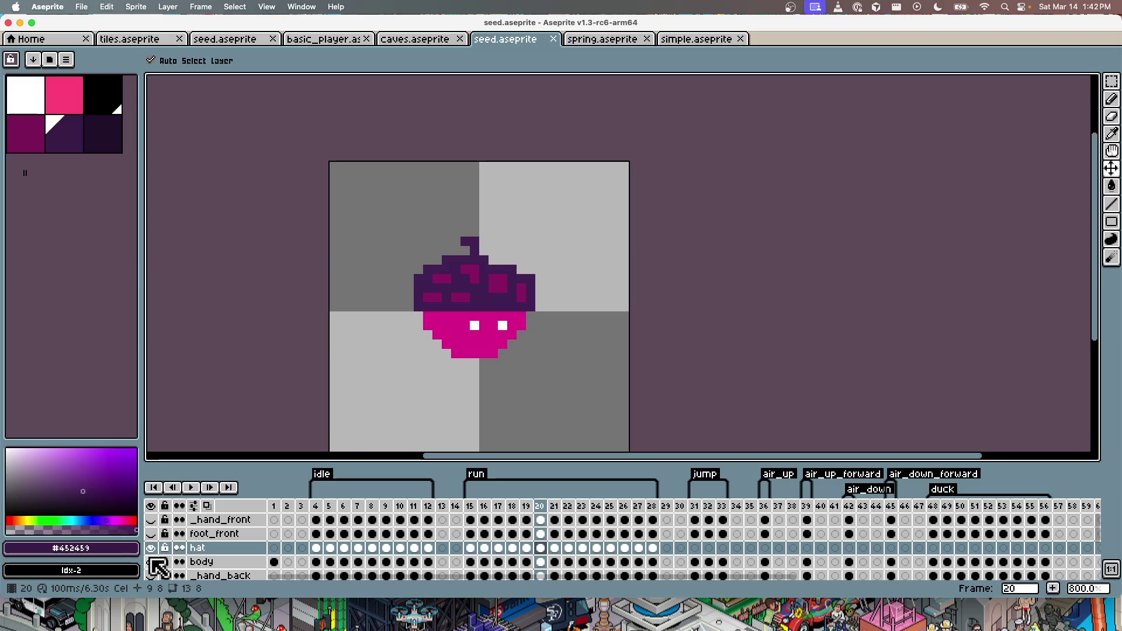
{"action": "key", "text": "Left"}
{"action": "key", "text": "Right"}
{"action": "key", "text": "Right"}
{"action": "key", "text": "Right"}
{"action": "key", "text": "Left"}
{"action": "key", "text": "Right"}
{"action": "key", "text": "Right"}
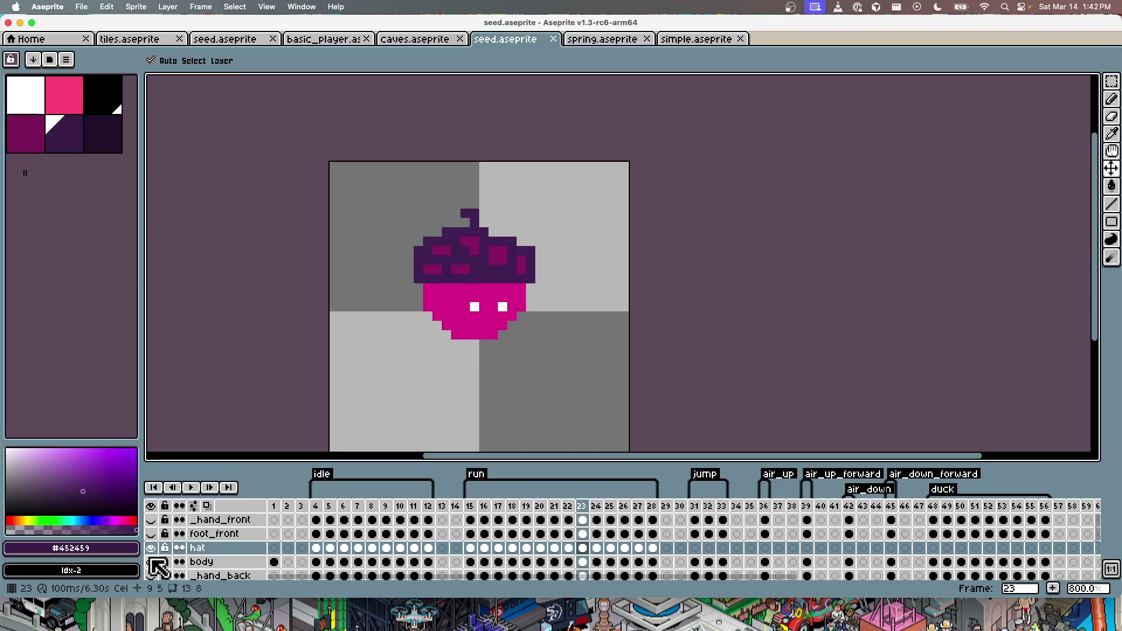
{"action": "key", "text": "Right"}
{"action": "key", "text": "Right"}
{"action": "key", "text": "Right"}
{"action": "key", "text": "Right"}
{"action": "key", "text": "Right"}
{"action": "key", "text": "Right"}
{"action": "key", "text": "Left"}
{"action": "key", "text": "Left"}
{"action": "key", "text": "Left"}
{"action": "key", "text": "Left"}
{"action": "key", "text": "Left"}
{"action": "key", "text": "Left"}
{"action": "key", "text": "Left"}
{"action": "key", "text": "Left"}
{"action": "key", "text": "Left"}
{"action": "key", "text": "Left"}
{"action": "key", "text": "Left"}
{"action": "key", "text": "Left"}
{"action": "key", "text": "Right"}
{"action": "key", "text": "Right"}
{"action": "key", "text": "Right"}
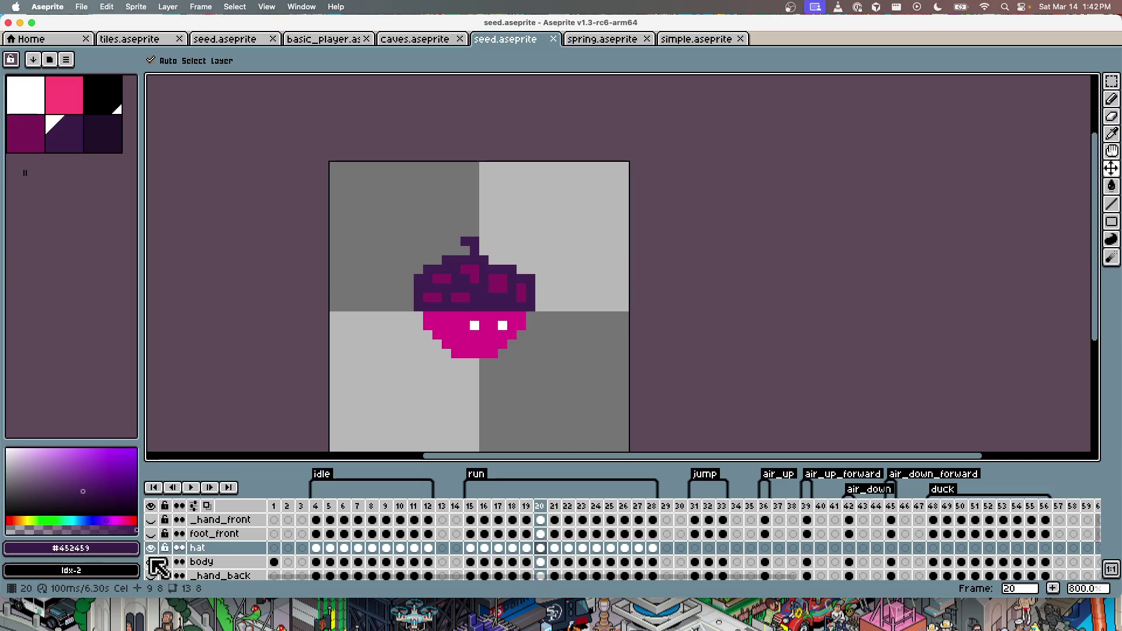
{"action": "key", "text": "Right"}
{"action": "key", "text": "Right"}
{"action": "key", "text": "Left"}
{"action": "key", "text": "Right"}
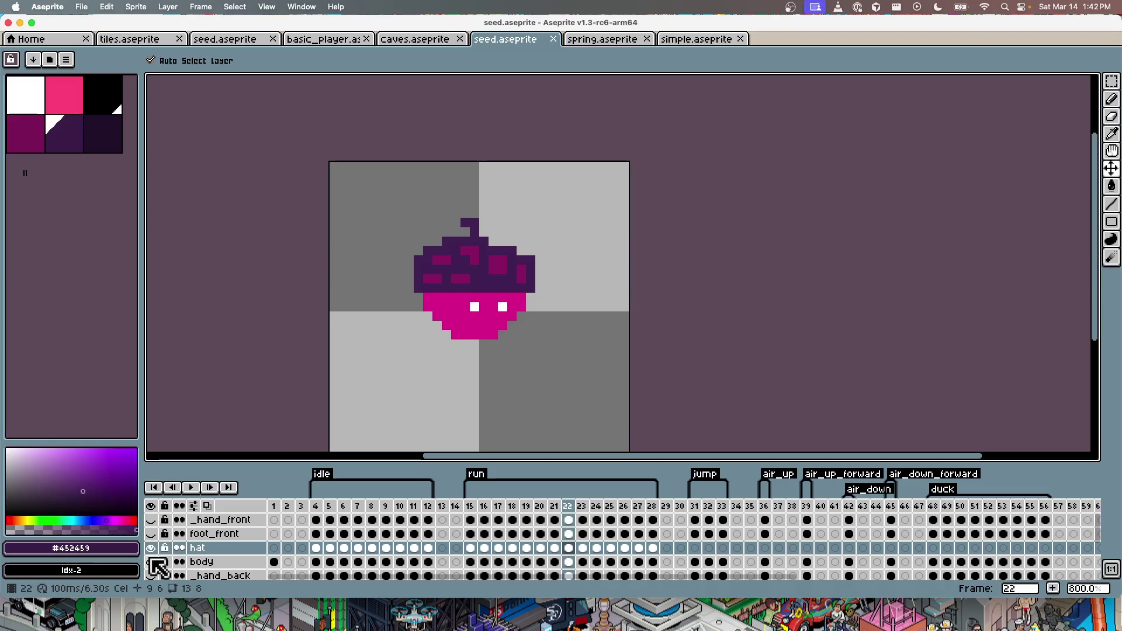
{"action": "key", "text": "Right"}
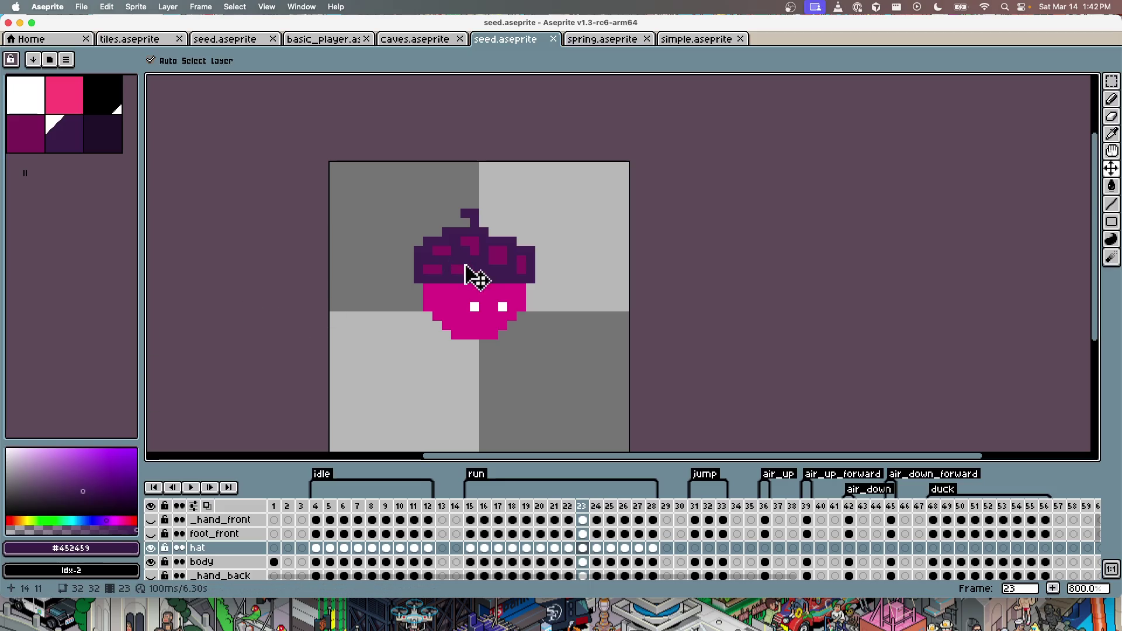
{"action": "left_click_drag", "start_coordinate": [494, 276], "coordinate": [496, 284]}
Step: Check frames 24–27, go back to frame 15, and preview the run loop
{"action": "key", "text": "period"}
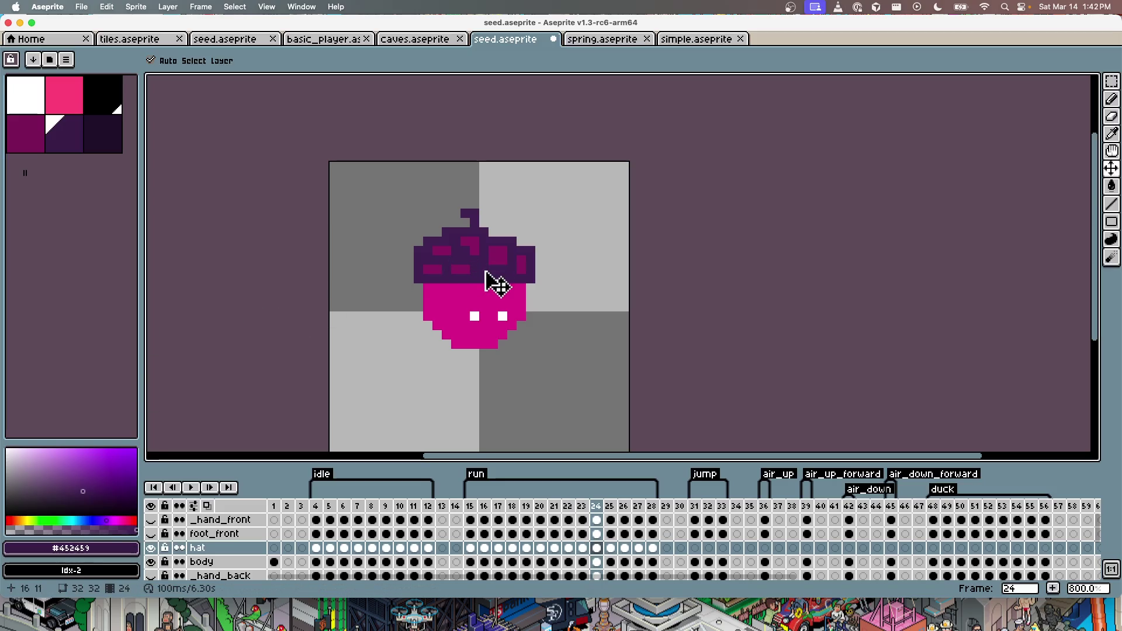
{"action": "key", "text": "period"}
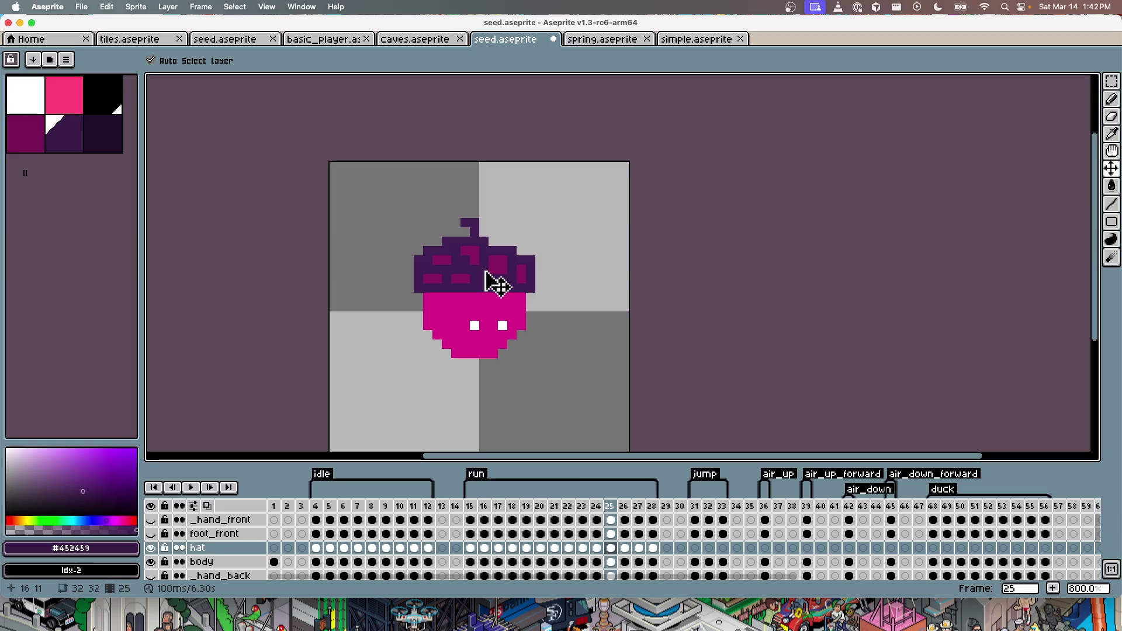
{"action": "key", "text": "period"}
{"action": "key", "text": "period"}
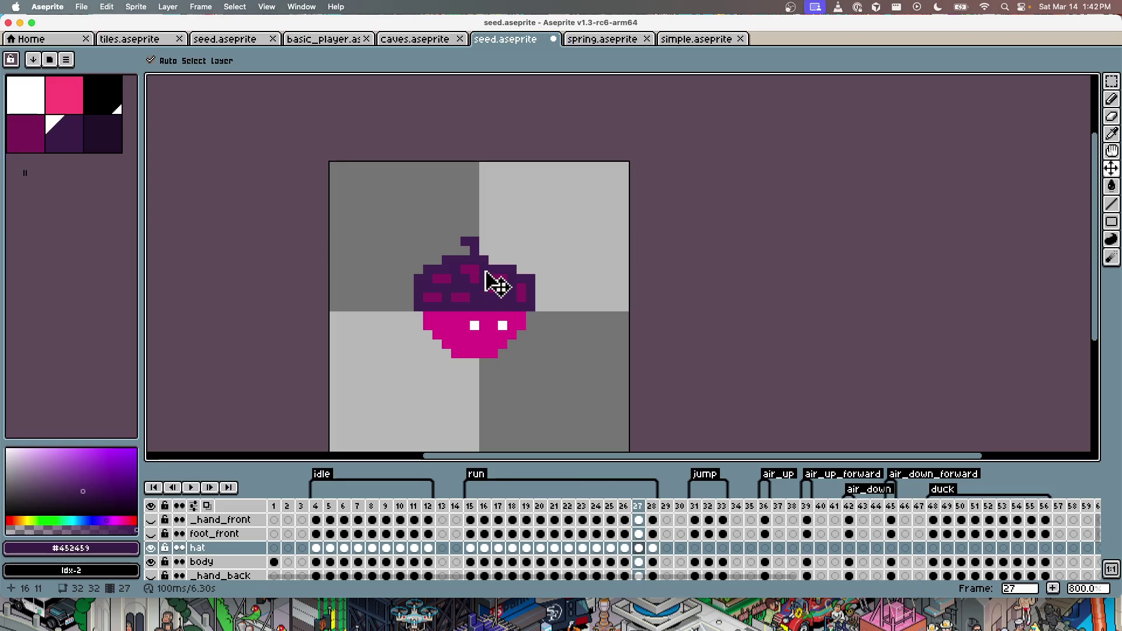
{"action": "key", "text": "period"}
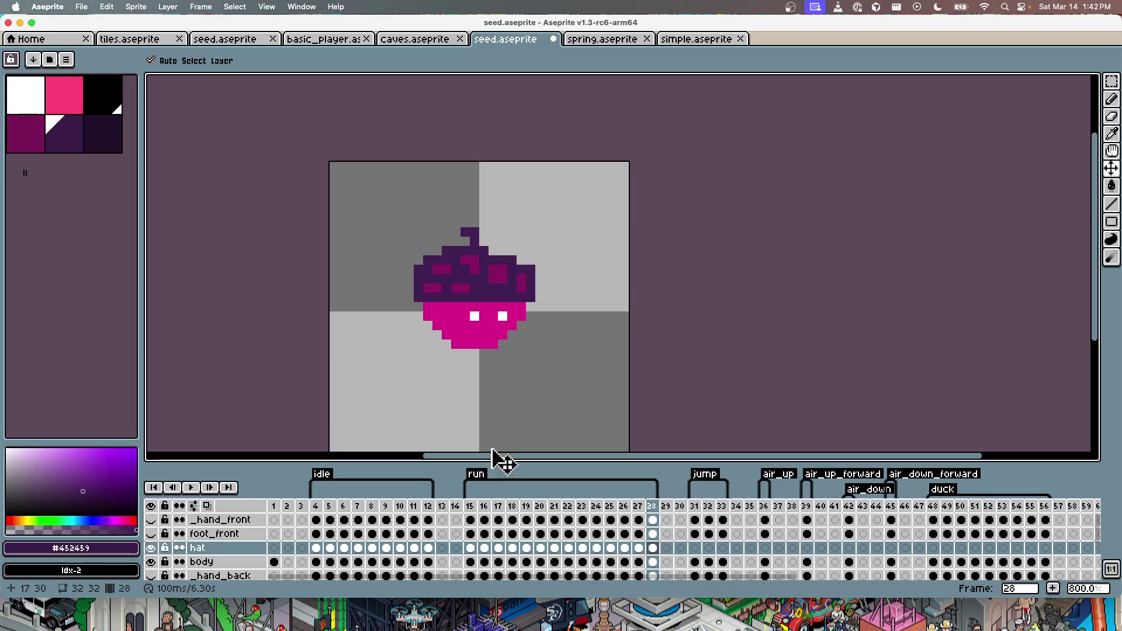
{"action": "left_click", "coordinate": [469, 507]}
{"action": "key", "text": "period"}
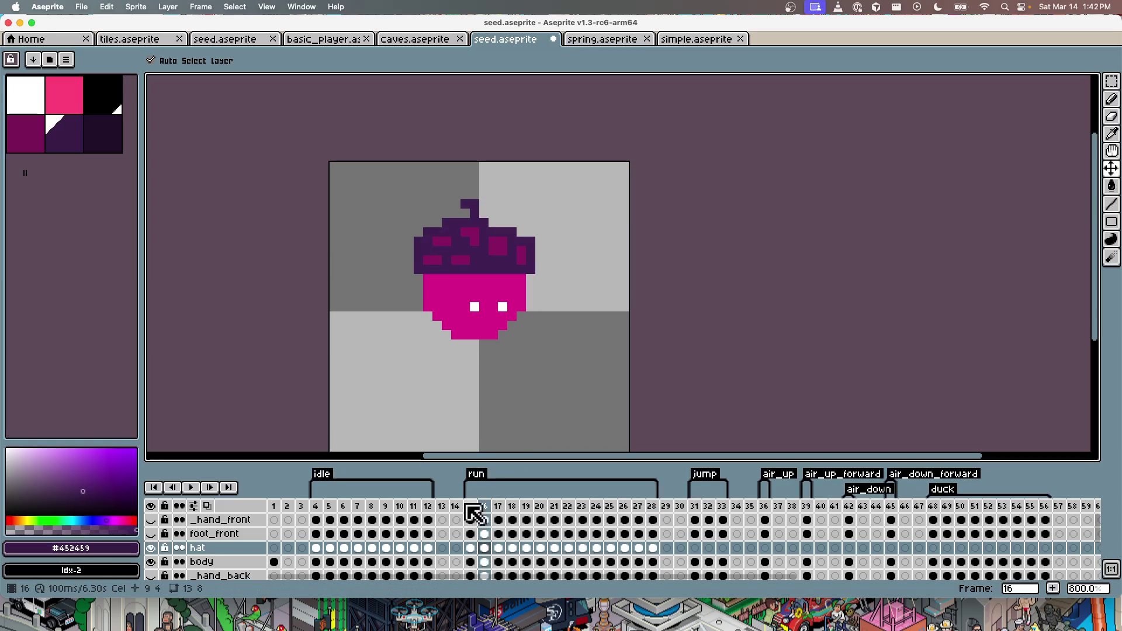
{"action": "key", "text": "period"}
{"action": "key", "text": "period"}
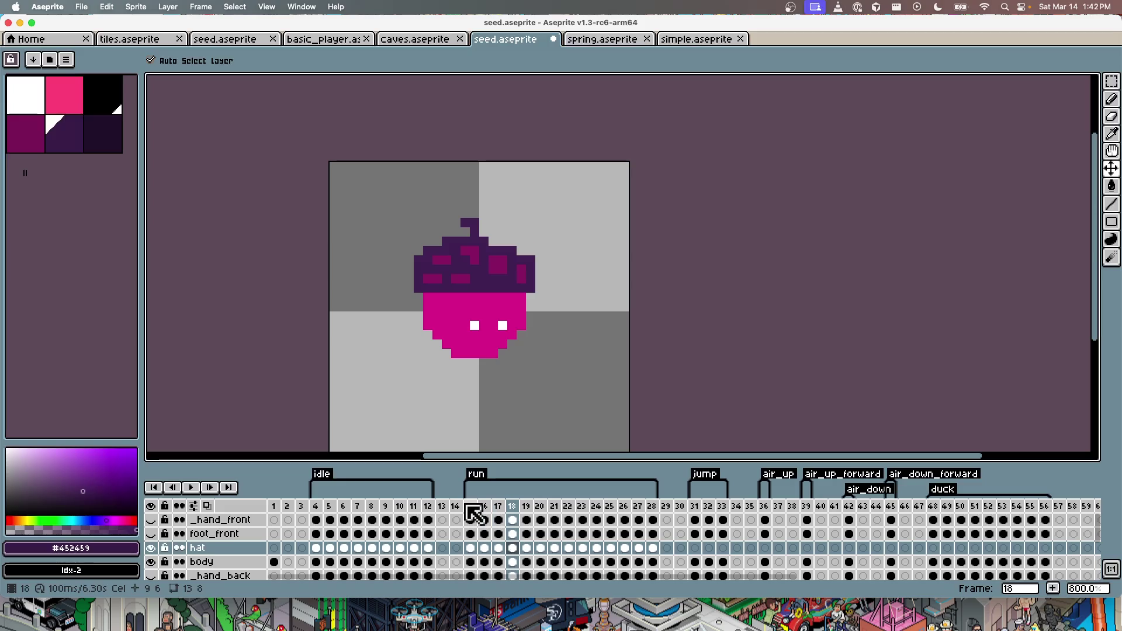
{"action": "key", "text": "period"}
{"action": "key", "text": "period"}
{"action": "key", "text": "period"}
{"action": "key", "text": "period"}
{"action": "key", "text": "period"}
{"action": "key", "text": "Return"}
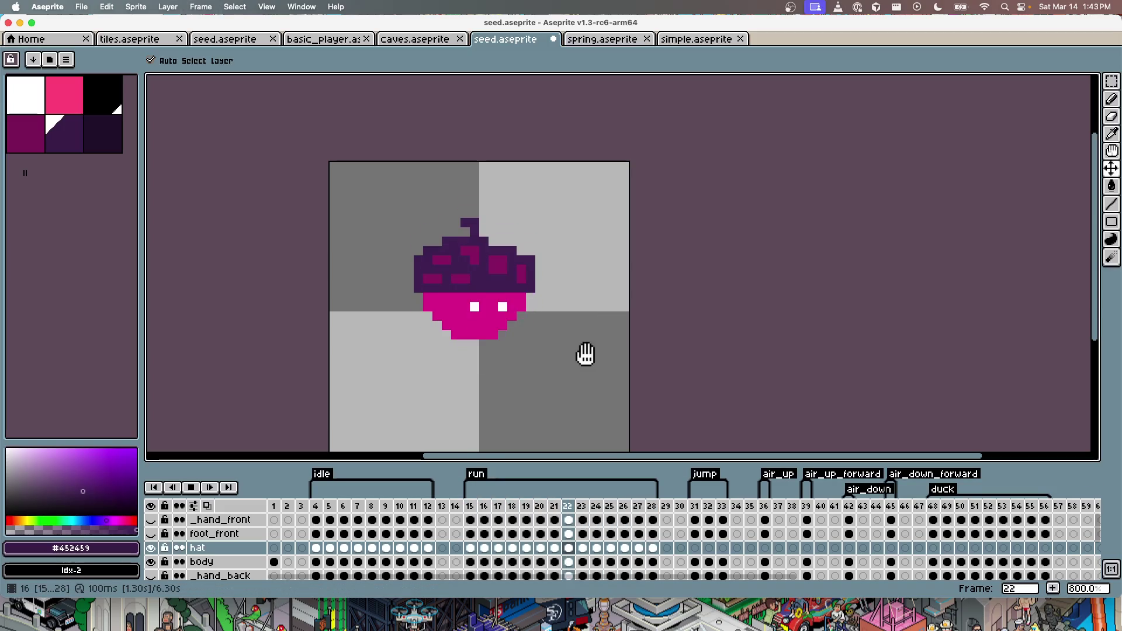
{"action": "key", "text": "Return"}
Step: Lower the hat one pixel on frame 16 and replay the run animation
{"action": "key", "text": "period"}
{"action": "type", "text": "16"}
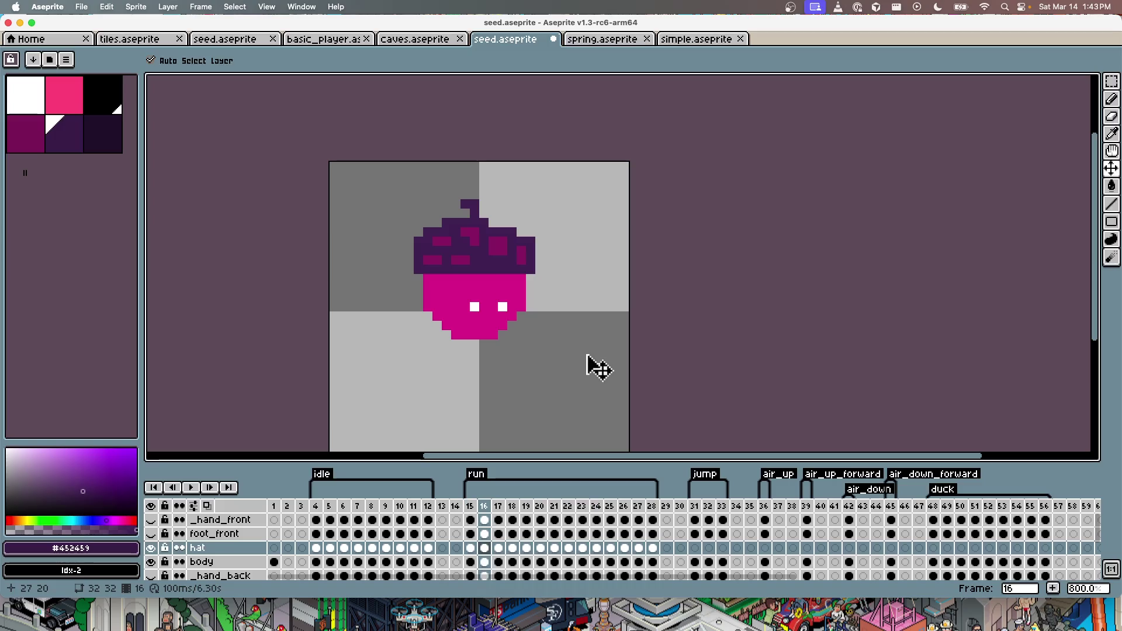
{"action": "left_click_drag", "start_coordinate": [500, 262], "coordinate": [492, 270]}
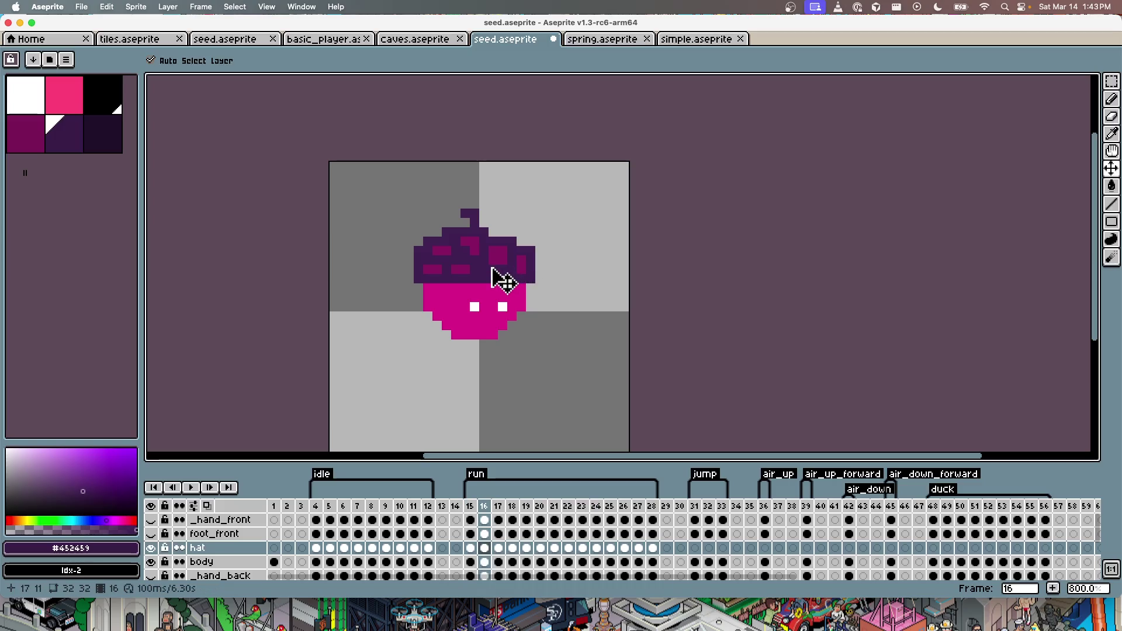
{"action": "key", "text": "period"}
{"action": "key", "text": "period"}
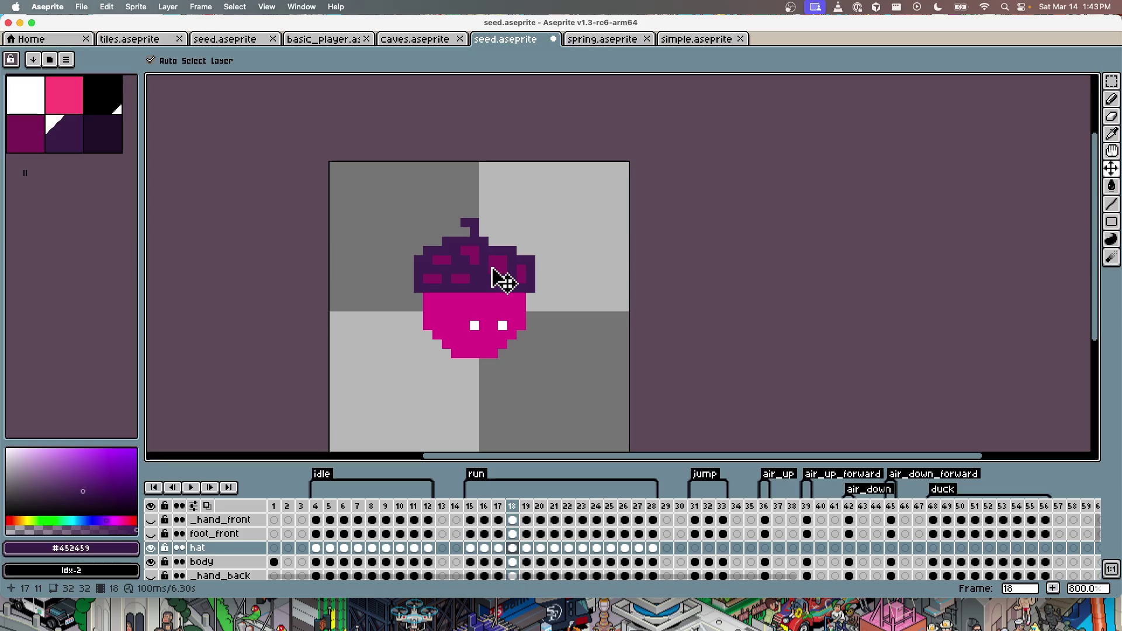
{"action": "key", "text": "Return"}
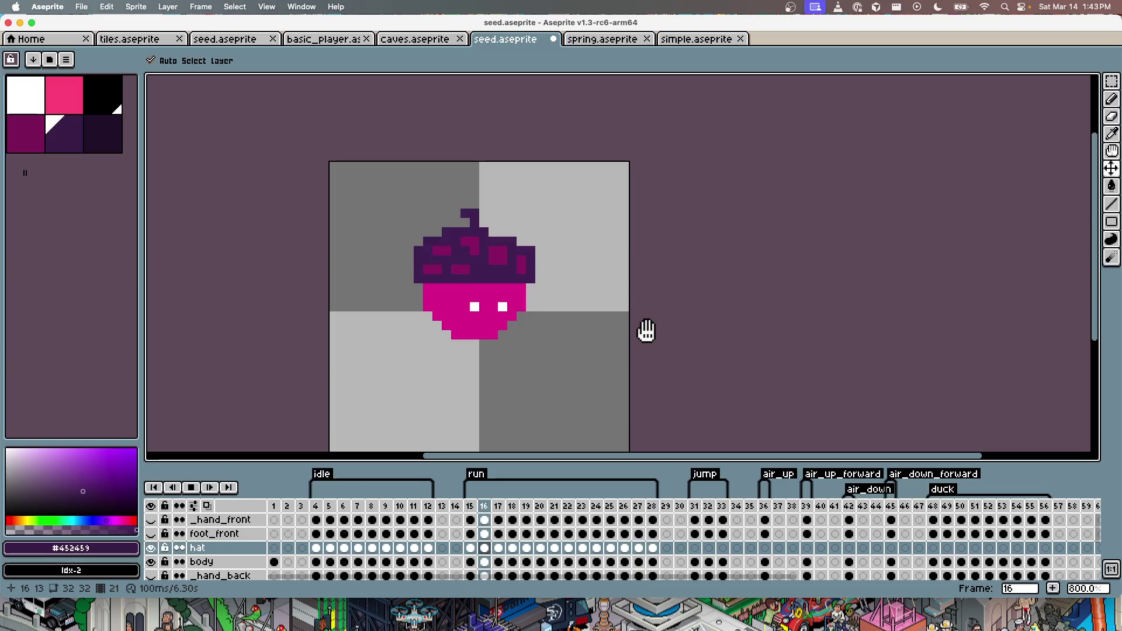
Step: Review run frames 16–20 by stepping through them and replaying the preview
{"action": "key", "text": "Return"}
{"action": "key", "text": "Left"}
{"action": "key", "text": "Left"}
{"action": "key", "text": "Left"}
{"action": "key", "text": "Left"}
{"action": "key", "text": "Right"}
{"action": "key", "text": "Right"}
{"action": "key", "text": "Right"}
{"action": "key", "text": "Left"}
{"action": "key", "text": "Left"}
{"action": "key", "text": "Left"}
{"action": "key", "text": "Left"}
{"action": "key", "text": "Left"}
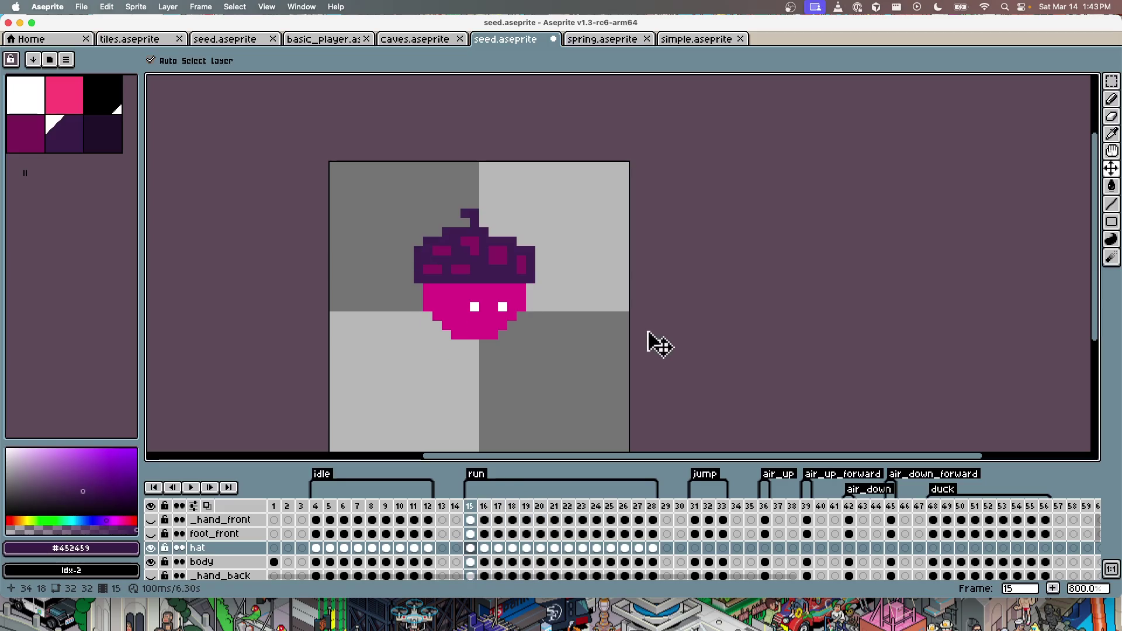
{"action": "key", "text": "Return"}
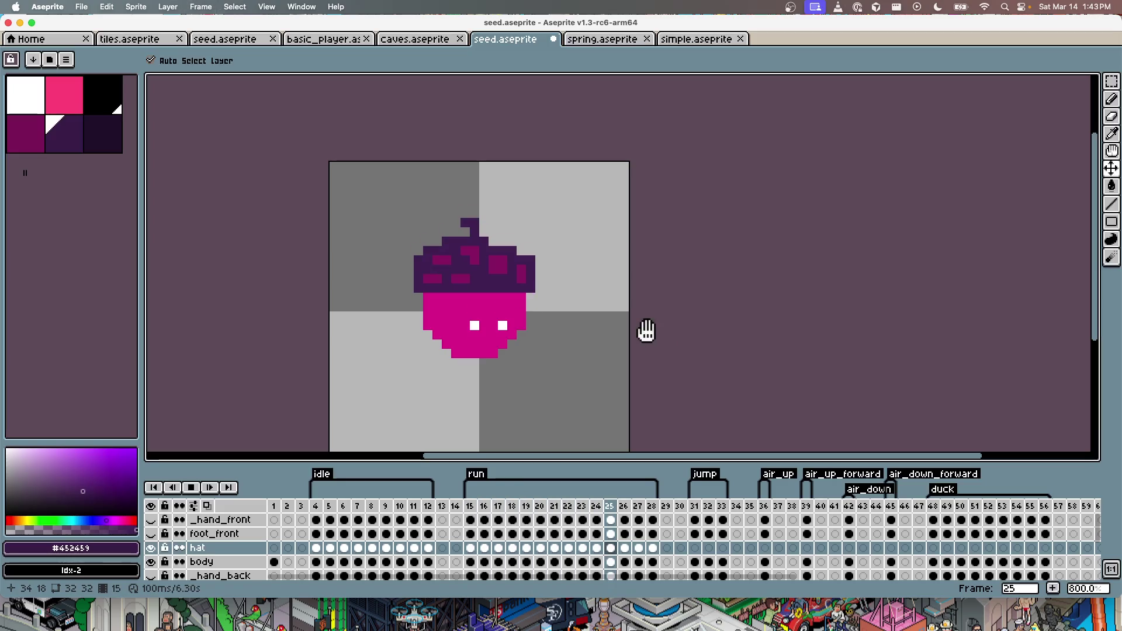
{"action": "key", "text": "Return"}
{"action": "left_click", "coordinate": [479, 506]}
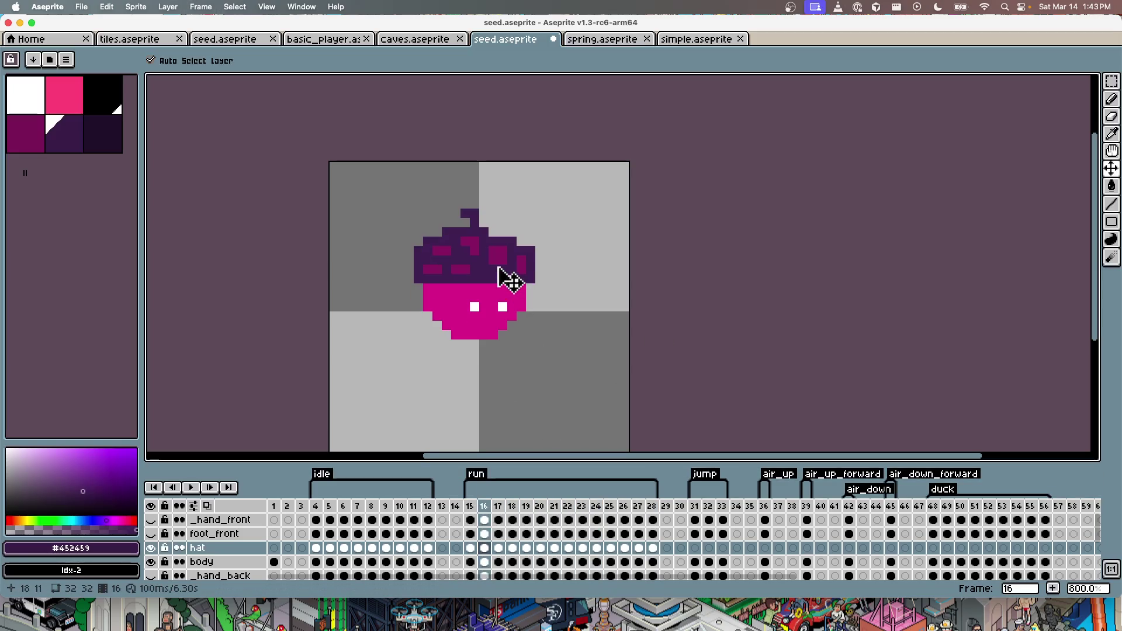
{"action": "key", "text": "Right"}
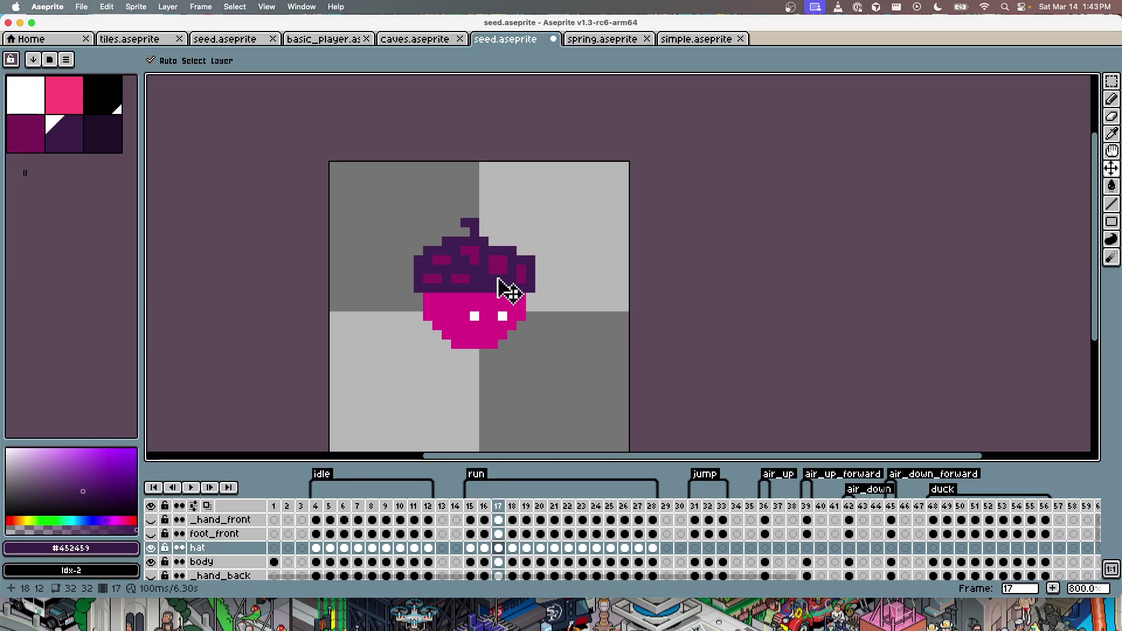
{"action": "key", "text": "Right"}
{"action": "key", "text": "Right"}
Step: Raise the hat one pixel on frame 20, lower it two on frame 24, and save the sprite
{"action": "key", "text": "Right"}
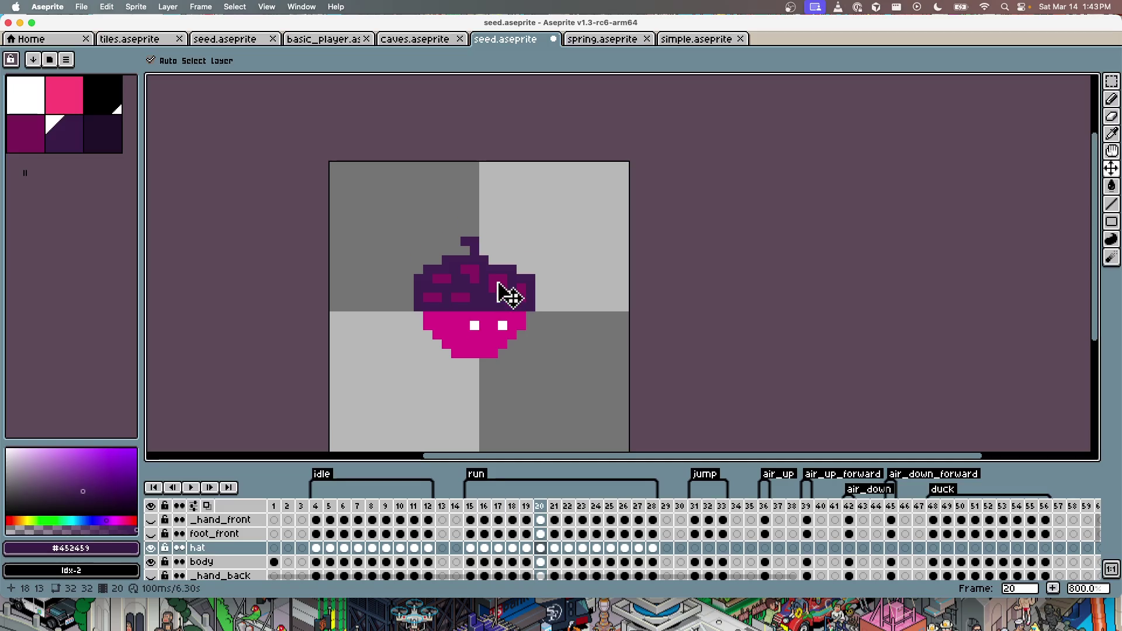
{"action": "left_click_drag", "start_coordinate": [490, 290], "coordinate": [486, 272]}
{"action": "key", "text": "Right"}
{"action": "key", "text": "Right"}
{"action": "key", "text": "Right"}
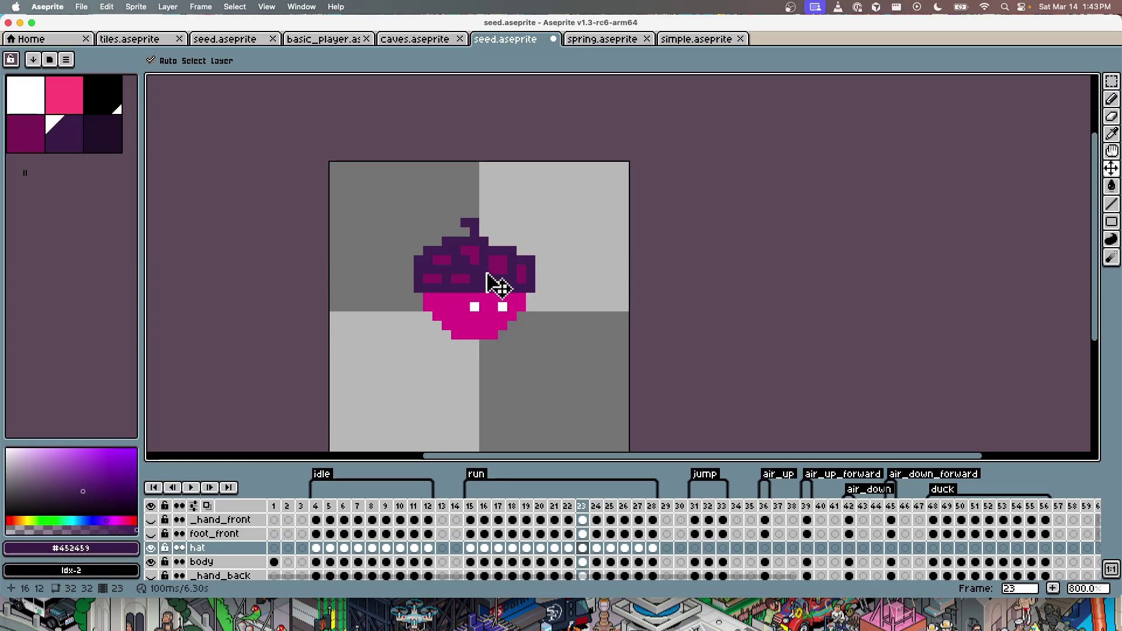
{"action": "key", "text": "Right"}
{"action": "left_click_drag", "start_coordinate": [486, 266], "coordinate": [490, 288]}
{"action": "key", "text": "Right"}
{"action": "key", "text": "Right"}
{"action": "key", "text": "Right"}
{"action": "key", "text": "Right"}
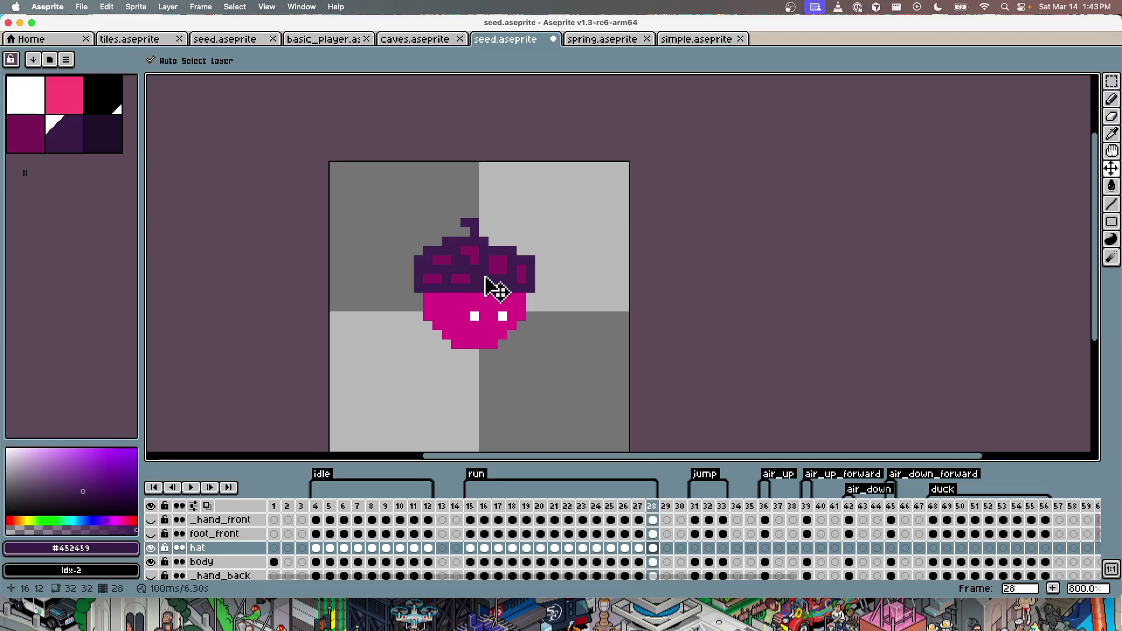
{"action": "key", "text": "Right"}
{"action": "key", "text": "ctrl+s"}
{"action": "left_click", "coordinate": [526, 534]}
{"action": "key", "text": "Return"}
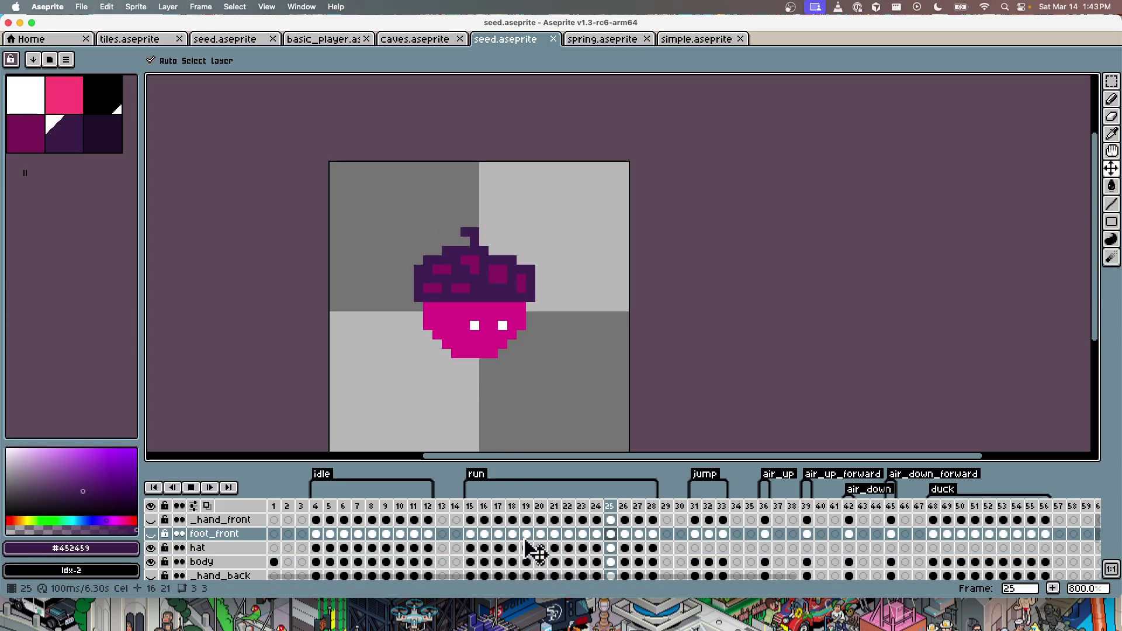
Step: Reposition the hat on run frame 19 after comparing it with neighbouring frames
{"action": "key", "text": "Return"}
{"action": "key", "text": "Left"}
{"action": "key", "text": "Left"}
{"action": "key", "text": "Right"}
{"action": "key", "text": "Right"}
{"action": "key", "text": "Right"}
{"action": "key", "text": "Right"}
{"action": "key", "text": "Left"}
{"action": "key", "text": "Left"}
{"action": "key", "text": "Right"}
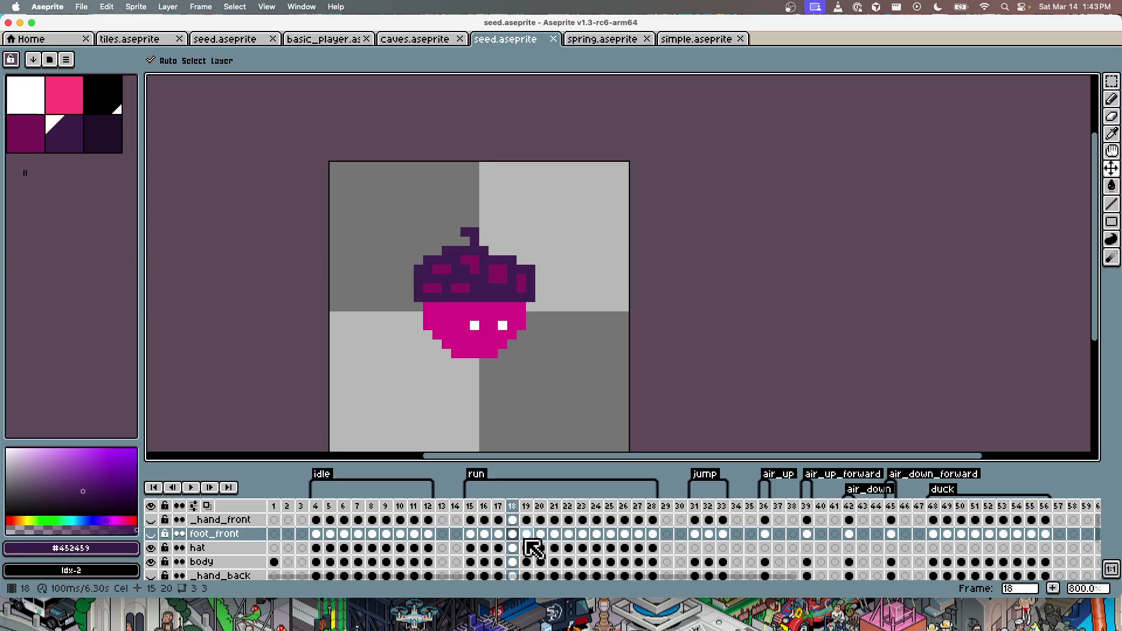
{"action": "key", "text": "Right"}
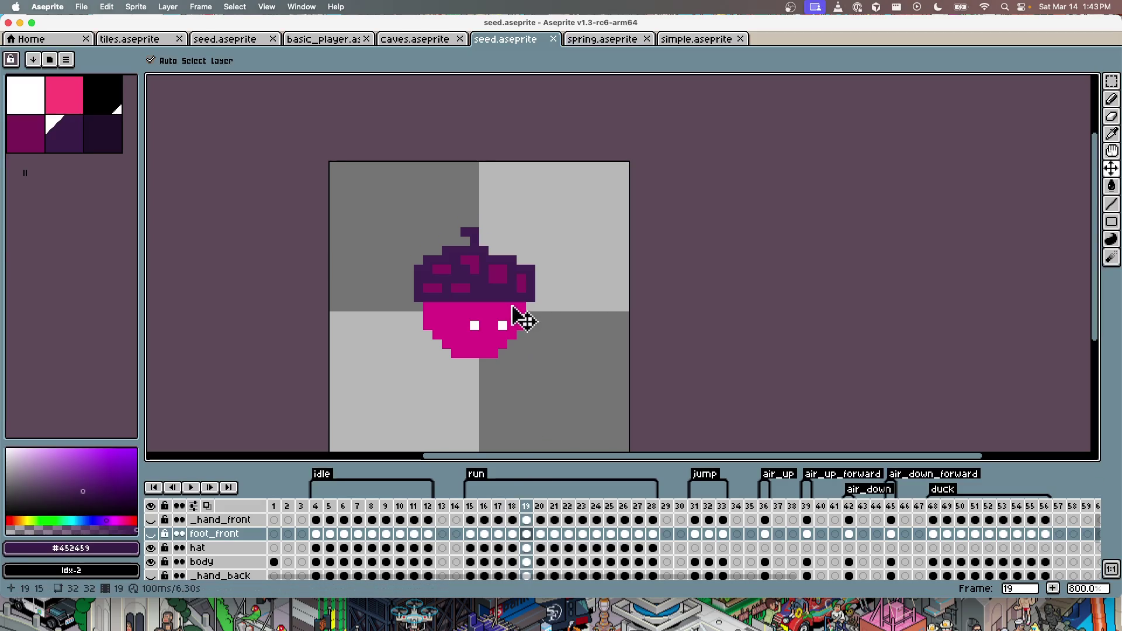
{"action": "left_click_drag", "start_coordinate": [509, 298], "coordinate": [508, 307]}
{"action": "key", "text": "Right"}
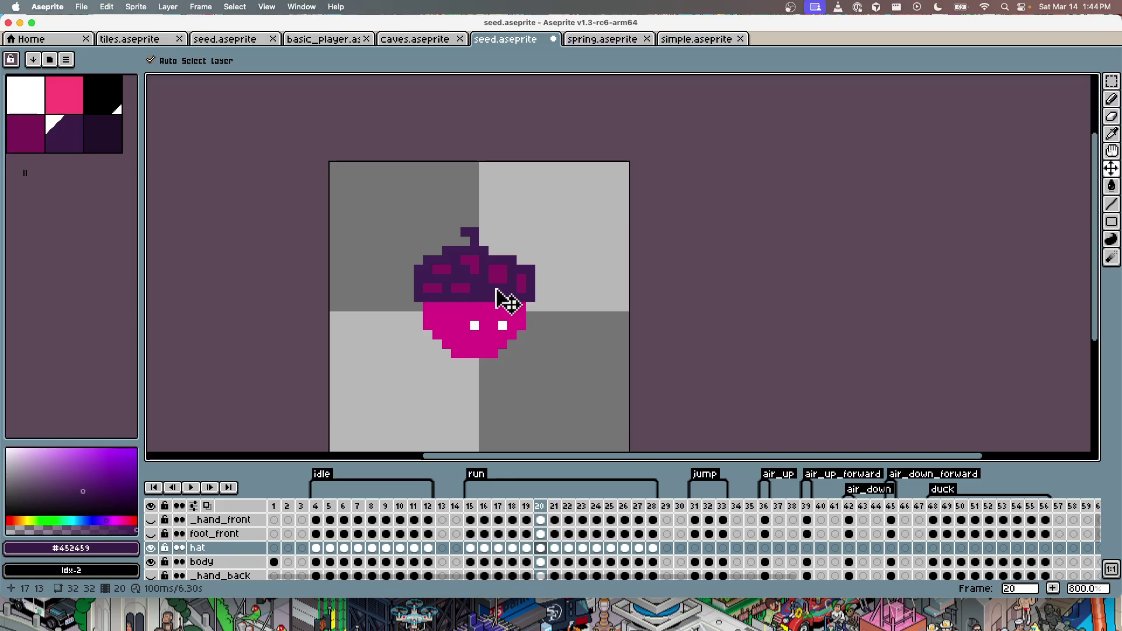
{"action": "key", "text": "Right"}
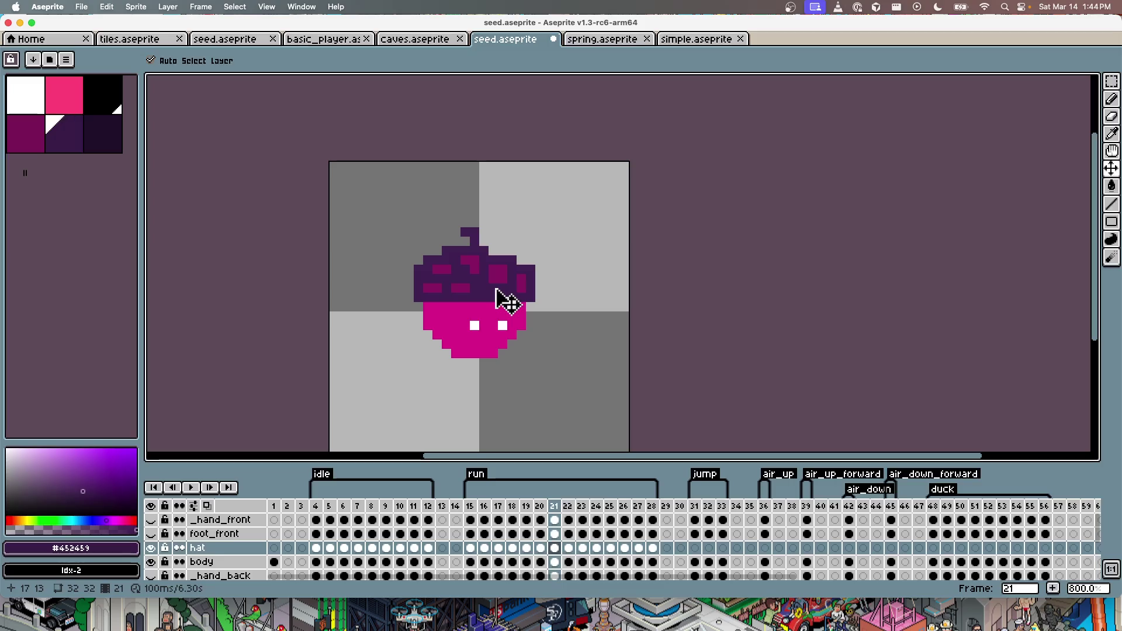
{"action": "key", "text": "Left"}
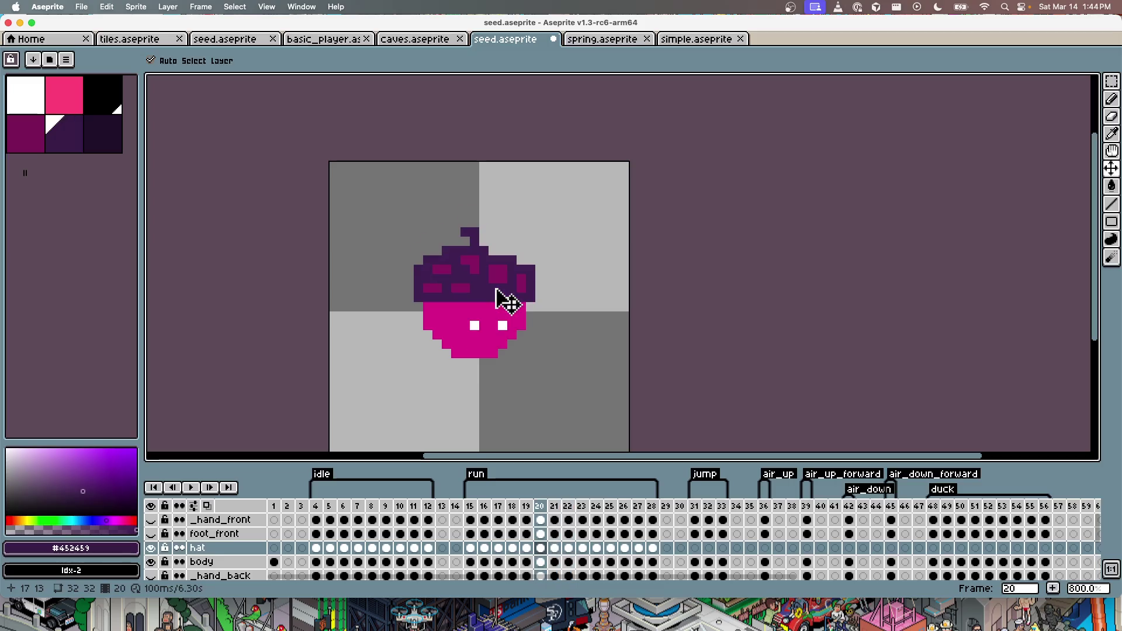
{"action": "key", "text": "Left"}
{"action": "key", "text": "Left"}
{"action": "key", "text": "Left"}
Step: Compare the hat position across run frames 19 through 27
{"action": "key", "text": "Right"}
{"action": "key", "text": "Right"}
{"action": "key", "text": "Right"}
{"action": "key", "text": "Right"}
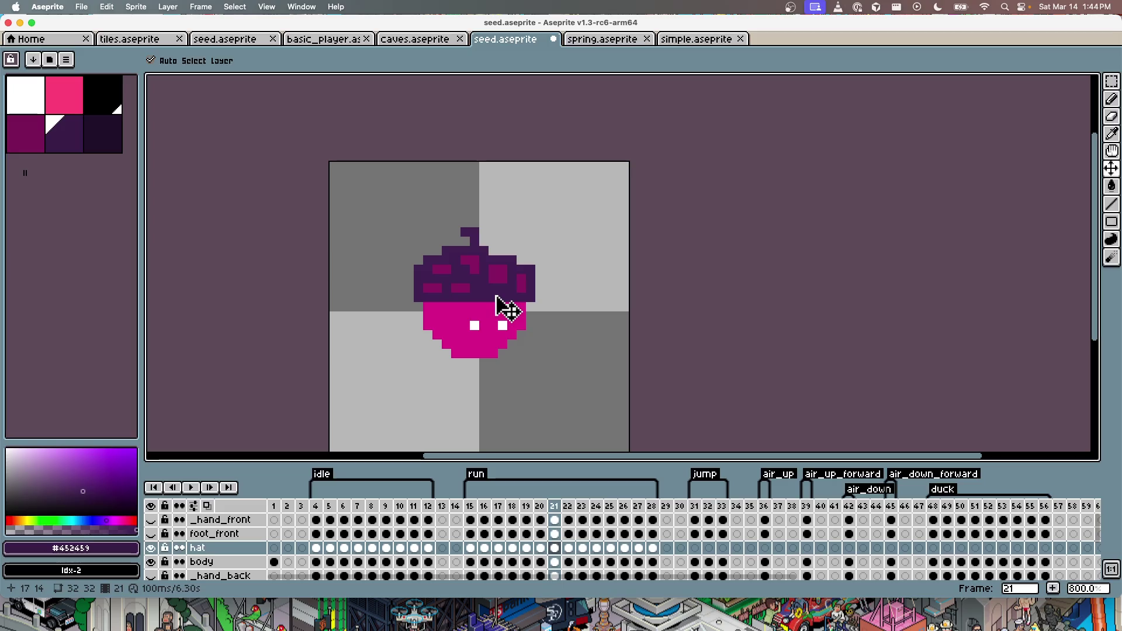
{"action": "key", "text": "Right"}
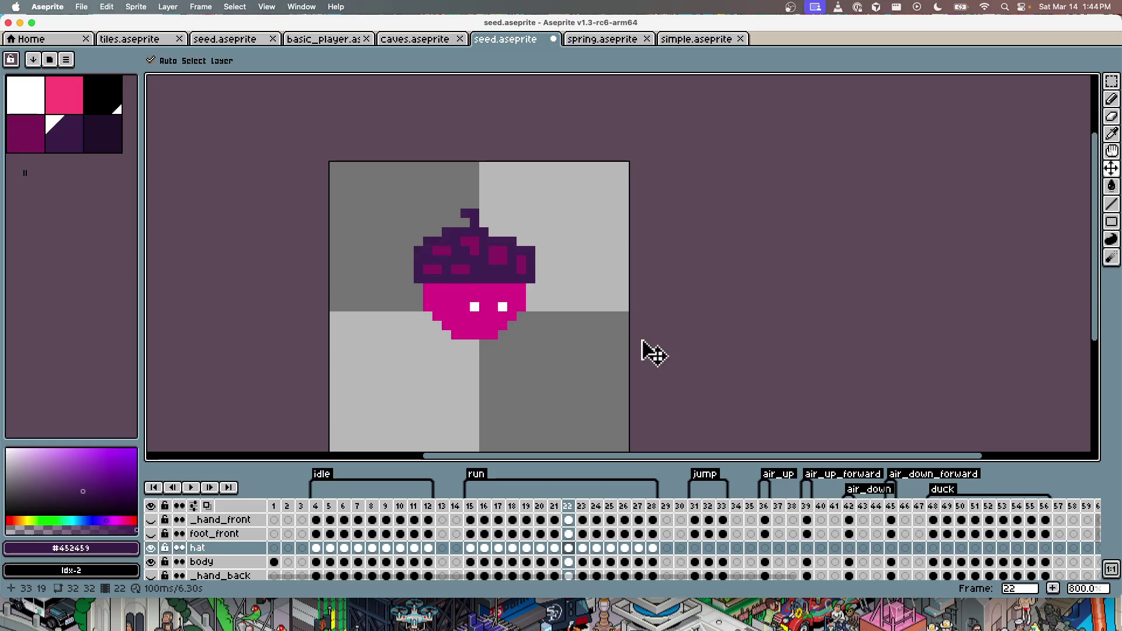
{"action": "key", "text": "Left"}
{"action": "key", "text": "Left"}
{"action": "key", "text": "Right"}
{"action": "key", "text": "Right"}
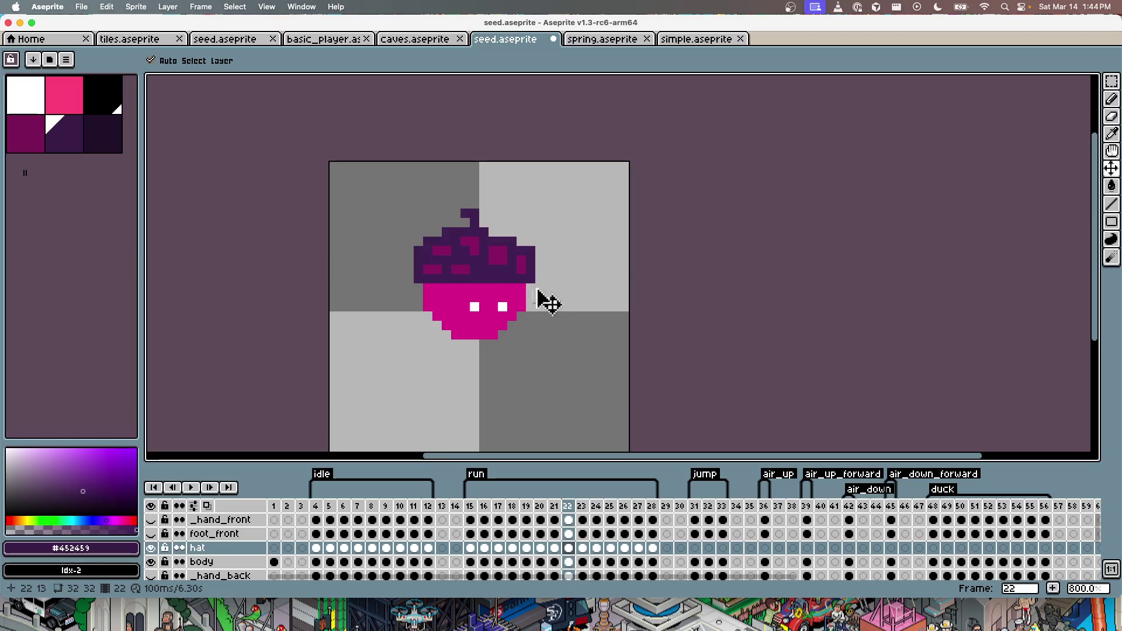
{"action": "key", "text": "Right"}
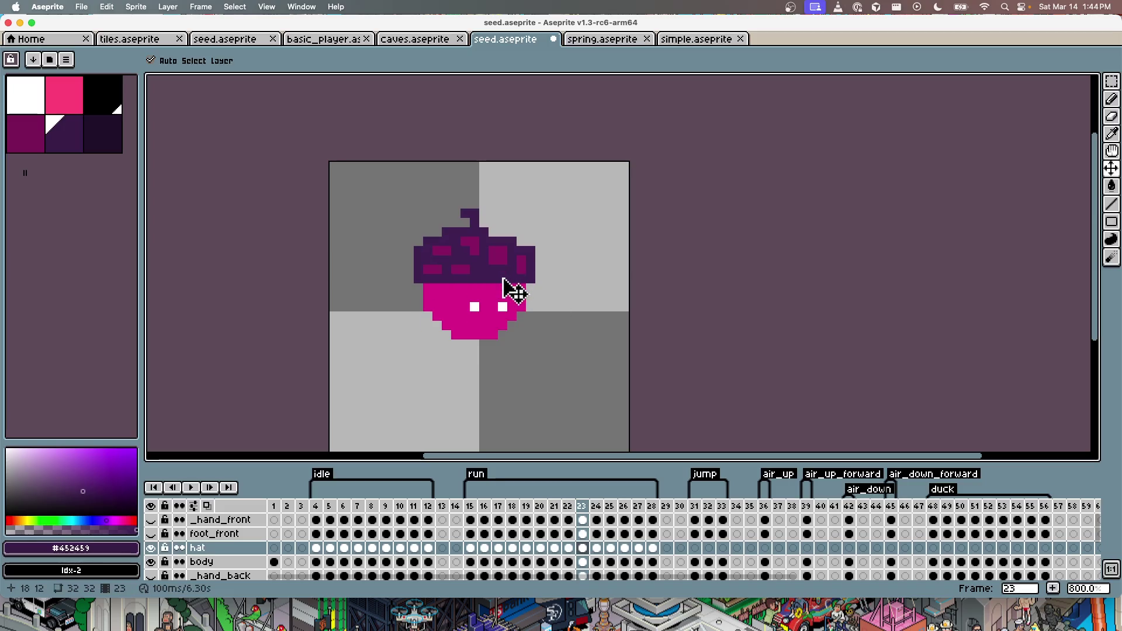
{"action": "key", "text": "Right"}
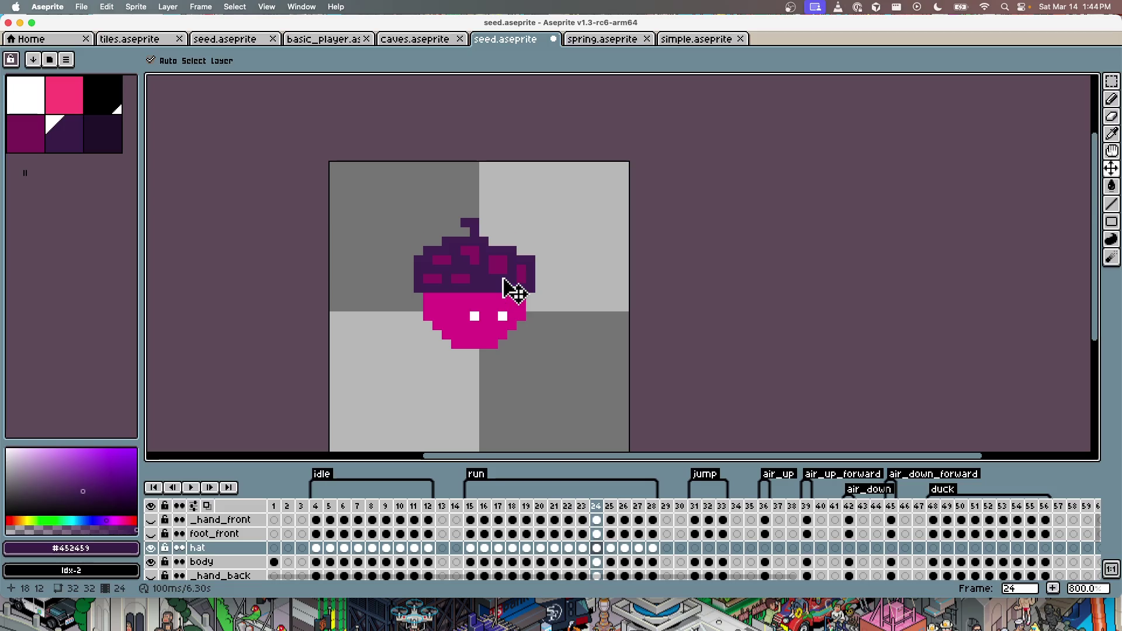
{"action": "key", "text": "Left"}
{"action": "key", "text": "Right"}
{"action": "key", "text": "Right"}
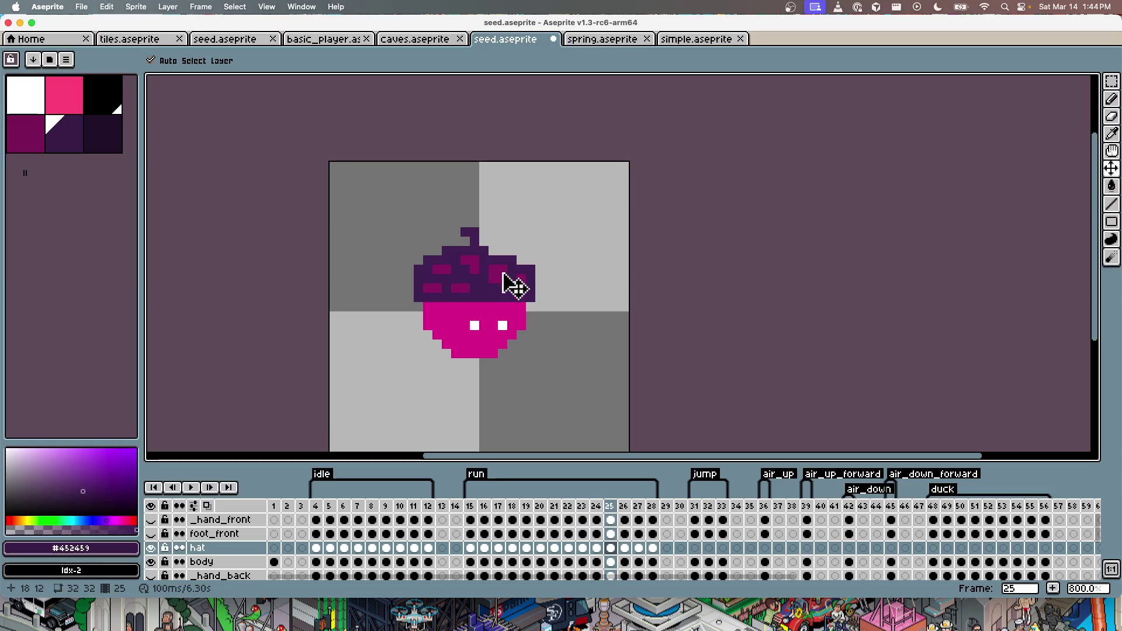
{"action": "key", "text": "Right"}
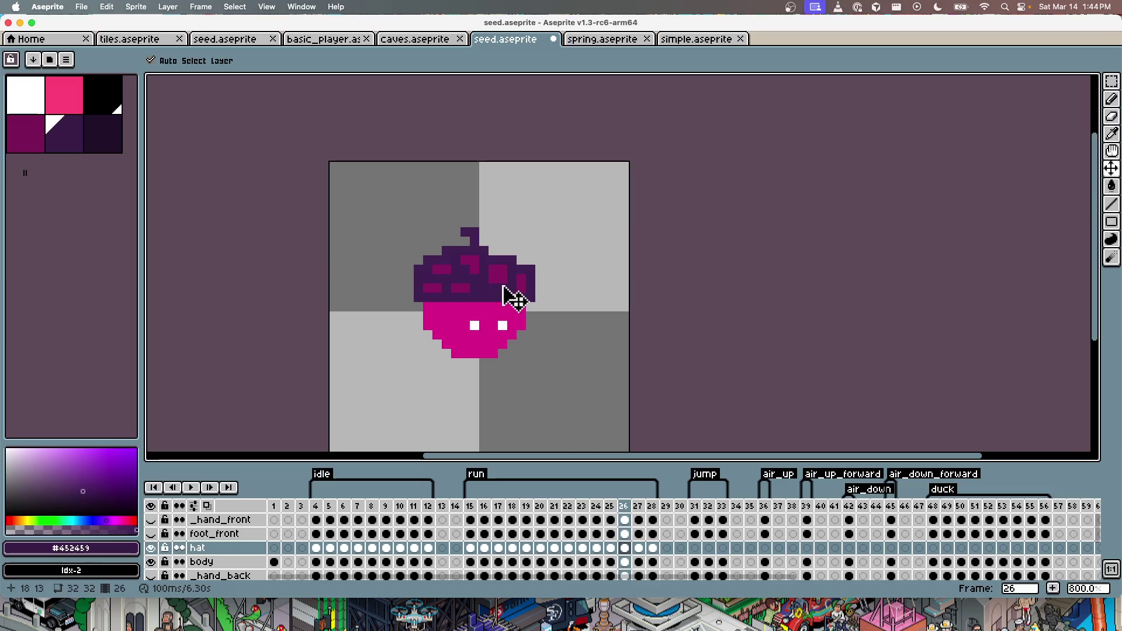
{"action": "key", "text": "Right"}
{"action": "key", "text": "Left"}
{"action": "key", "text": "Left"}
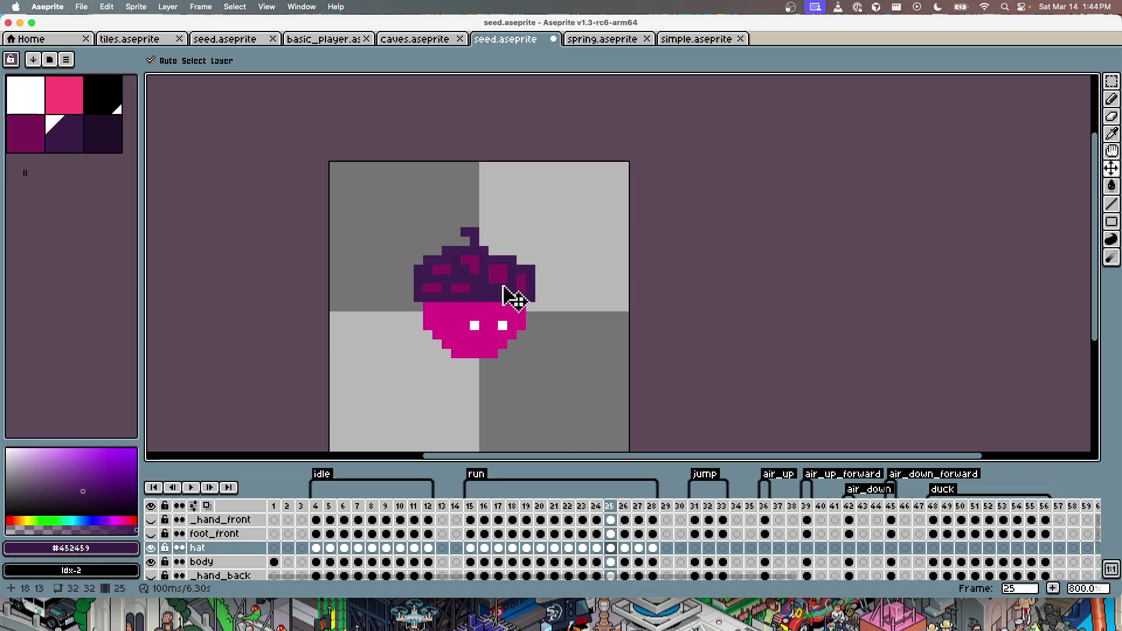
{"action": "key", "text": "Left"}
{"action": "key", "text": "Left"}
{"action": "key", "text": "Right"}
{"action": "key", "text": "Right"}
{"action": "key", "text": "Right"}
Step: Lower the hat two pixels on frames 26 and 27, then preview the run with all layers shown
{"action": "left_click_drag", "start_coordinate": [500, 301], "coordinate": [501, 311]}
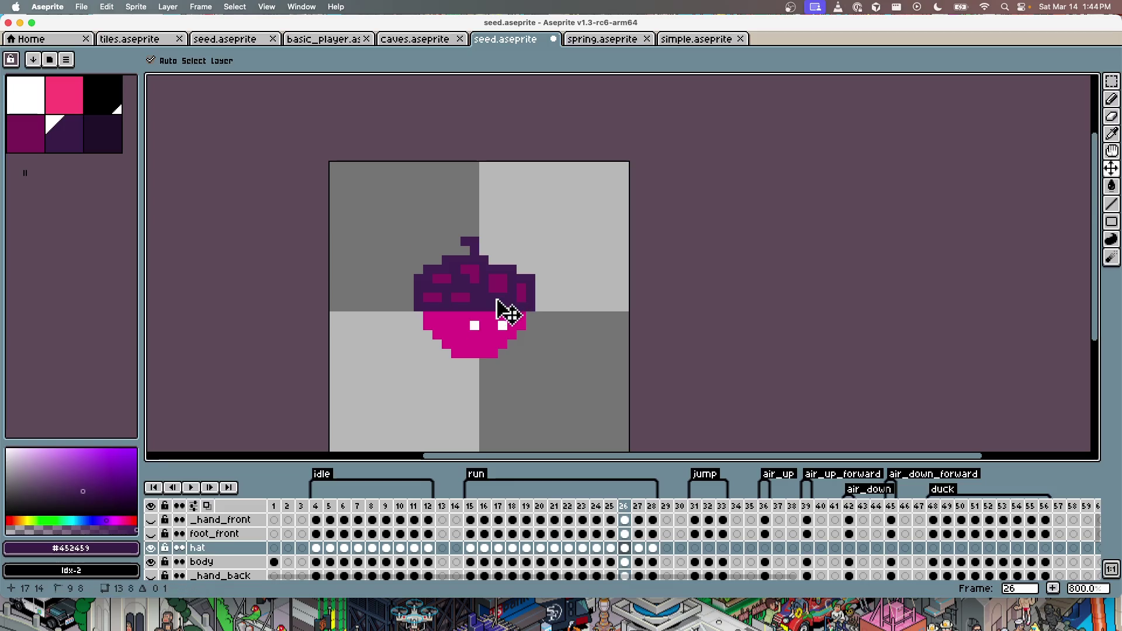
{"action": "key", "text": "Right"}
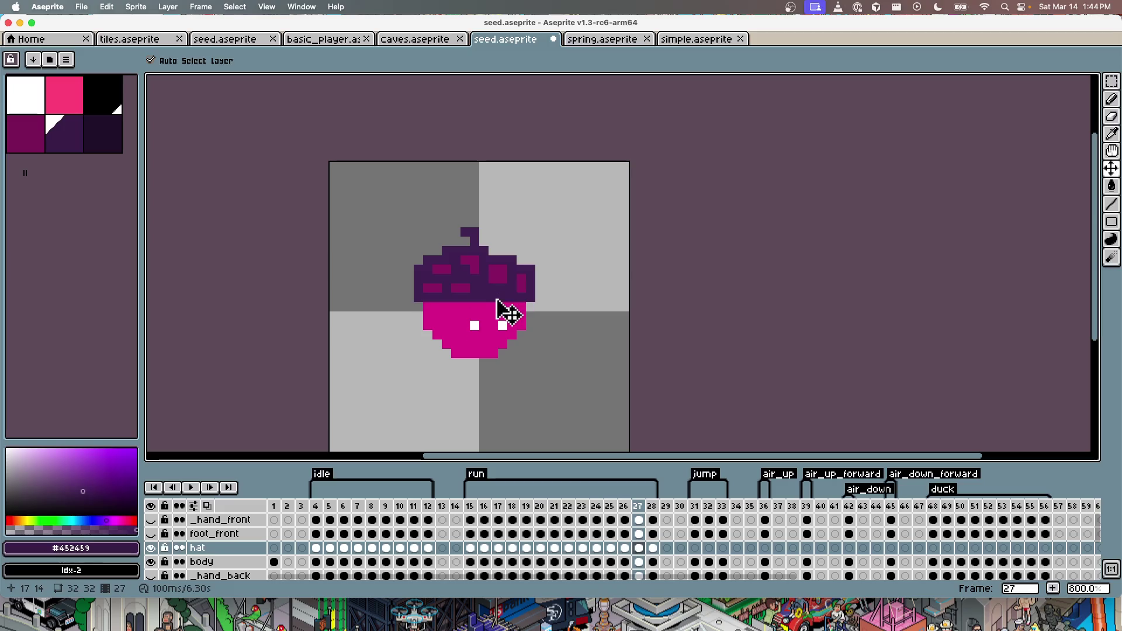
{"action": "left_click_drag", "start_coordinate": [499, 292], "coordinate": [501, 300]}
{"action": "key", "text": "Right"}
{"action": "key", "text": "Left"}
{"action": "key", "text": "Left"}
{"action": "key", "text": "Left"}
{"action": "key", "text": "Left"}
{"action": "key", "text": "Left"}
{"action": "key", "text": "Left"}
{"action": "key", "text": "Left"}
{"action": "key", "text": "Left"}
{"action": "key", "text": "Left"}
{"action": "key", "text": "Left"}
{"action": "key", "text": "Return"}
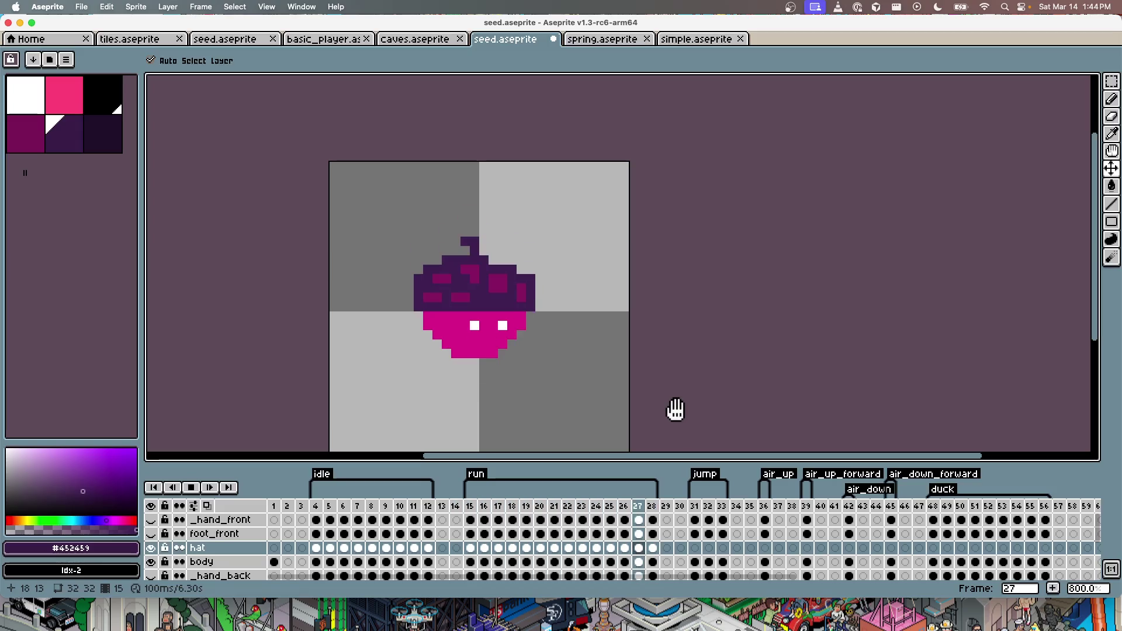
{"action": "key", "text": "Return"}
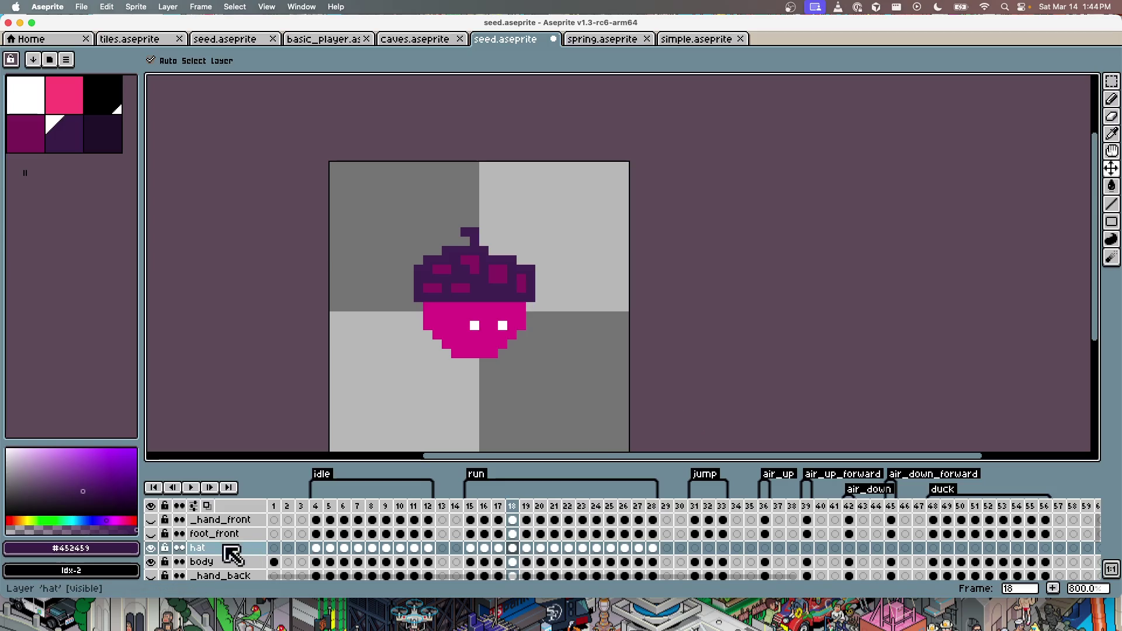
{"action": "left_click", "coordinate": [151, 506]}
{"action": "key", "text": "Return"}
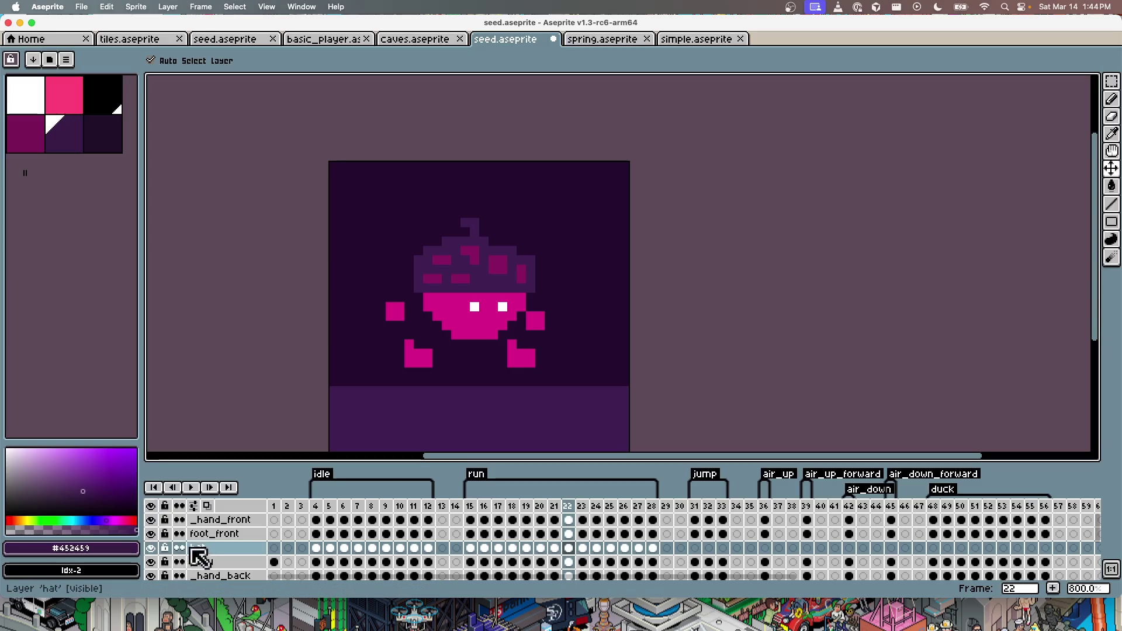
Step: Solo the foot_front layer over _bg and erase the small nub on the front foot
{"action": "left_click", "coordinate": [213, 534]}
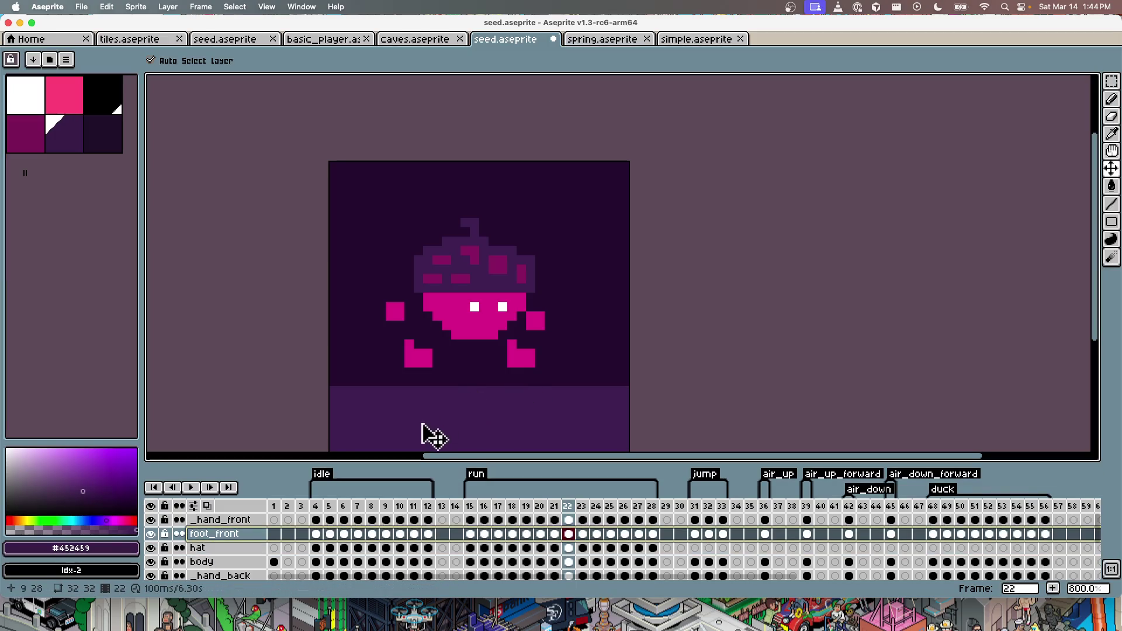
{"action": "left_click", "coordinate": [151, 506]}
{"action": "left_click", "coordinate": [152, 533]}
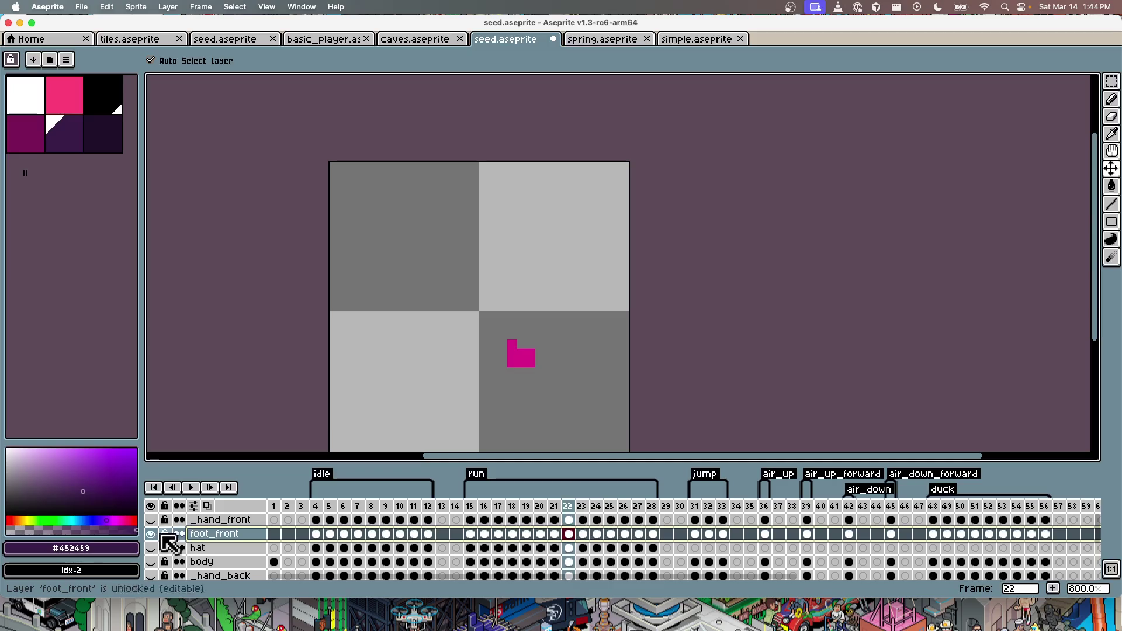
{"action": "scroll", "coordinate": [183, 552], "scroll_direction": "down", "scroll_amount": 1}
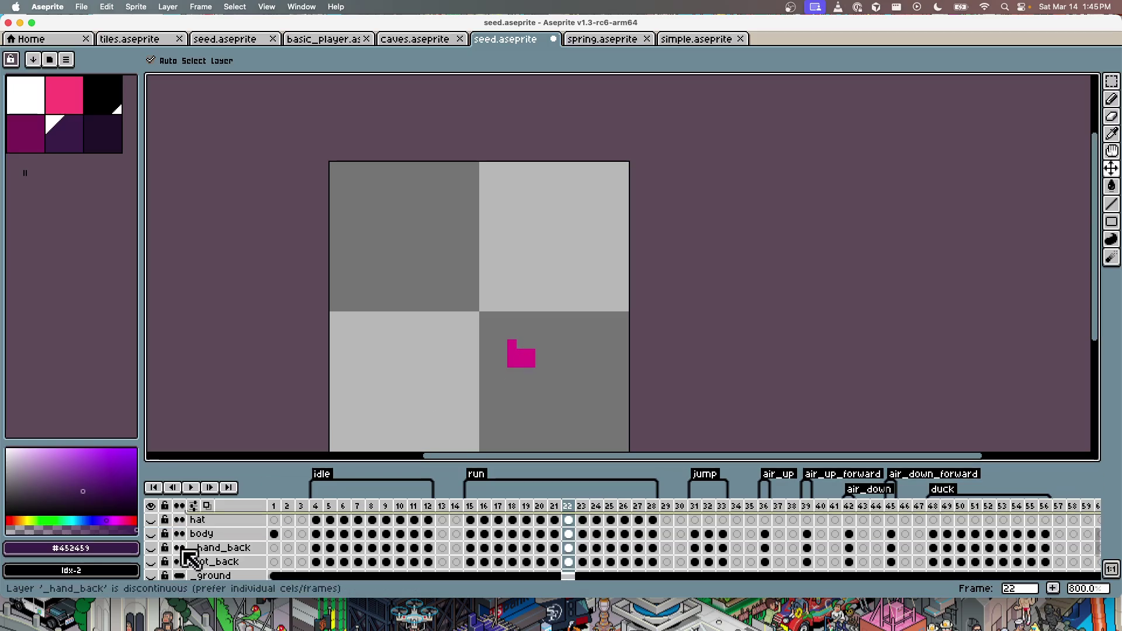
{"action": "scroll", "coordinate": [155, 564], "scroll_direction": "down", "scroll_amount": 2}
{"action": "left_click", "coordinate": [151, 560]}
{"action": "key", "text": "e"}
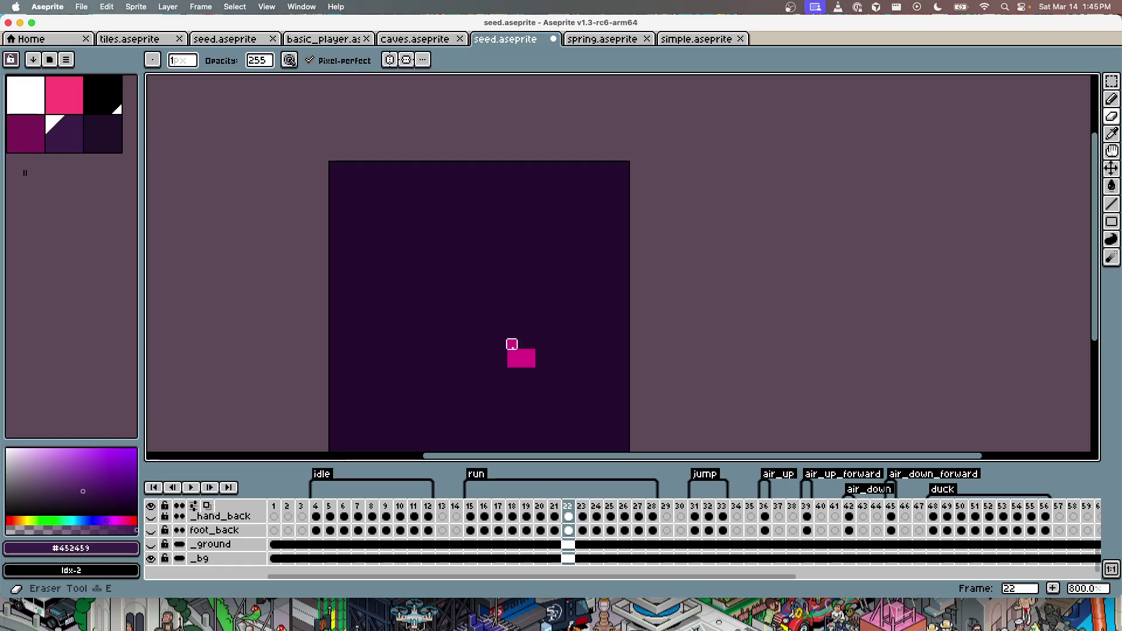
{"action": "left_click", "coordinate": [512, 345]}
Step: Step through run frames 15–28, comparing the front foot's position in each
{"action": "key", "text": "Right"}
{"action": "key", "text": "Right"}
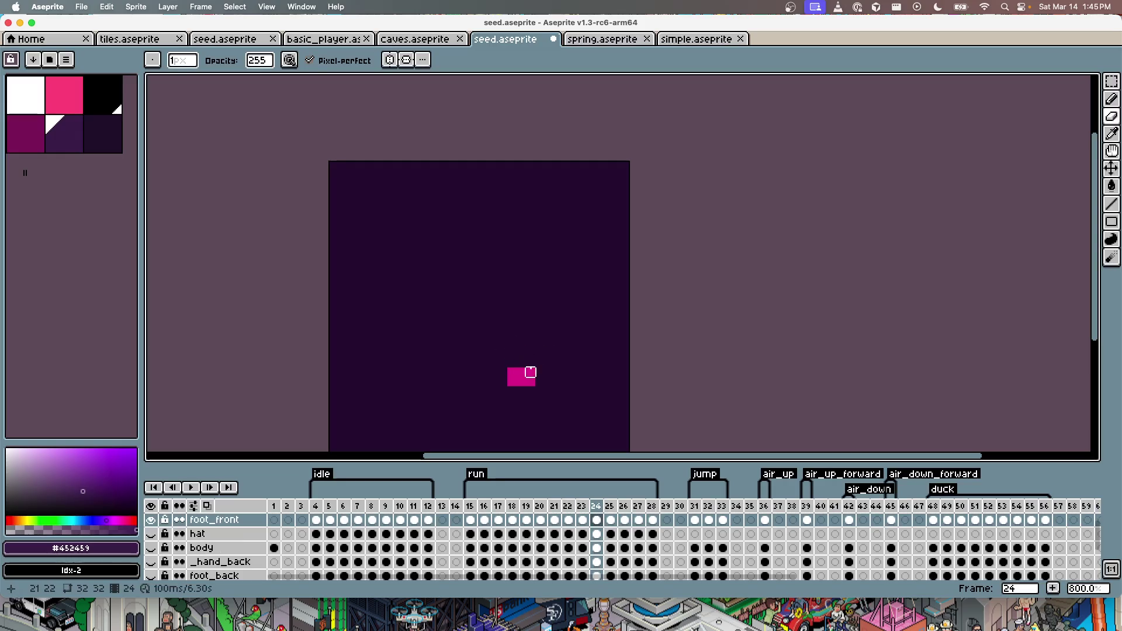
{"action": "key", "text": "Right"}
{"action": "key", "text": "Right"}
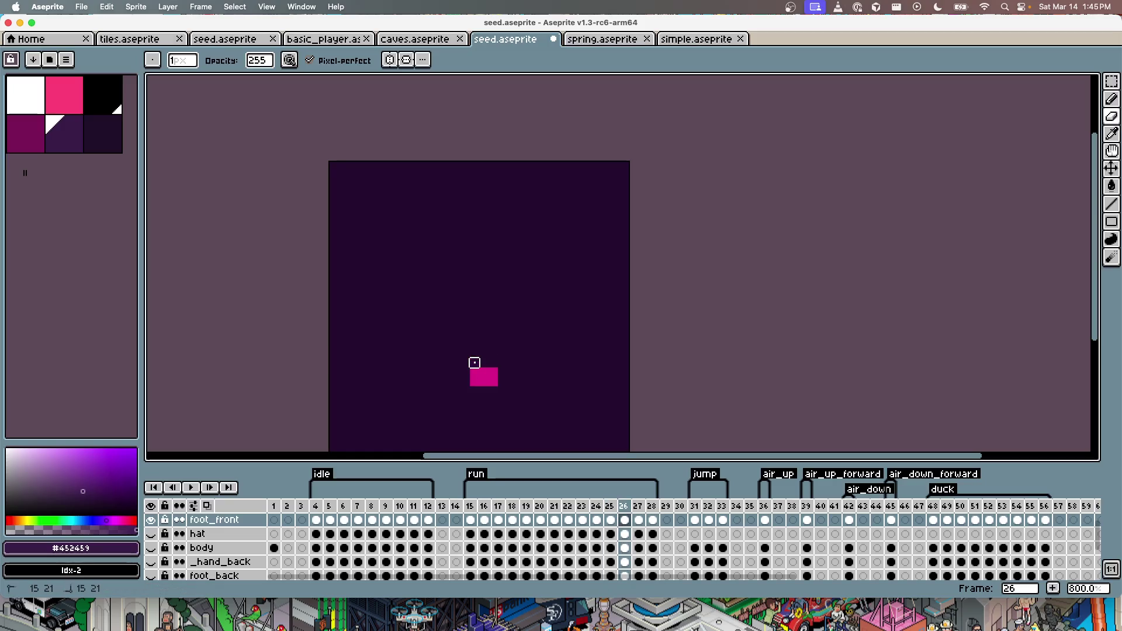
{"action": "key", "text": "Right"}
{"action": "key", "text": "Left"}
{"action": "key", "text": "Left"}
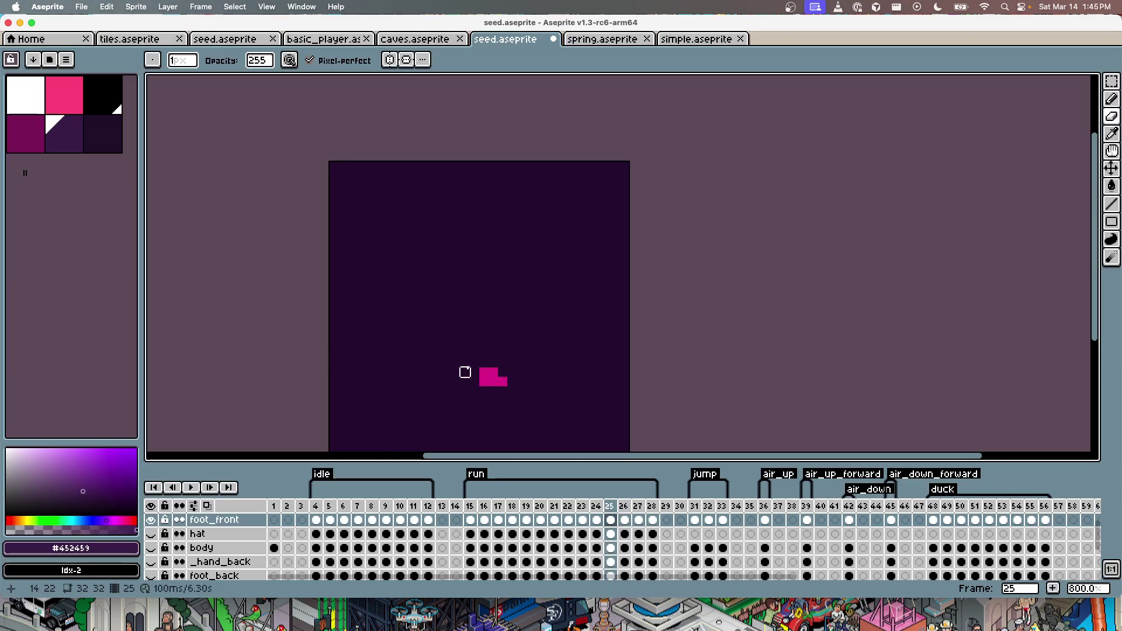
{"action": "key", "text": "Right"}
{"action": "key", "text": "Right"}
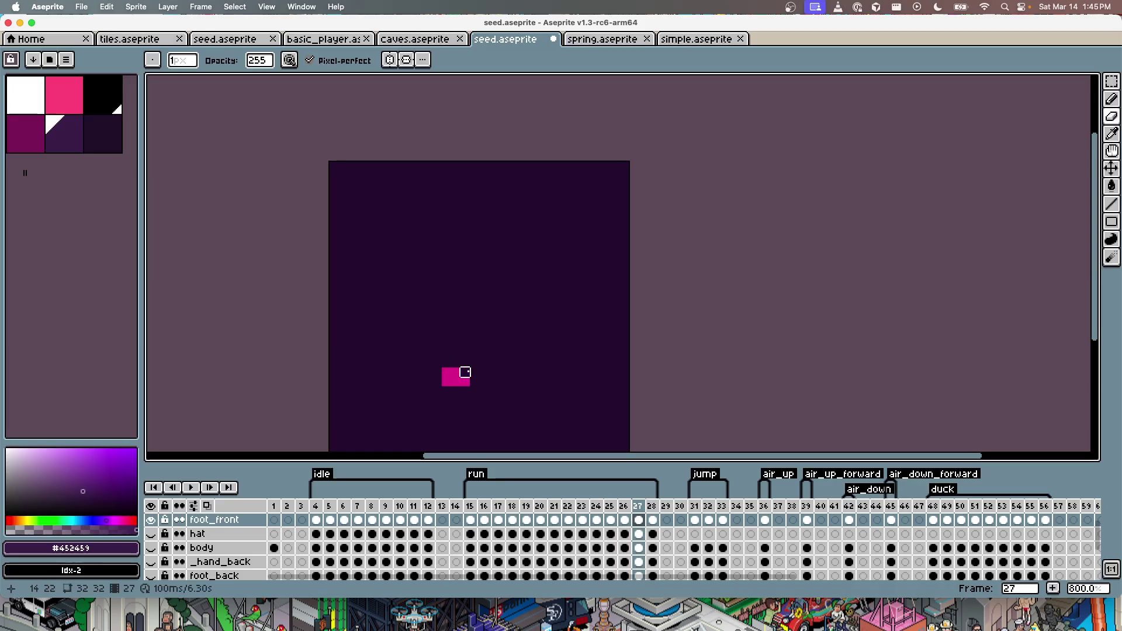
{"action": "key", "text": "Right"}
{"action": "key", "text": "Right"}
{"action": "key", "text": "Left"}
{"action": "key", "text": "Left"}
{"action": "key", "text": "Left"}
{"action": "key", "text": "Left"}
{"action": "key", "text": "Left"}
{"action": "key", "text": "Left"}
{"action": "key", "text": "Left"}
{"action": "key", "text": "Left"}
{"action": "key", "text": "Left"}
{"action": "key", "text": "Right"}
{"action": "key", "text": "Right"}
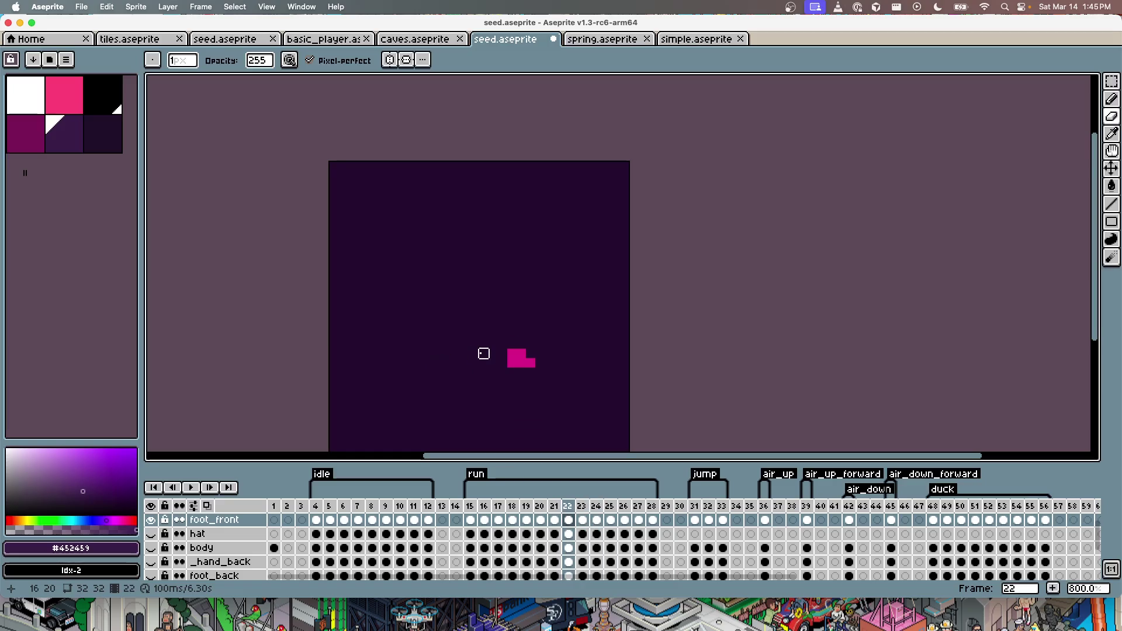
{"action": "key", "text": "Left"}
{"action": "key", "text": "Right"}
{"action": "key", "text": "Right"}
{"action": "key", "text": "Left"}
{"action": "key", "text": "Left"}
{"action": "key", "text": "Left"}
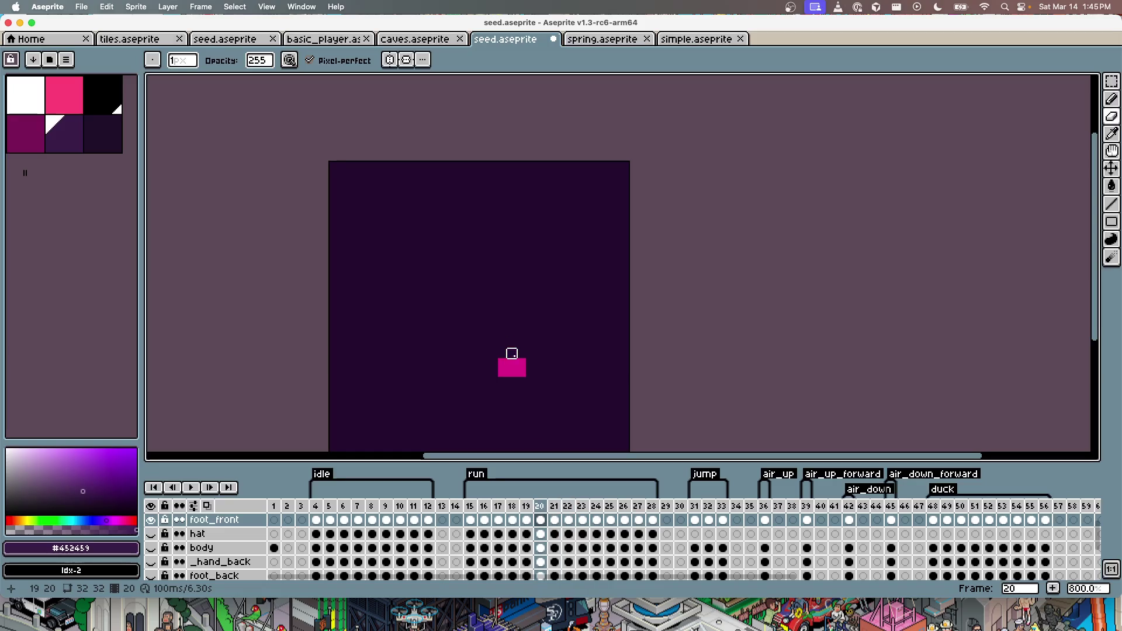
{"action": "key", "text": "Left"}
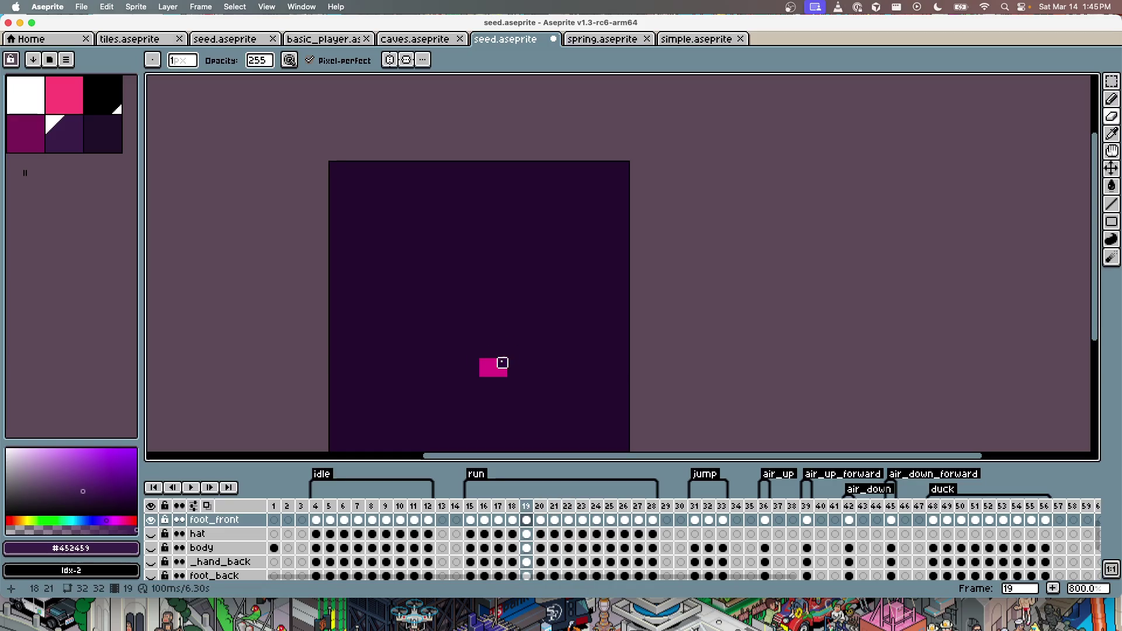
{"action": "key", "text": "Left"}
{"action": "key", "text": "Left"}
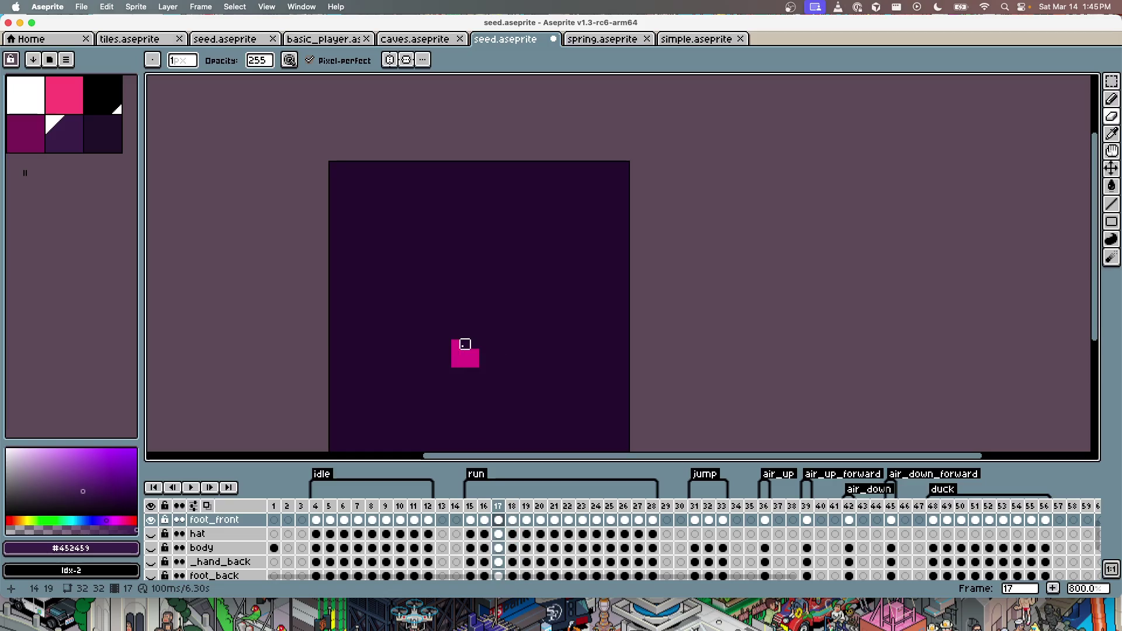
{"action": "key", "text": "Left"}
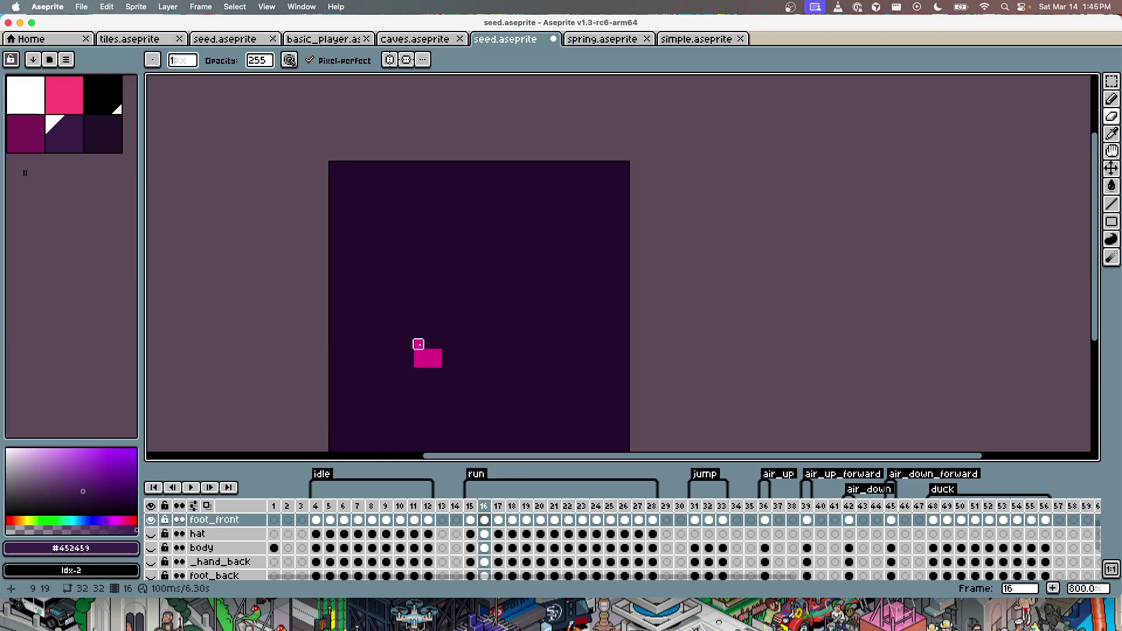
{"action": "key", "text": "Left"}
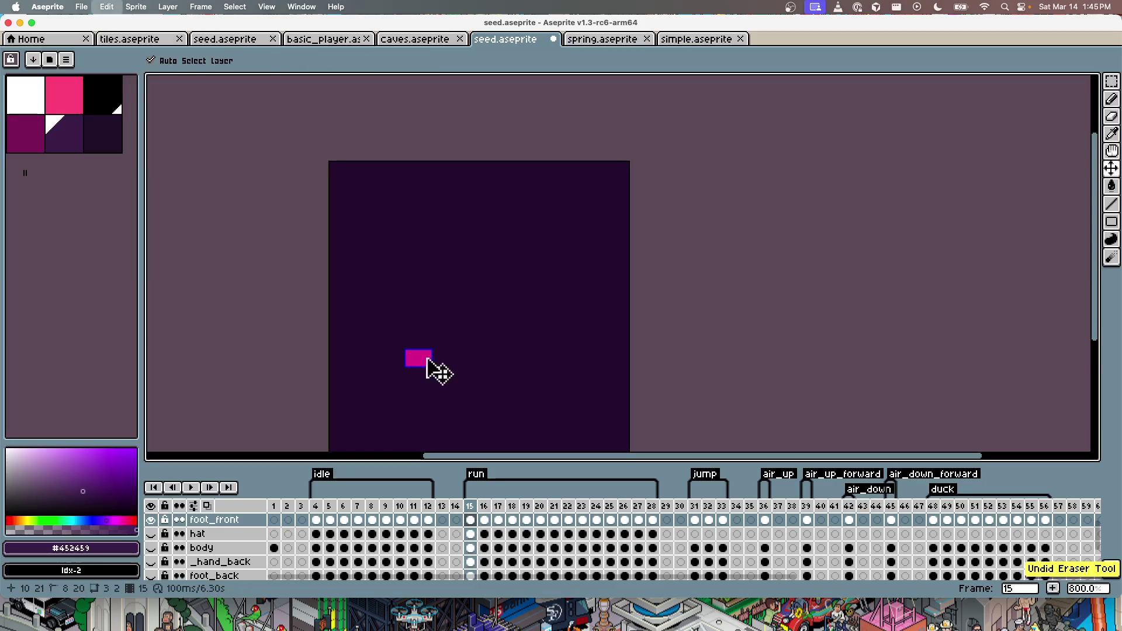
{"action": "key", "text": "Left"}
{"action": "key", "text": "Right"}
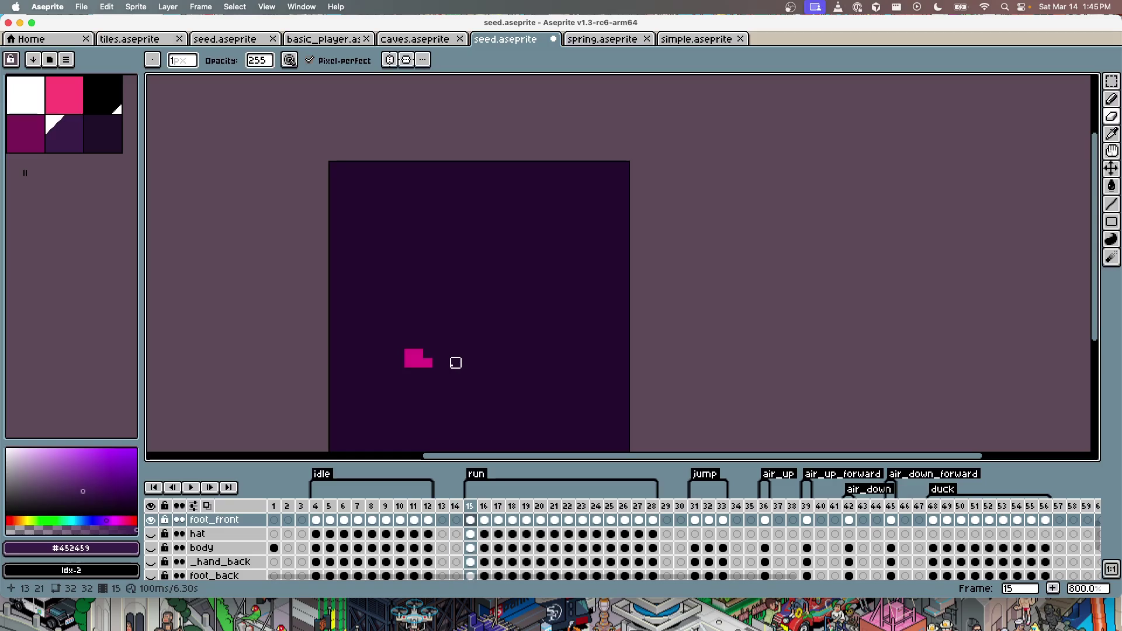
Step: Play the run animation to check the foot motion, then hide foot_front
{"action": "key", "text": "Return"}
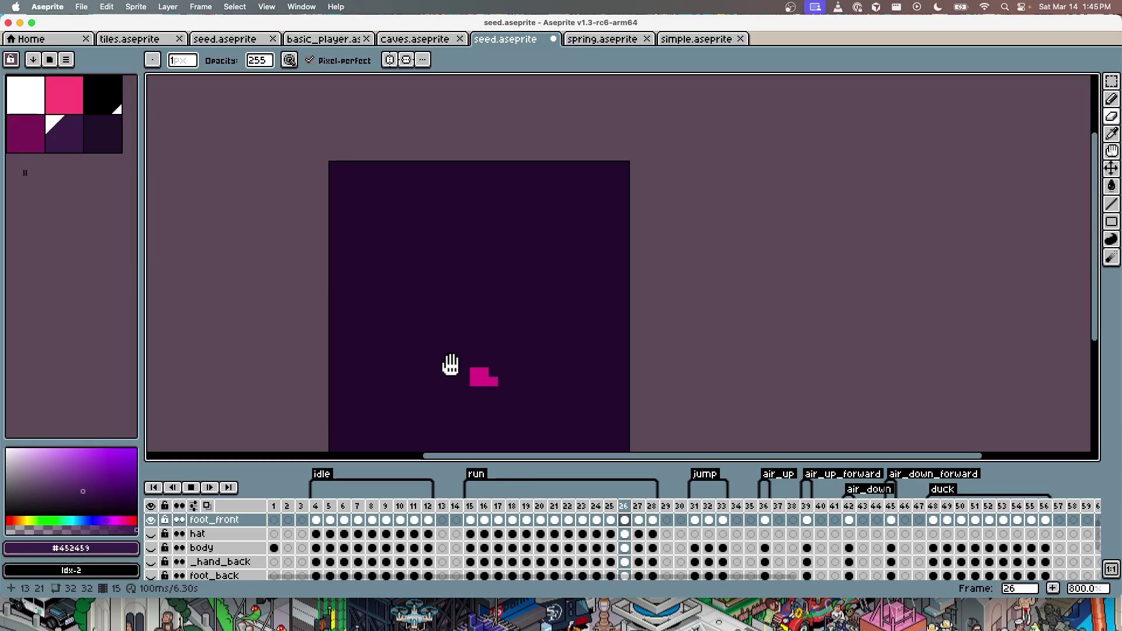
{"action": "key", "text": "Return"}
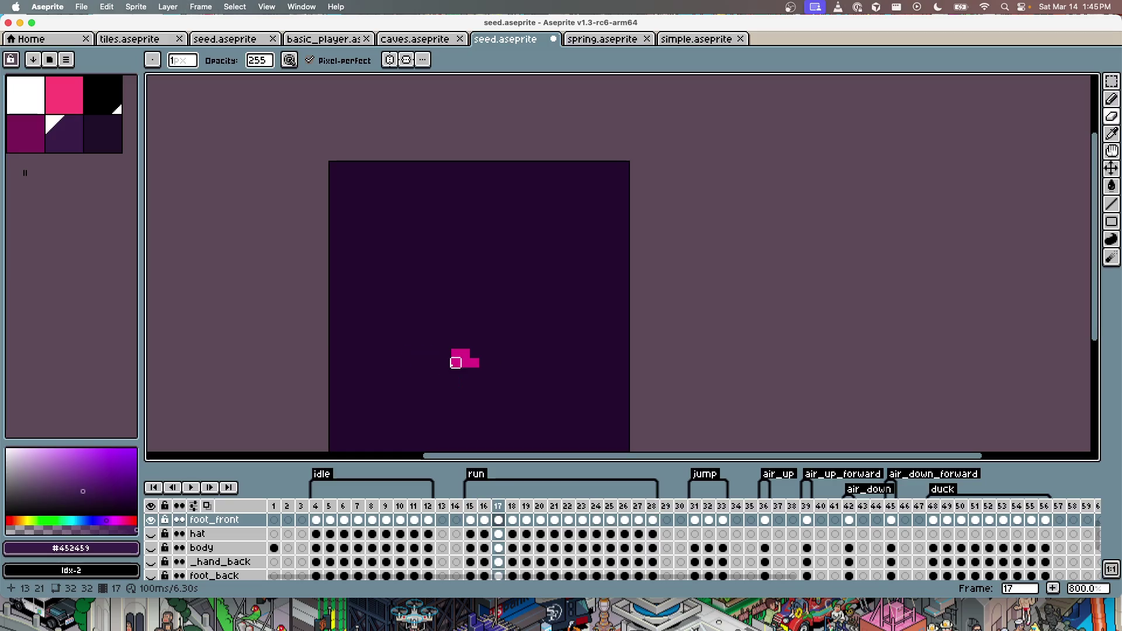
{"action": "left_click", "coordinate": [151, 519]}
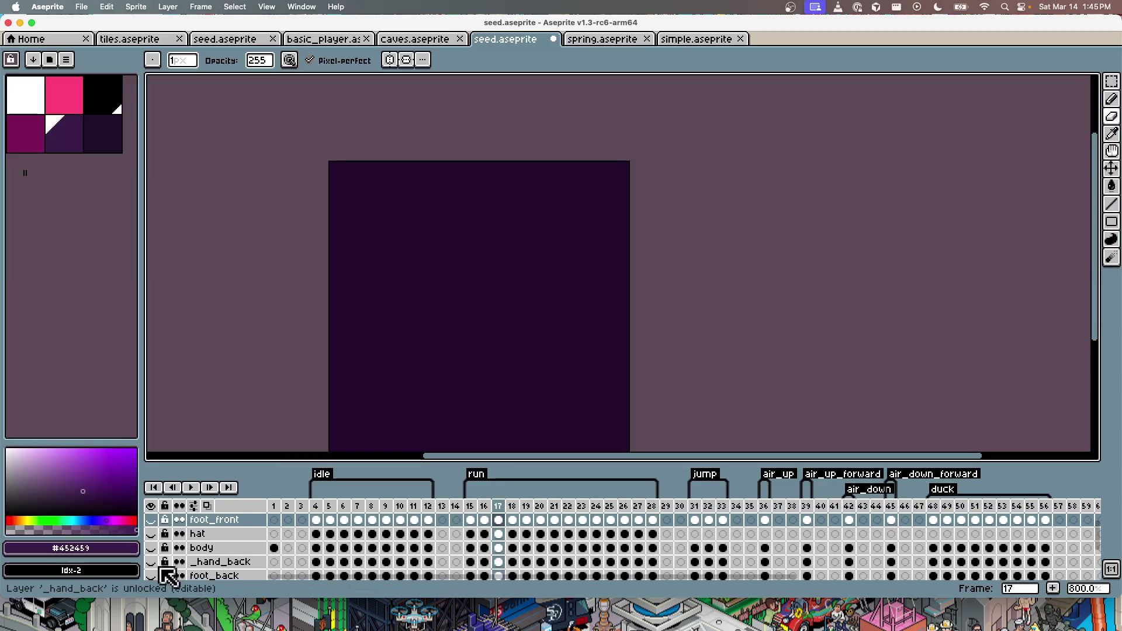
Step: Show the foot_back layer and erase the stray pixel above the back foot on frame 16
{"action": "left_click", "coordinate": [196, 576]}
{"action": "left_click", "coordinate": [151, 566]}
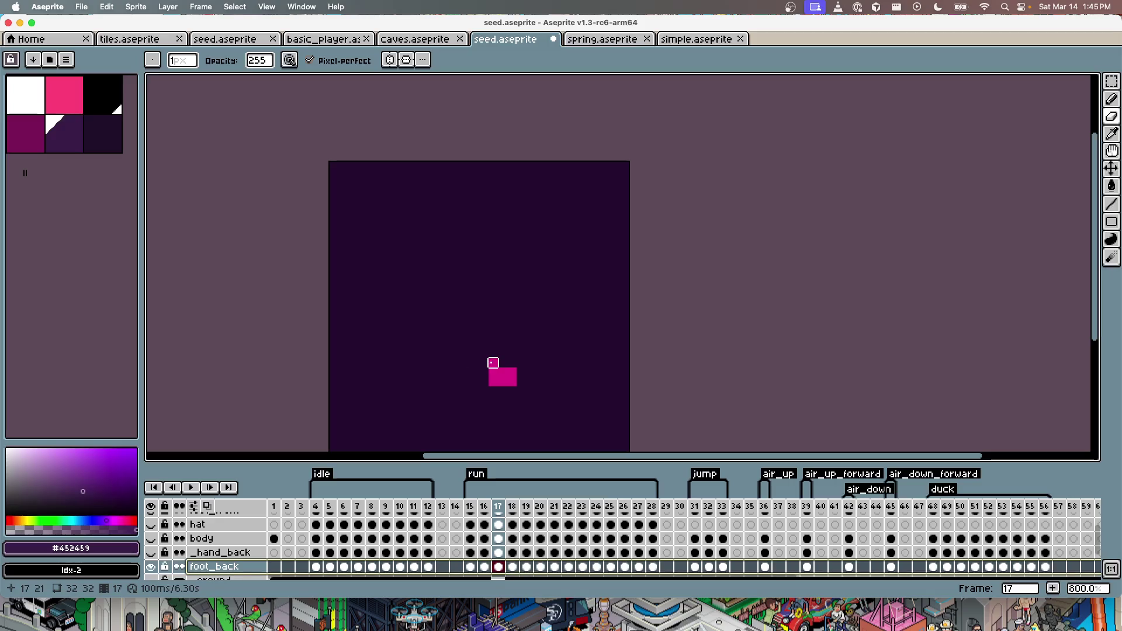
{"action": "key", "text": "Left"}
{"action": "left_click", "coordinate": [512, 353]}
Step: Step through run frames 17–27 checking the back foot, then play the run cycle
{"action": "key", "text": "Left"}
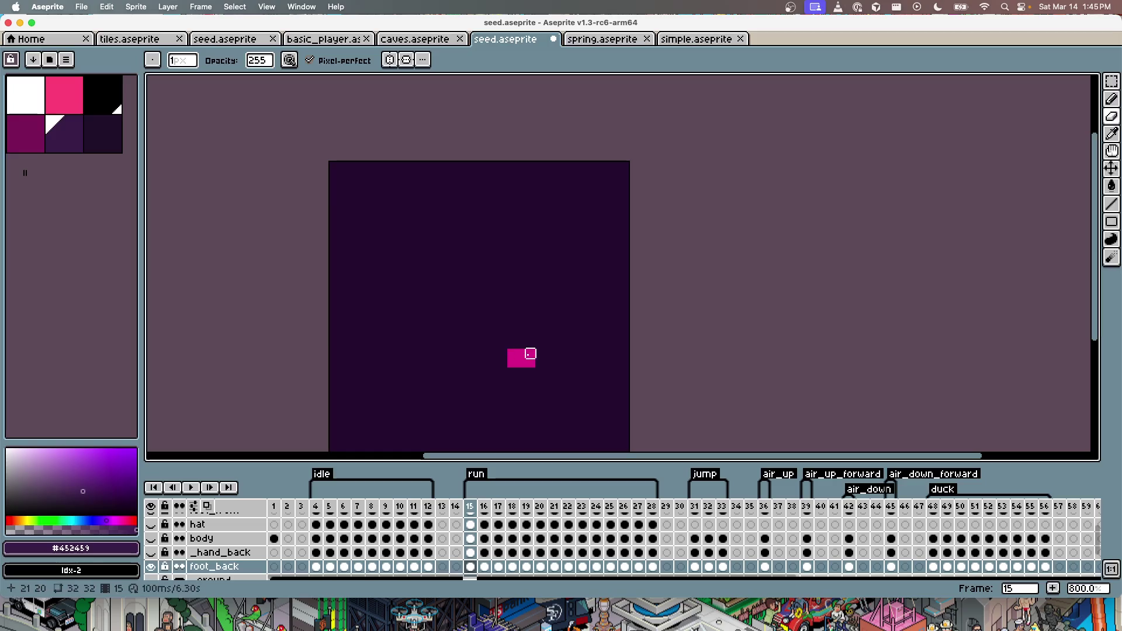
{"action": "key", "text": "Right"}
{"action": "key", "text": "Right"}
{"action": "key", "text": "Right"}
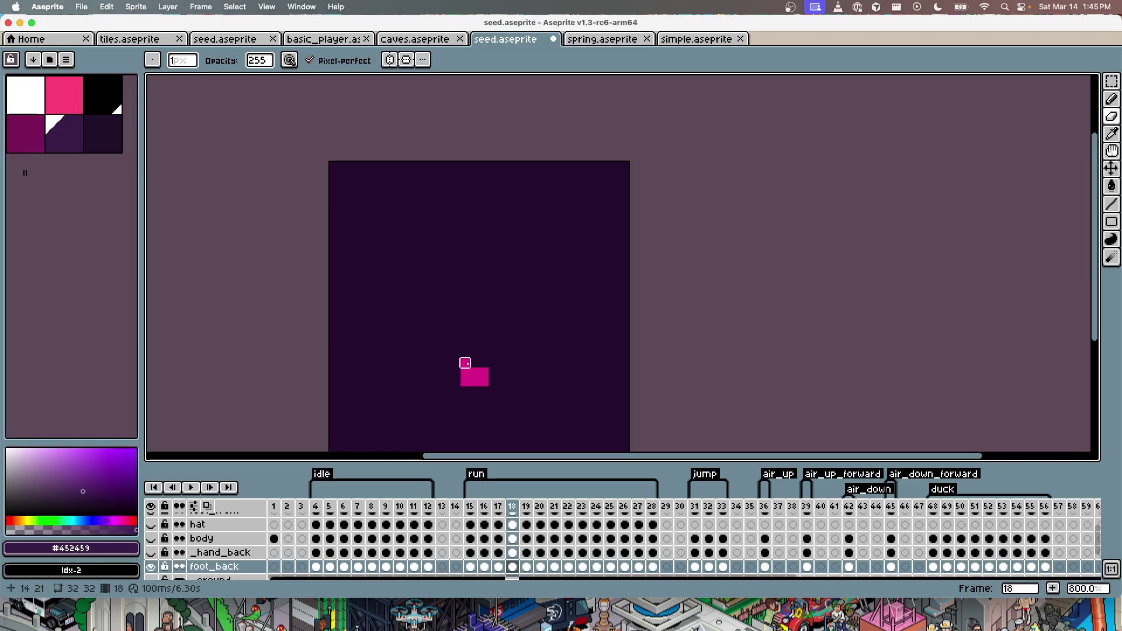
{"action": "key", "text": "Right"}
{"action": "key", "text": "Right"}
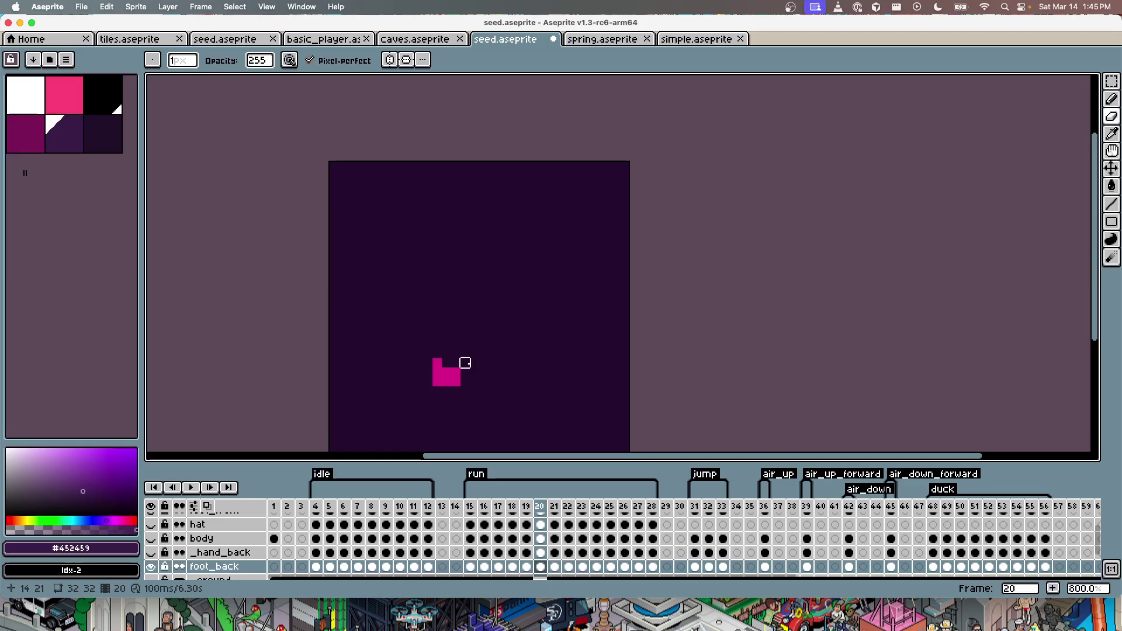
{"action": "key", "text": "Right"}
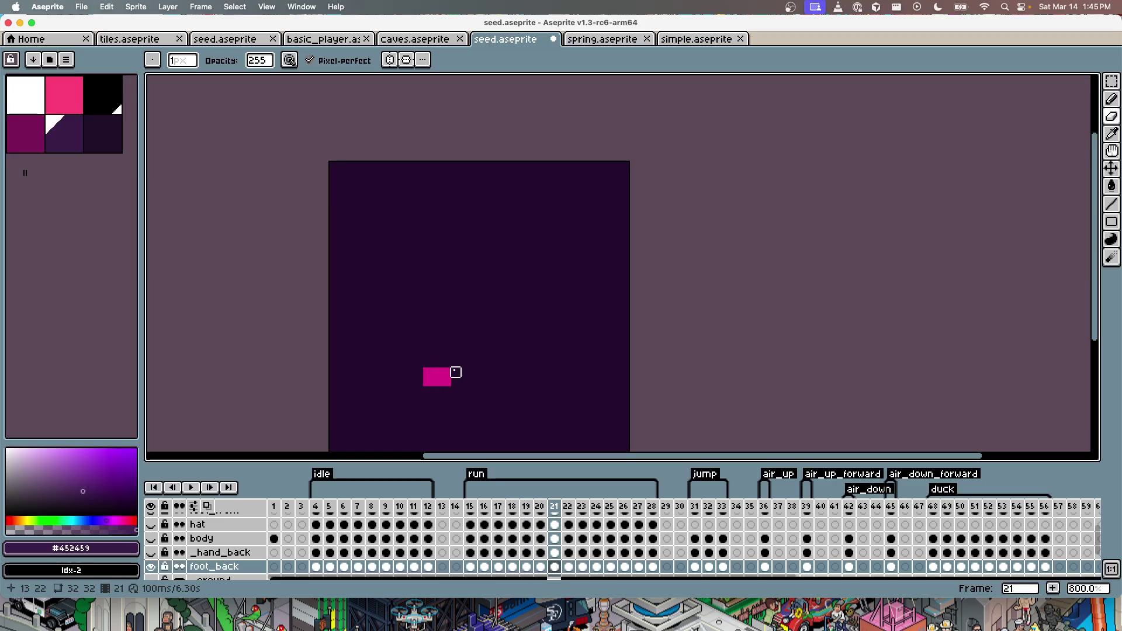
{"action": "key", "text": "Right"}
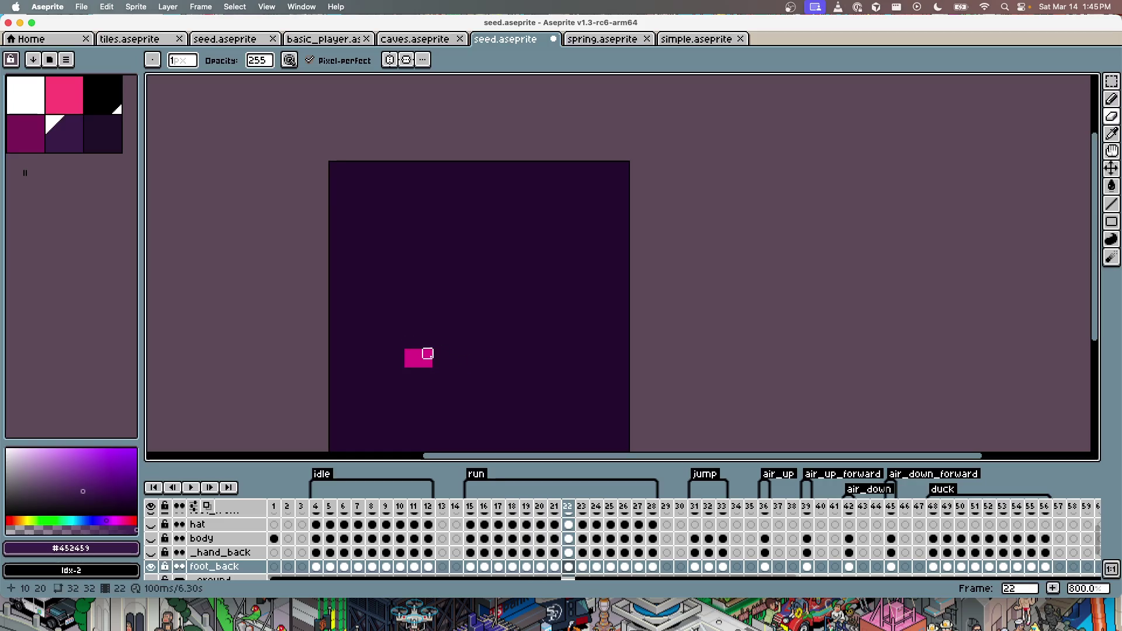
{"action": "key", "text": "Right"}
{"action": "key", "text": "Right"}
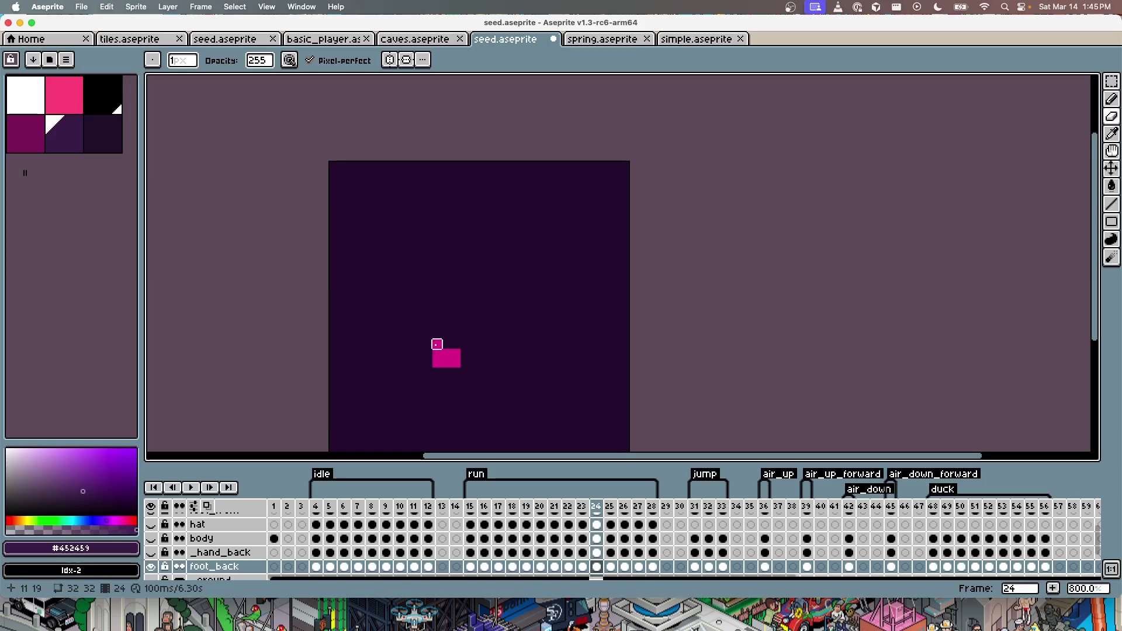
{"action": "key", "text": "Right"}
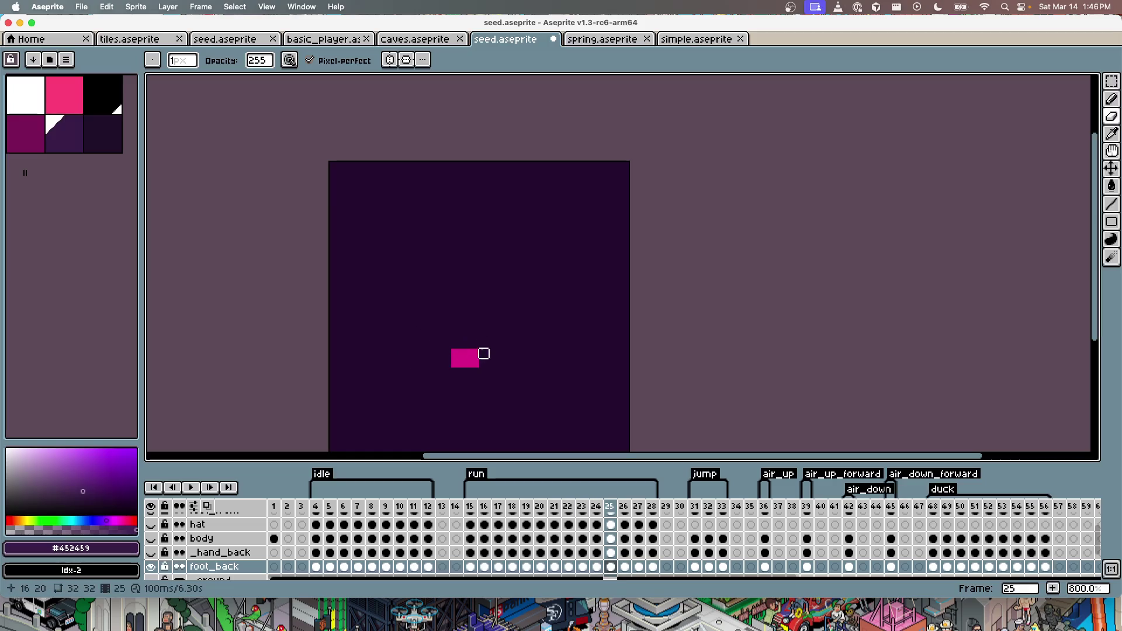
{"action": "key", "text": "Right"}
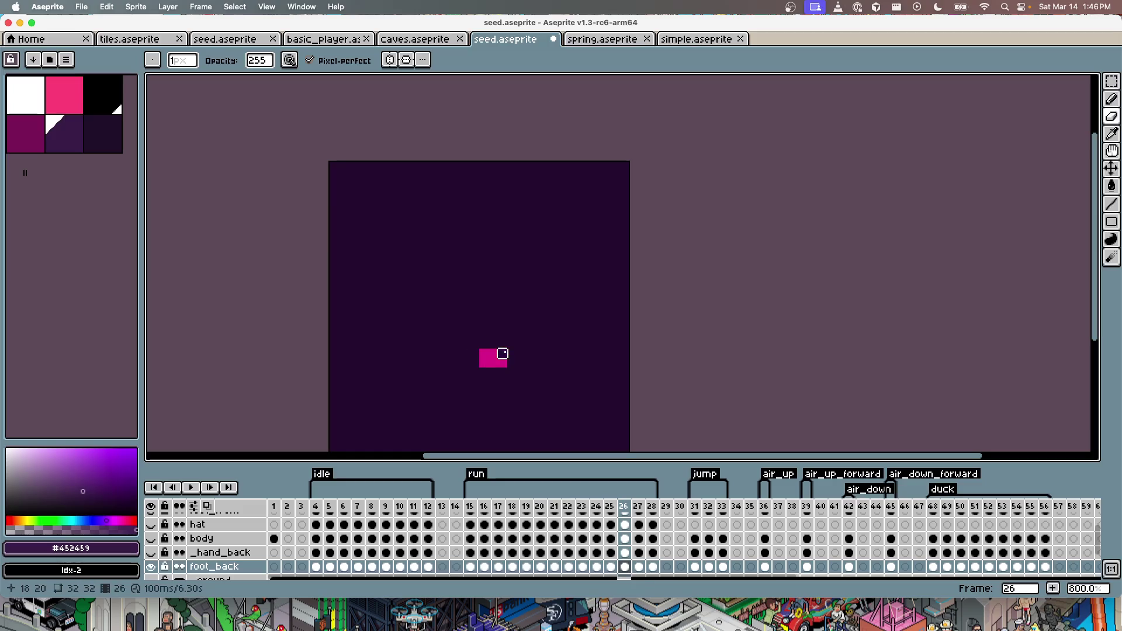
{"action": "key", "text": "Right"}
{"action": "key", "text": "Right"}
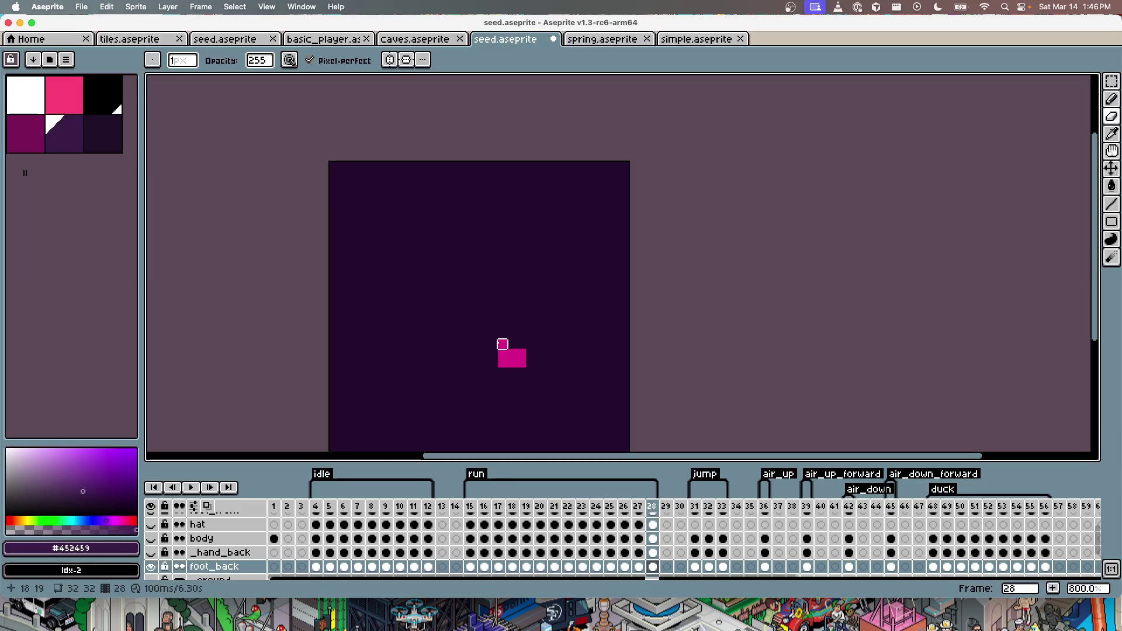
{"action": "key", "text": "Return"}
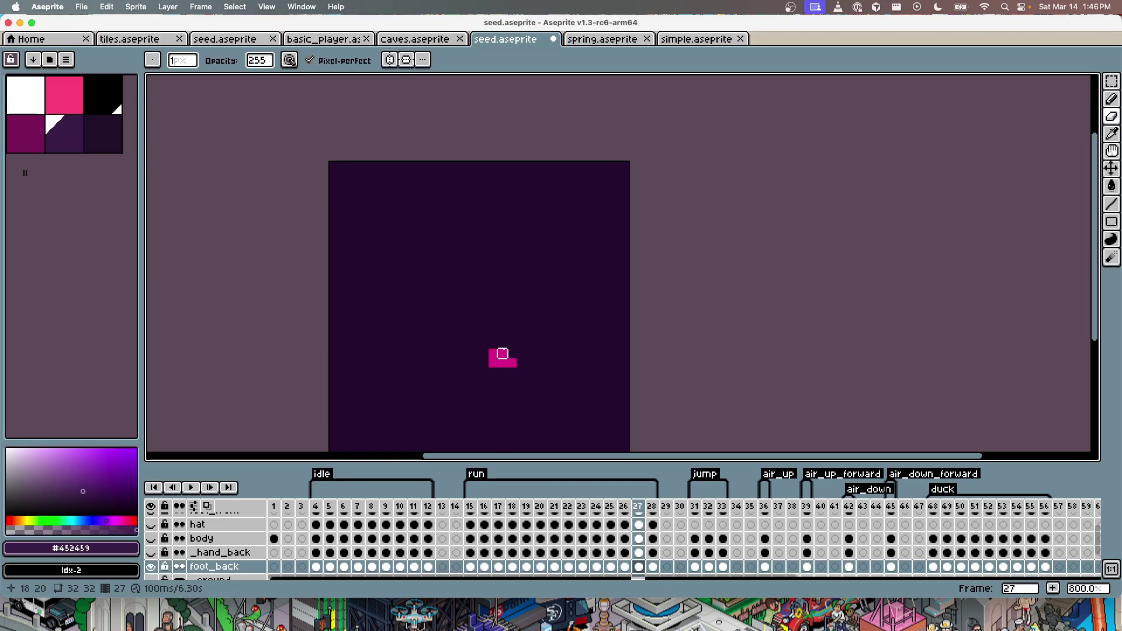
Step: Show all the character's layers, watch the full run cycle, then stop playback
{"action": "left_click", "coordinate": [151, 507]}
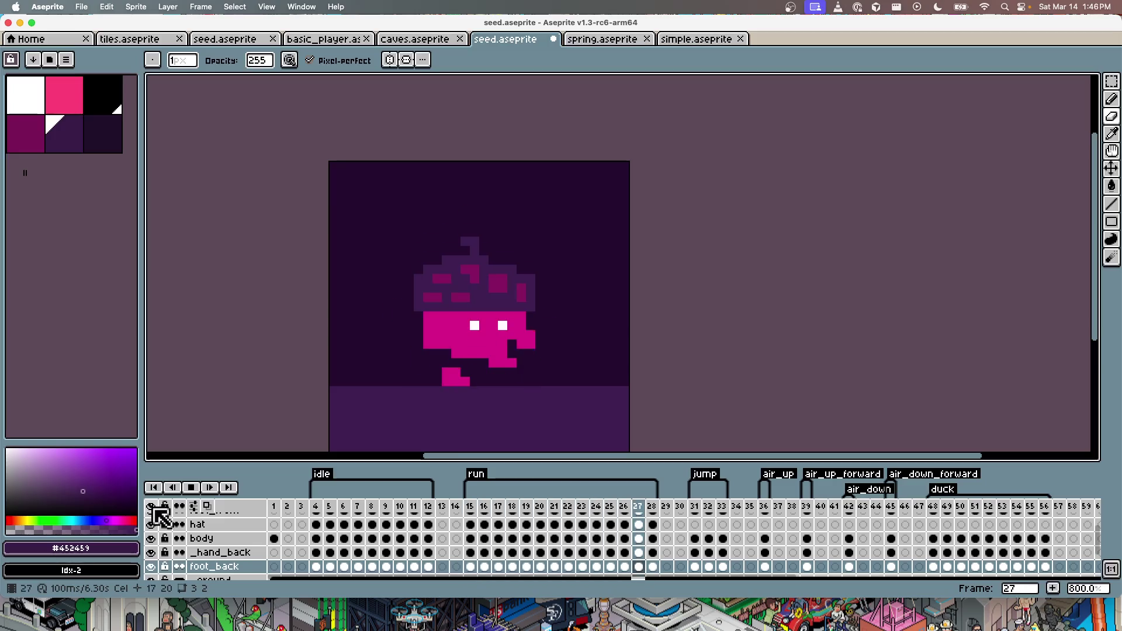
{"action": "key", "text": "Return"}
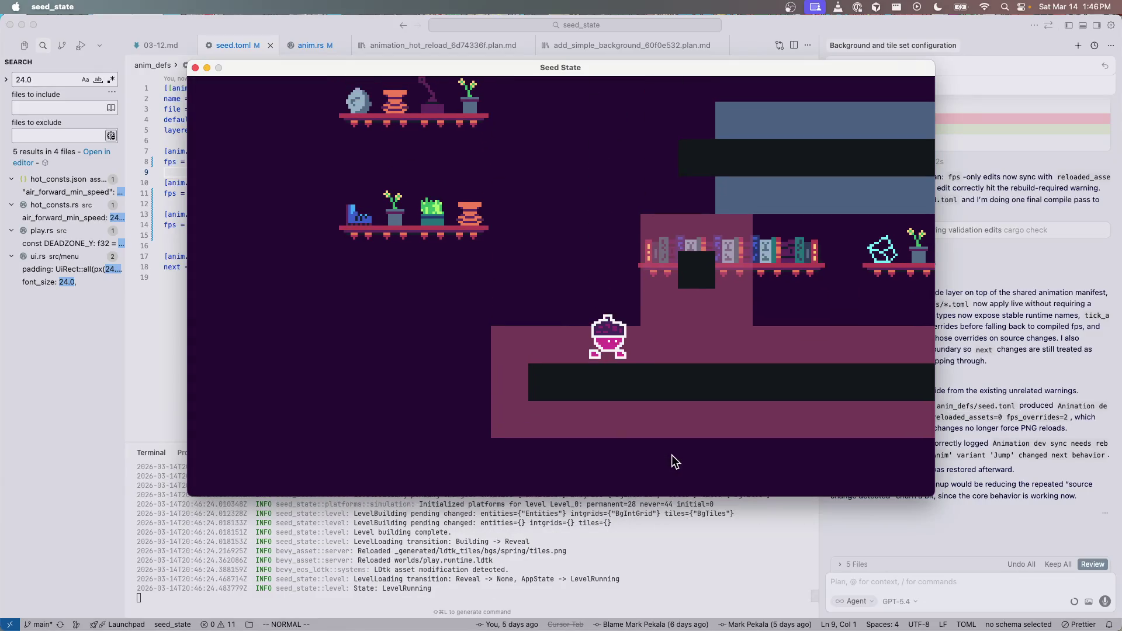
Step: Run the seed character left and right along the floor to check the run animation
{"action": "key", "text": "Right"}
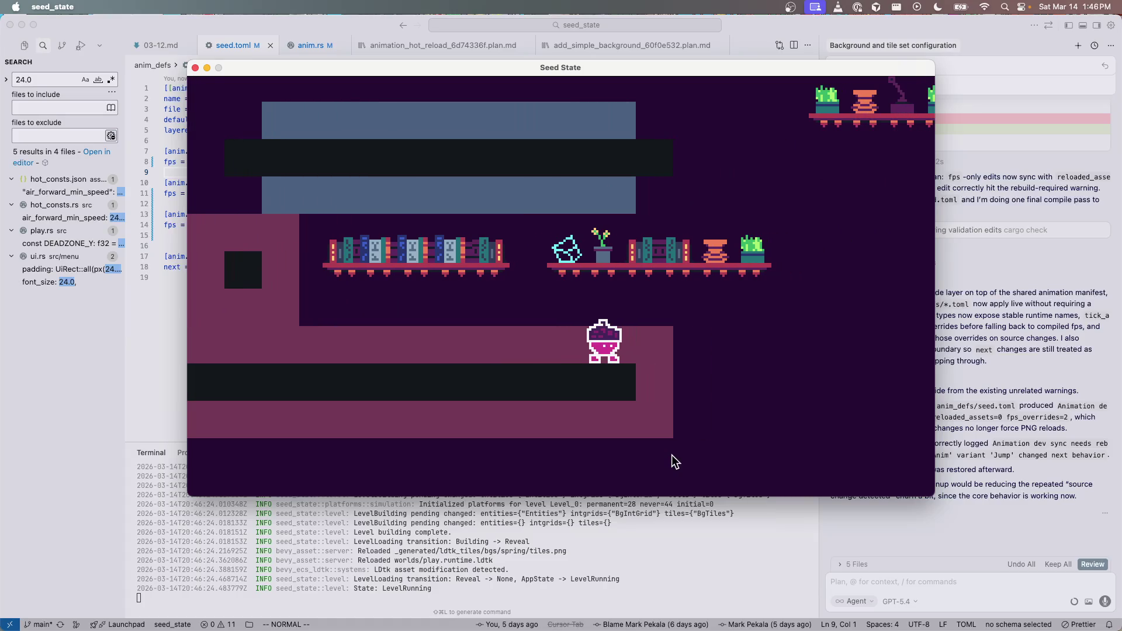
{"action": "key", "text": "Left"}
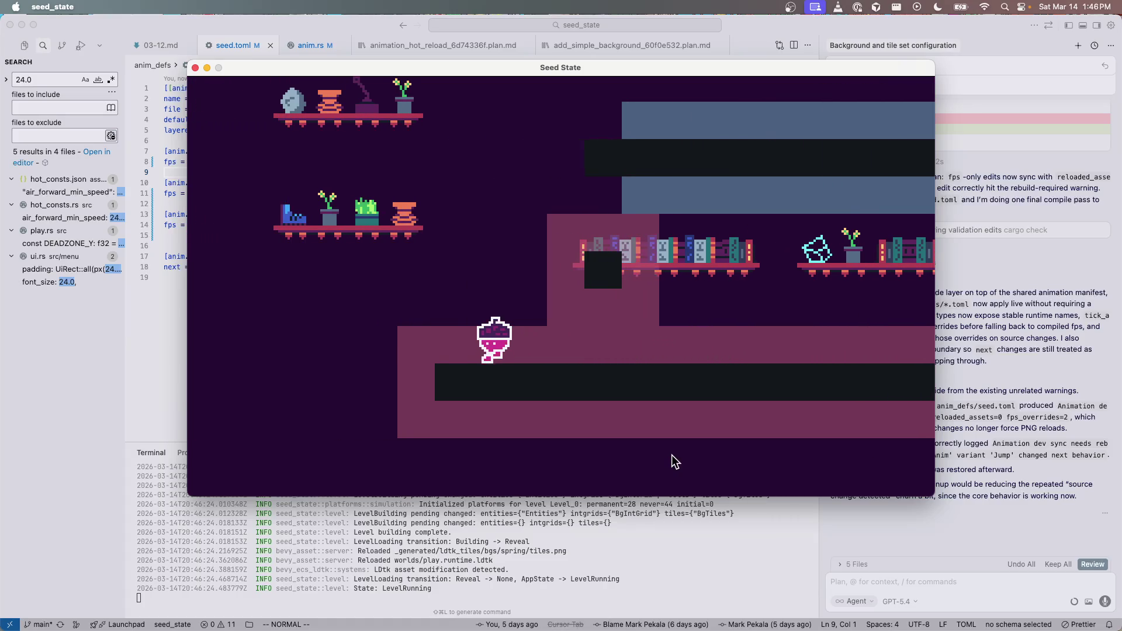
{"action": "key", "text": "Right"}
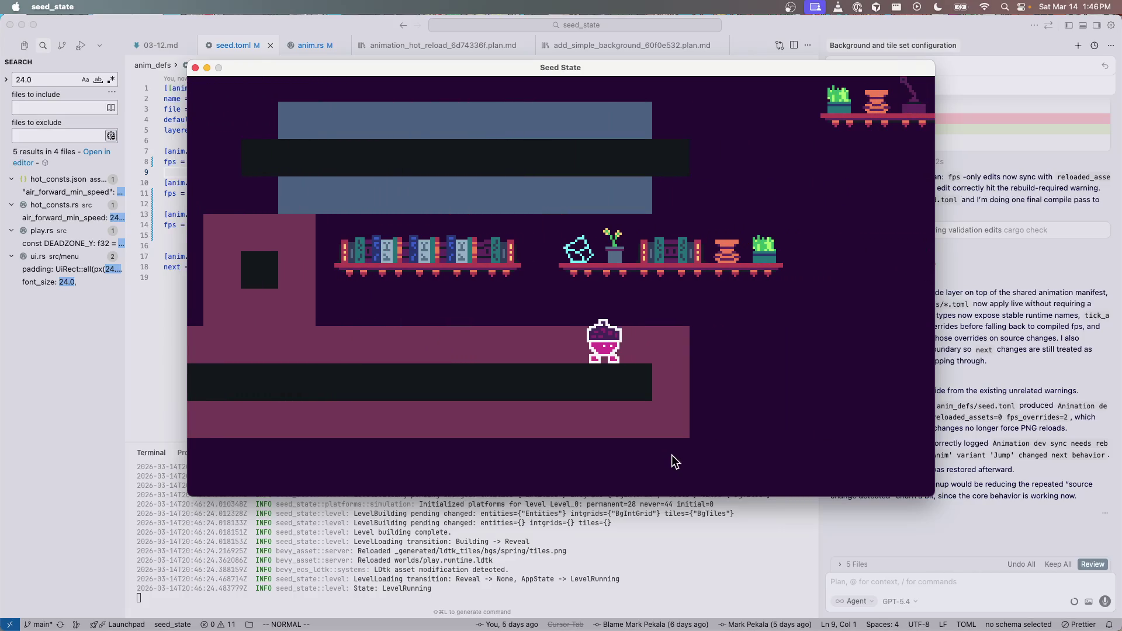
{"action": "key", "text": "Left"}
{"action": "key", "text": "Left"}
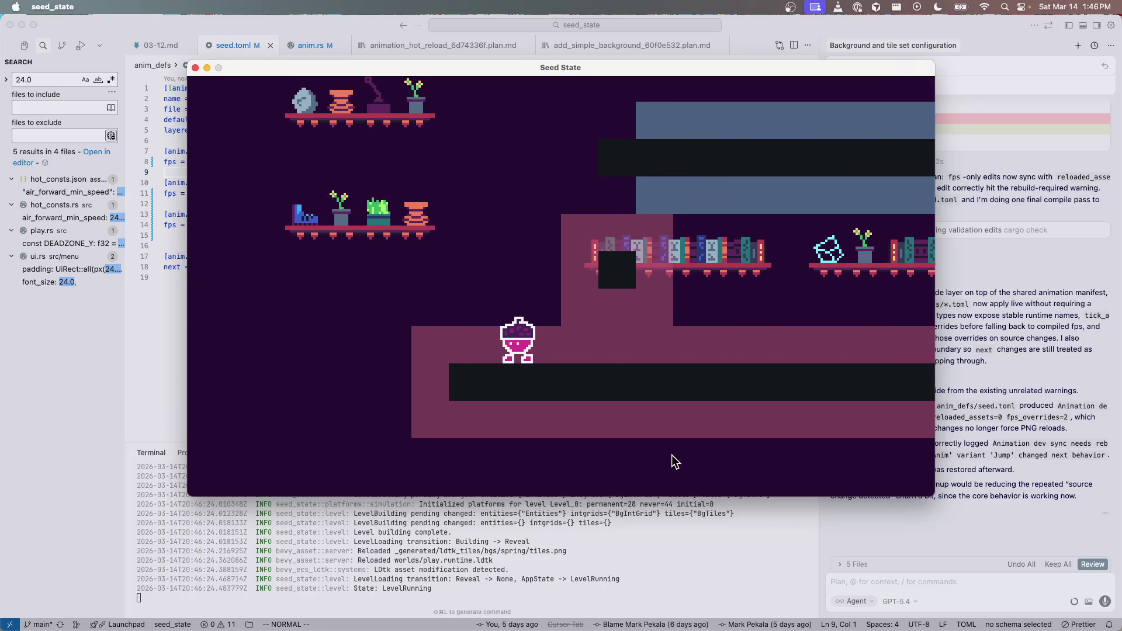
{"action": "key", "text": "Right"}
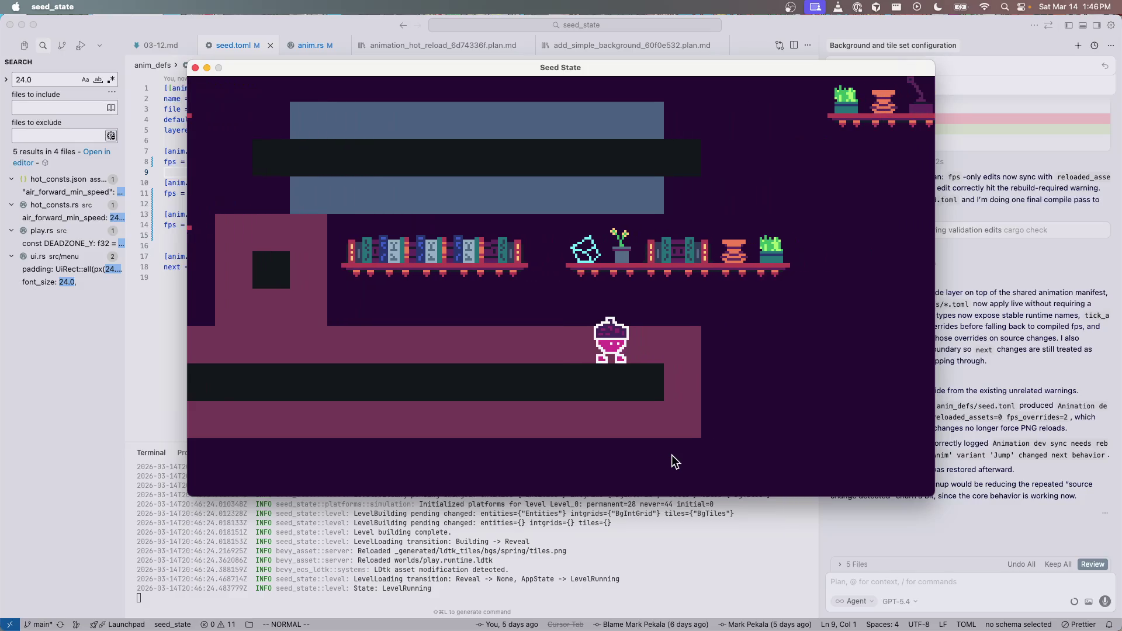
{"action": "key", "text": "Right"}
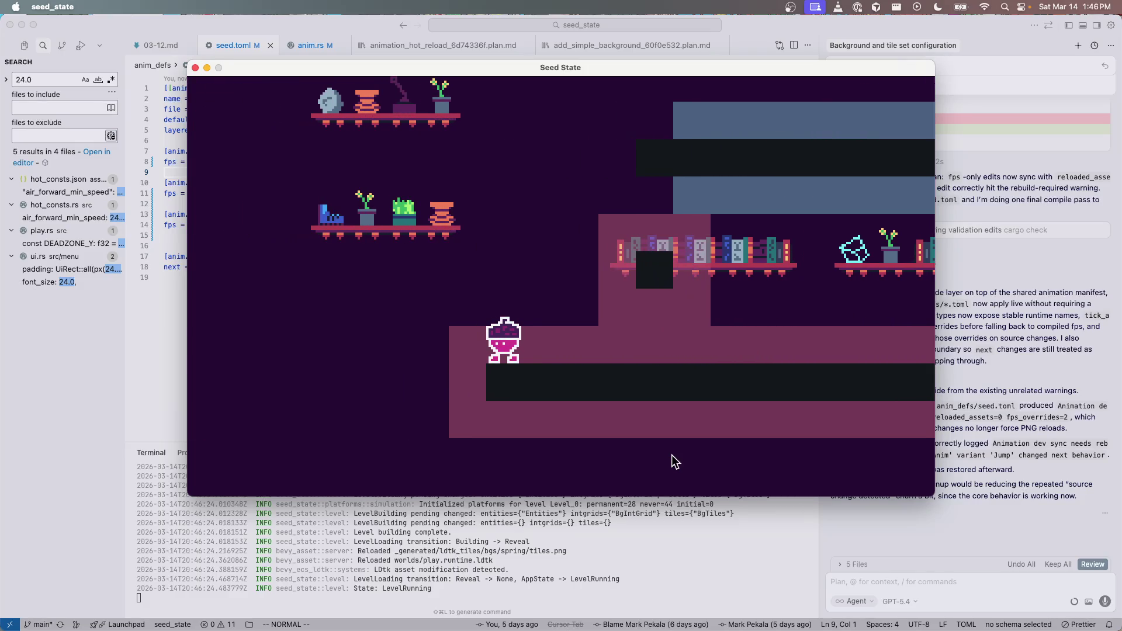
{"action": "key", "text": "Right"}
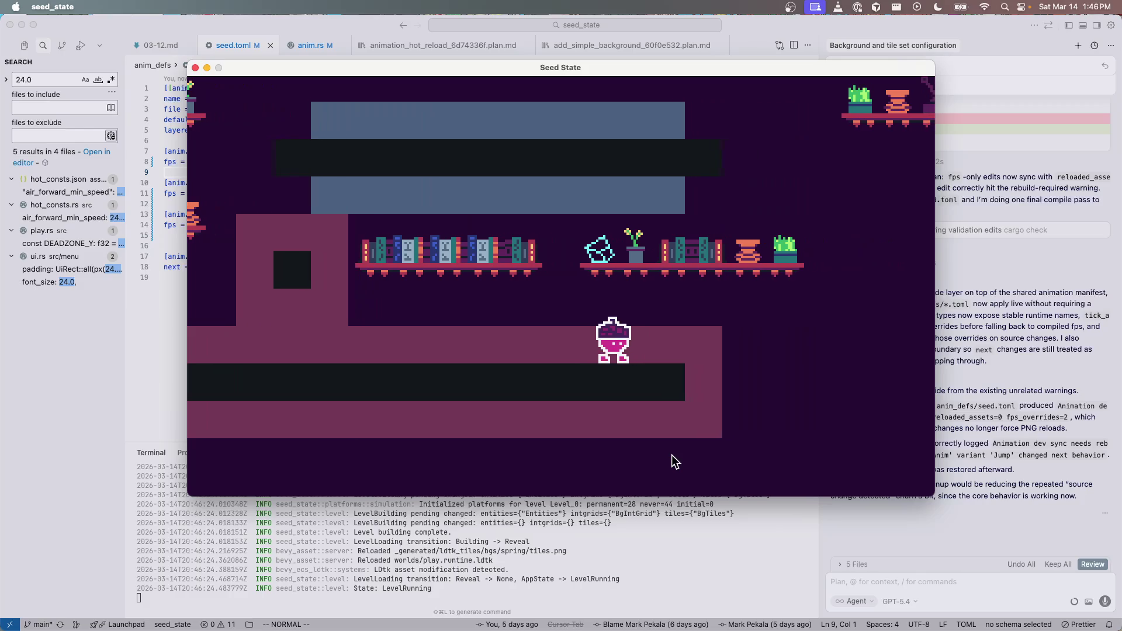
{"action": "key", "text": "Left"}
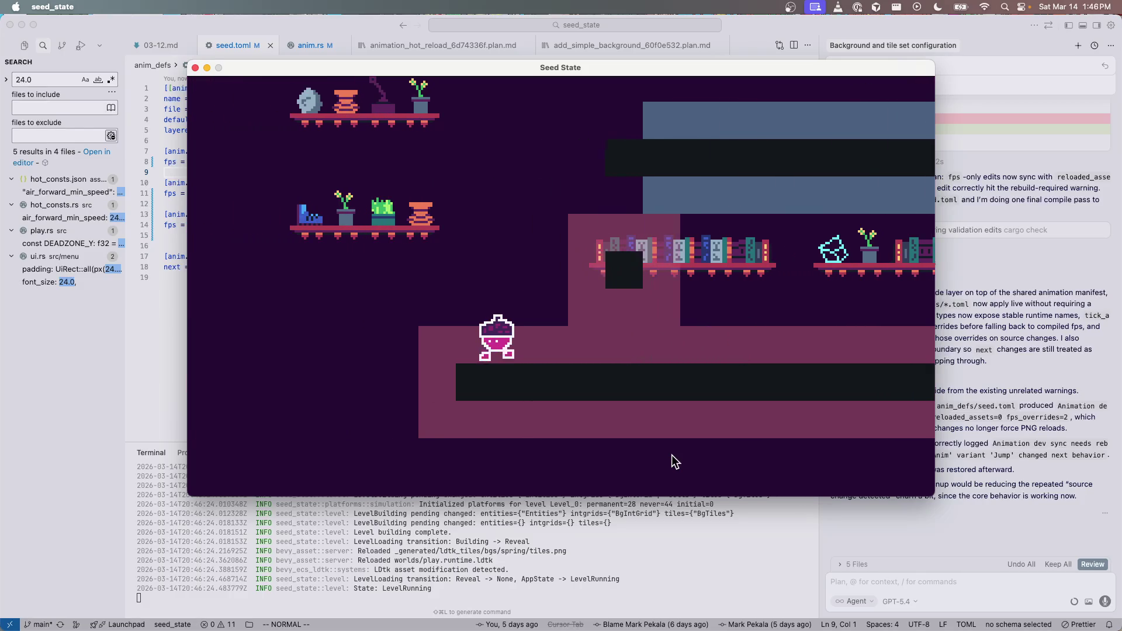
{"action": "key", "text": "Right"}
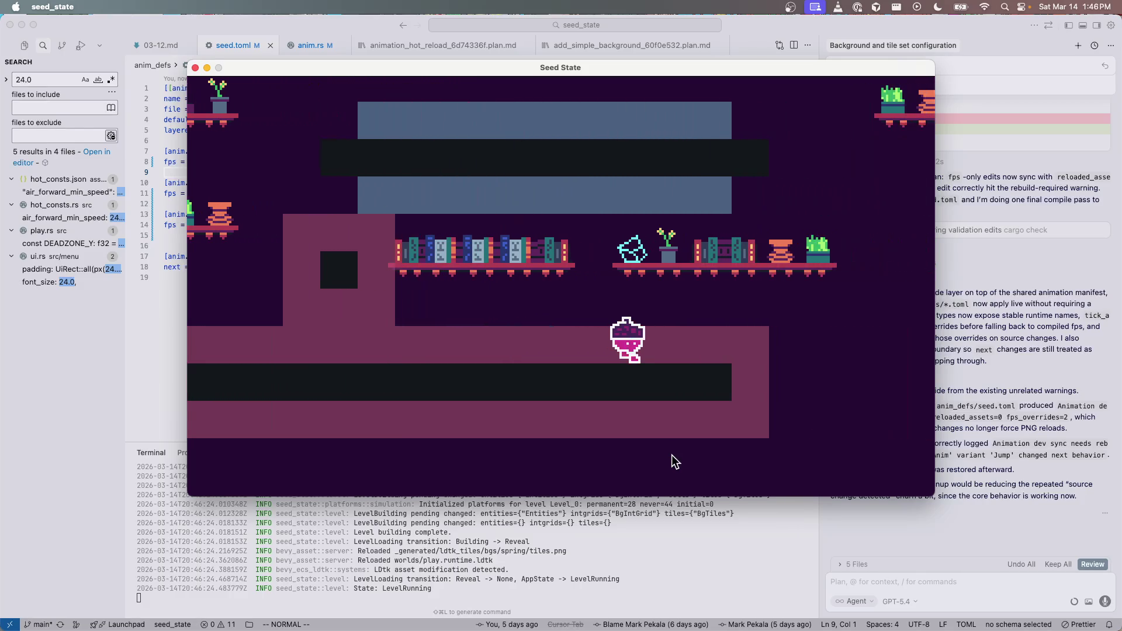
{"action": "key", "text": "Left"}
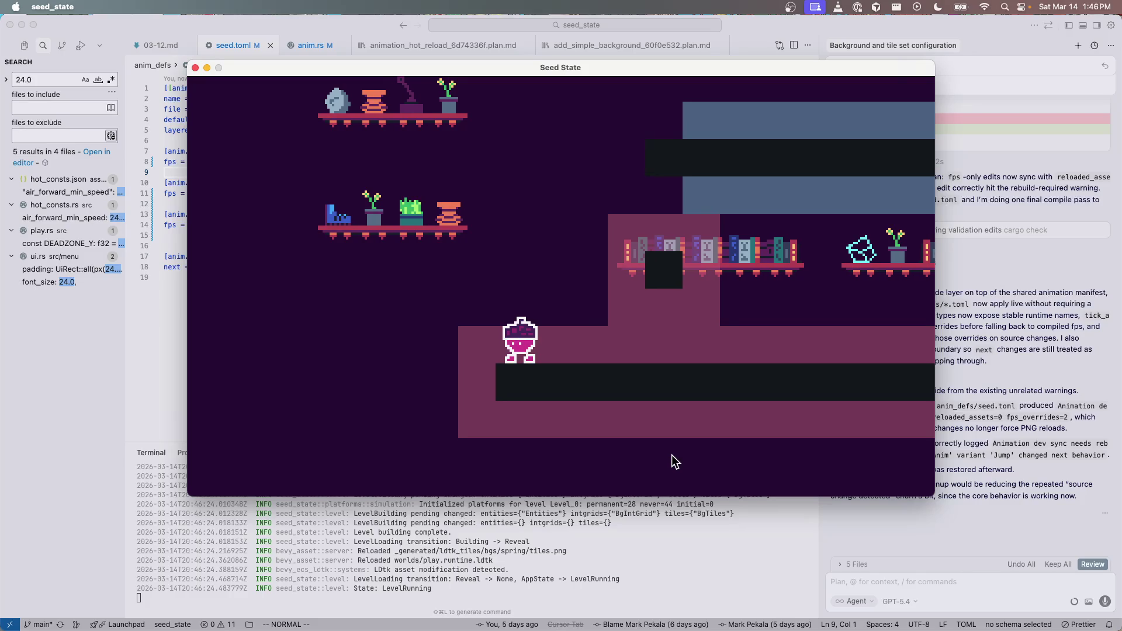
{"action": "key", "text": "Right"}
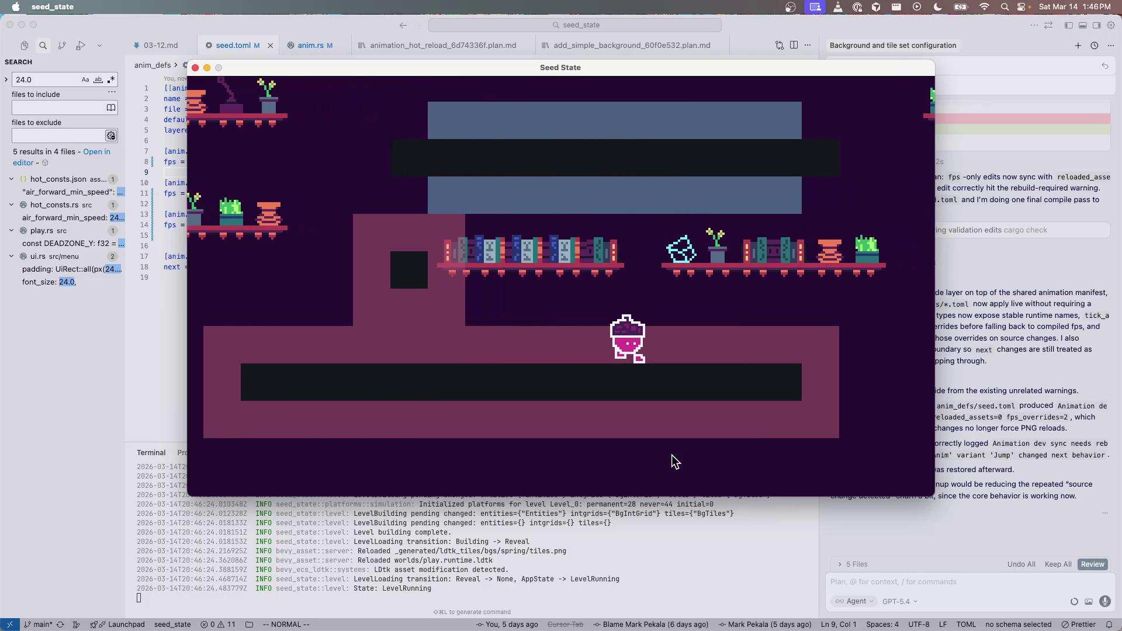
{"action": "key", "text": "Left"}
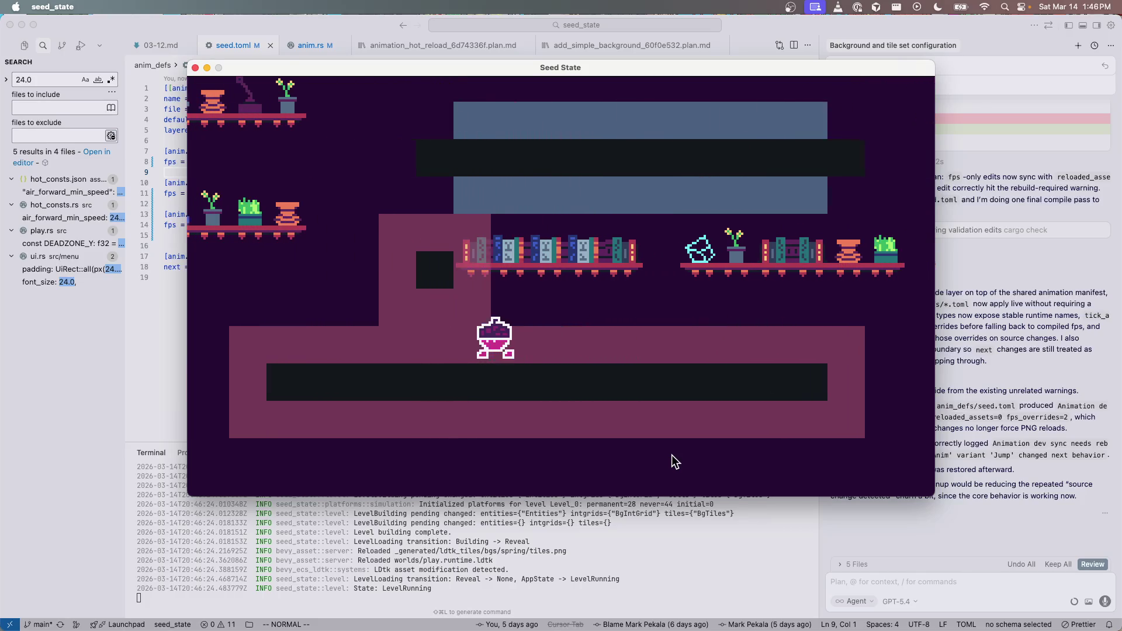
Step: Jump repeatedly, hopping onto the blue ledge and off again to test the air frames
{"action": "key", "text": "space"}
{"action": "key", "text": "space"}
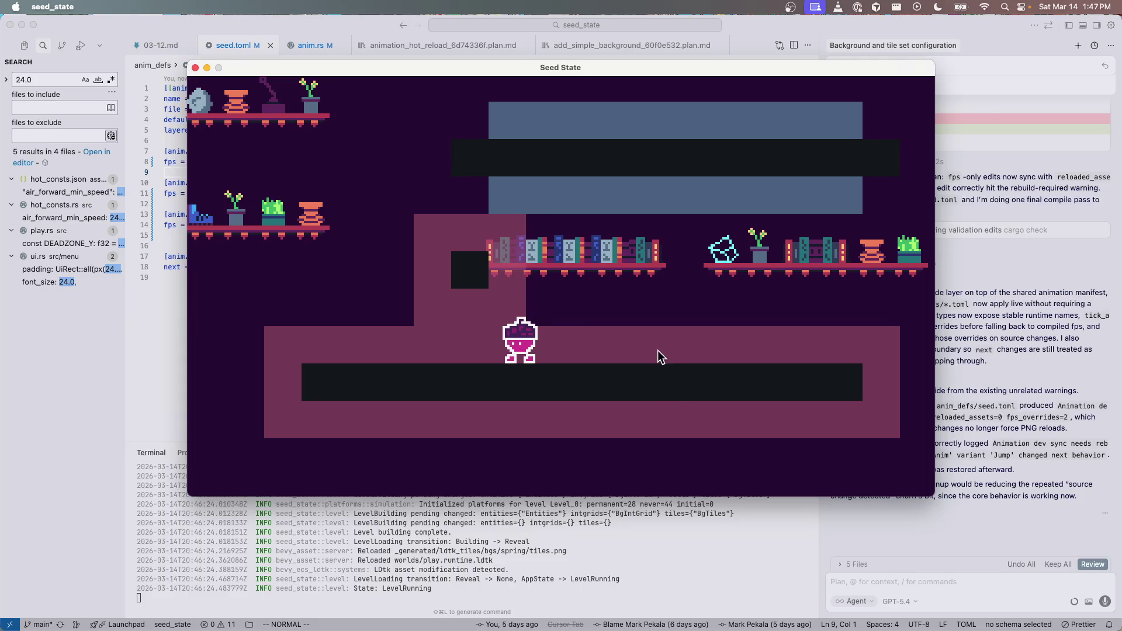
{"action": "key", "text": "space"}
{"action": "key", "text": "space"}
{"action": "key", "text": "Left"}
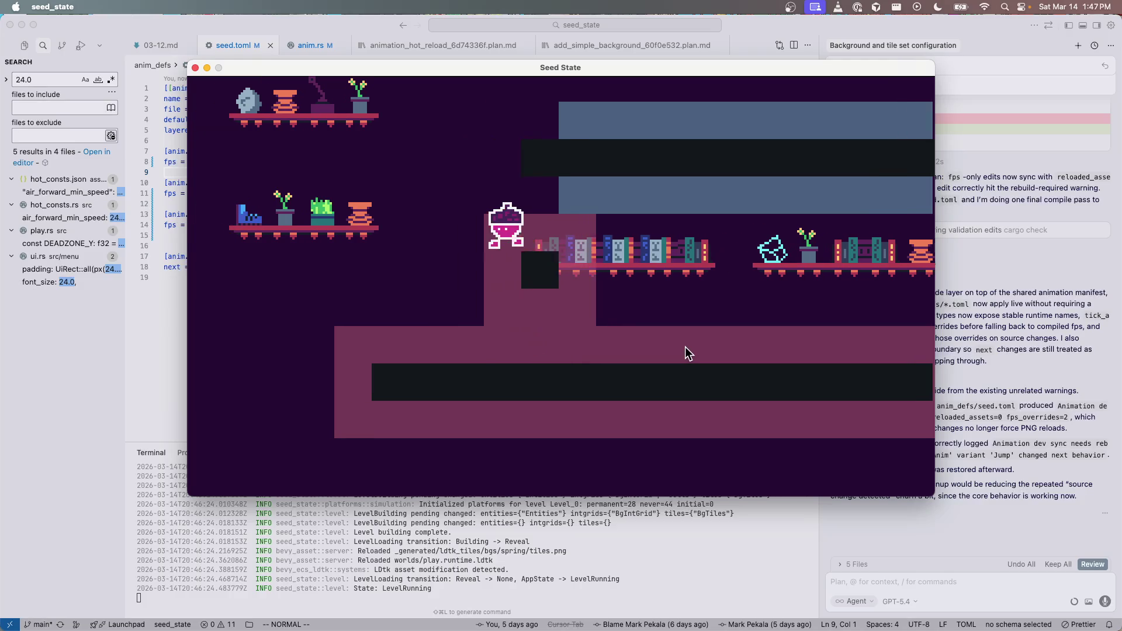
{"action": "key", "text": "Right"}
{"action": "key", "text": "space"}
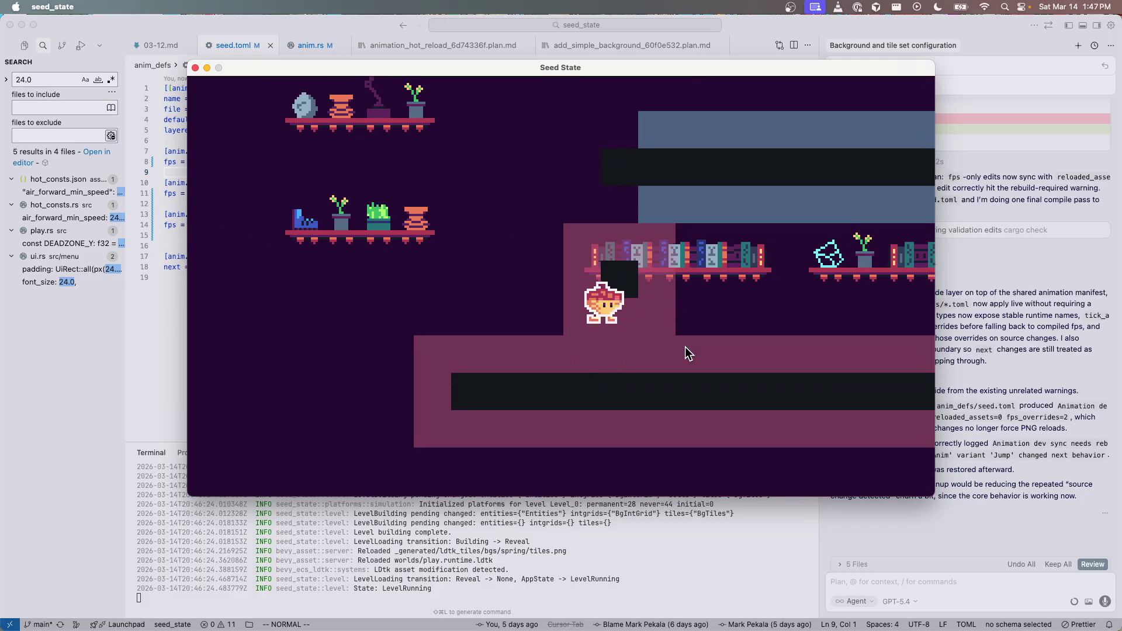
{"action": "key", "text": "space"}
{"action": "key", "text": "space"}
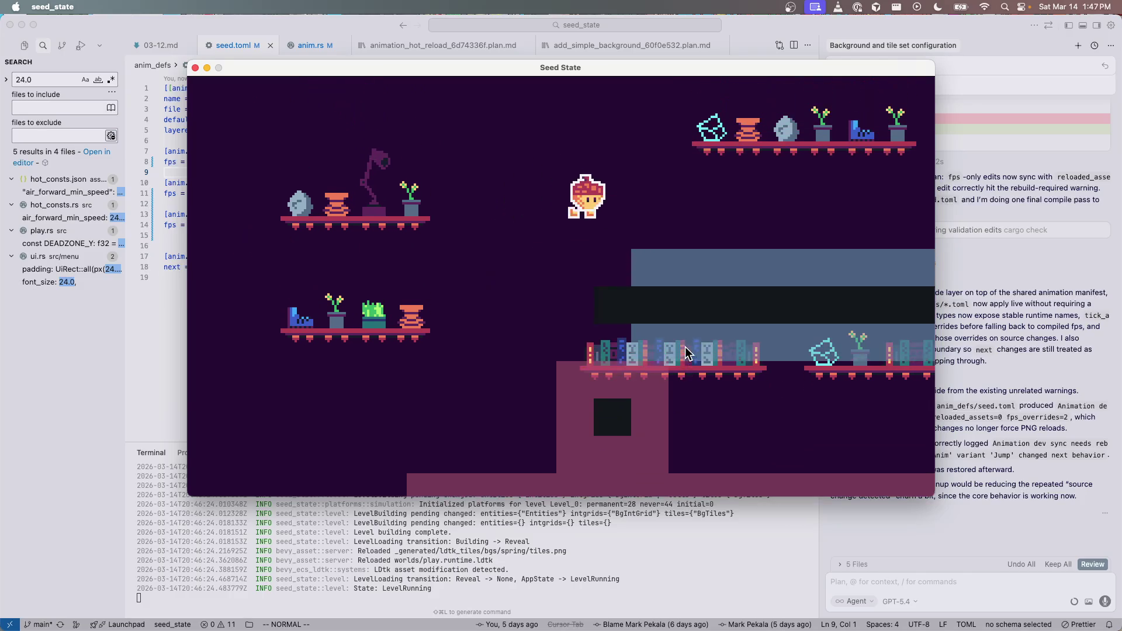
{"action": "key", "text": "Right"}
{"action": "key", "text": "space"}
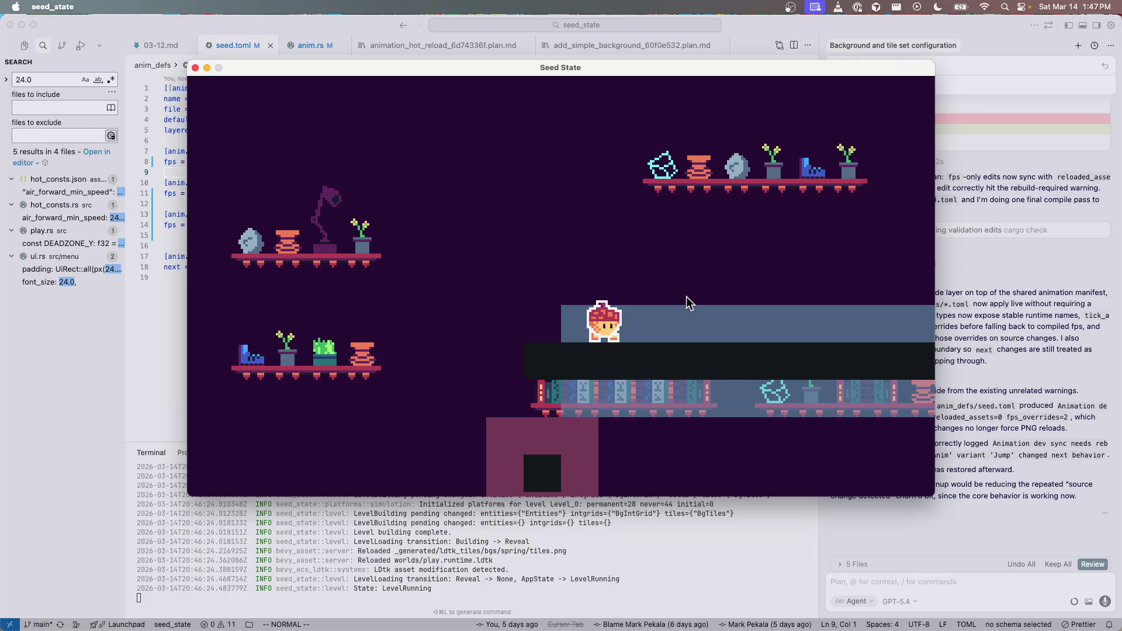
{"action": "key", "text": "space"}
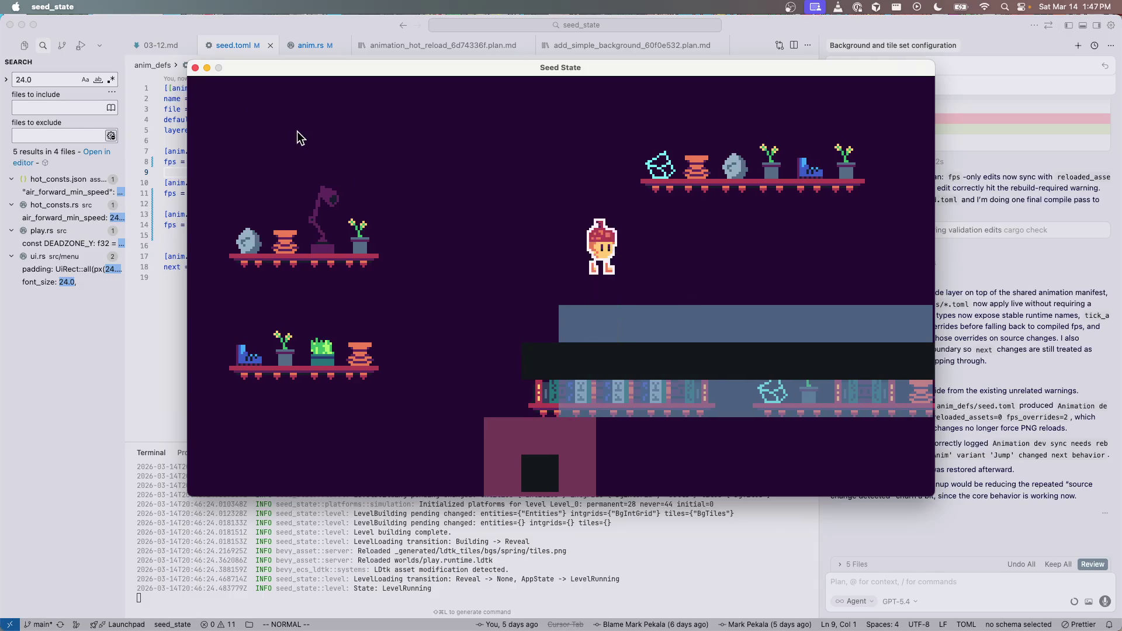
{"action": "key", "text": "space"}
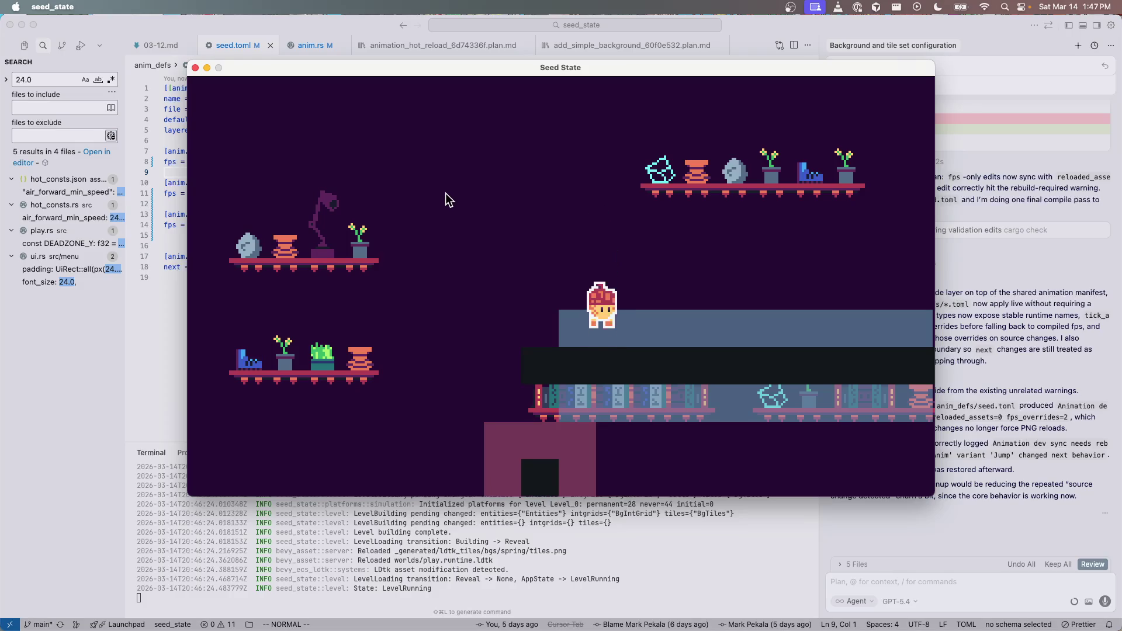
{"action": "key", "text": "space"}
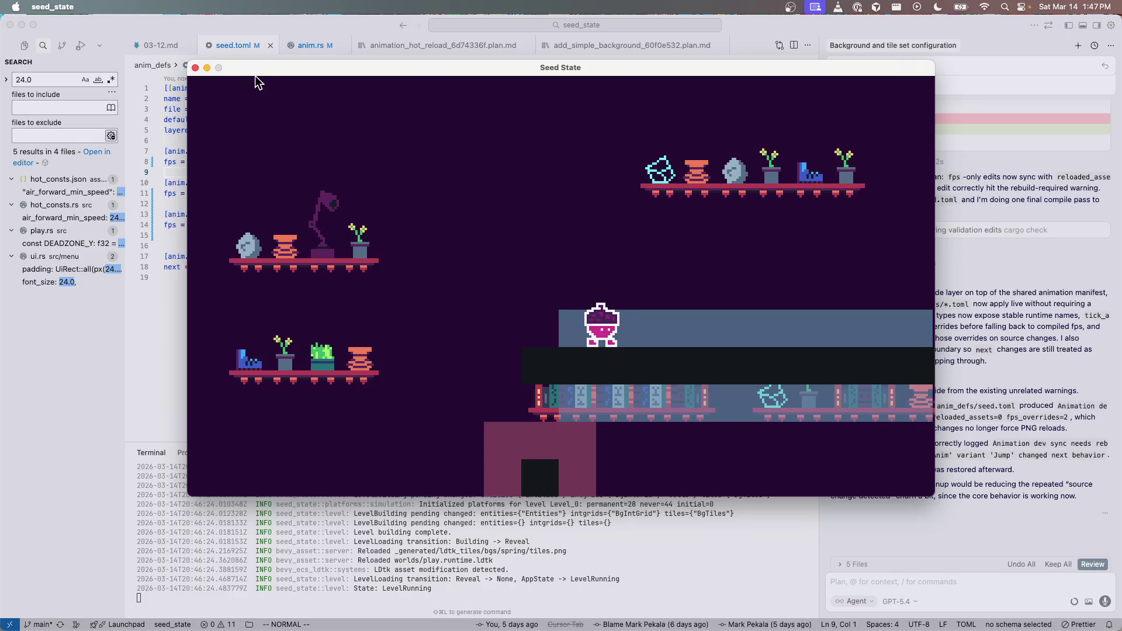
Step: Close the game, check the Duck animation's fps in seed.toml, and return to Aseprite's jump frame 31
{"action": "left_click", "coordinate": [195, 67]}
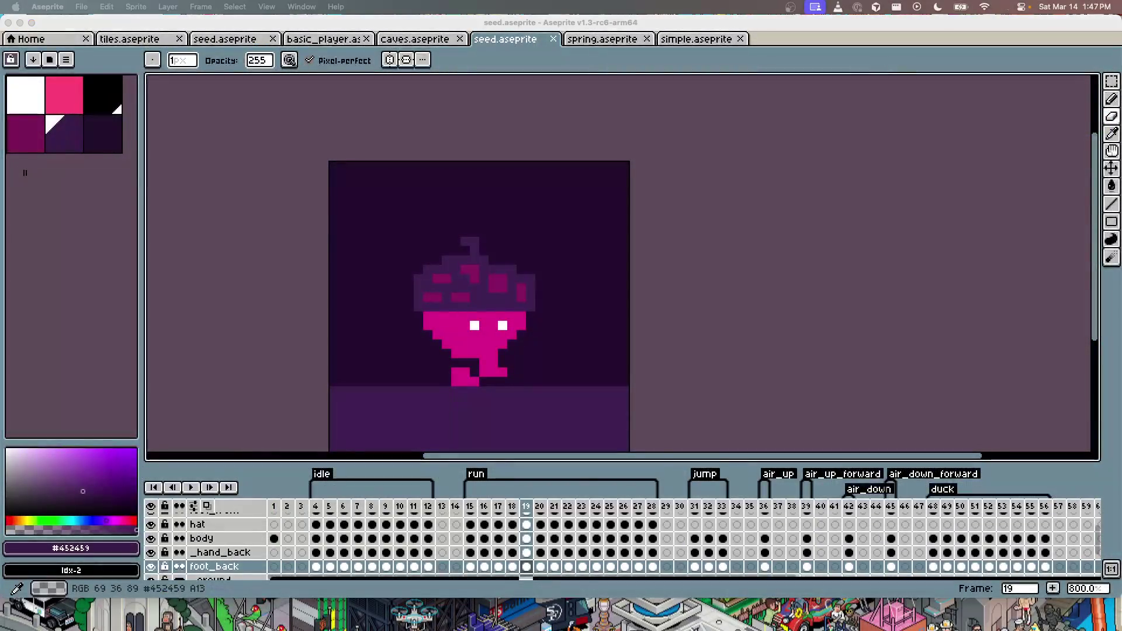
{"action": "left_click", "coordinate": [1014, 249]}
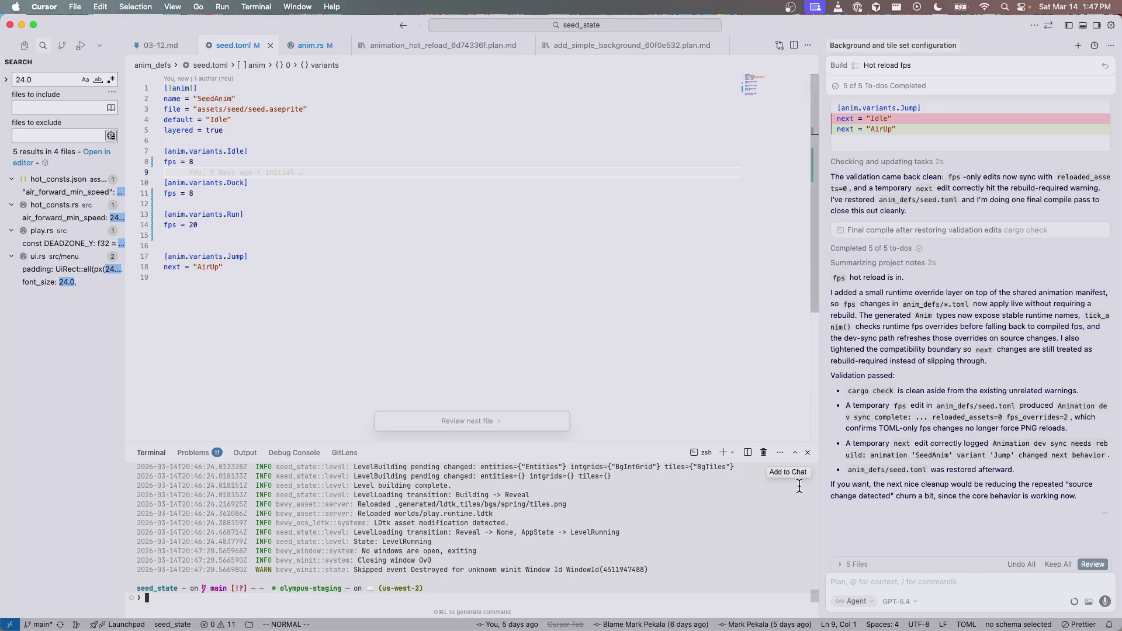
{"action": "left_click", "coordinate": [323, 194]}
{"action": "key", "text": "super+Tab"}
{"action": "left_click", "coordinate": [695, 506]}
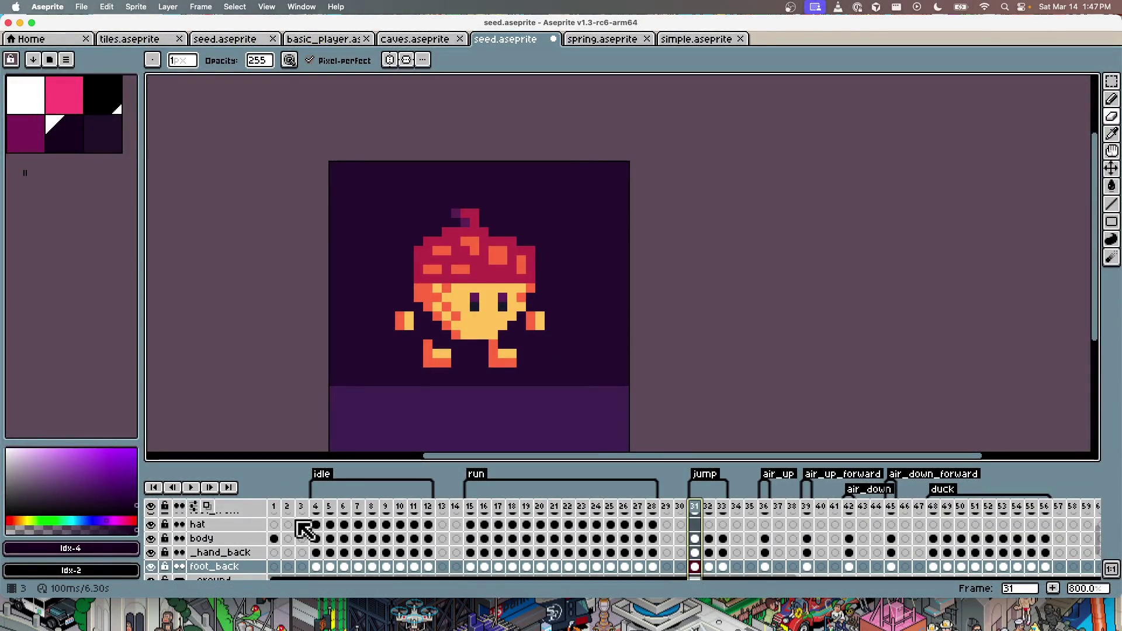
Step: Raise the hat 2 pixels on jump frame 33 and 1 pixel on frame 32
{"action": "left_click", "coordinate": [474, 524]}
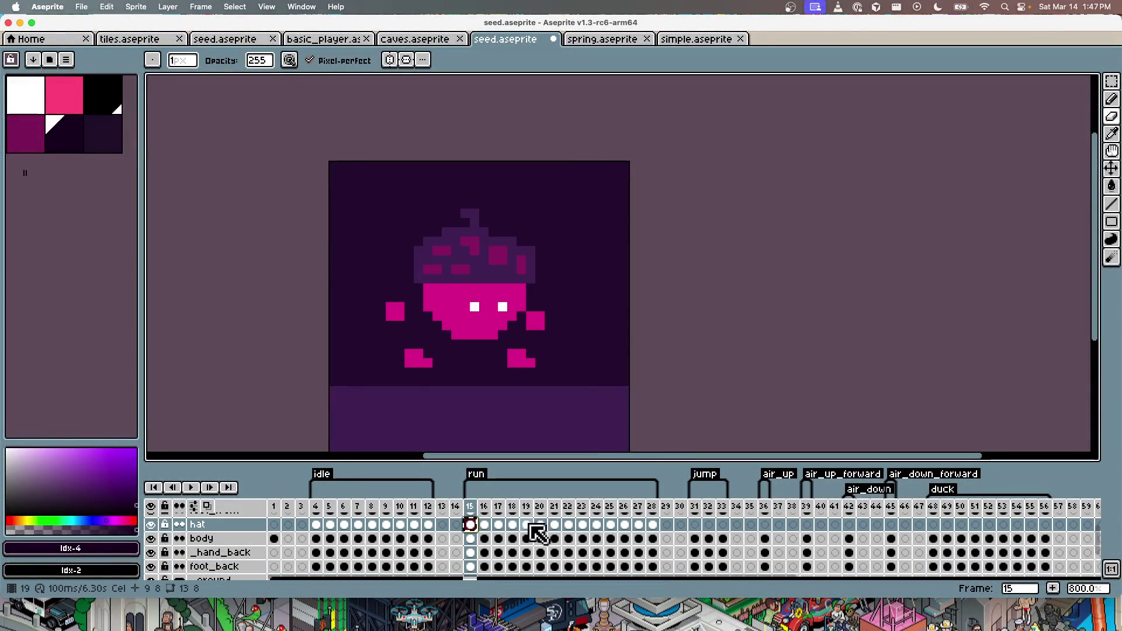
{"action": "left_click", "coordinate": [699, 525]}
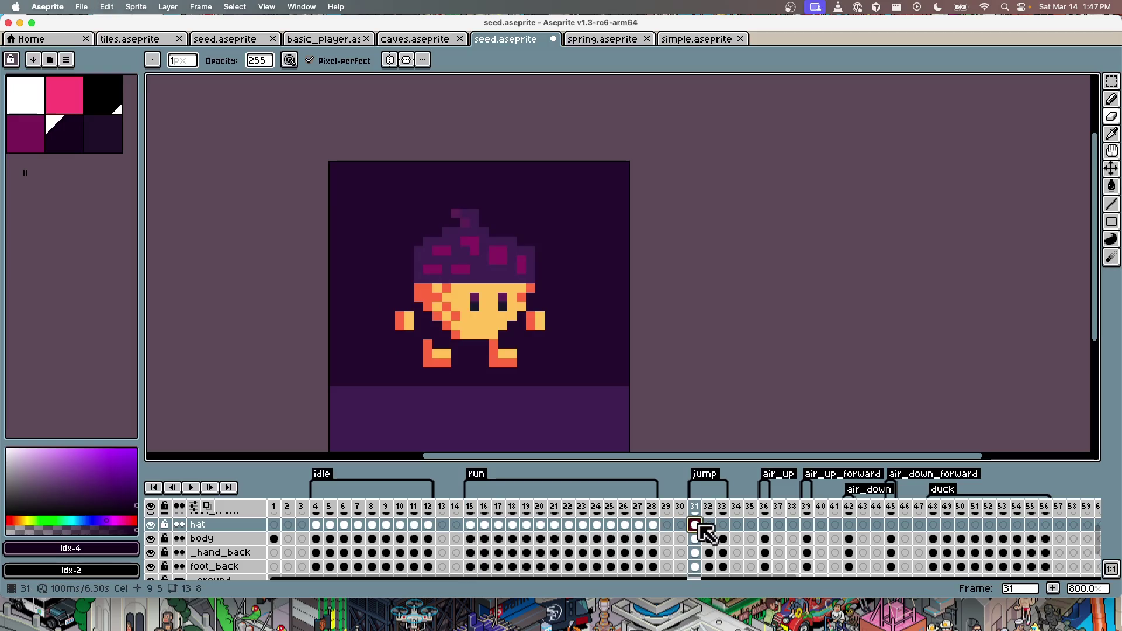
{"action": "key", "text": "Right"}
{"action": "key", "text": "Right"}
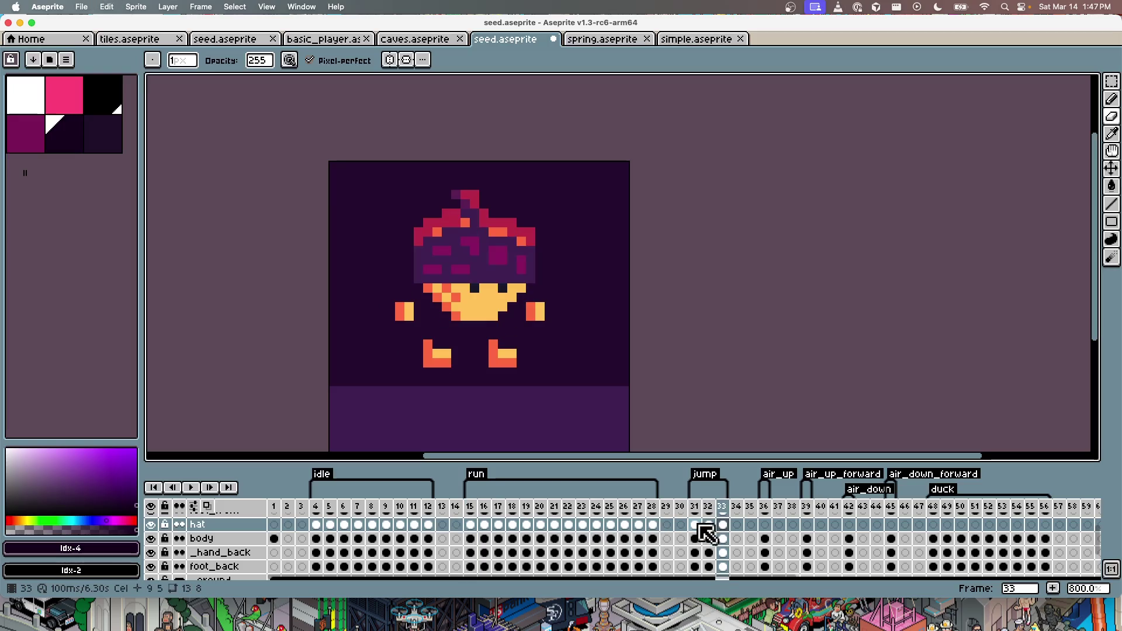
{"action": "key", "text": "v"}
{"action": "left_click_drag", "start_coordinate": [502, 270], "coordinate": [489, 257]}
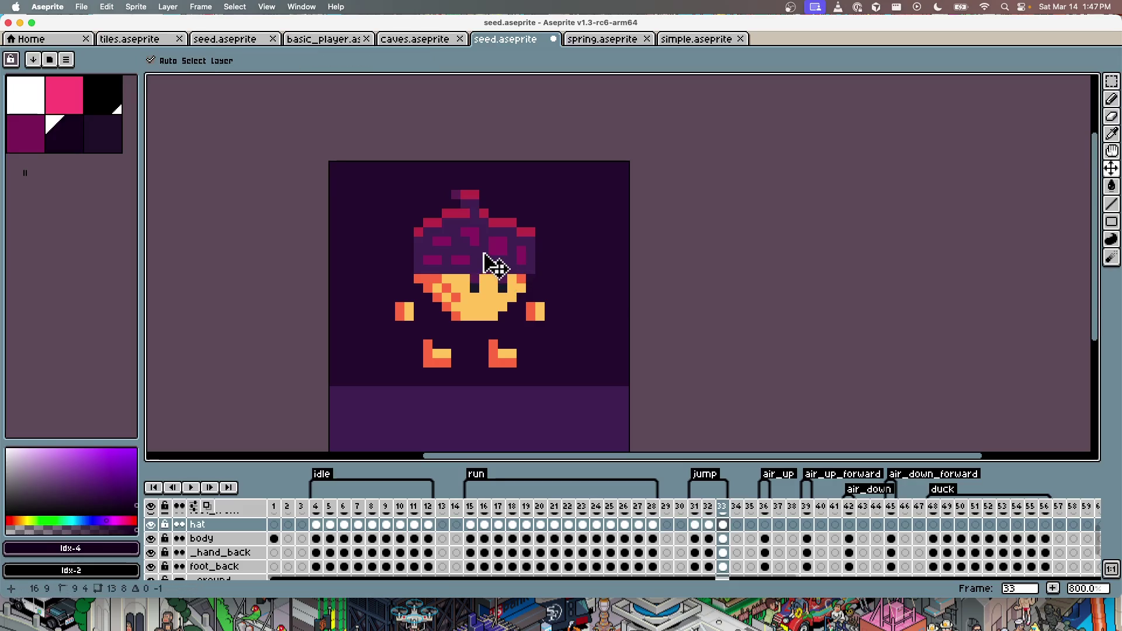
{"action": "key", "text": "Left"}
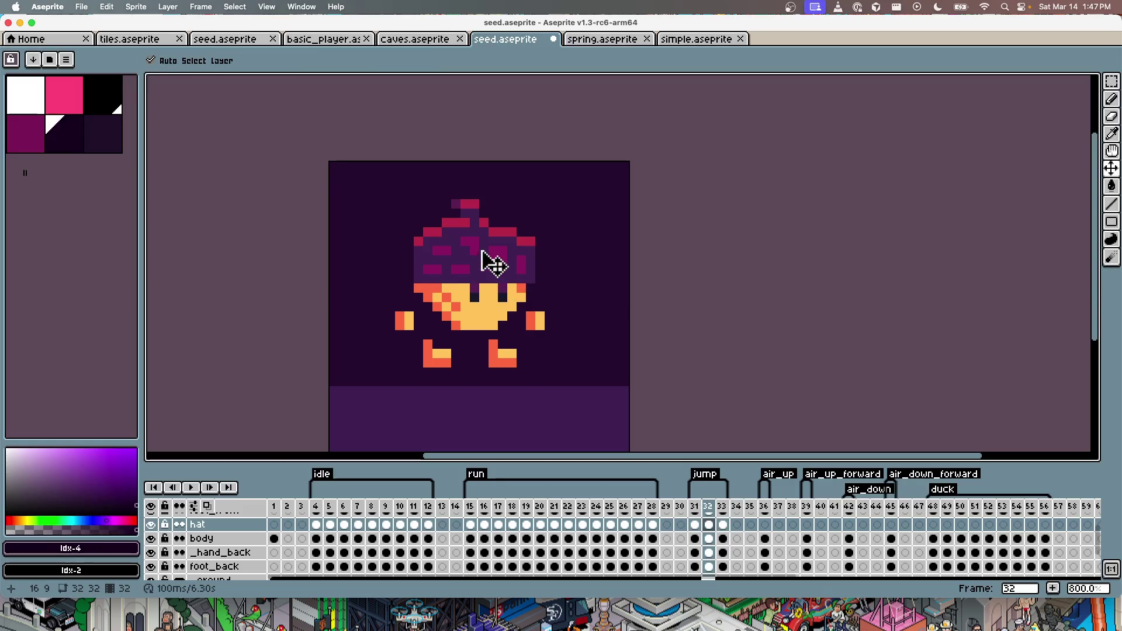
{"action": "left_click_drag", "start_coordinate": [469, 253], "coordinate": [469, 244]}
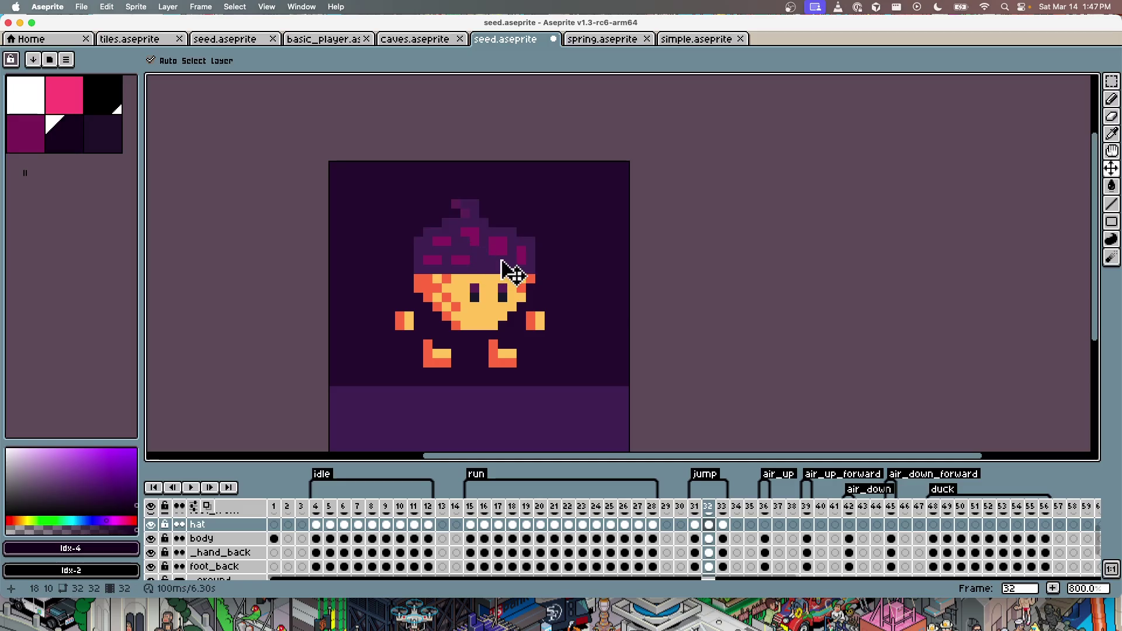
Step: Hide the hat layer and review the body on the run frames and jump frame 31
{"action": "key", "text": "Left"}
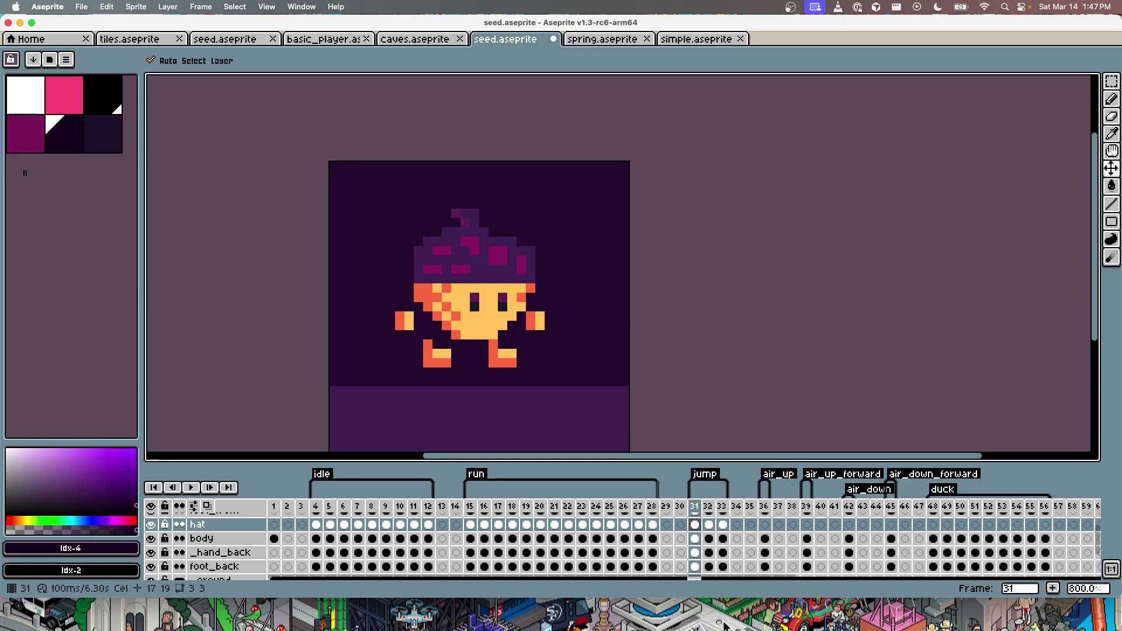
{"action": "left_click", "coordinate": [470, 538]}
{"action": "left_click", "coordinate": [151, 524]}
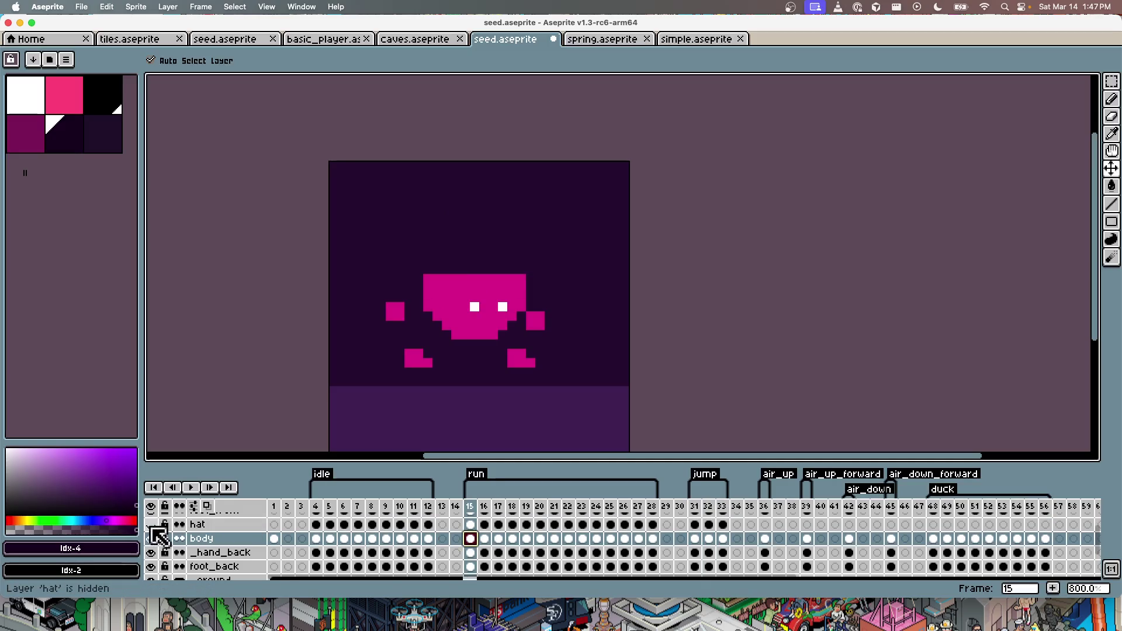
{"action": "key", "text": "Right"}
{"action": "key", "text": "Right"}
{"action": "key", "text": "Right"}
{"action": "key", "text": "Right"}
{"action": "key", "text": "Right"}
{"action": "key", "text": "Right"}
{"action": "key", "text": "Right"}
{"action": "key", "text": "Right"}
{"action": "key", "text": "Right"}
{"action": "key", "text": "Right"}
{"action": "key", "text": "Right"}
{"action": "key", "text": "Right"}
{"action": "key", "text": "Right"}
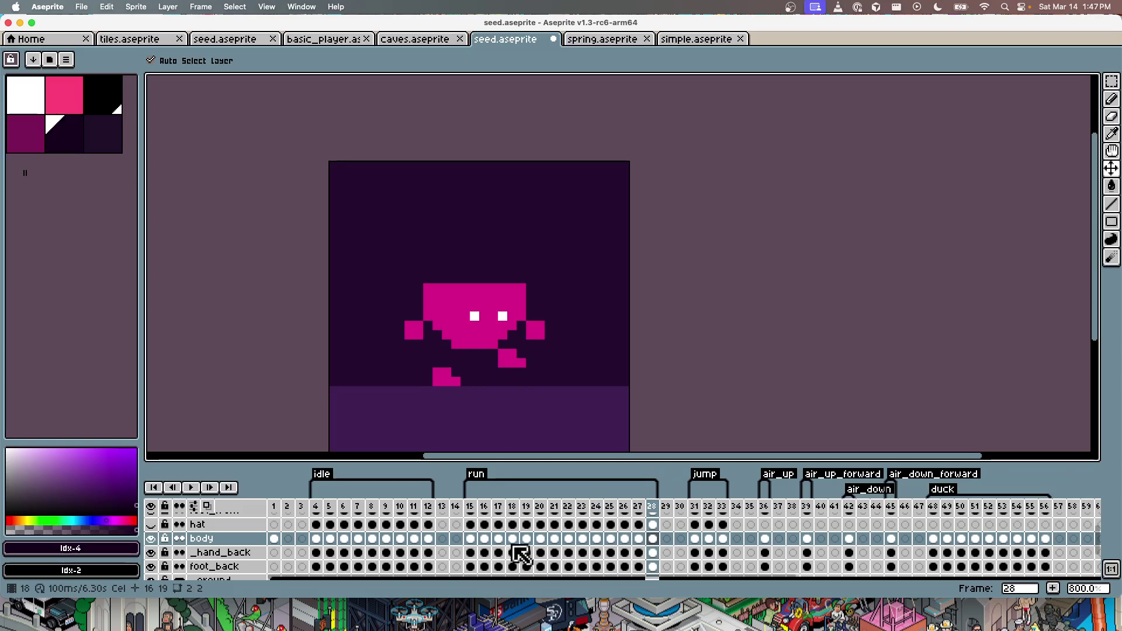
{"action": "left_click", "coordinate": [694, 538]}
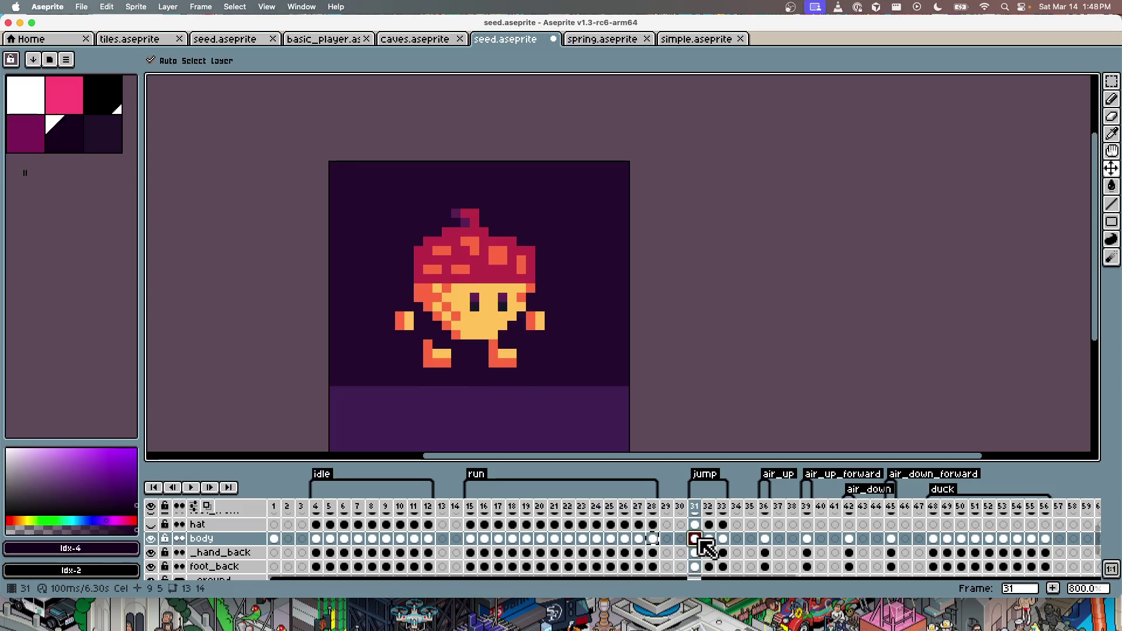
Step: Undo an accidental frame copy and raise the body one pixel on jump frame 31
{"action": "key", "text": "super+z"}
{"action": "key", "text": "super+shift+z"}
{"action": "key", "text": "super+z"}
{"action": "key", "text": "super+z"}
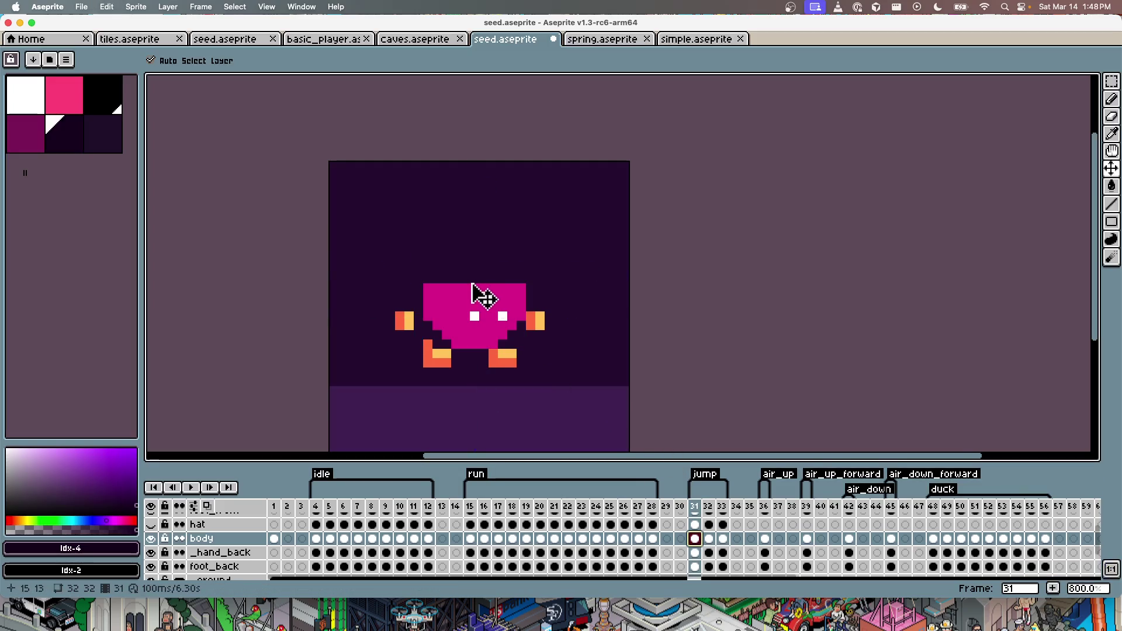
{"action": "left_click_drag", "start_coordinate": [481, 295], "coordinate": [482, 288]}
{"action": "key", "text": "super+shift+z"}
{"action": "key", "text": "super+z"}
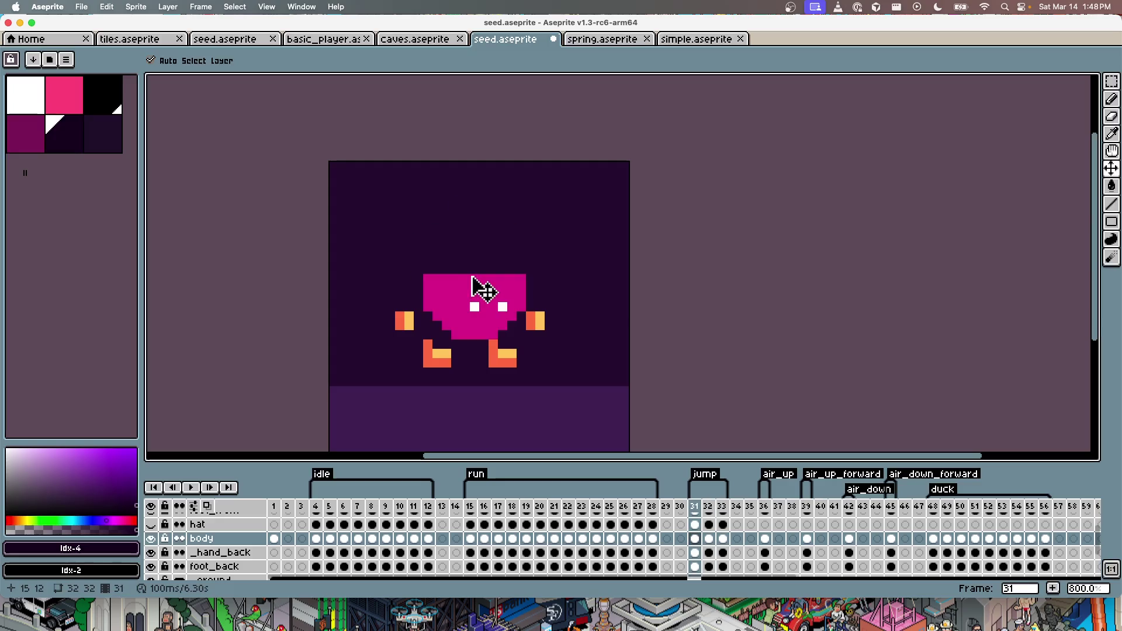
{"action": "key", "text": "super+z"}
{"action": "key", "text": "super+shift+z"}
{"action": "key", "text": "super+shift+z"}
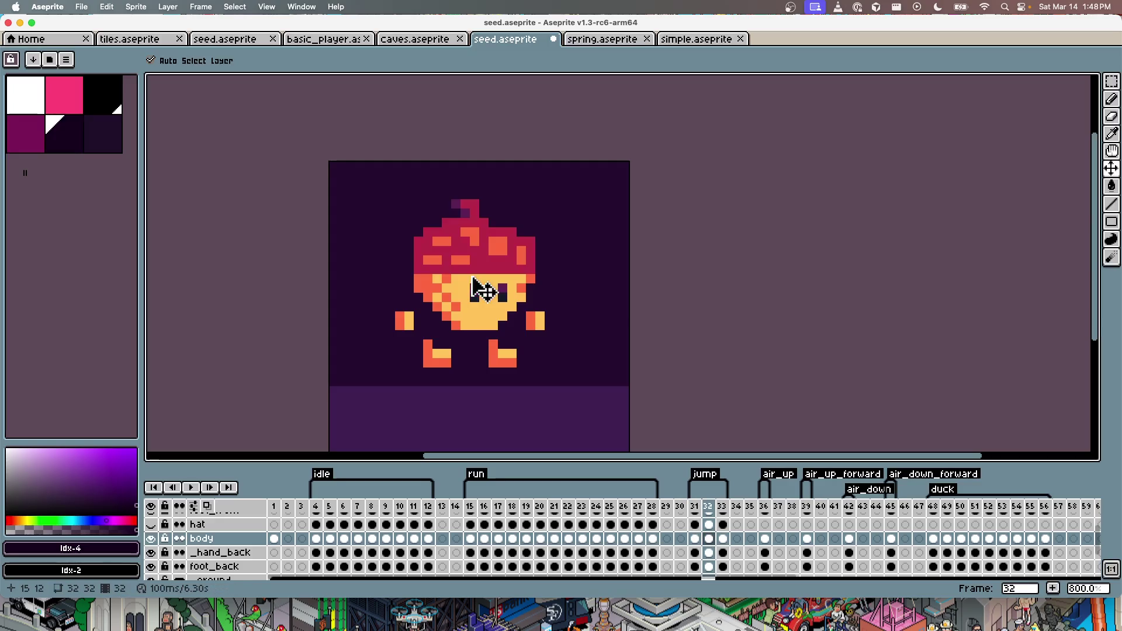
{"action": "key", "text": "super+z"}
{"action": "key", "text": "Up"}
{"action": "key", "text": "Down"}
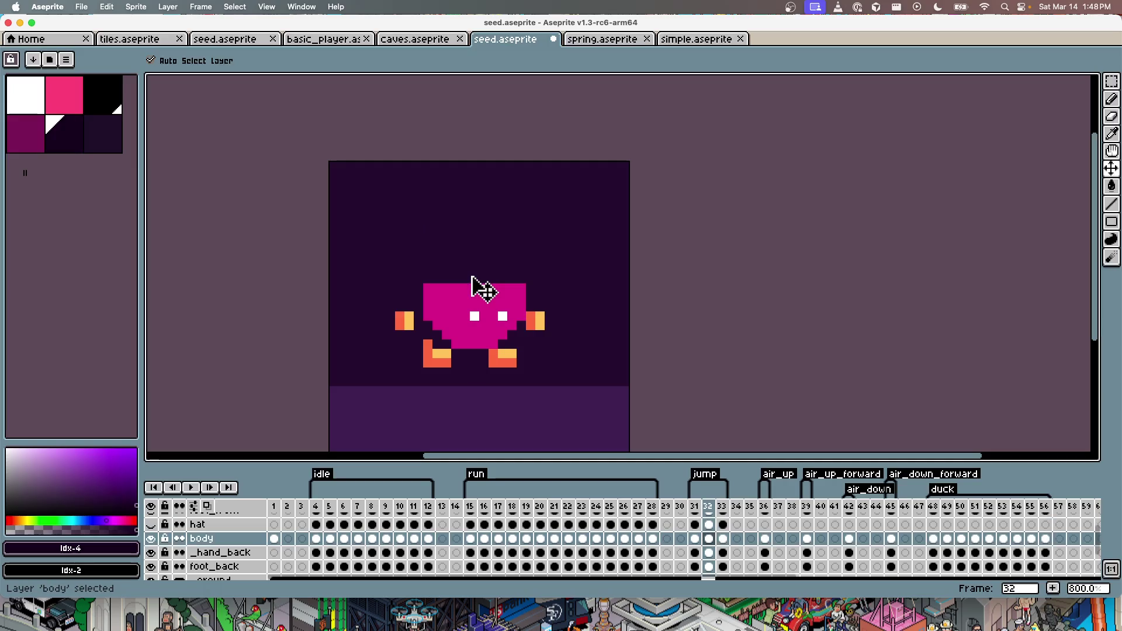
Step: Raise the body one pixel on jump frames 32 and 33
{"action": "left_click_drag", "start_coordinate": [461, 321], "coordinate": [461, 301]}
{"action": "left_click", "coordinate": [724, 539]}
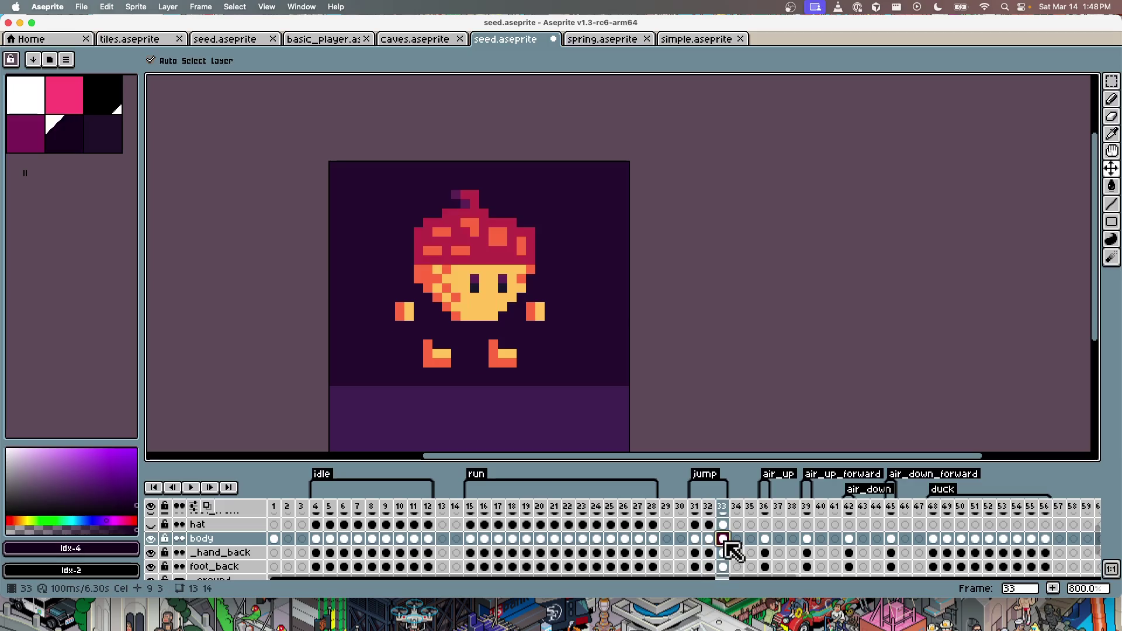
{"action": "left_click", "coordinate": [709, 538]}
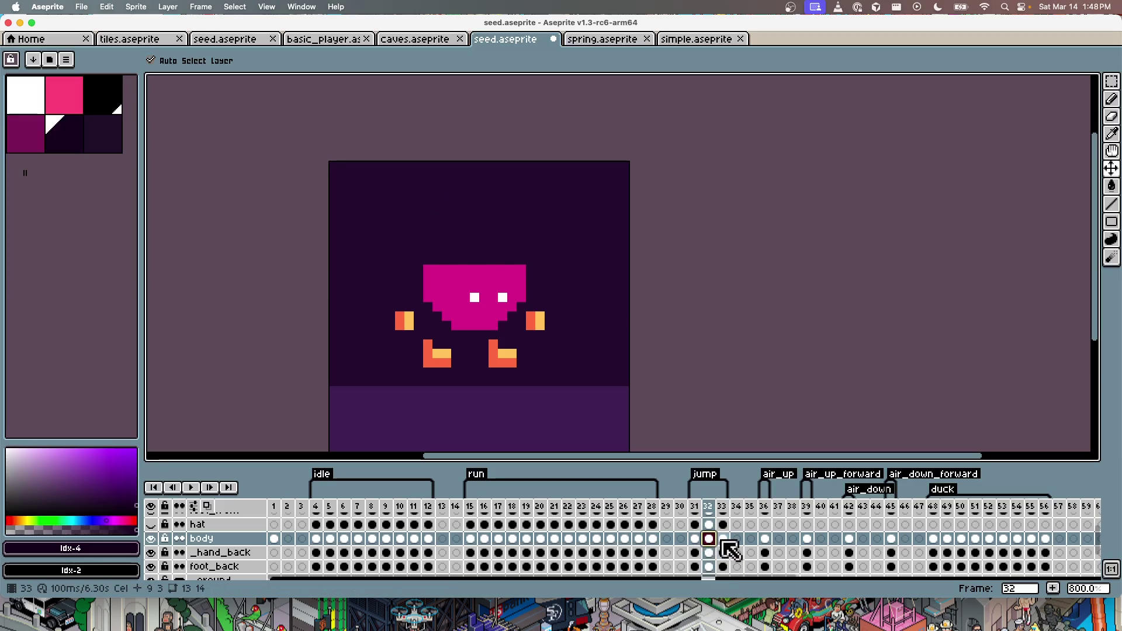
{"action": "left_click", "coordinate": [724, 539]}
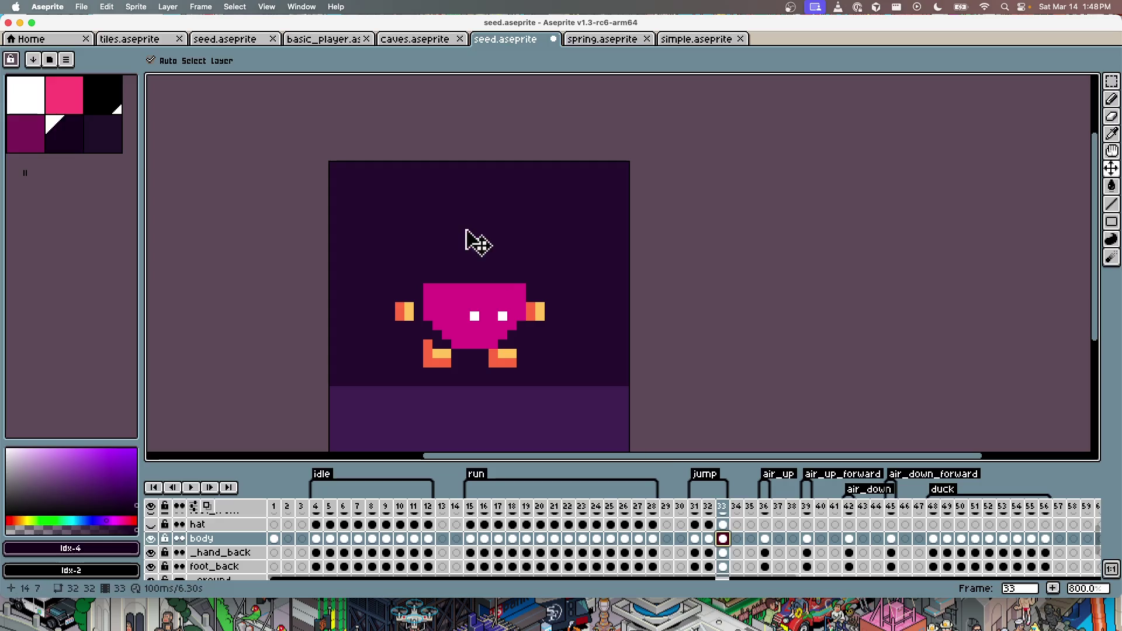
{"action": "left_click_drag", "start_coordinate": [481, 319], "coordinate": [480, 288]}
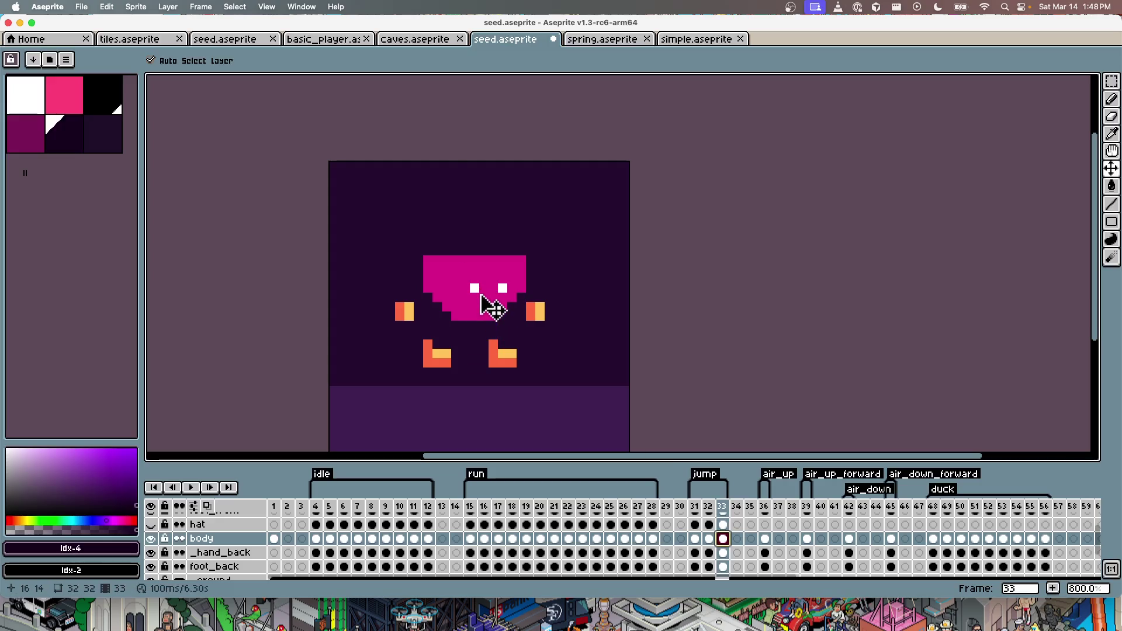
Step: Show the hat again, lower it on jump frame 31, and save seed.aseprite
{"action": "left_click", "coordinate": [151, 524]}
{"action": "key", "text": "Left"}
{"action": "key", "text": "Left"}
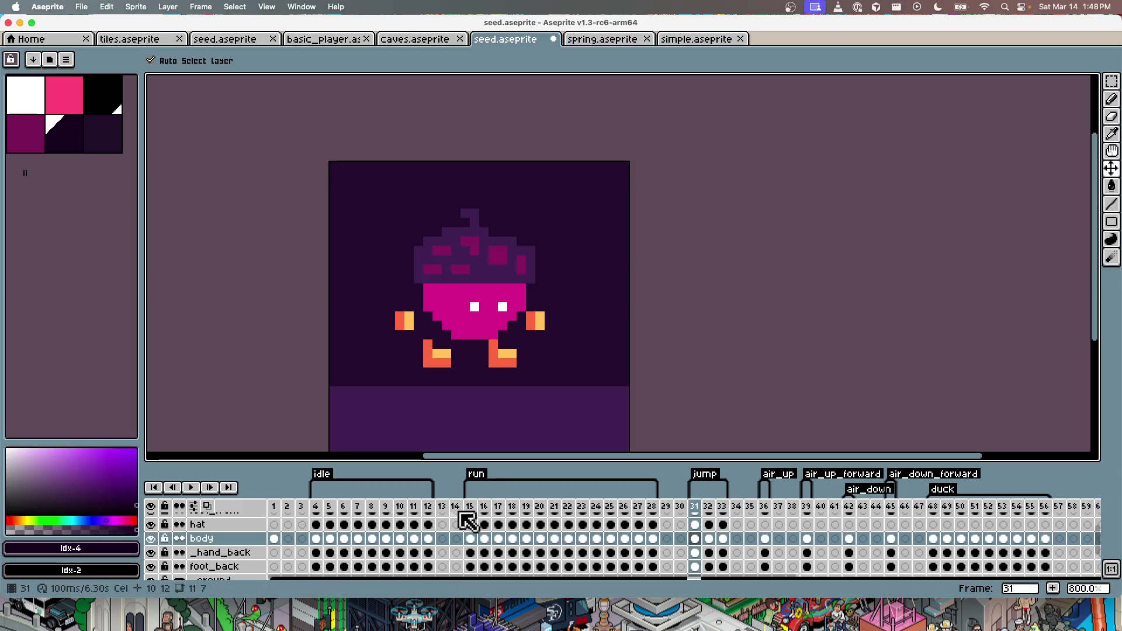
{"action": "key", "text": "Left"}
{"action": "key", "text": "Right"}
{"action": "mouse_move", "coordinate": [501, 279]}
{"action": "left_mouse_down"}
{"action": "mouse_move", "coordinate": [508, 288]}
{"action": "mouse_move", "coordinate": [481, 266]}
{"action": "mouse_move", "coordinate": [486, 256]}
{"action": "left_mouse_up"}
{"action": "key", "text": "Right"}
{"action": "key", "text": "Right"}
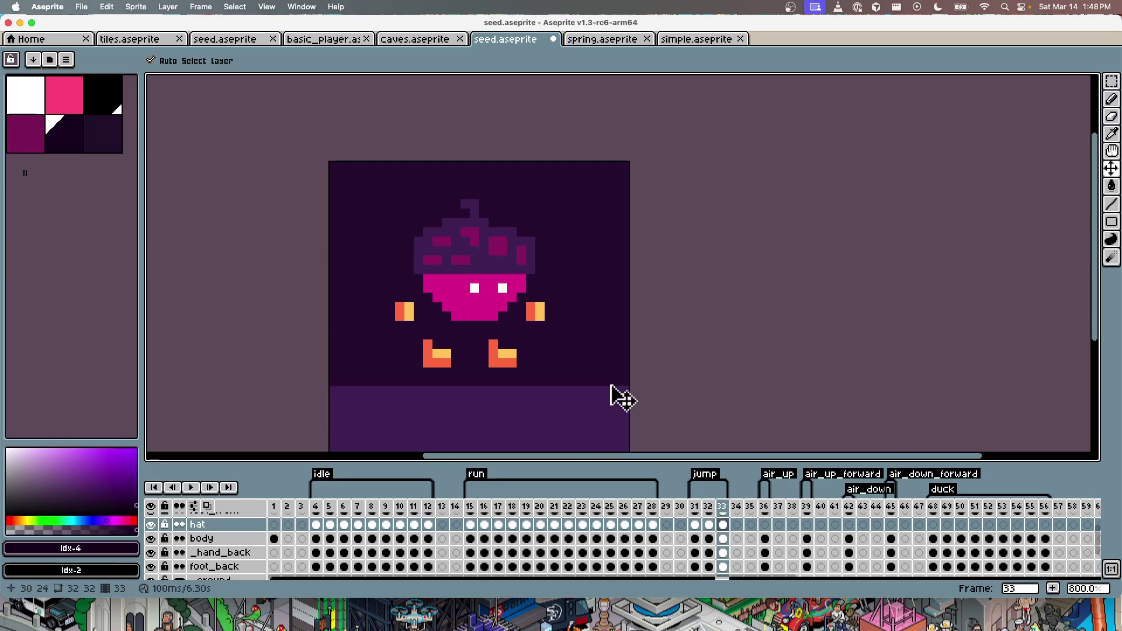
{"action": "key", "text": "cmd+s"}
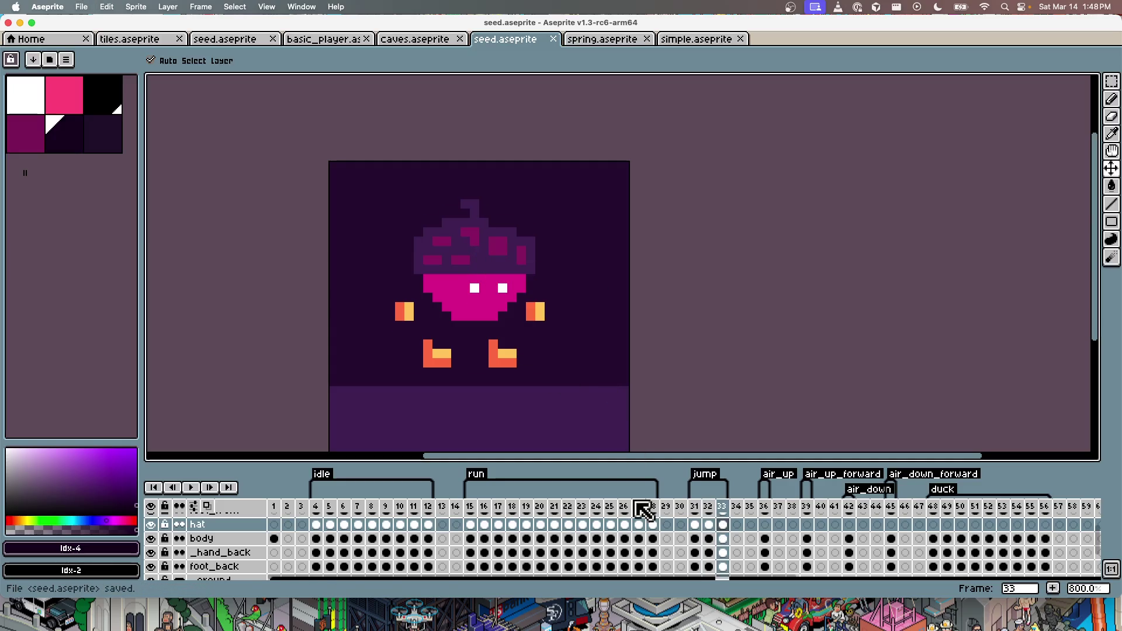
Step: Pick the body's pink and fill it on the foot_front layer, then undo the fill
{"action": "scroll", "coordinate": [425, 570], "scroll_direction": "up", "scroll_amount": 2}
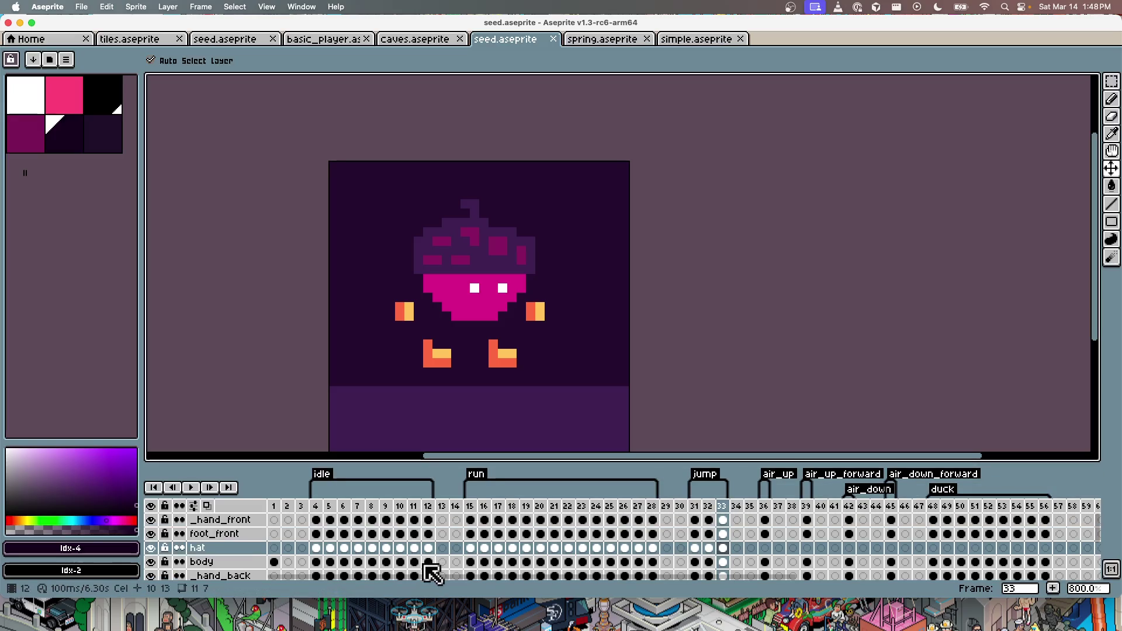
{"action": "left_click", "coordinate": [253, 534]}
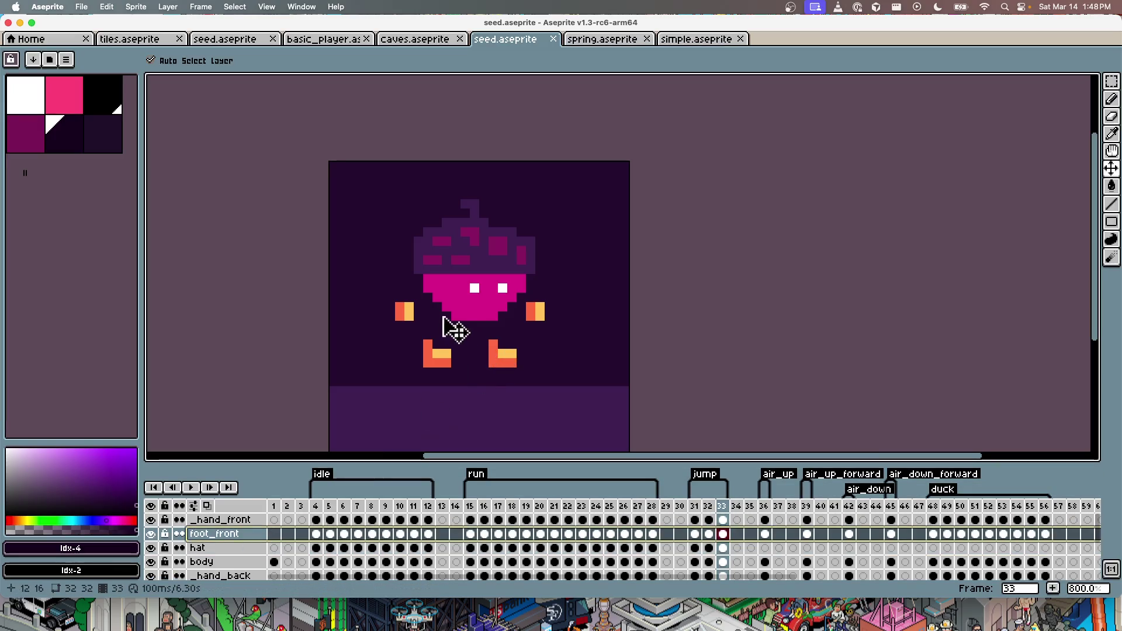
{"action": "left_click", "coordinate": [457, 292], "text": "alt"}
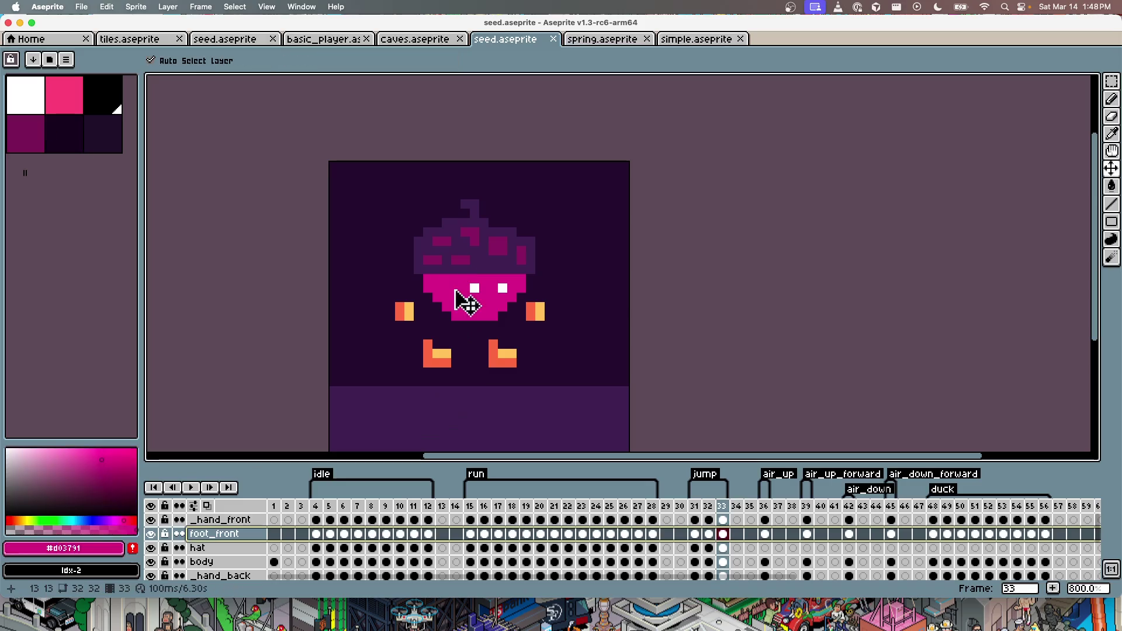
{"action": "left_click", "coordinate": [407, 310]}
{"action": "key", "text": "ctrl+z"}
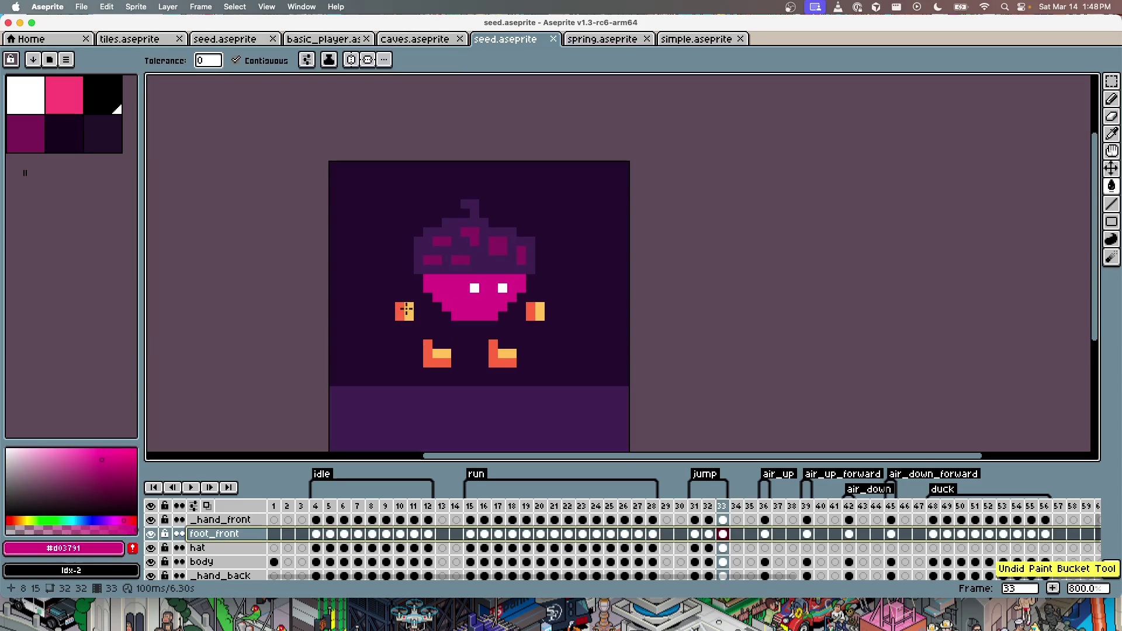
Step: Retry the pink fill on the front foot, undo it, and pick a layer with the Move tool
{"action": "key", "text": "g"}
{"action": "left_click", "coordinate": [412, 310]}
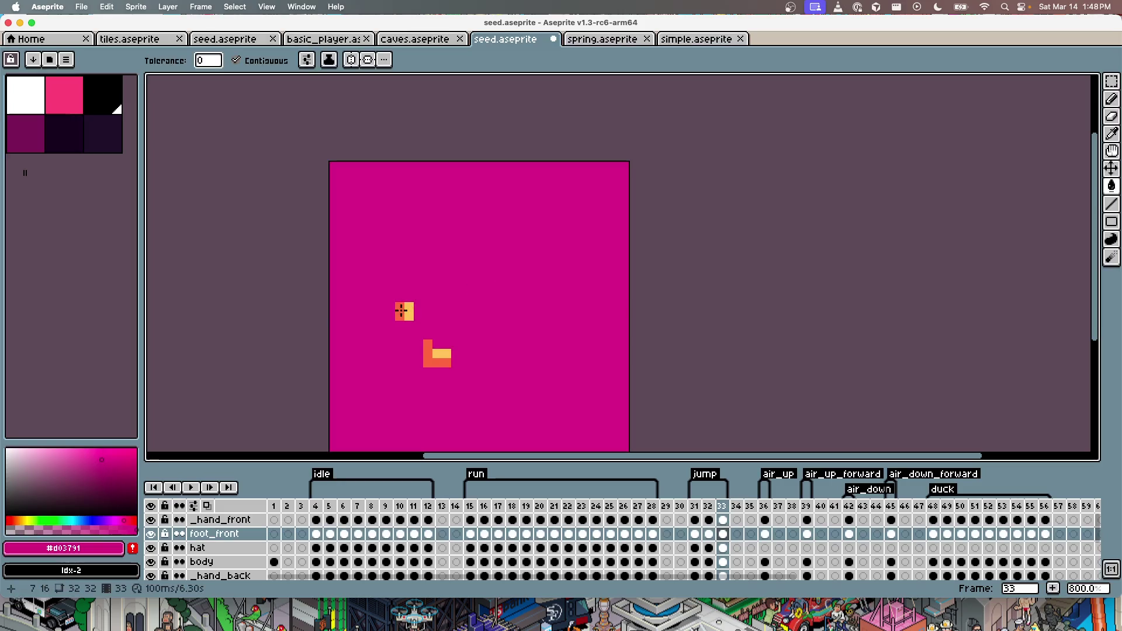
{"action": "key", "text": "ctrl+z"}
{"action": "key", "text": "v"}
{"action": "left_click", "coordinate": [407, 312]}
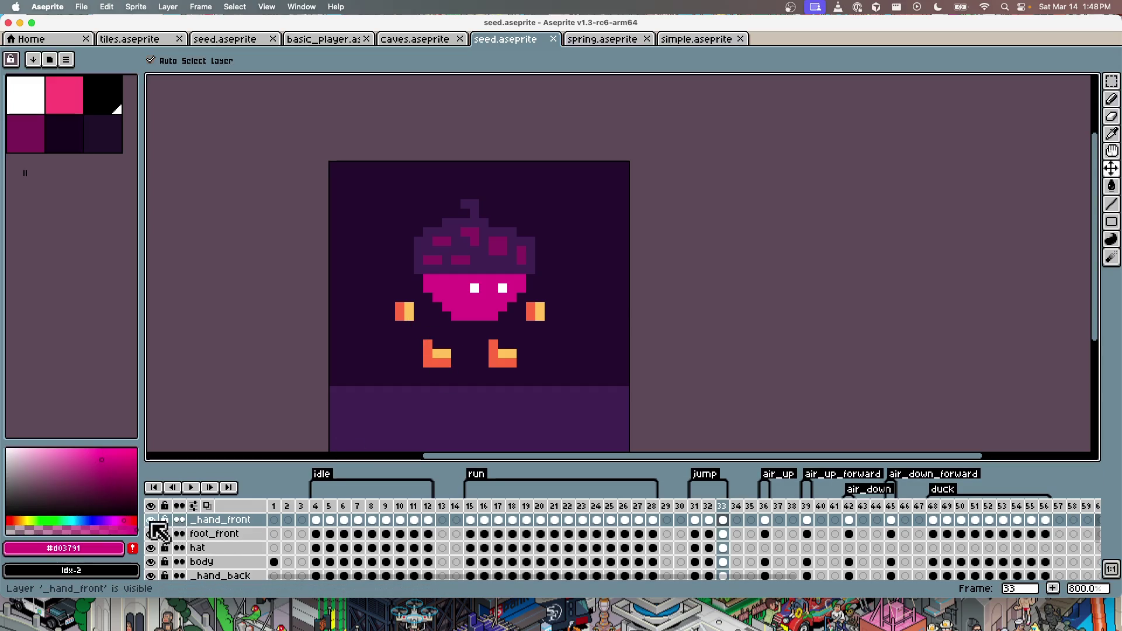
Step: Select the _hand_front and _hand_back layers and delete them
{"action": "left_click", "coordinate": [220, 520]}
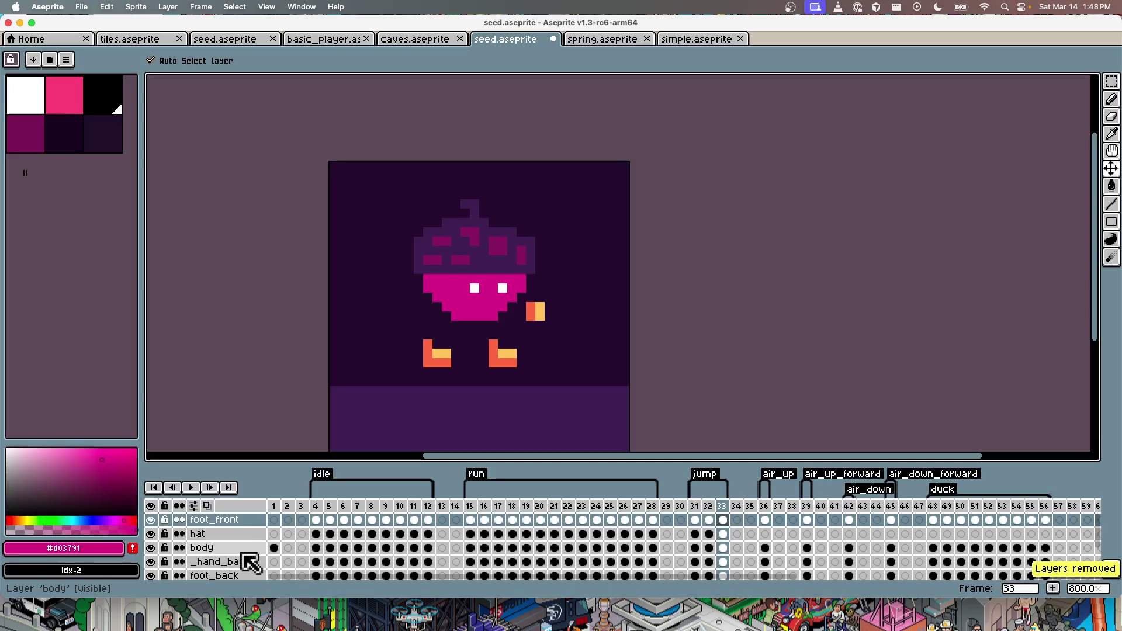
{"action": "left_click_drag", "start_coordinate": [284, 528], "coordinate": [235, 572]}
{"action": "key", "text": "BackSpace"}
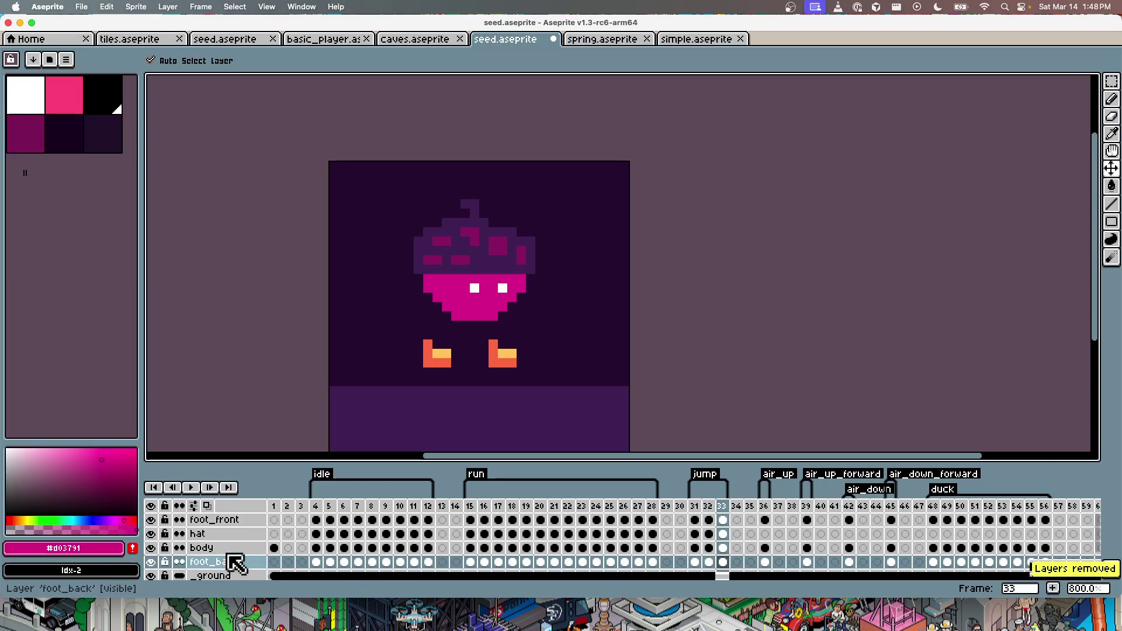
{"action": "scroll", "coordinate": [442, 390], "scroll_direction": "up", "scroll_amount": 1}
Step: Fill the front foot pink on the jump frame and clear its stray top-left pixel
{"action": "key", "text": "g"}
{"action": "left_click", "coordinate": [440, 369]}
{"action": "key", "text": "ctrl+z"}
{"action": "key", "text": "v"}
{"action": "left_click", "coordinate": [440, 372]}
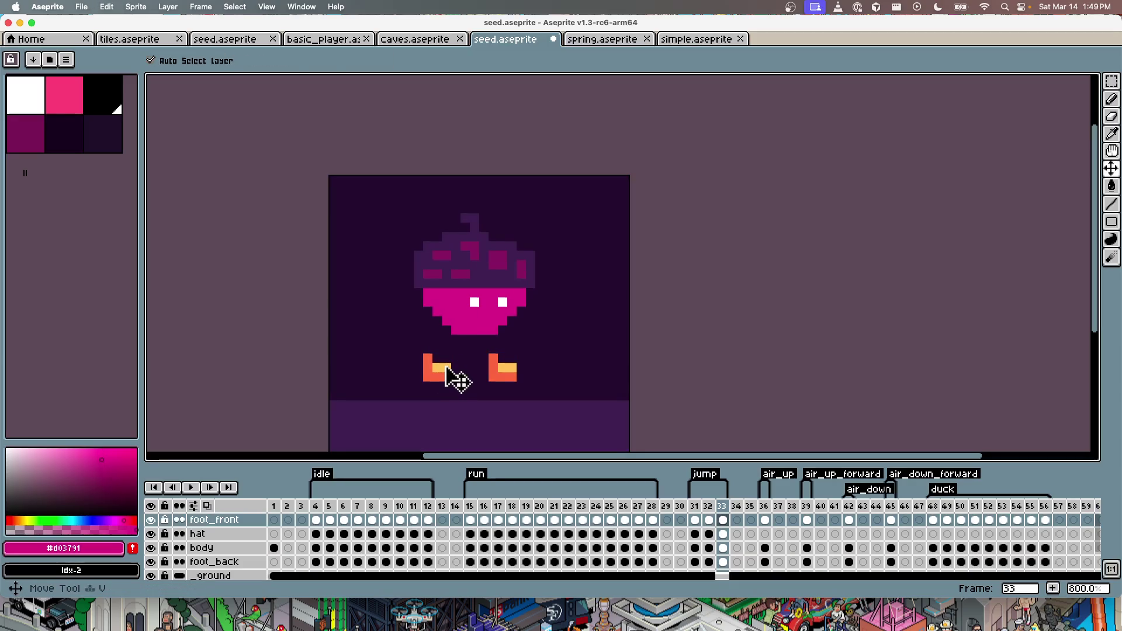
{"action": "key", "text": "g"}
{"action": "left_click", "coordinate": [440, 372]}
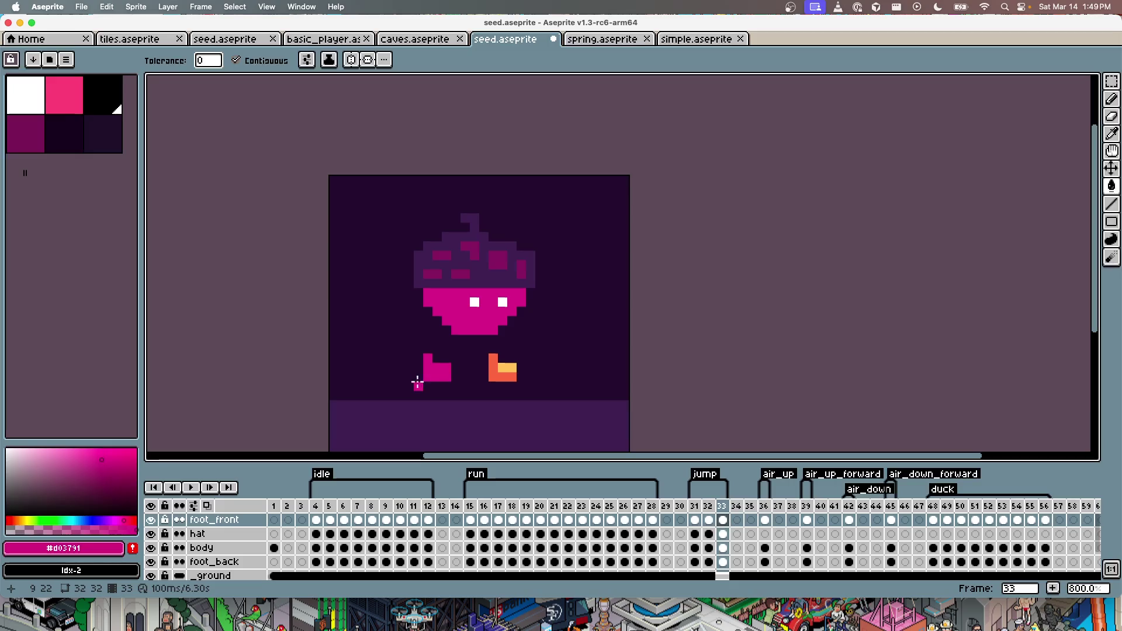
{"action": "key", "text": "e"}
{"action": "left_click", "coordinate": [427, 357]}
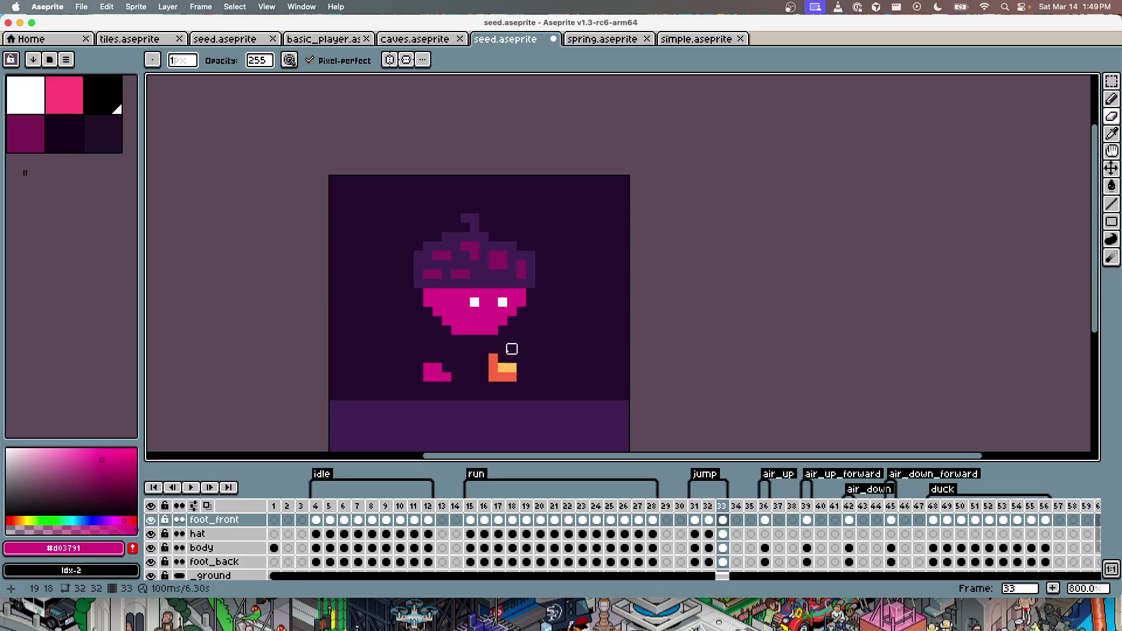
Step: Try recolouring frame 31's front foot, undo the overflowing fill, and step to jump frame 33
{"action": "key", "text": "Right"}
{"action": "key", "text": "Left"}
{"action": "key", "text": "Left"}
{"action": "key", "text": "Left"}
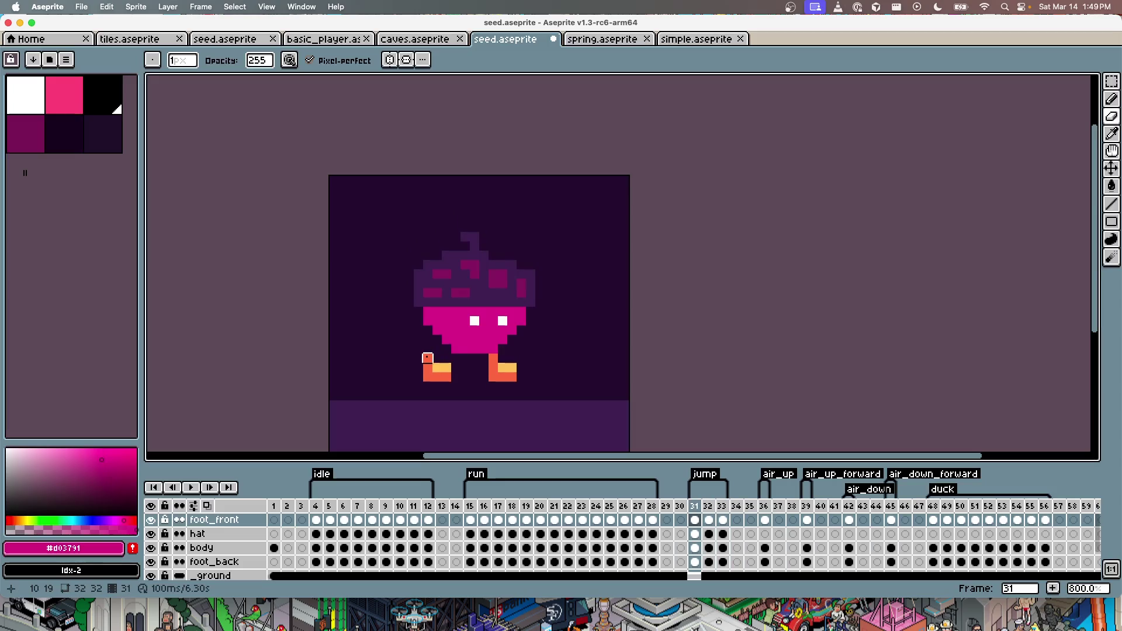
{"action": "key", "text": "g"}
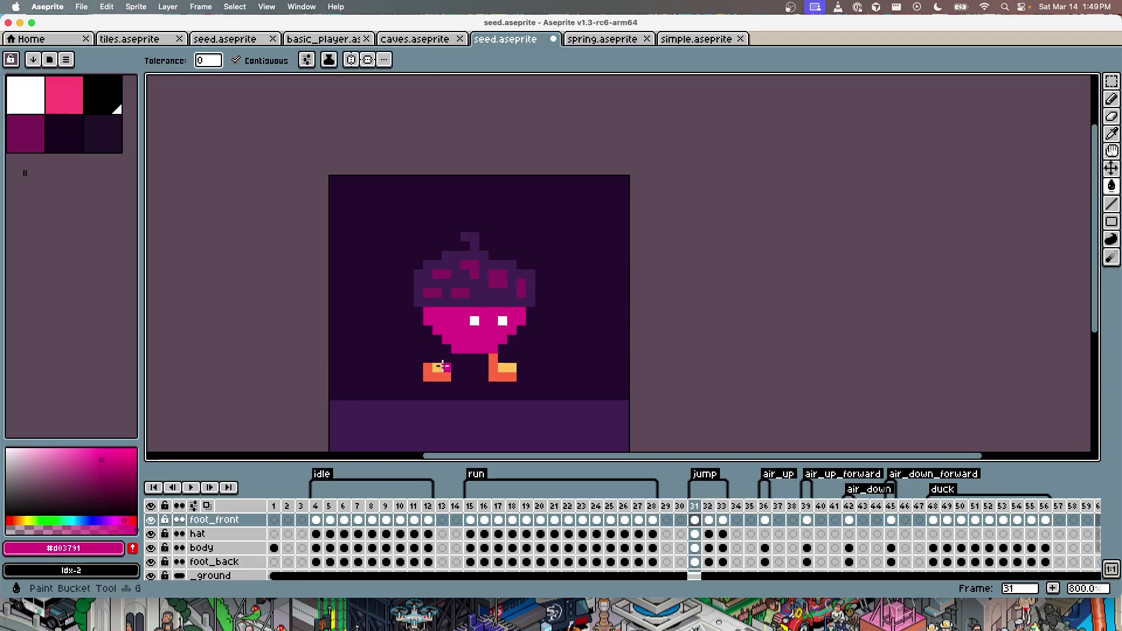
{"action": "left_click", "coordinate": [437, 369]}
{"action": "key", "text": "ctrl+z"}
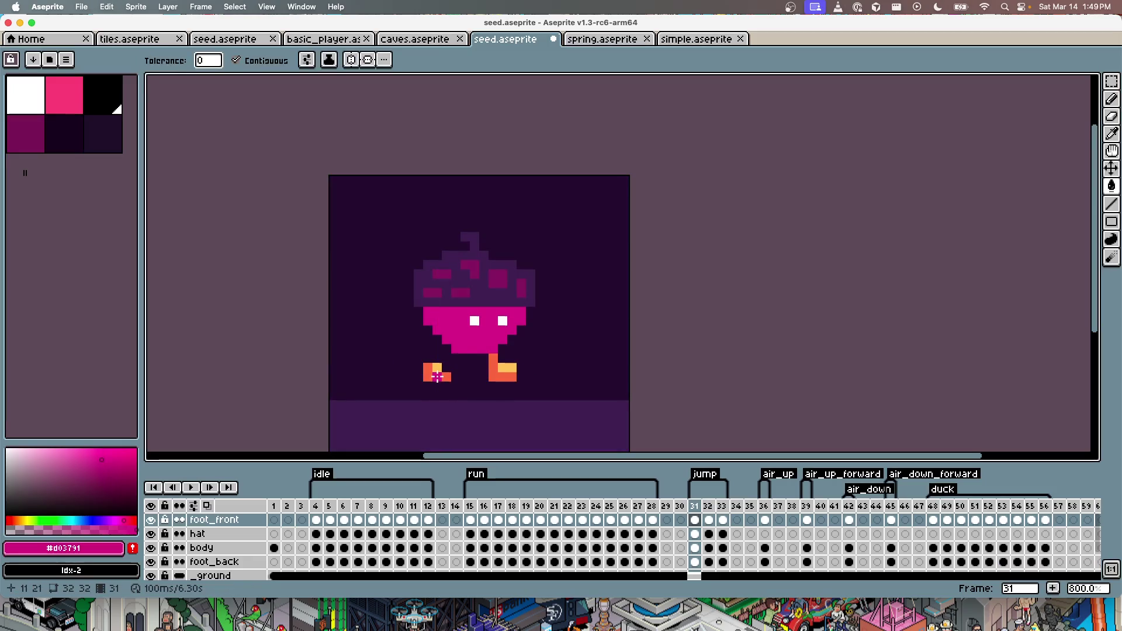
{"action": "key", "text": "v"}
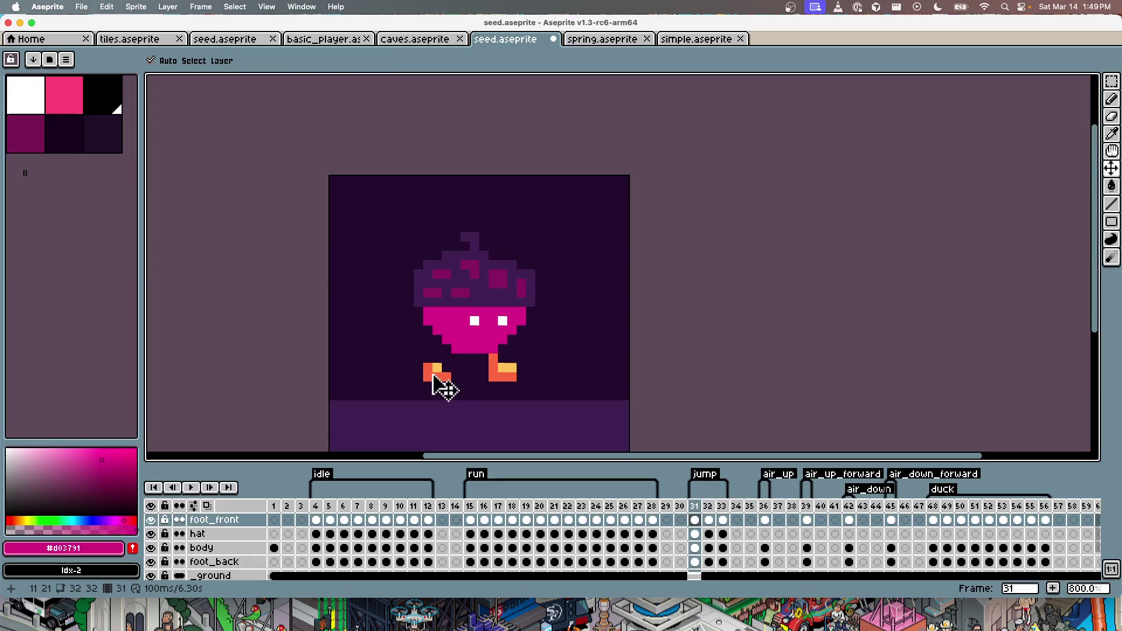
{"action": "key", "text": "g"}
{"action": "key", "text": "Right"}
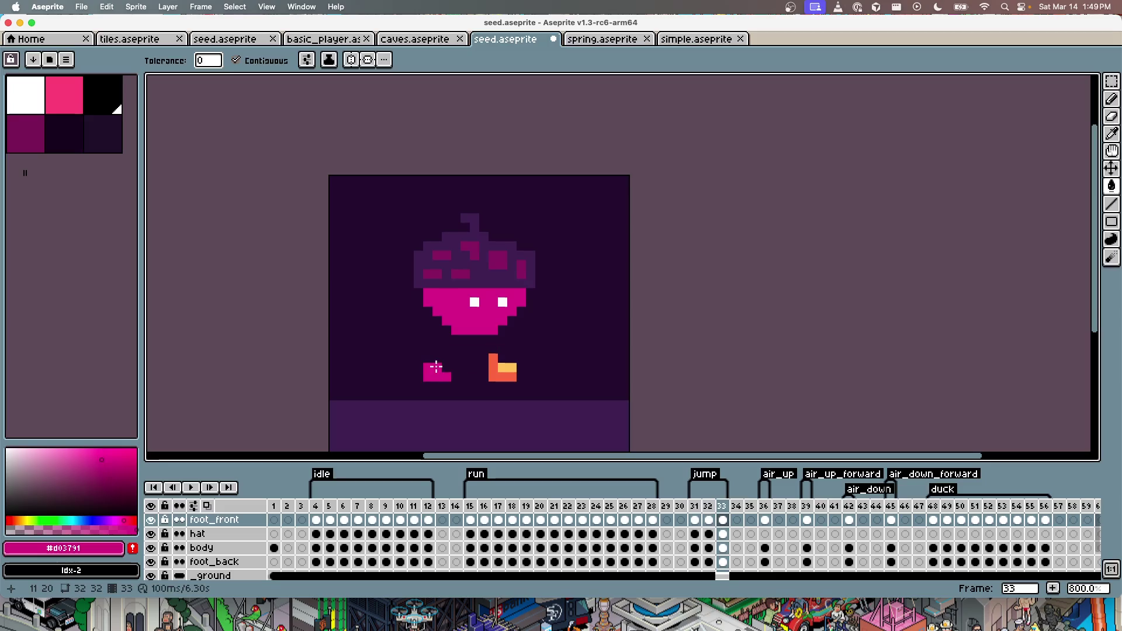
{"action": "key", "text": "Right"}
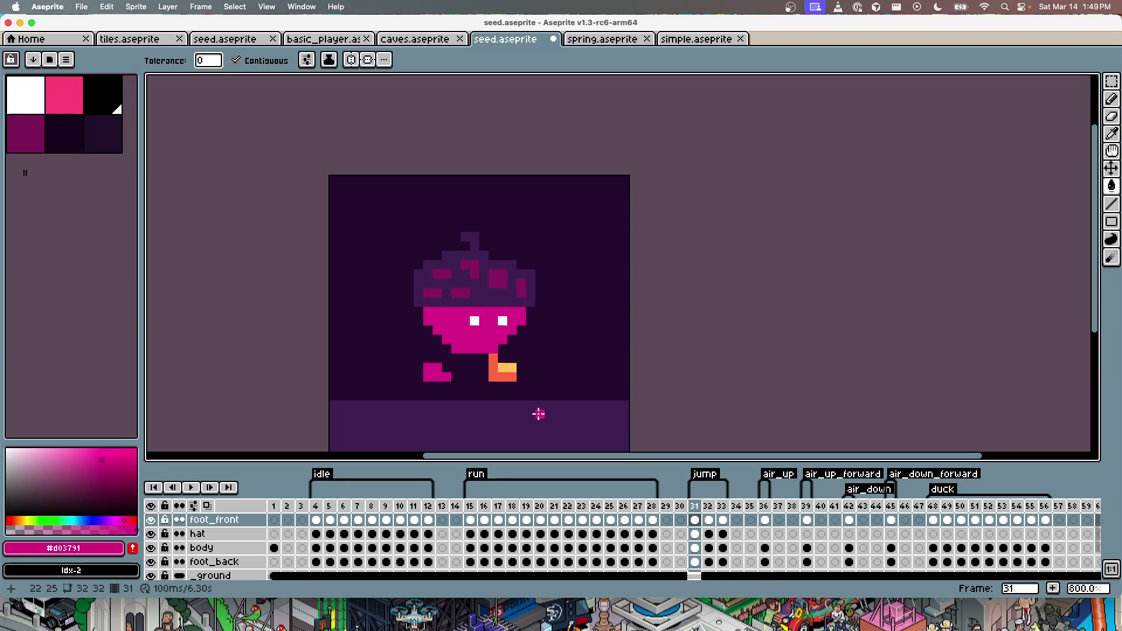
{"action": "key", "text": "period"}
{"action": "key", "text": "comma"}
{"action": "key", "text": "period"}
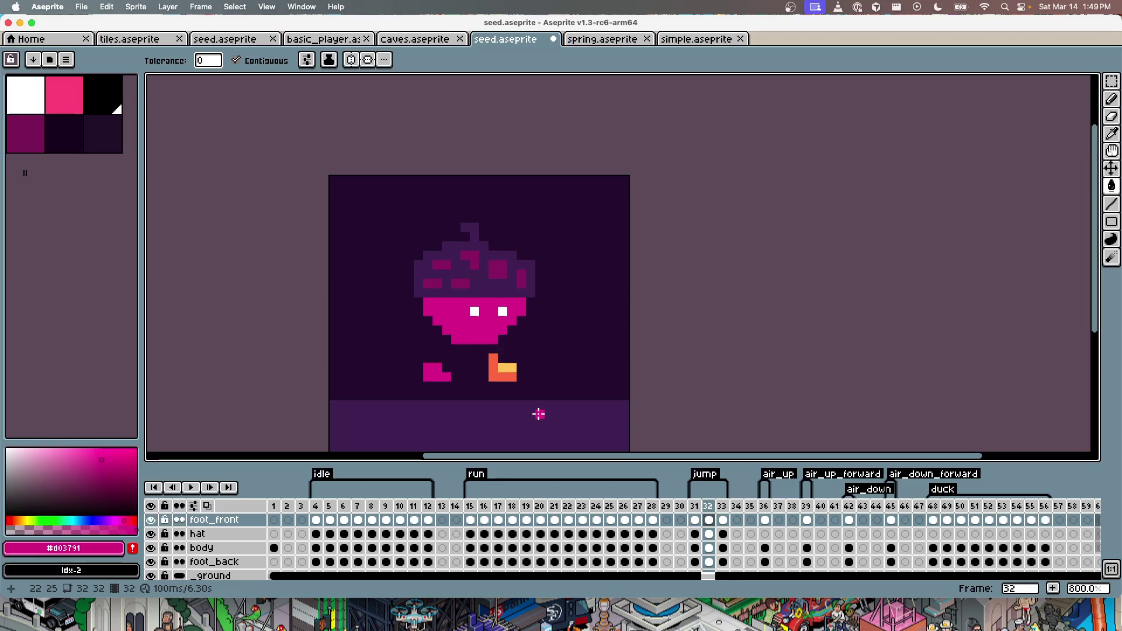
{"action": "key", "text": "period"}
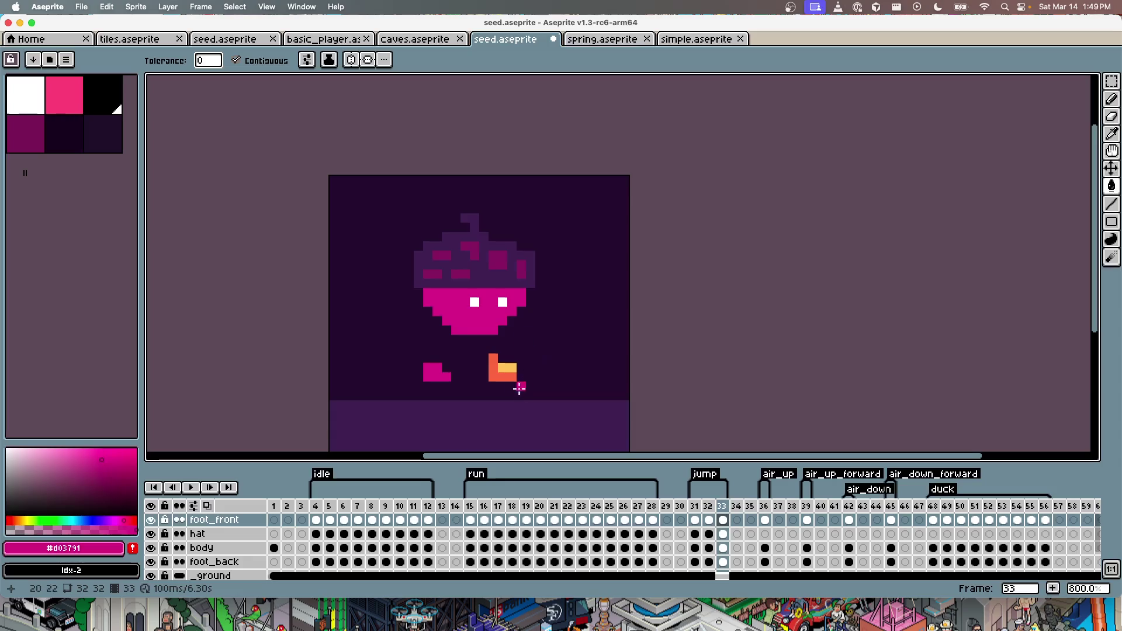
Step: Fill the back foot pink on frame 33, including its remaining orange pixels, and save
{"action": "key", "text": "v"}
{"action": "left_click", "coordinate": [502, 377]}
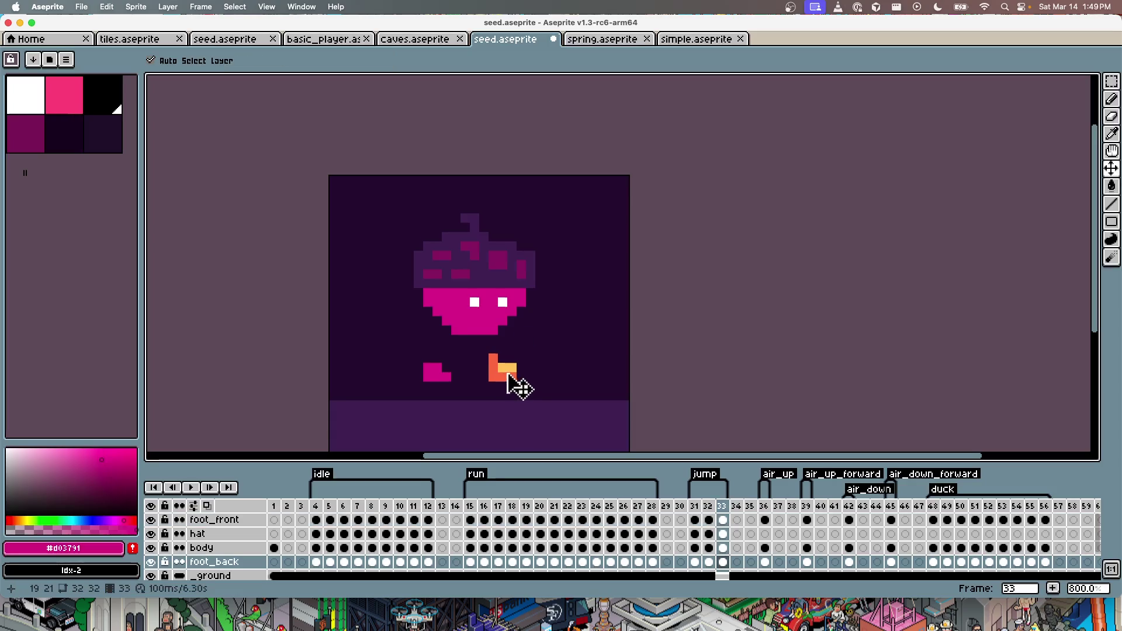
{"action": "key", "text": "b"}
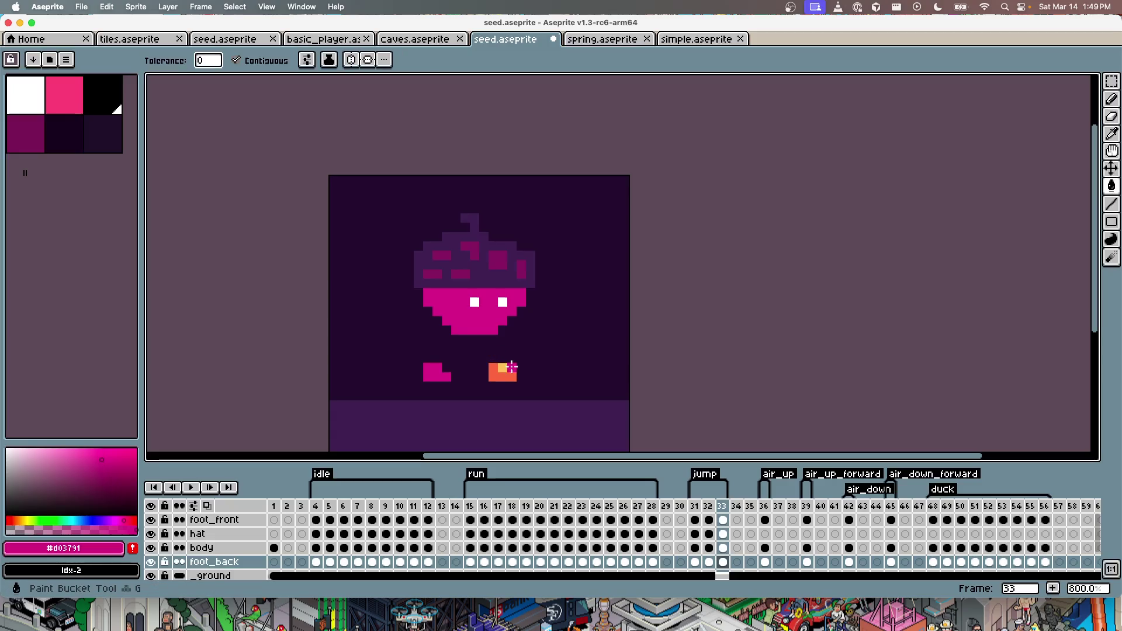
{"action": "key", "text": "g"}
{"action": "left_click", "coordinate": [512, 367]}
{"action": "key", "text": "super+z"}
{"action": "left_click", "coordinate": [497, 374]}
{"action": "left_click", "coordinate": [497, 374]}
{"action": "key", "text": "super+s"}
{"action": "key", "text": "Return"}
Step: Recolour the back foot pink on frame 32, save, and flip through the jump frames
{"action": "key", "text": "Left"}
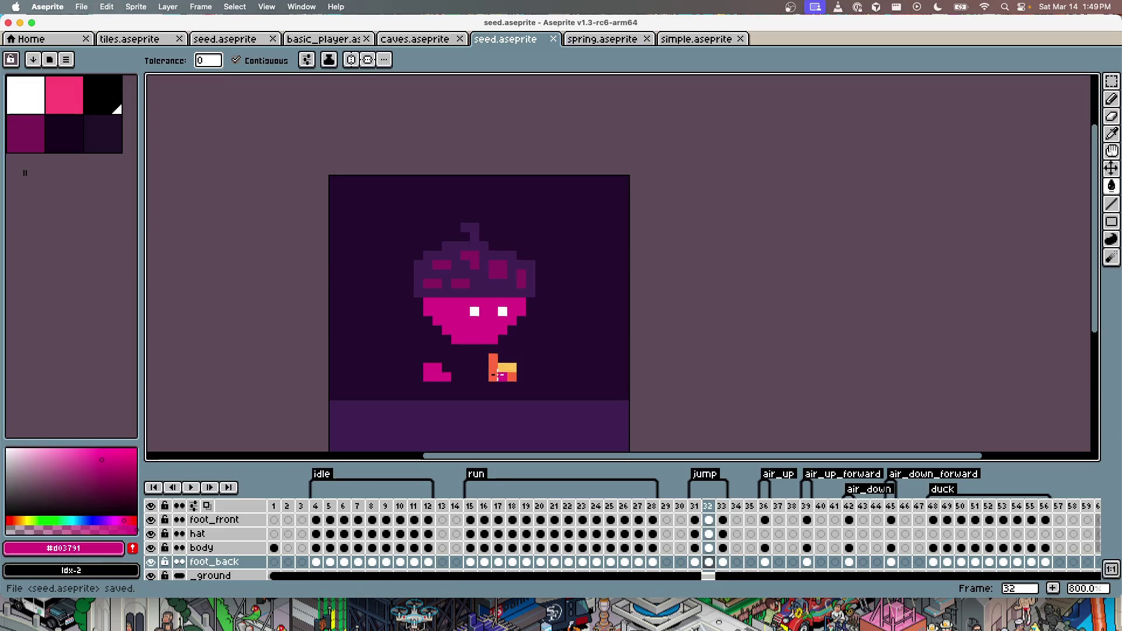
{"action": "left_click", "coordinate": [503, 367]}
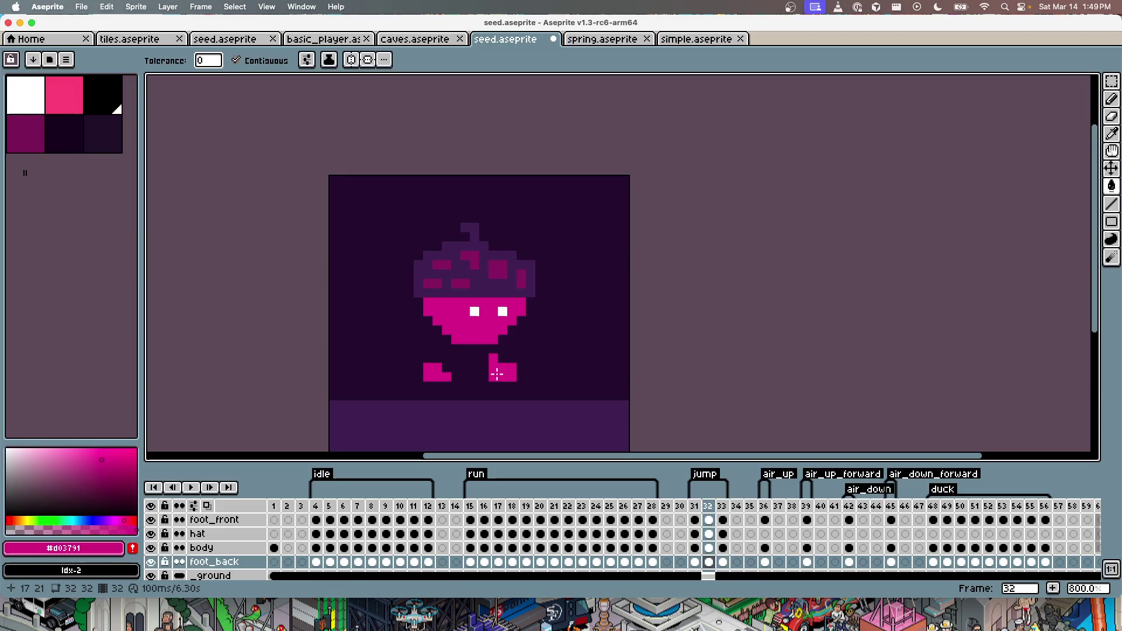
{"action": "key", "text": "Left"}
{"action": "key", "text": "b"}
{"action": "key", "text": "super+s"}
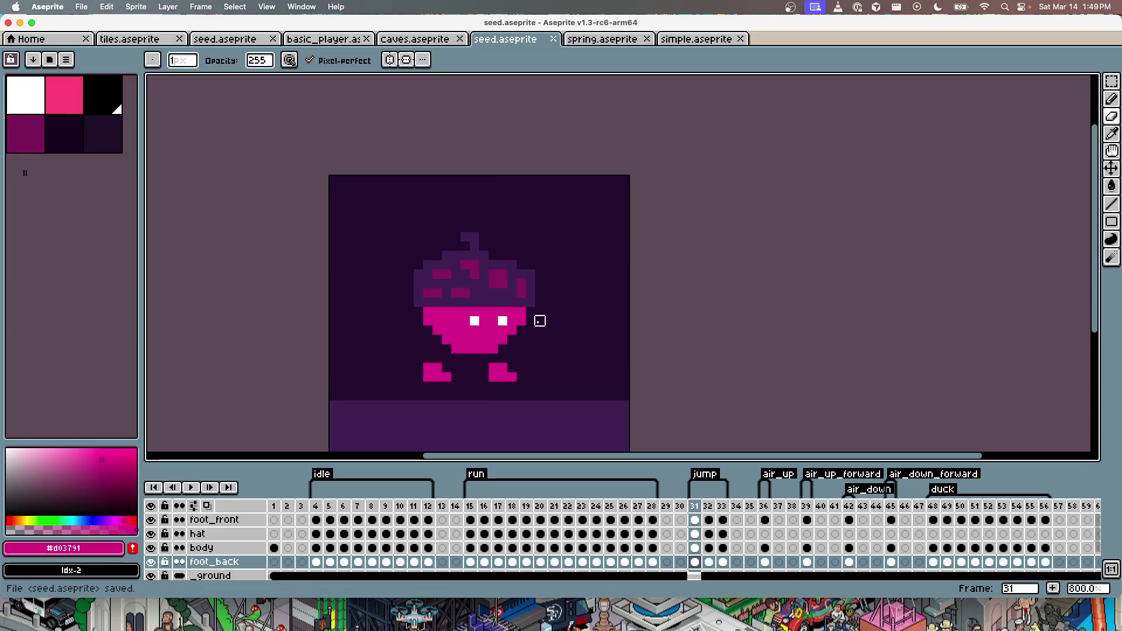
{"action": "key", "text": "Right"}
{"action": "key", "text": "Right"}
{"action": "key", "text": "Left"}
{"action": "key", "text": "Left"}
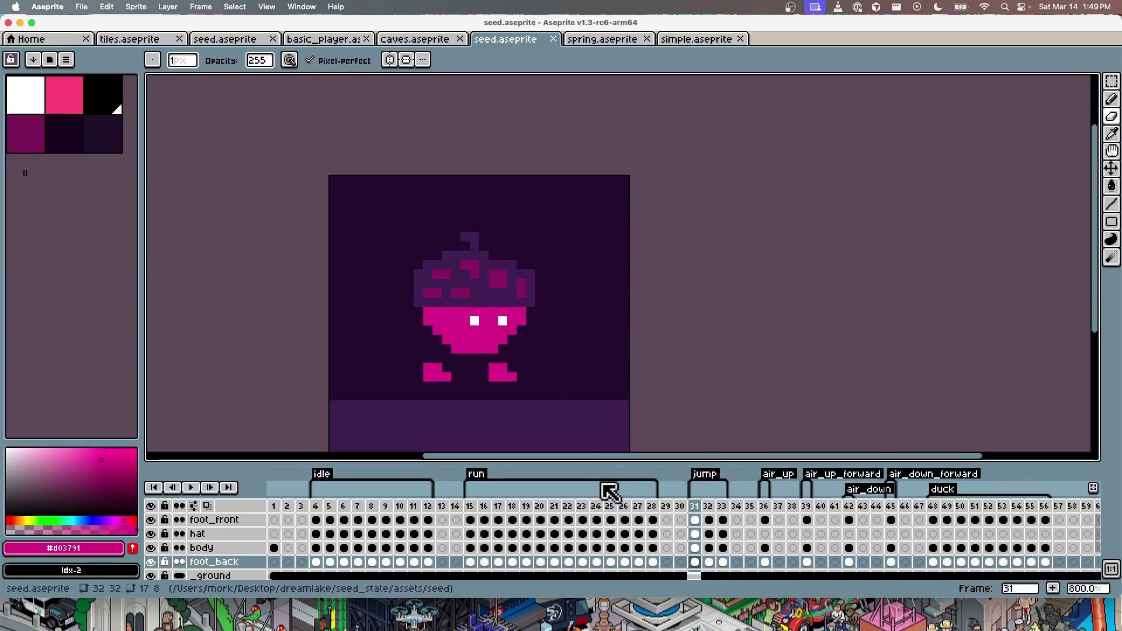
Step: Step through jump frames 32 and 33 to review the feet
{"action": "key", "text": "Right"}
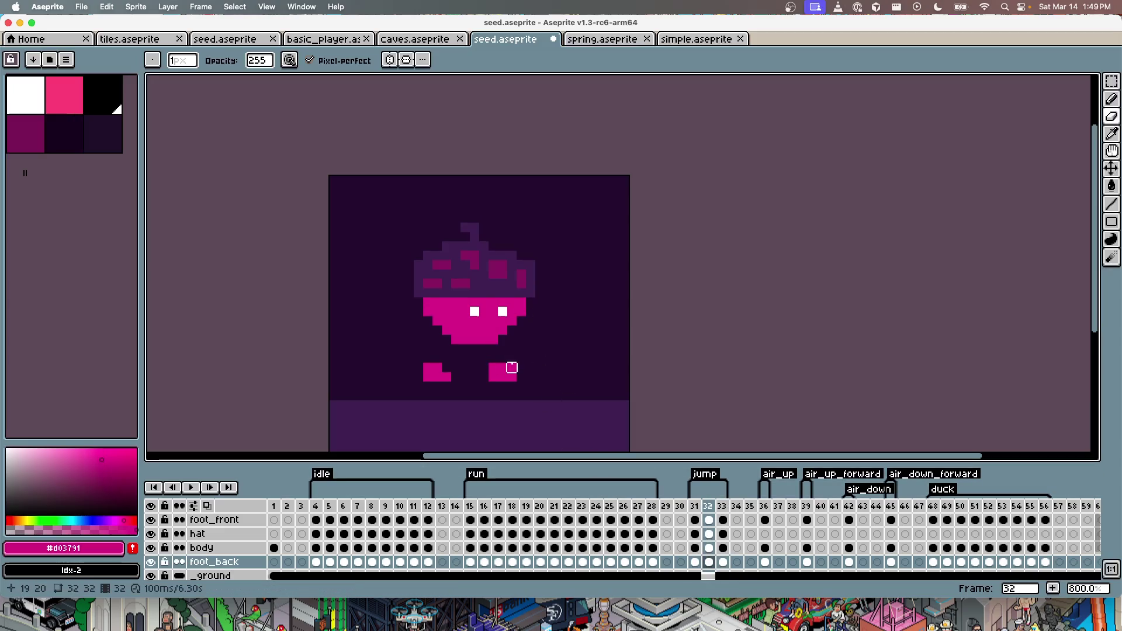
{"action": "key", "text": "Right"}
{"action": "key", "text": "Left"}
{"action": "key", "text": "Left"}
{"action": "key", "text": "Right"}
{"action": "key", "text": "Right"}
{"action": "key", "text": "Right"}
{"action": "key", "text": "Right"}
{"action": "key", "text": "Right"}
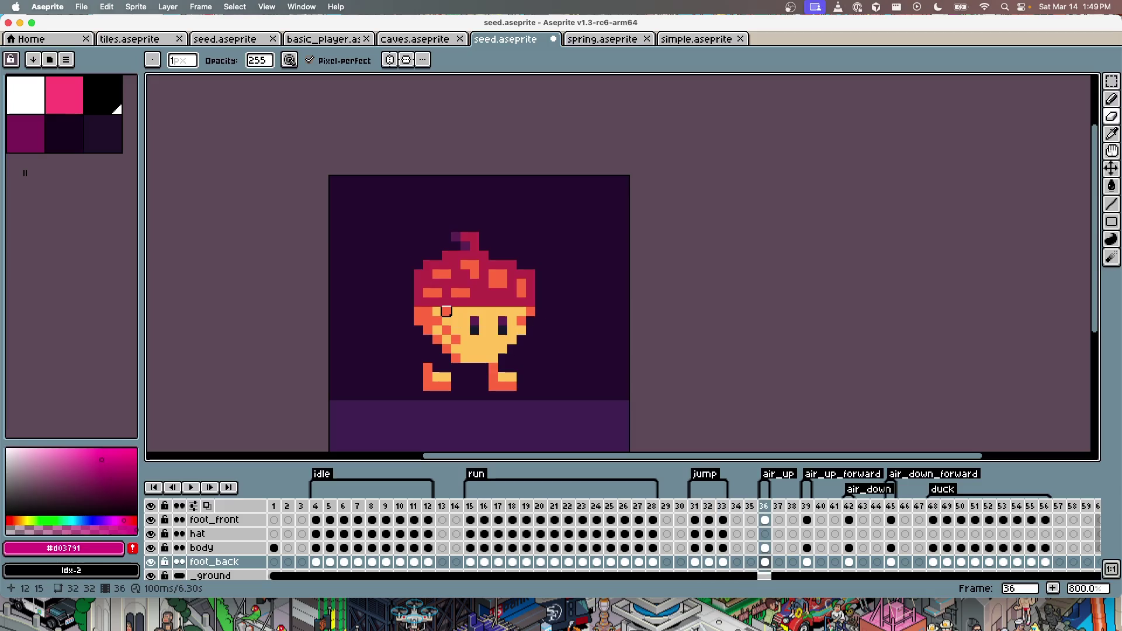
Step: Compare the body cels on frames 31, 36 and 39, ending on air_up frame 36
{"action": "left_click", "coordinate": [694, 547]}
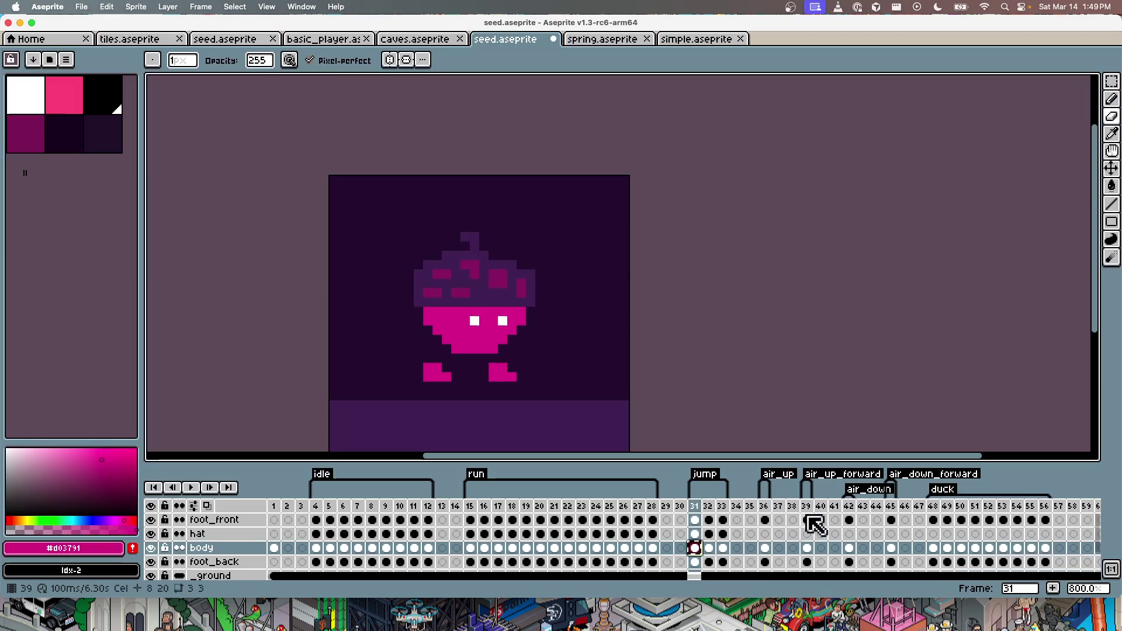
{"action": "left_click", "coordinate": [765, 548]}
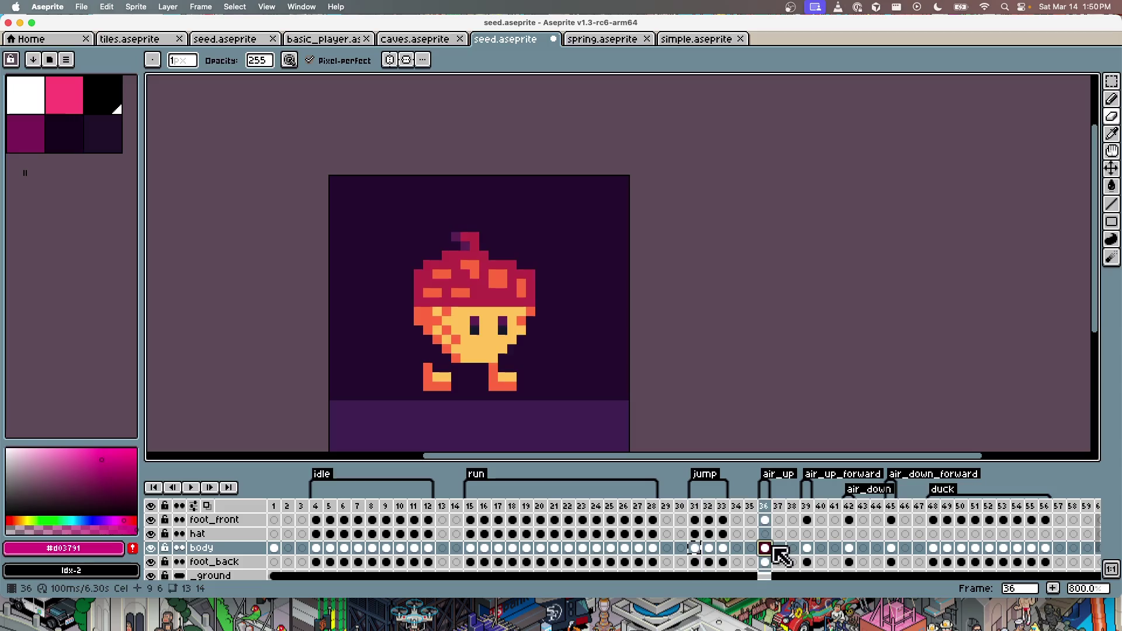
{"action": "left_click", "coordinate": [695, 548]}
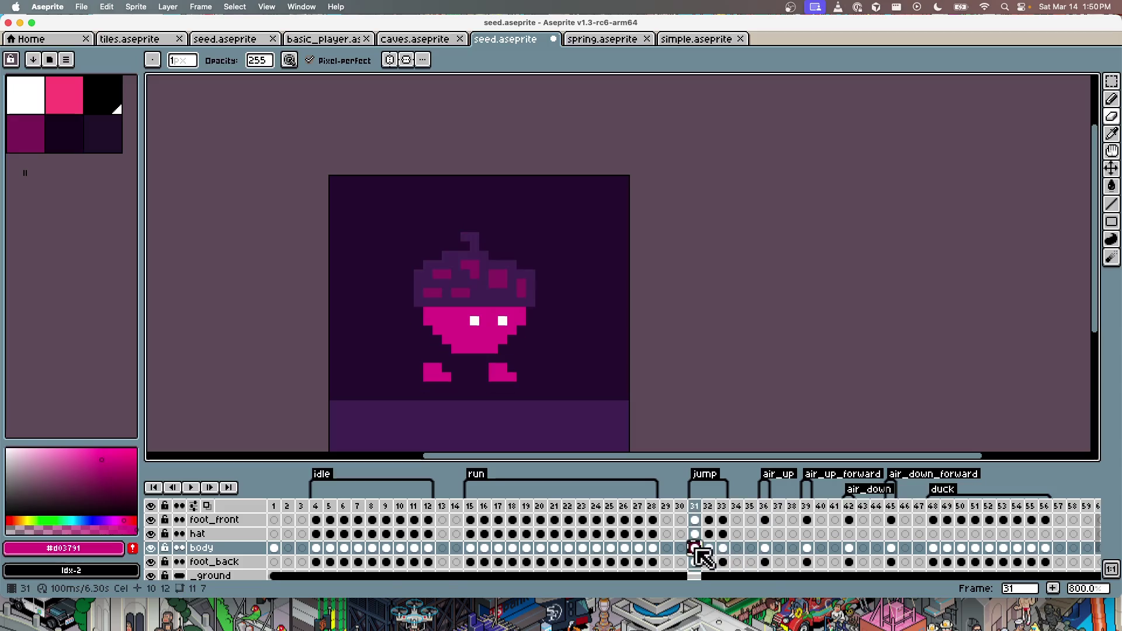
{"action": "left_click", "coordinate": [806, 548]}
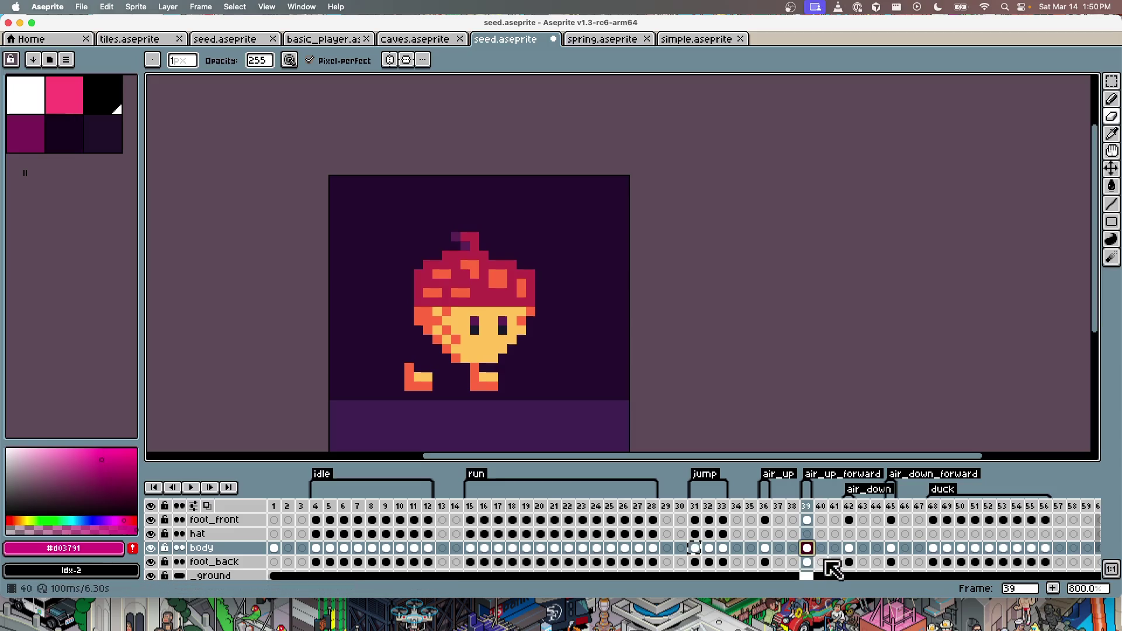
{"action": "left_click", "coordinate": [765, 547]}
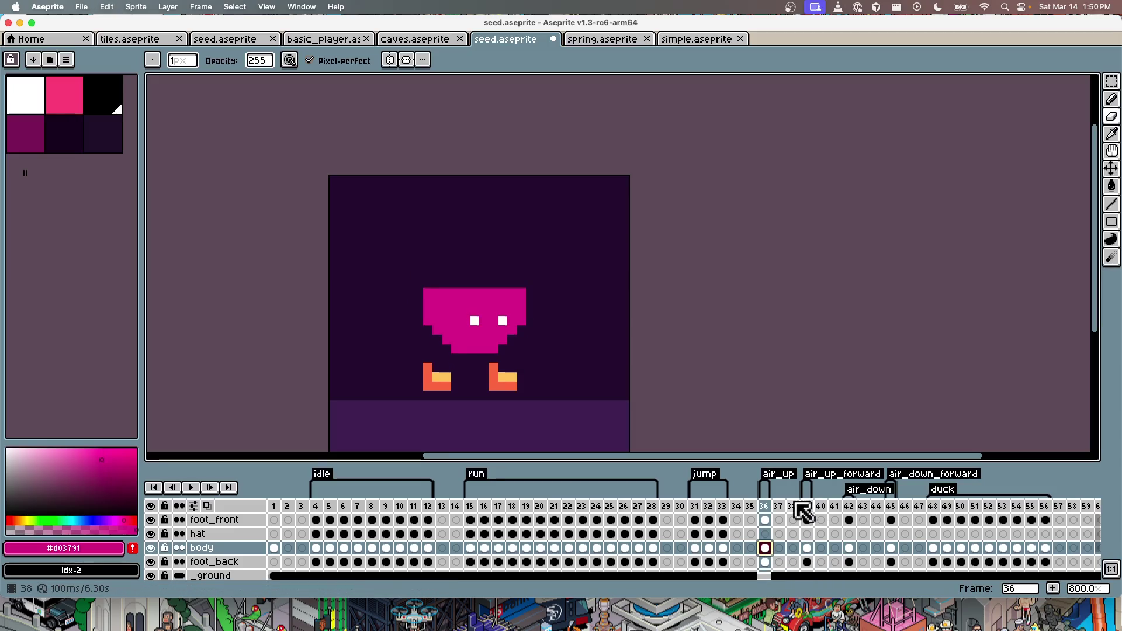
Step: Lower the pink body two pixels, erase a stray orange back-foot pixel, and save
{"action": "key", "text": "v"}
{"action": "left_click_drag", "start_coordinate": [505, 314], "coordinate": [506, 324]}
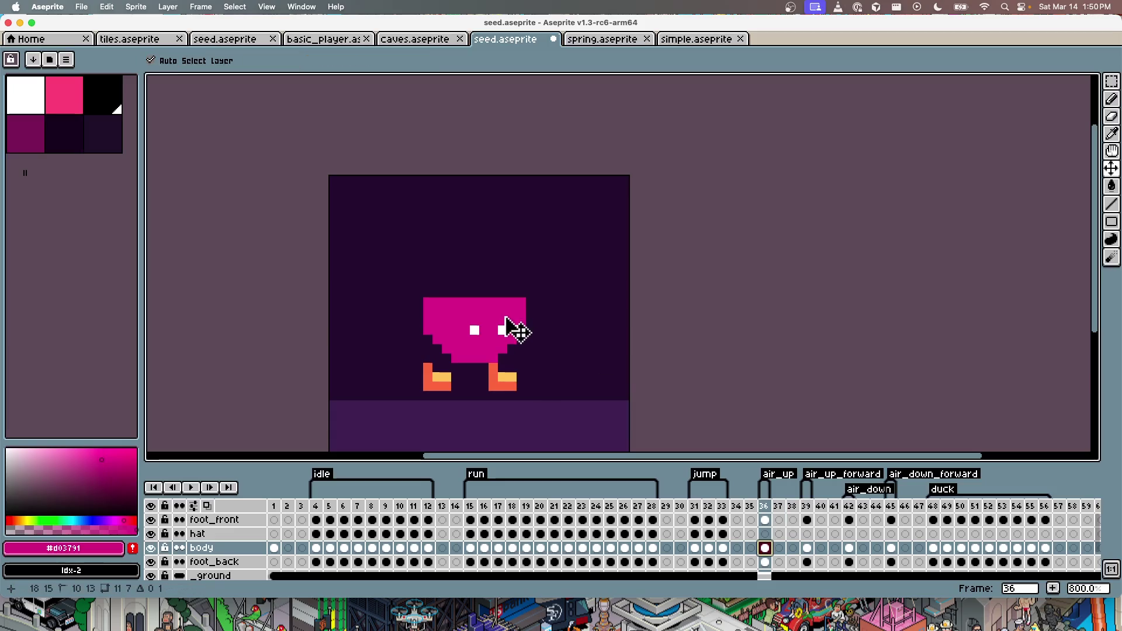
{"action": "left_click", "coordinate": [508, 387]}
{"action": "key", "text": "b"}
{"action": "right_click", "coordinate": [493, 367]}
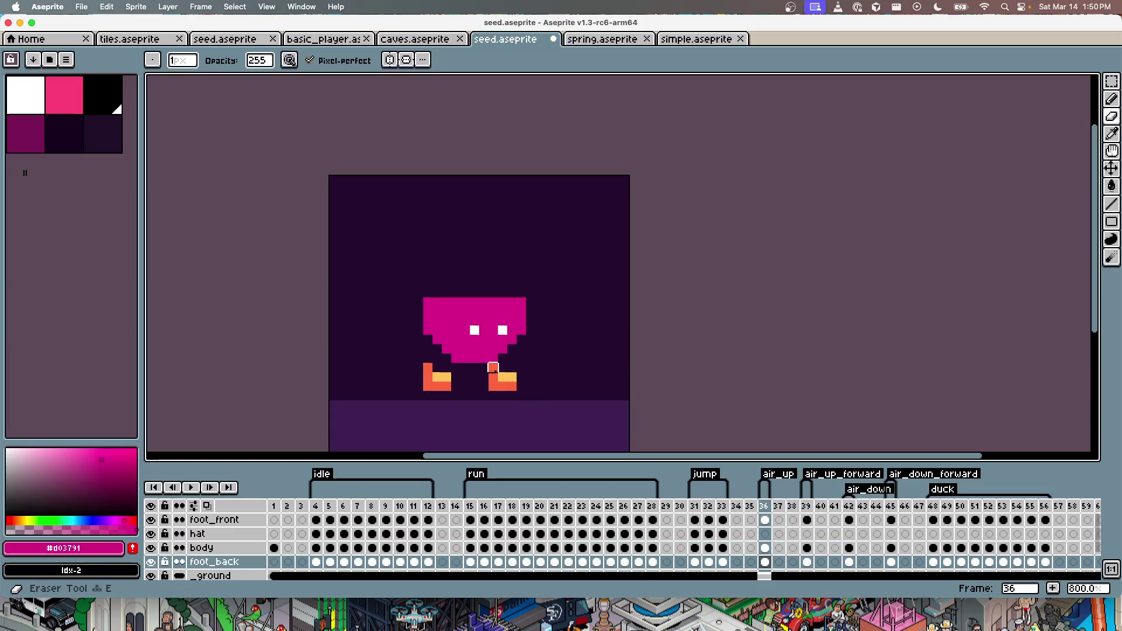
{"action": "key", "text": "super+s"}
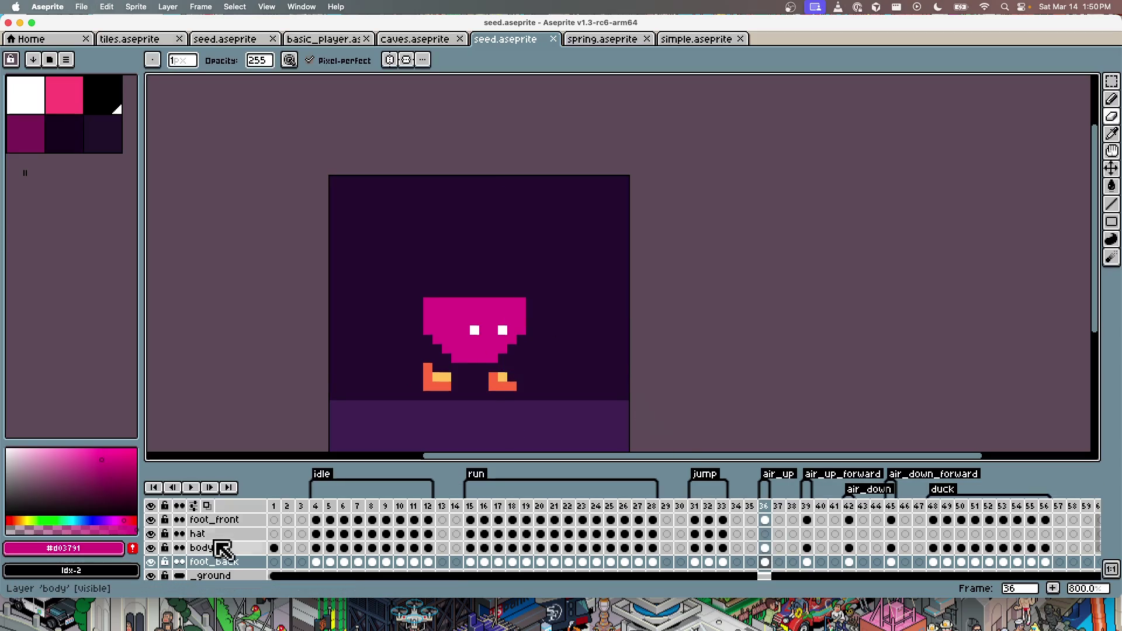
Step: Copy the purple hat from frame 31 into frame 36, save, and shift the front foot
{"action": "left_click", "coordinate": [217, 539]}
{"action": "left_click", "coordinate": [694, 534]}
{"action": "key", "text": "super+c"}
{"action": "left_click", "coordinate": [760, 529]}
{"action": "key", "text": "super+v"}
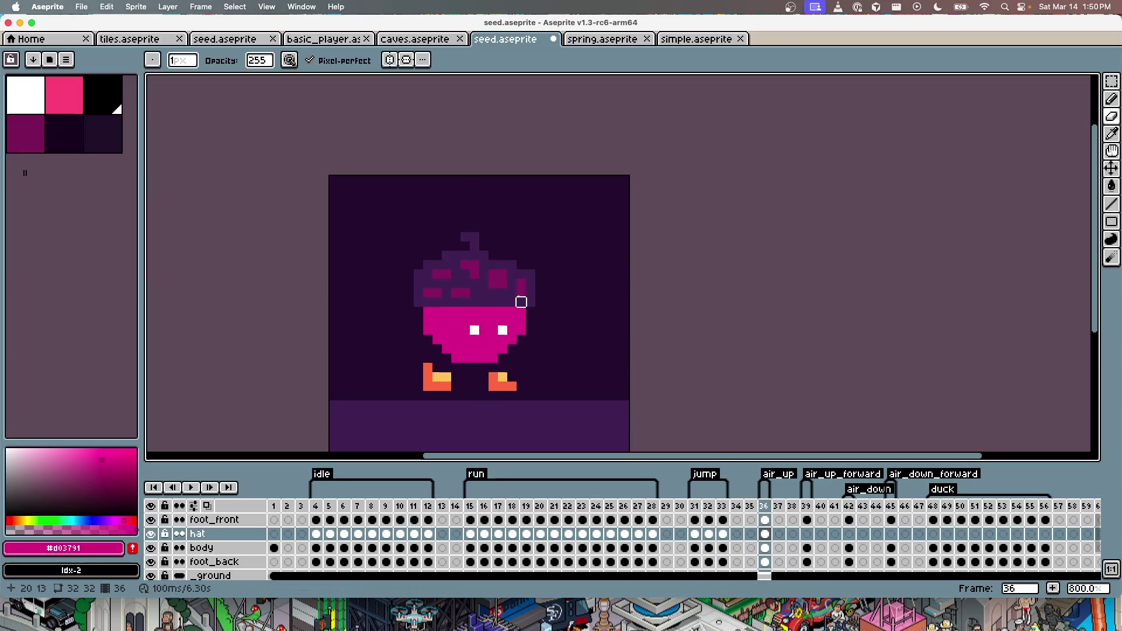
{"action": "key", "text": "v"}
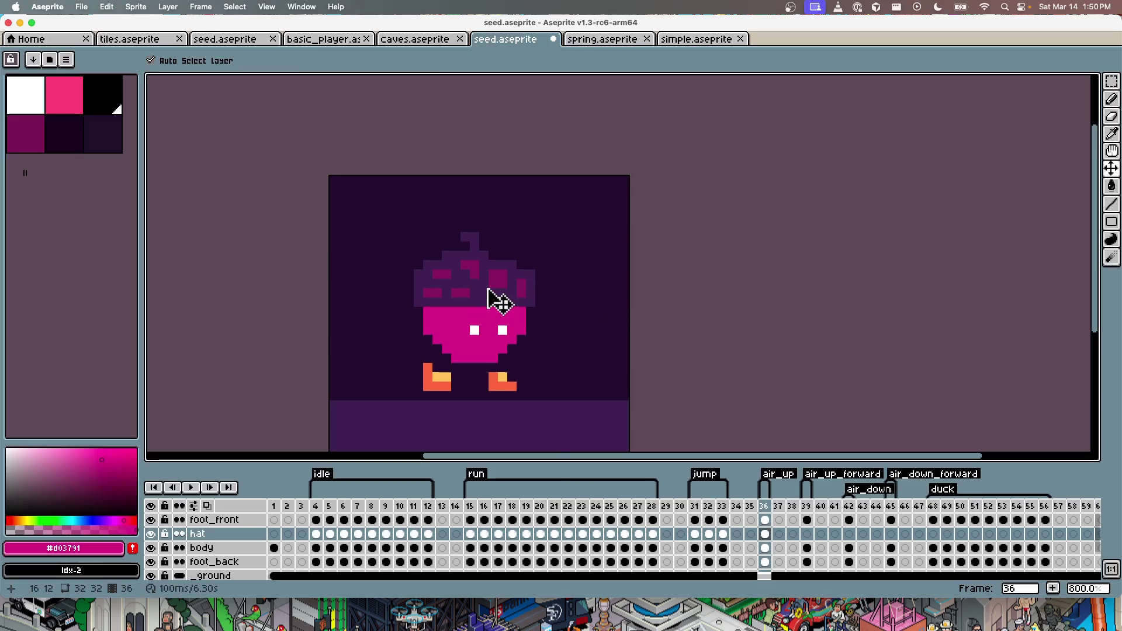
{"action": "left_click_drag", "start_coordinate": [488, 289], "coordinate": [485, 300]}
{"action": "key", "text": "cmd+s"}
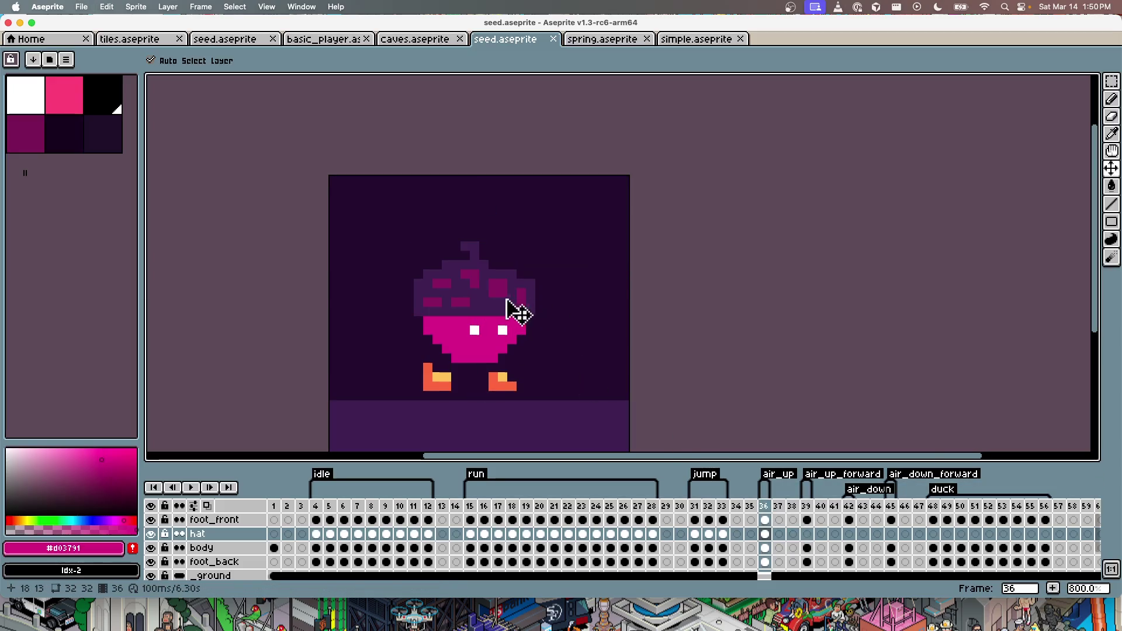
{"action": "key", "text": "cmd+z"}
{"action": "key", "text": "super+s"}
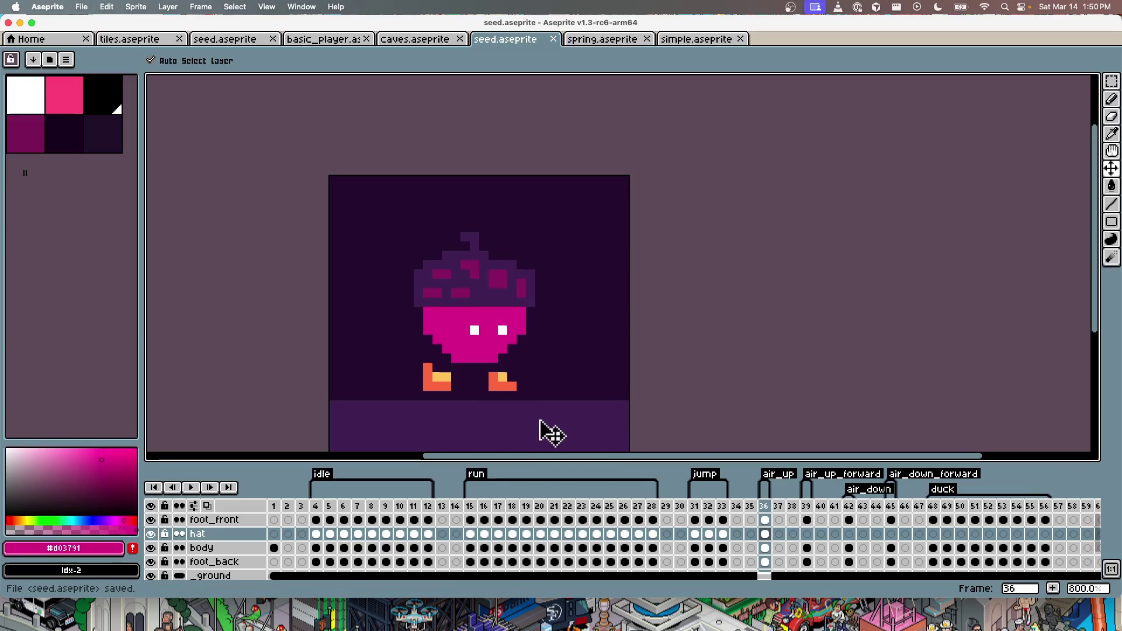
{"action": "left_click_drag", "start_coordinate": [435, 394], "coordinate": [443, 383]}
Step: Fill the front foot magenta on air_up frame 36
{"action": "key", "text": "i"}
{"action": "key", "text": "b"}
{"action": "key", "text": "g"}
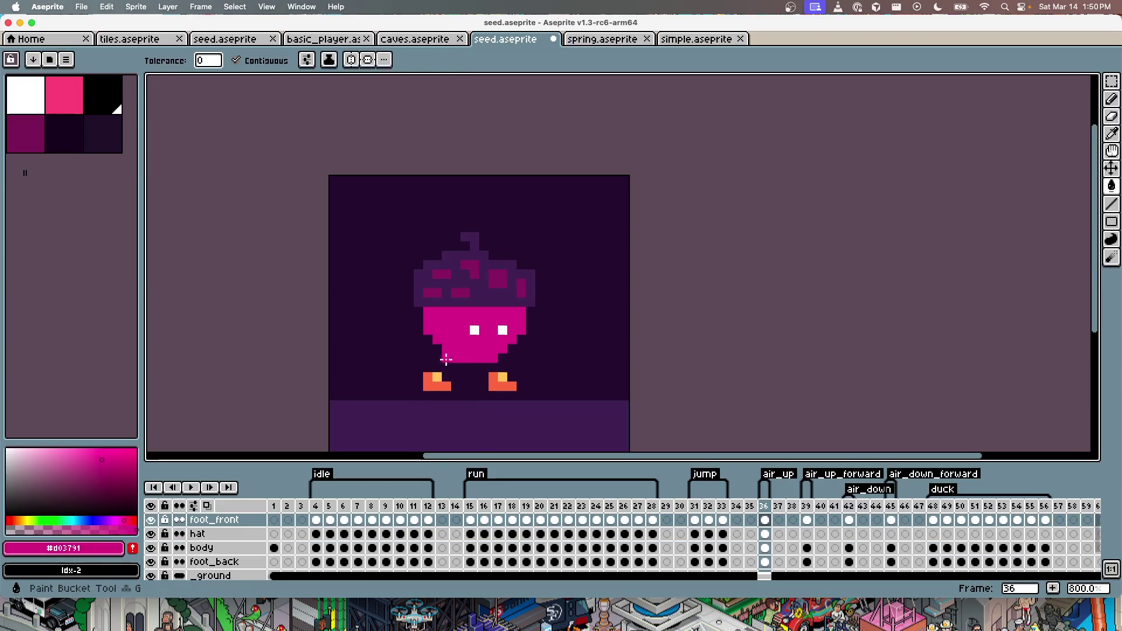
{"action": "left_click", "coordinate": [435, 379]}
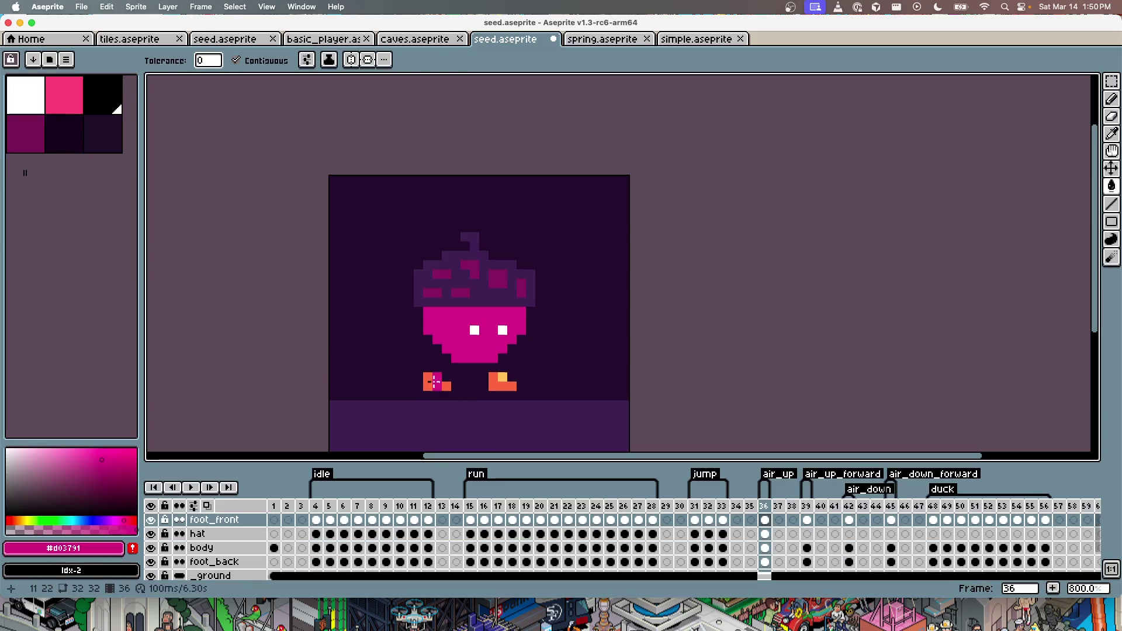
{"action": "left_click", "coordinate": [499, 377], "text": "ctrl"}
{"action": "key", "text": "ctrl+z"}
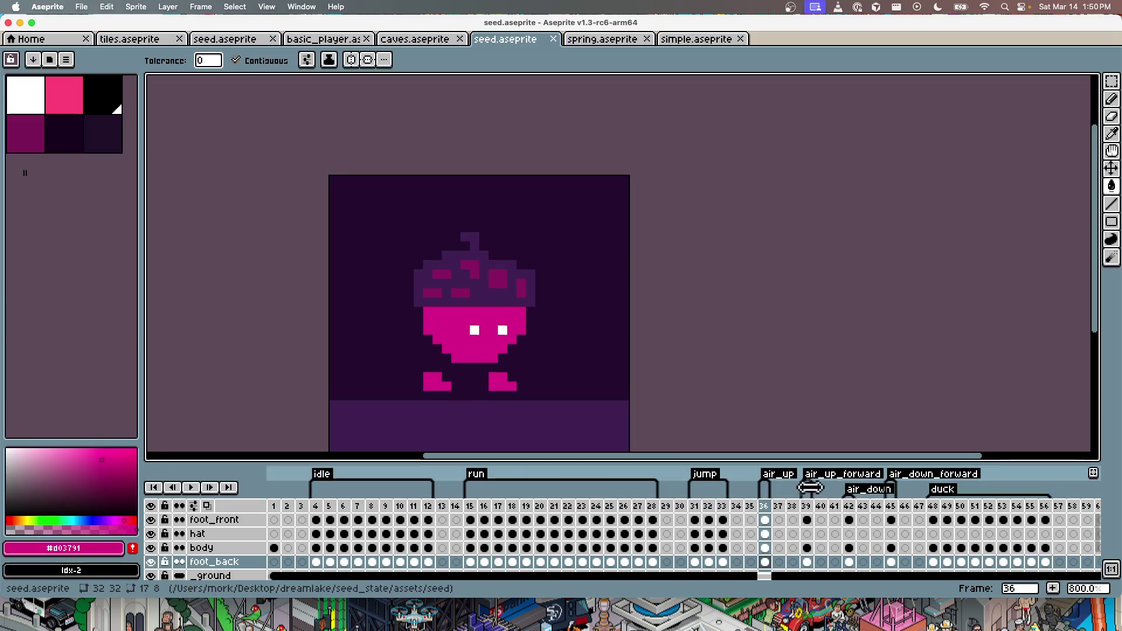
Step: On air_up_forward frame 39, redraw the back foot and fill both feet magenta
{"action": "left_click", "coordinate": [806, 506]}
{"action": "key", "text": "b"}
{"action": "left_click_drag", "start_coordinate": [474, 376], "coordinate": [494, 377]}
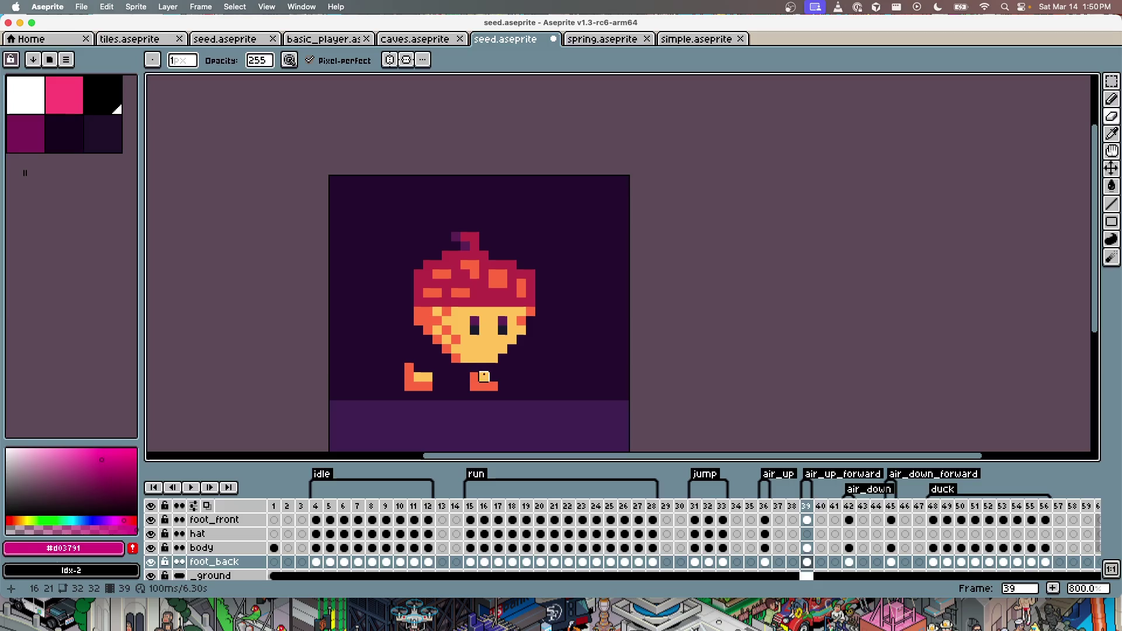
{"action": "left_click", "coordinate": [418, 380], "text": "ctrl"}
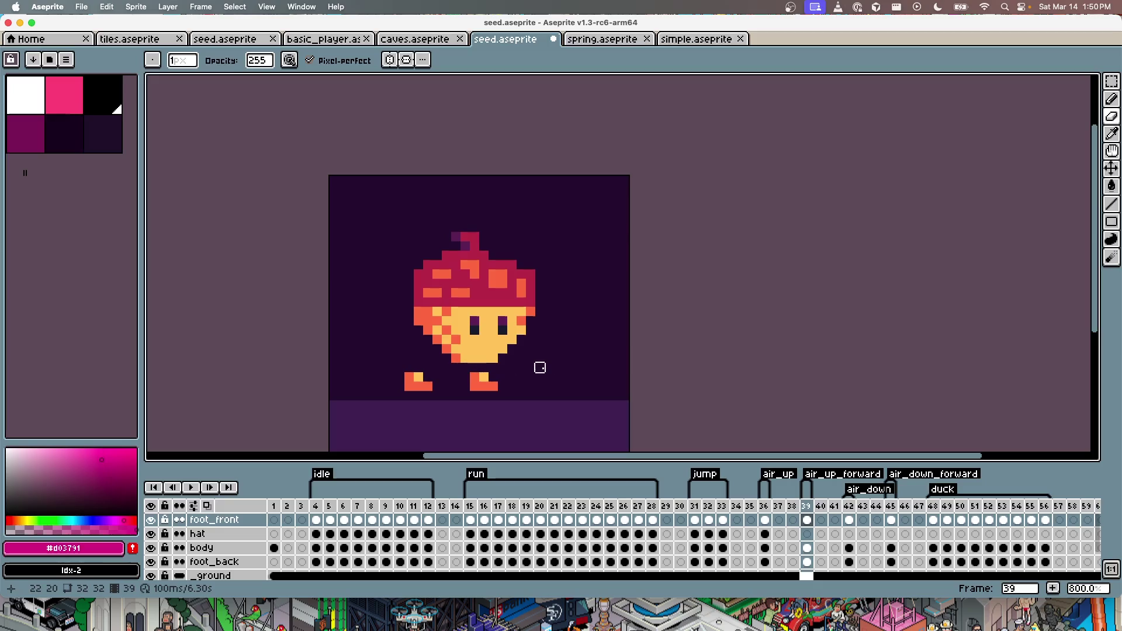
{"action": "key", "text": "g"}
{"action": "left_click", "coordinate": [425, 380]}
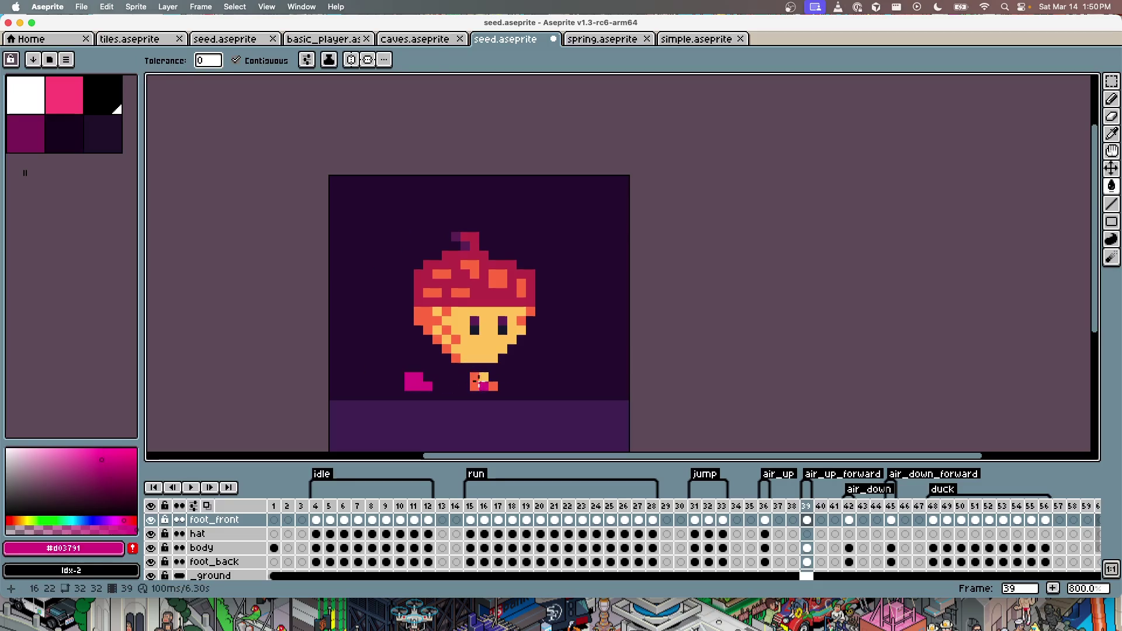
{"action": "left_click", "coordinate": [483, 386], "text": "ctrl"}
{"action": "left_click", "coordinate": [483, 384]}
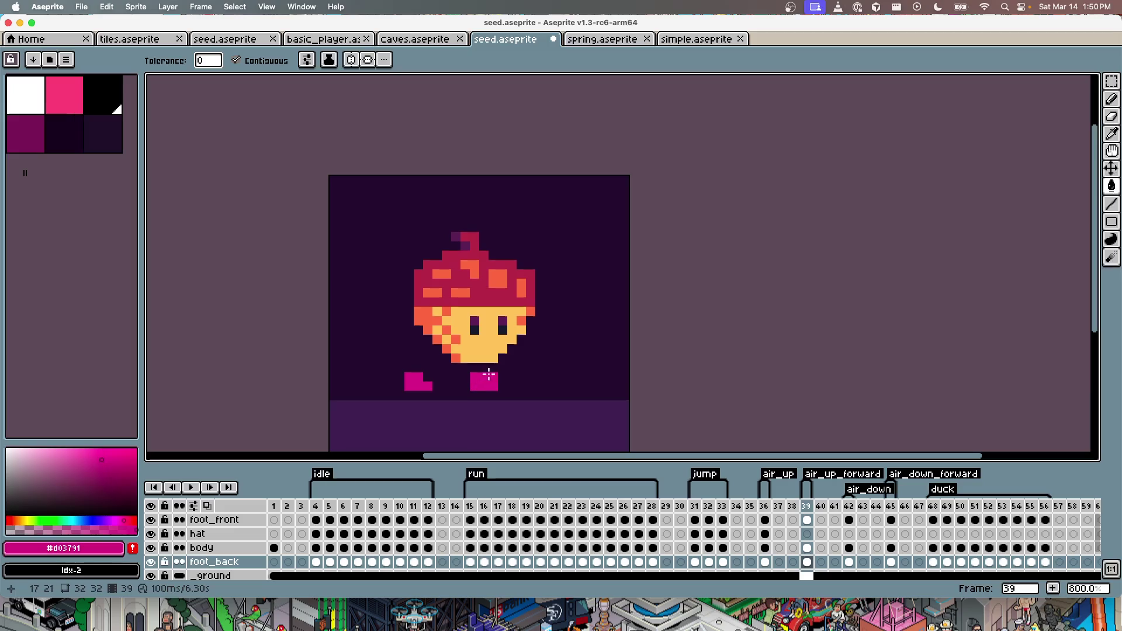
Step: Copy frame 36's purple hat cel onto frame 39
{"action": "left_click", "coordinate": [765, 534]}
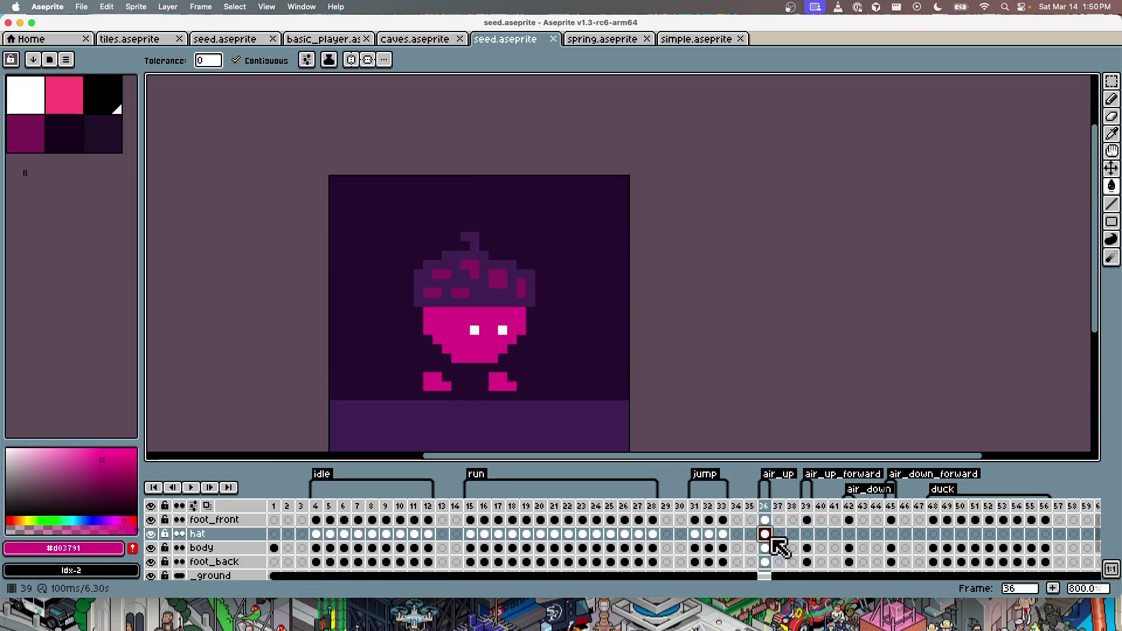
{"action": "left_click_drag", "start_coordinate": [772, 538], "coordinate": [810, 535]}
{"action": "key", "text": "ctrl+z"}
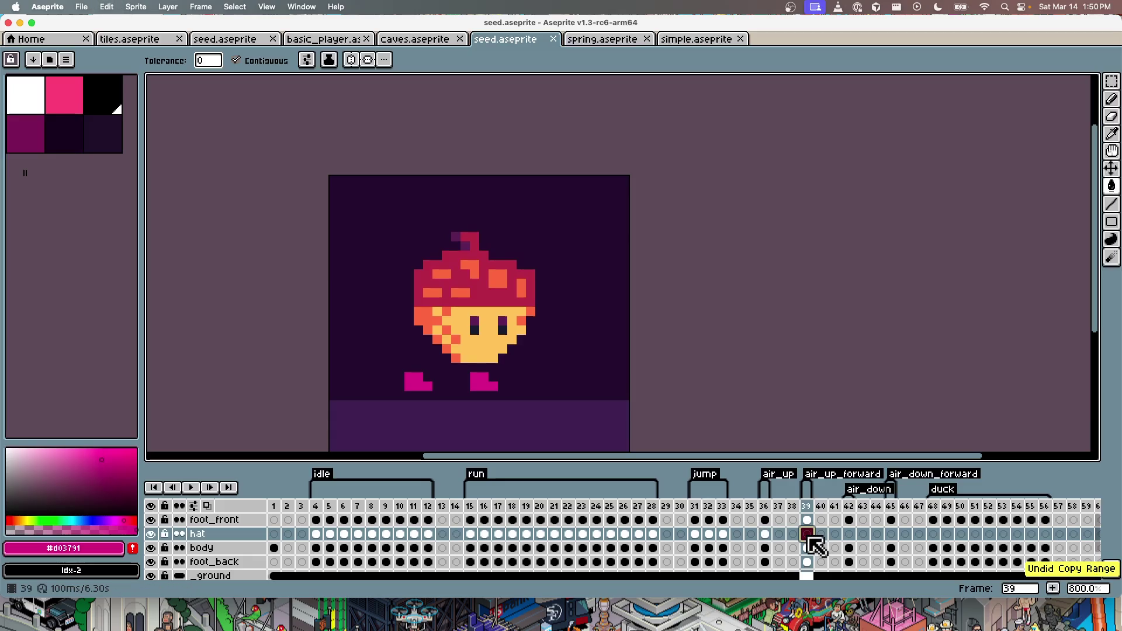
{"action": "key", "text": "ctrl+shift+z"}
Step: Review the magenta body cels on frames 36, 39 and air_down frame 42
{"action": "left_click", "coordinate": [808, 548]}
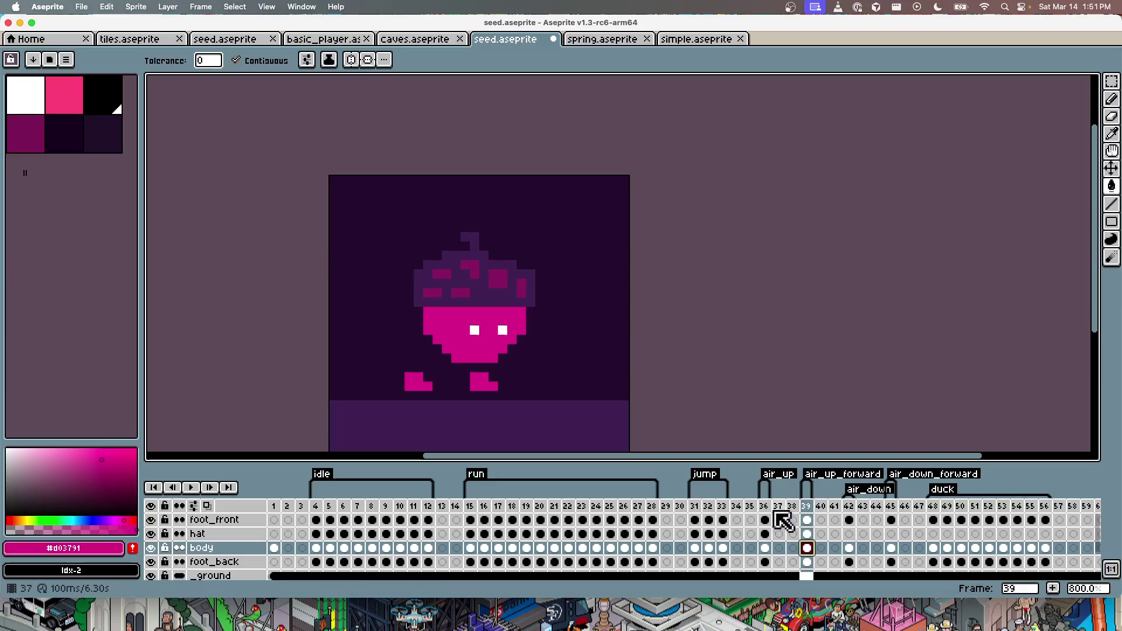
{"action": "left_click", "coordinate": [765, 547]}
{"action": "left_click", "coordinate": [808, 507]}
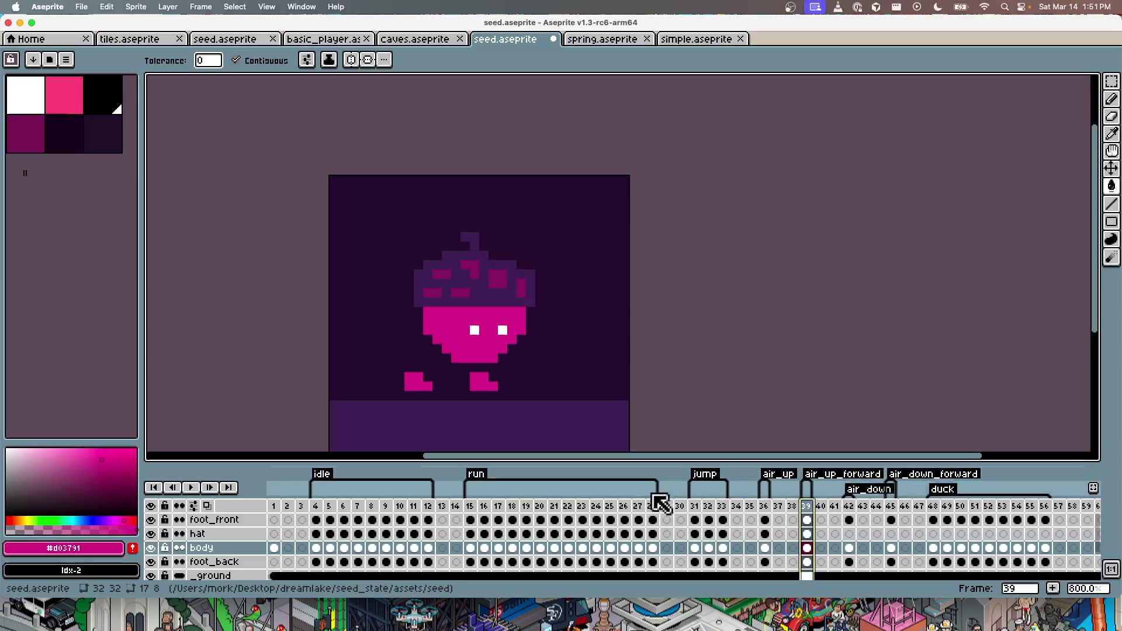
{"action": "left_click", "coordinate": [852, 549]}
{"action": "left_click", "coordinate": [806, 547]}
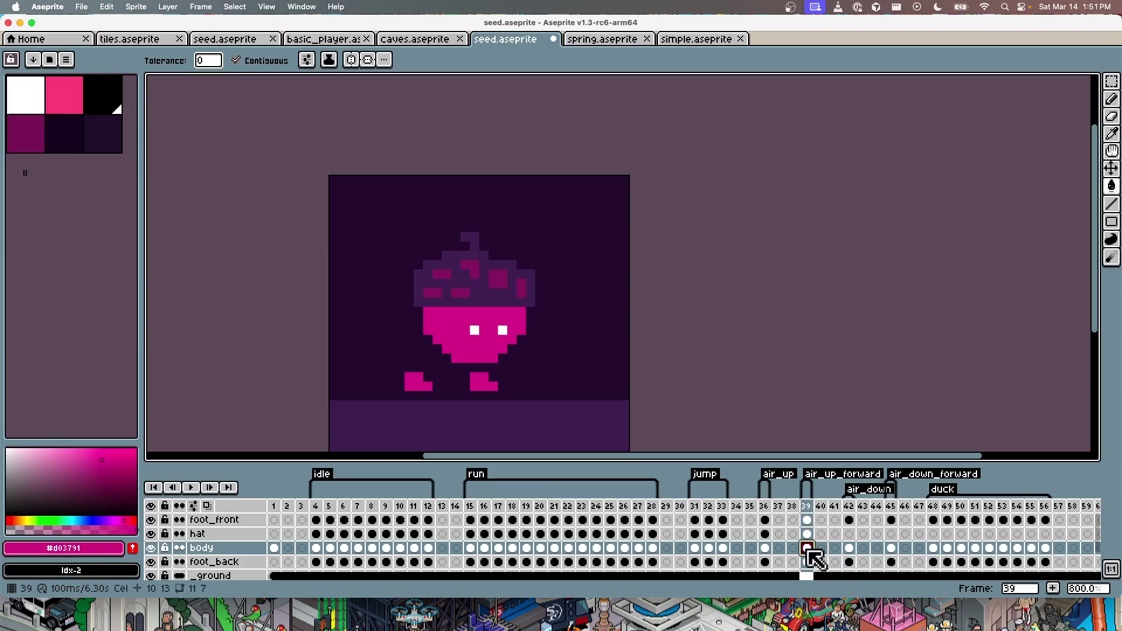
{"action": "left_click", "coordinate": [852, 549]}
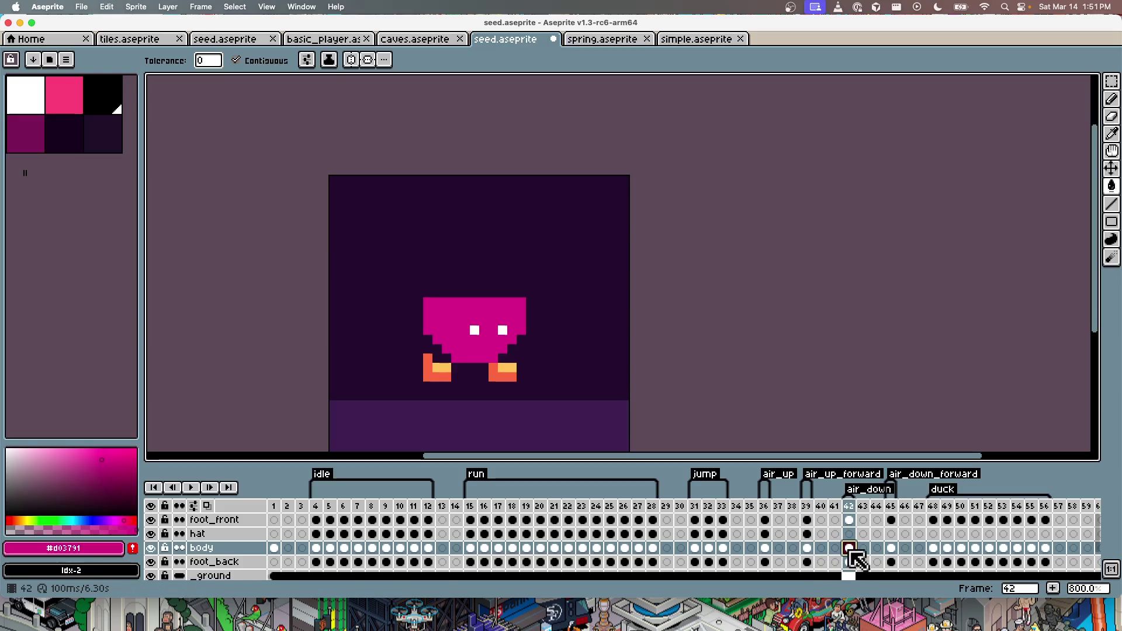
Step: Copy frame 39's purple hat into frame 42 and save
{"action": "left_click", "coordinate": [807, 534]}
{"action": "key", "text": "ctrl+c"}
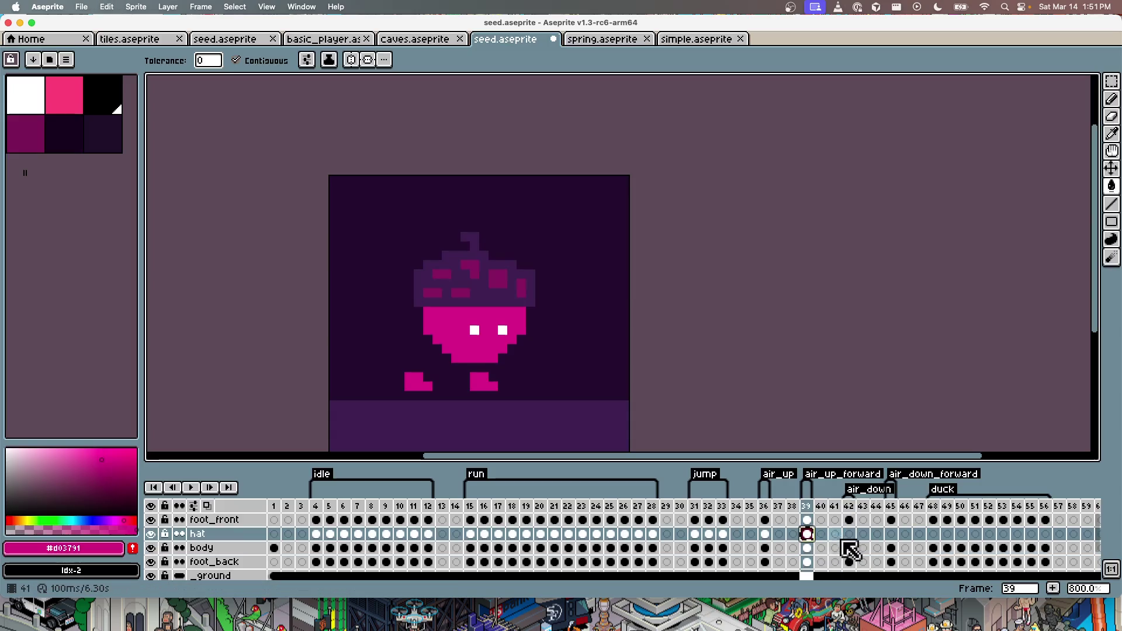
{"action": "left_click", "coordinate": [849, 534]}
{"action": "key", "text": "ctrl+v"}
{"action": "key", "text": "v"}
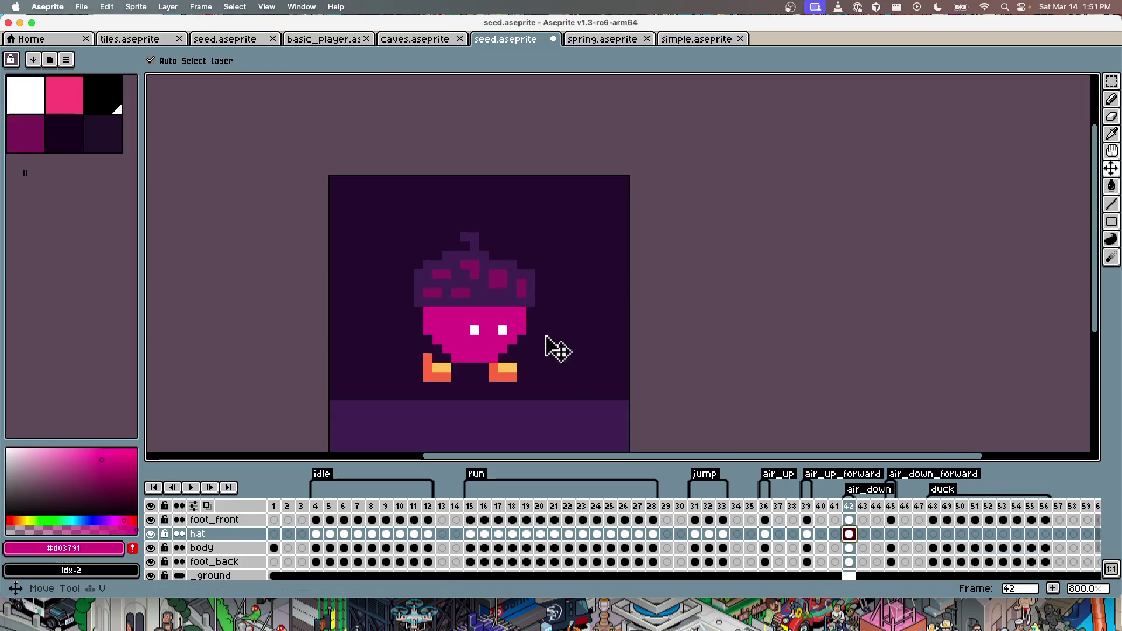
{"action": "key", "text": "ctrl+s"}
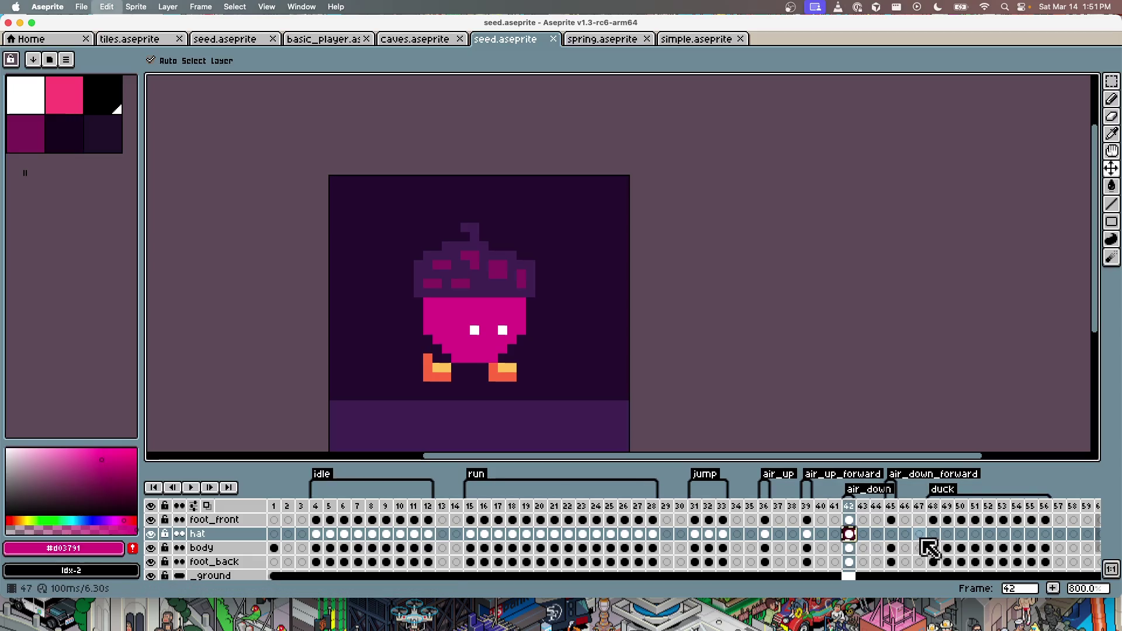
Step: Paste the hat into frame 45 and copy frame 42's magenta body there
{"action": "left_click", "coordinate": [890, 534]}
{"action": "key", "text": "ctrl+v"}
{"action": "left_click", "coordinate": [849, 548]}
{"action": "key", "text": "ctrl+c"}
{"action": "left_click", "coordinate": [891, 548]}
{"action": "key", "text": "ctrl+v"}
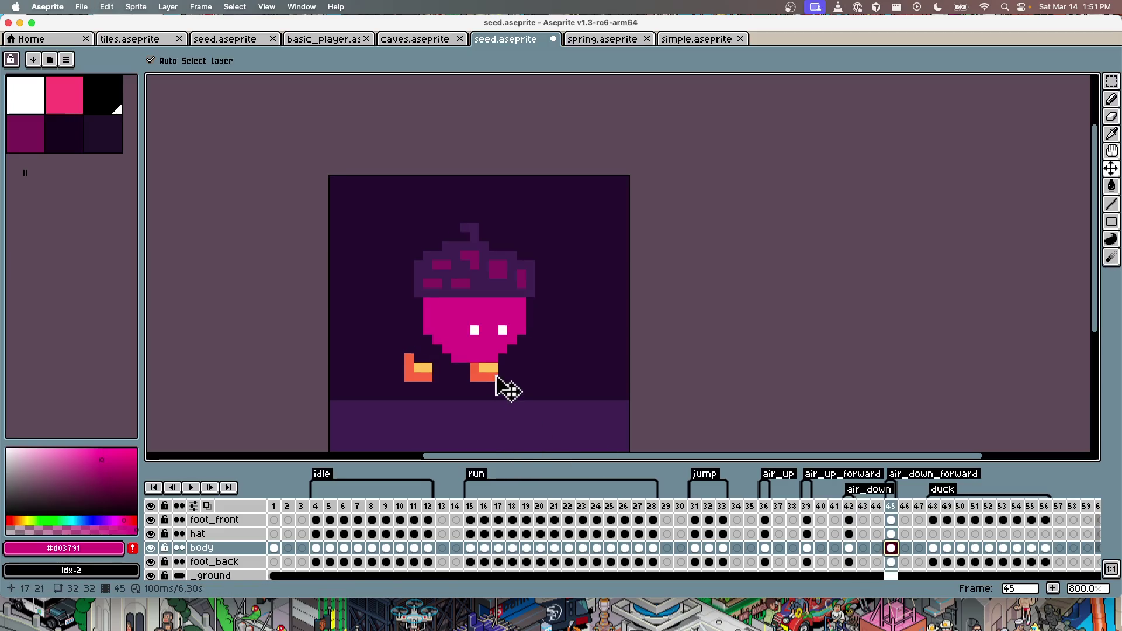
Step: Fill frame 42's front foot magenta, then select its back foot layer
{"action": "left_click", "coordinate": [849, 507]}
{"action": "key", "text": "b"}
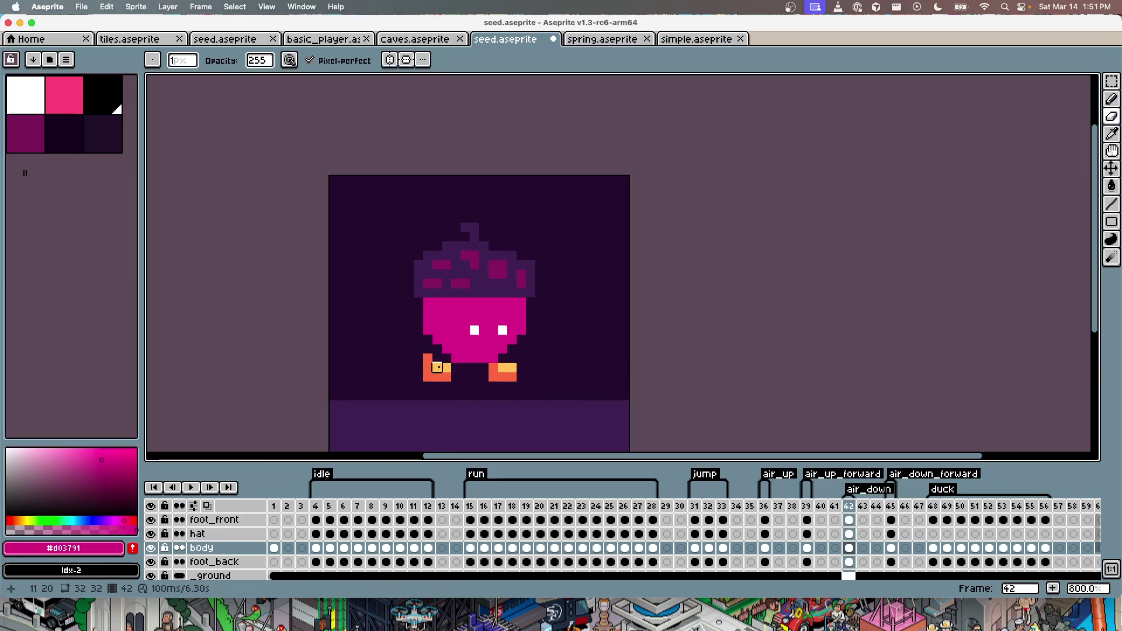
{"action": "left_click", "coordinate": [438, 367], "text": "super"}
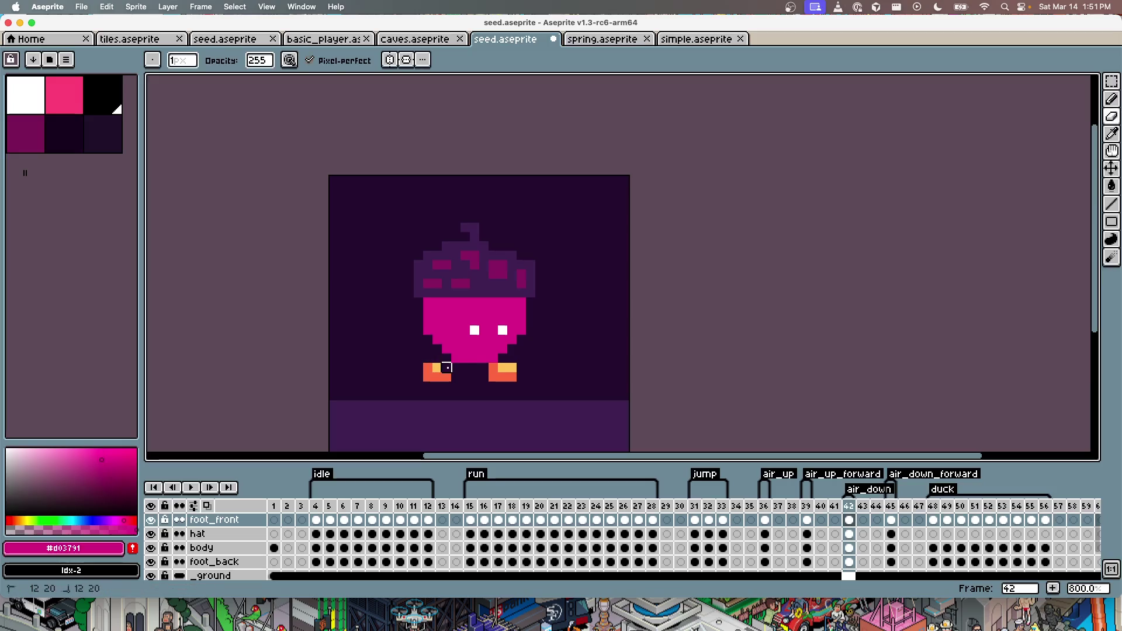
{"action": "key", "text": "g"}
{"action": "left_click", "coordinate": [437, 375]}
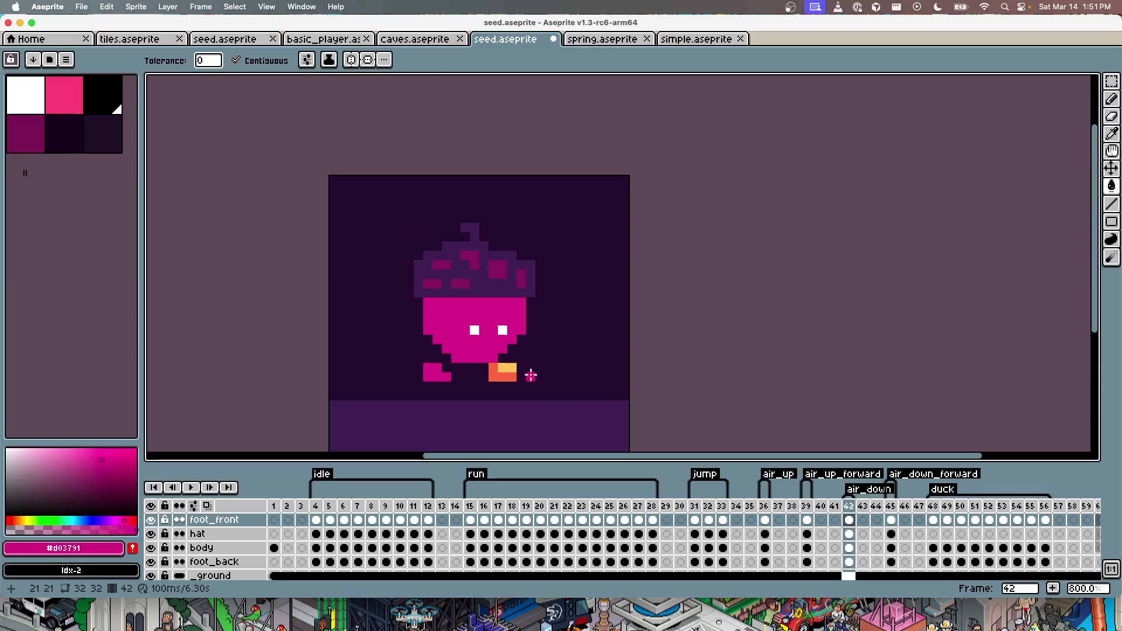
{"action": "left_click", "coordinate": [507, 376], "text": "super"}
{"action": "key", "text": "b"}
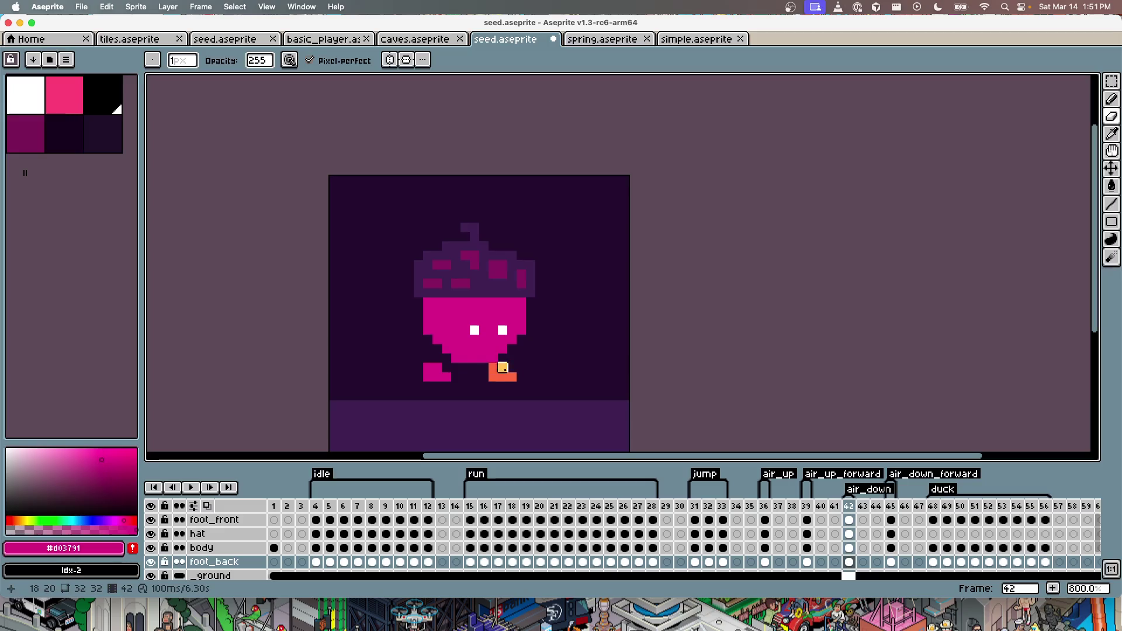
Step: Fill frame 42's back foot magenta and save
{"action": "key", "text": "g"}
{"action": "left_click", "coordinate": [503, 374]}
{"action": "key", "text": "super+s"}
Step: On frame 45, trim the front foot's upper-left pixels, fill it magenta, and save
{"action": "key", "text": "Right"}
{"action": "key", "text": "Right"}
{"action": "key", "text": "Right"}
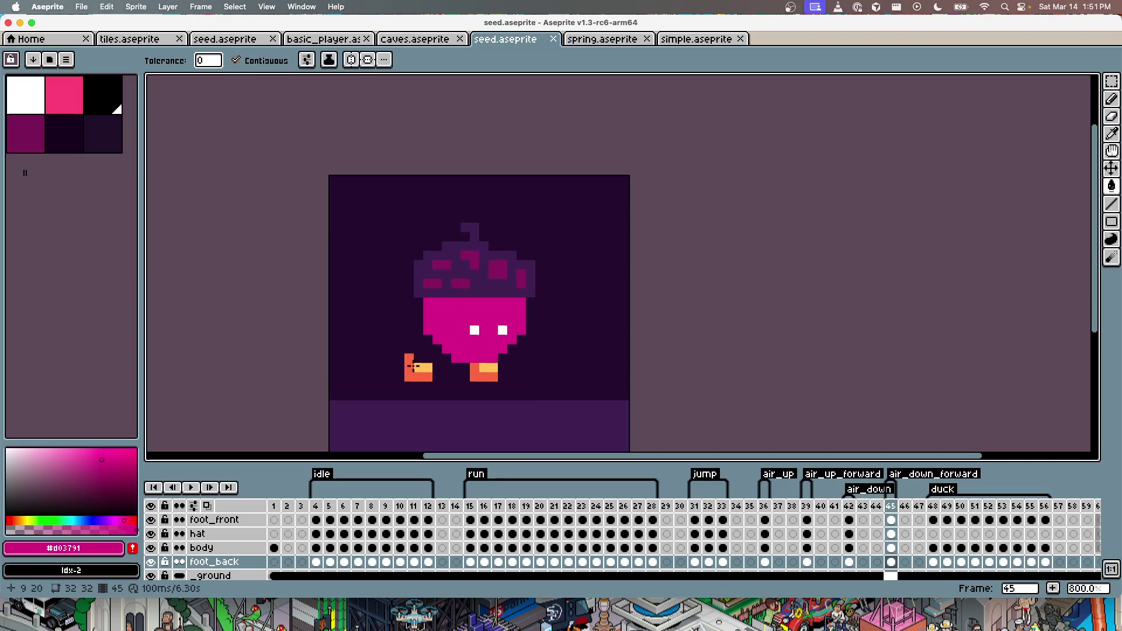
{"action": "key", "text": "e"}
{"action": "left_click", "coordinate": [418, 367]}
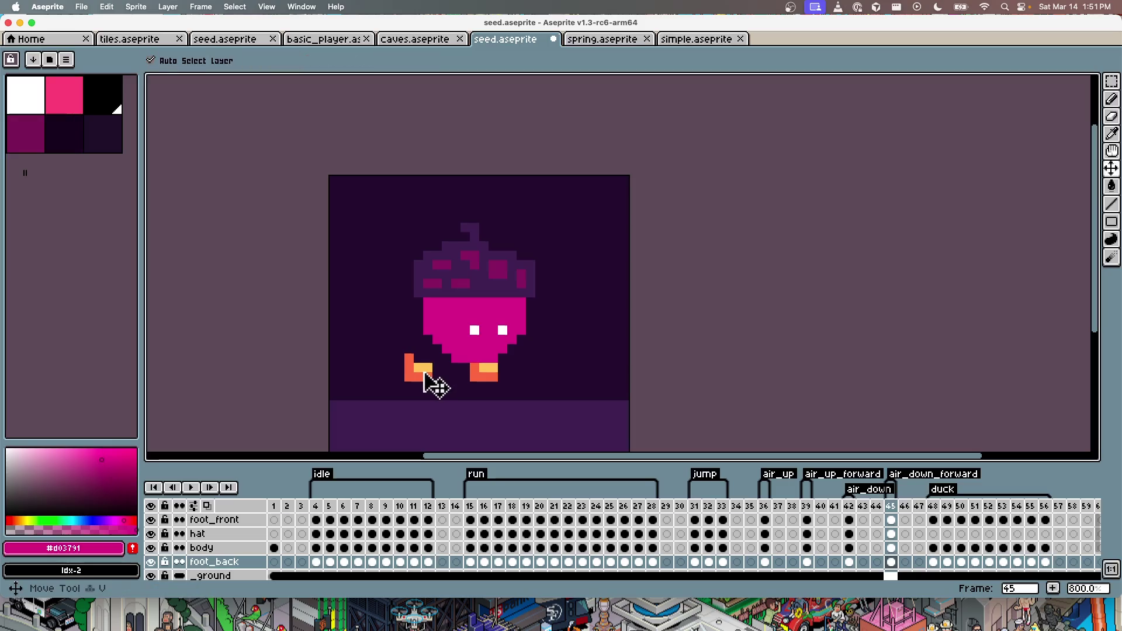
{"action": "left_click", "coordinate": [424, 368], "text": "super"}
{"action": "left_click", "coordinate": [427, 367]}
{"action": "key", "text": "g"}
{"action": "left_click", "coordinate": [427, 368]}
{"action": "key", "text": "super+z"}
{"action": "left_click", "coordinate": [431, 373]}
{"action": "key", "text": "super+z"}
{"action": "key", "text": "super+s"}
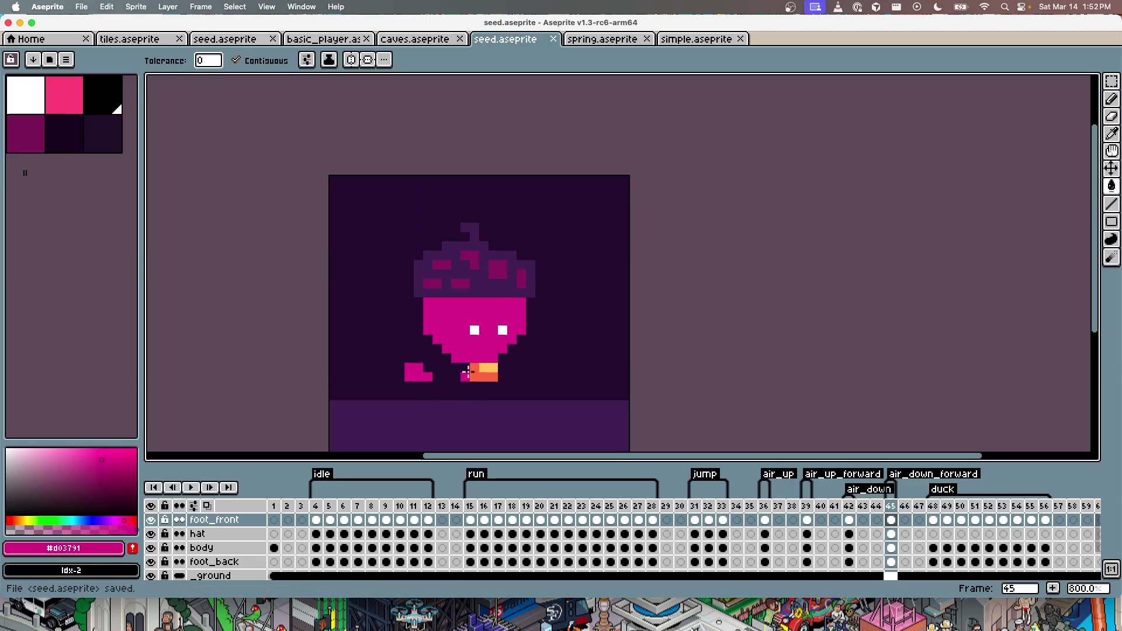
Step: Fill frame 45's orange back foot with body pink and save
{"action": "left_click", "coordinate": [483, 378], "text": "super"}
{"action": "key", "text": "b"}
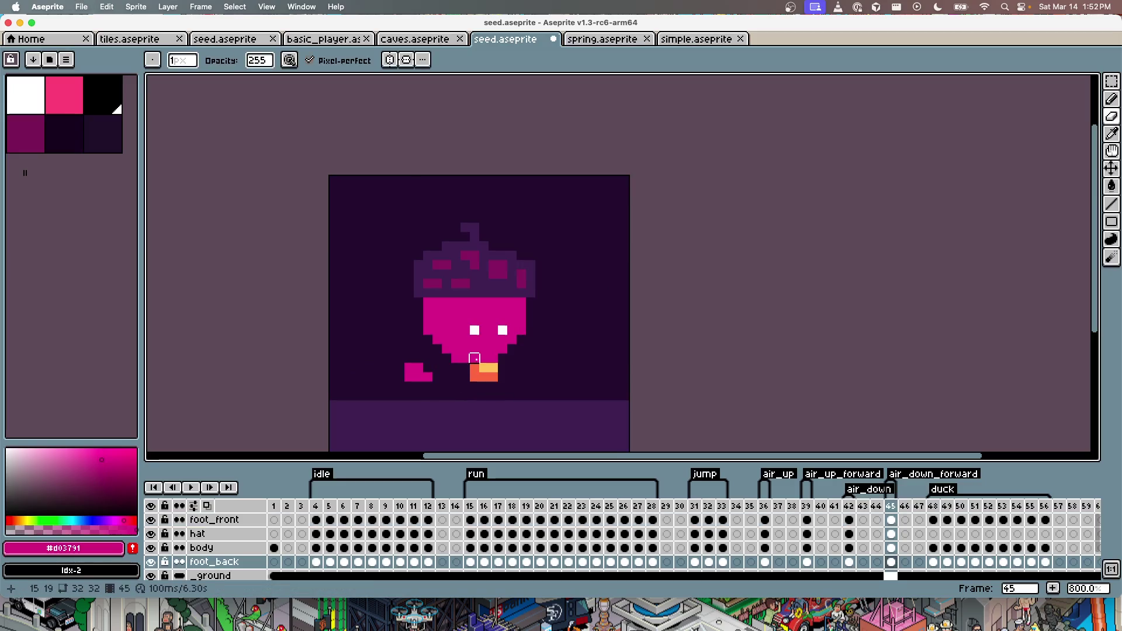
{"action": "key", "text": "g"}
{"action": "left_click", "coordinate": [484, 367]}
{"action": "left_click", "coordinate": [475, 377]}
{"action": "key", "text": "super+s"}
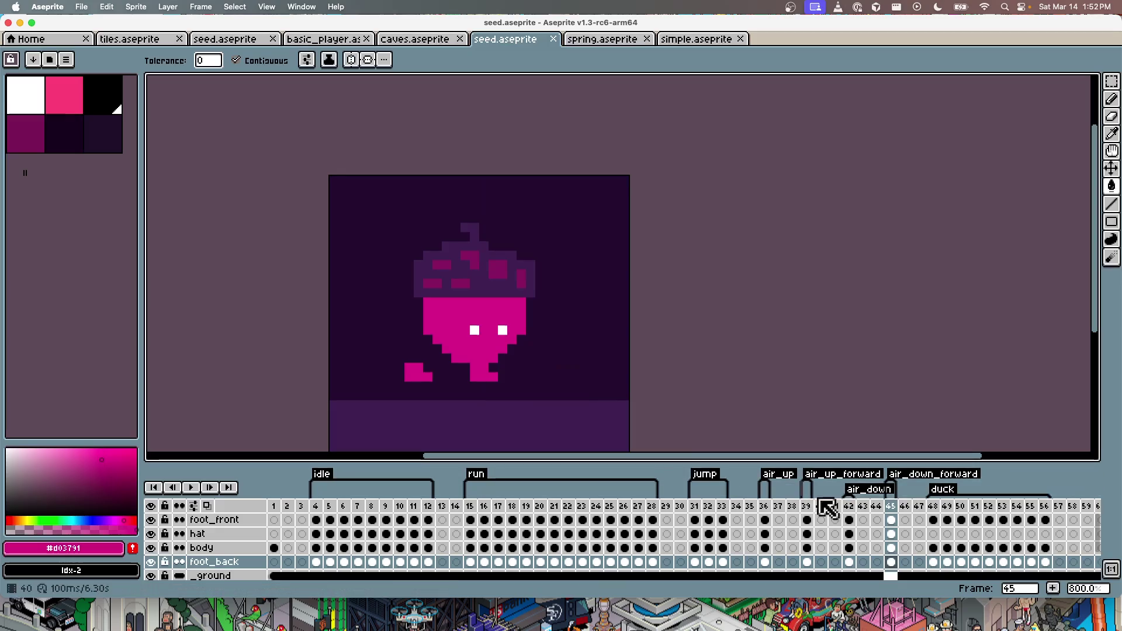
Step: Go to duck frame 48 and save seed.aseprite
{"action": "left_click", "coordinate": [932, 506]}
{"action": "scroll", "coordinate": [796, 546], "scroll_direction": "down", "scroll_amount": 1}
{"action": "scroll", "coordinate": [796, 546], "scroll_direction": "down", "scroll_amount": 1}
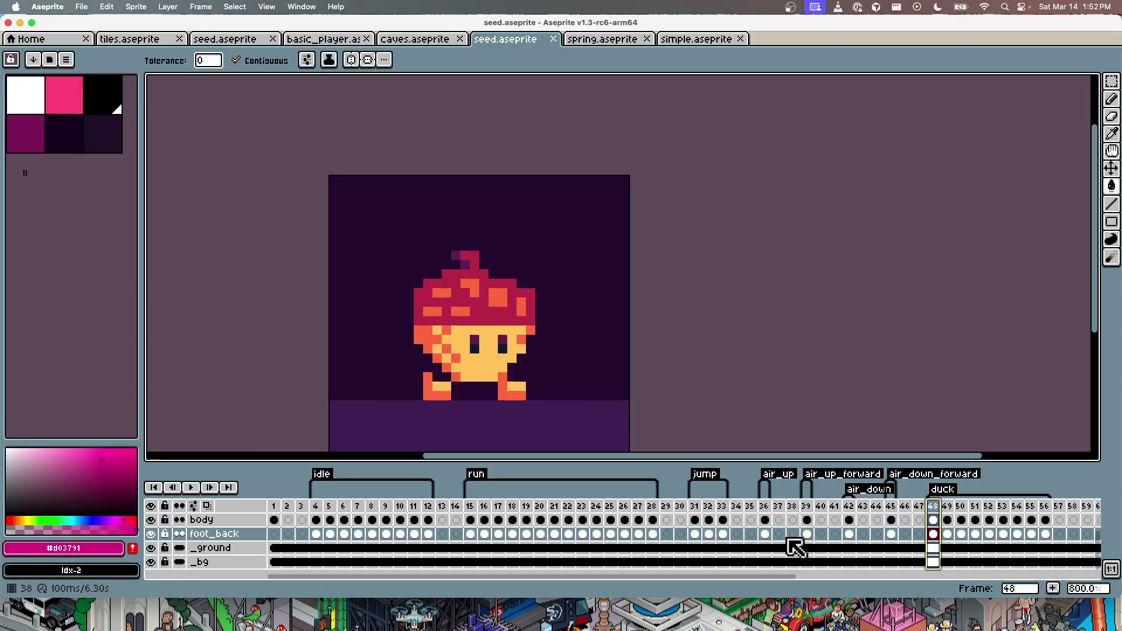
{"action": "scroll", "coordinate": [796, 546], "scroll_direction": "up", "scroll_amount": 2}
{"action": "key", "text": "super+s"}
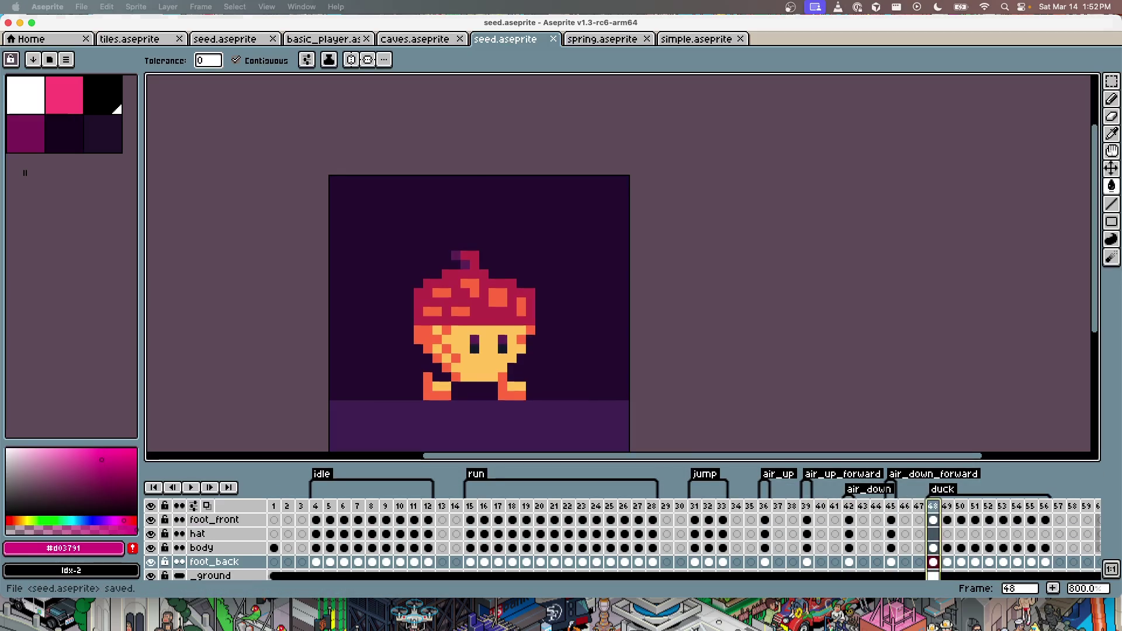
{"action": "key", "text": "super+Tab"}
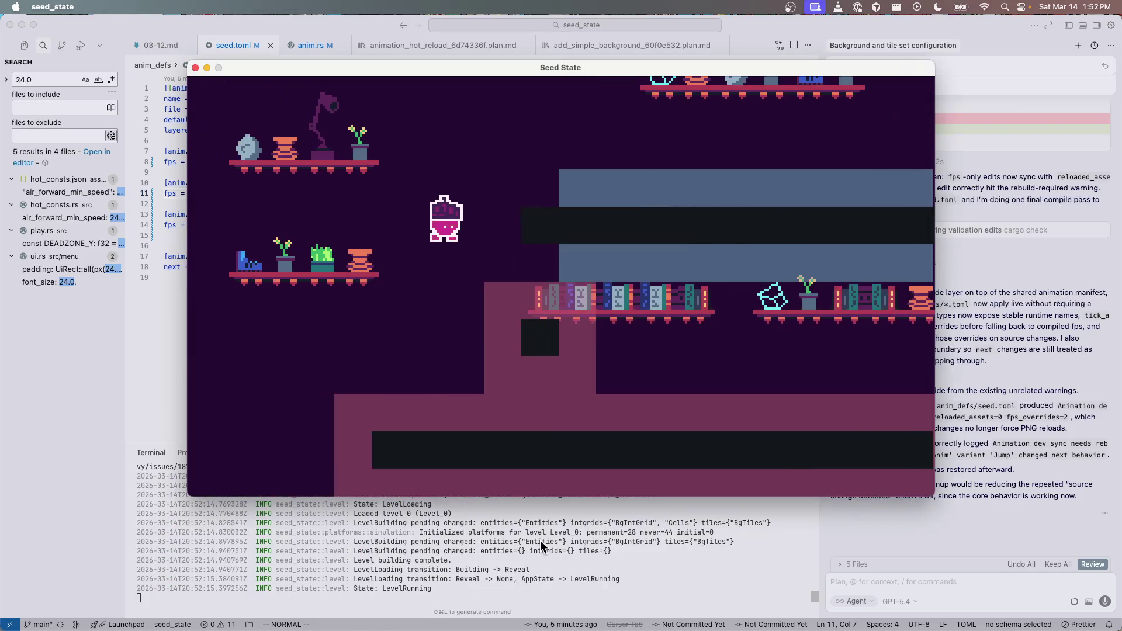
Step: Jump and double-jump the seed in place, then drift it left and right in mid-air
{"action": "key", "text": "space"}
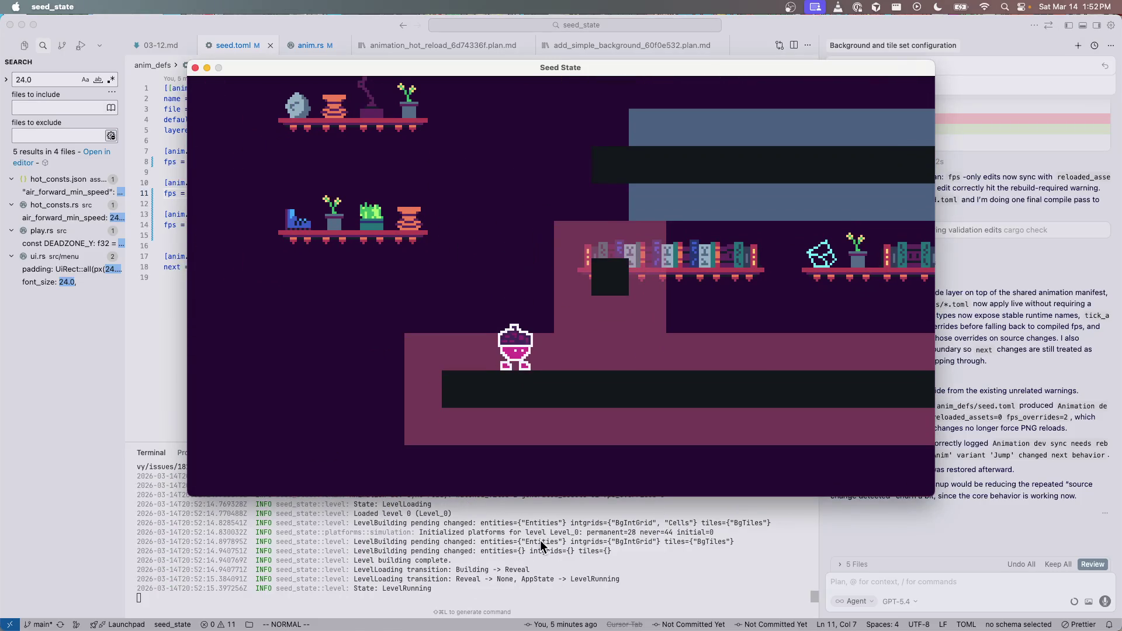
{"action": "key", "text": "space"}
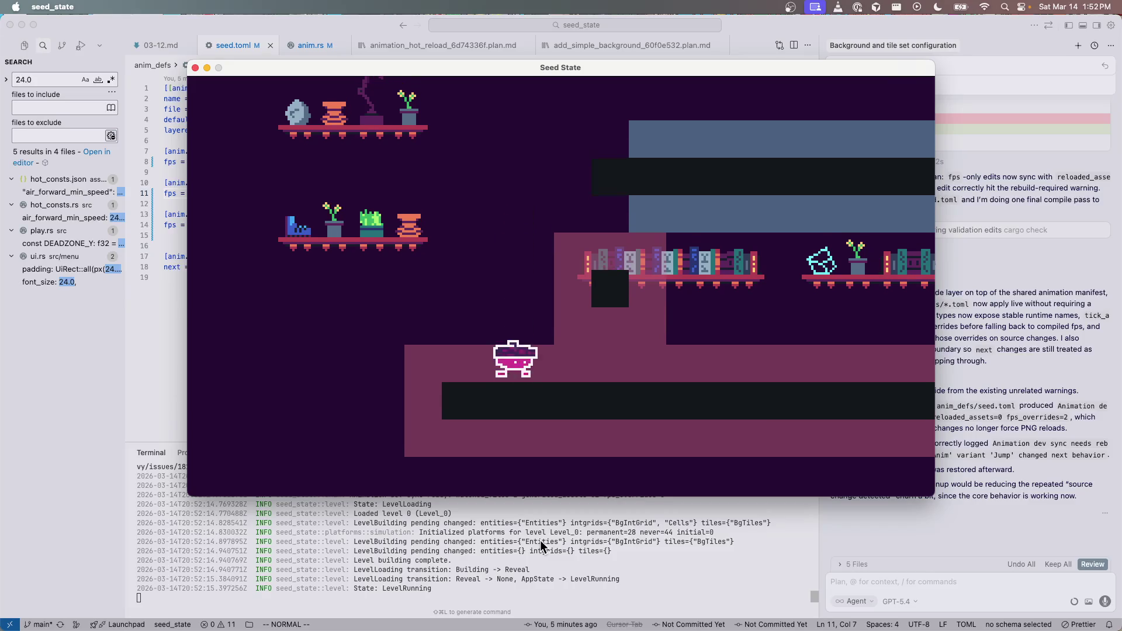
{"action": "key", "text": "space"}
{"action": "key", "text": "space"}
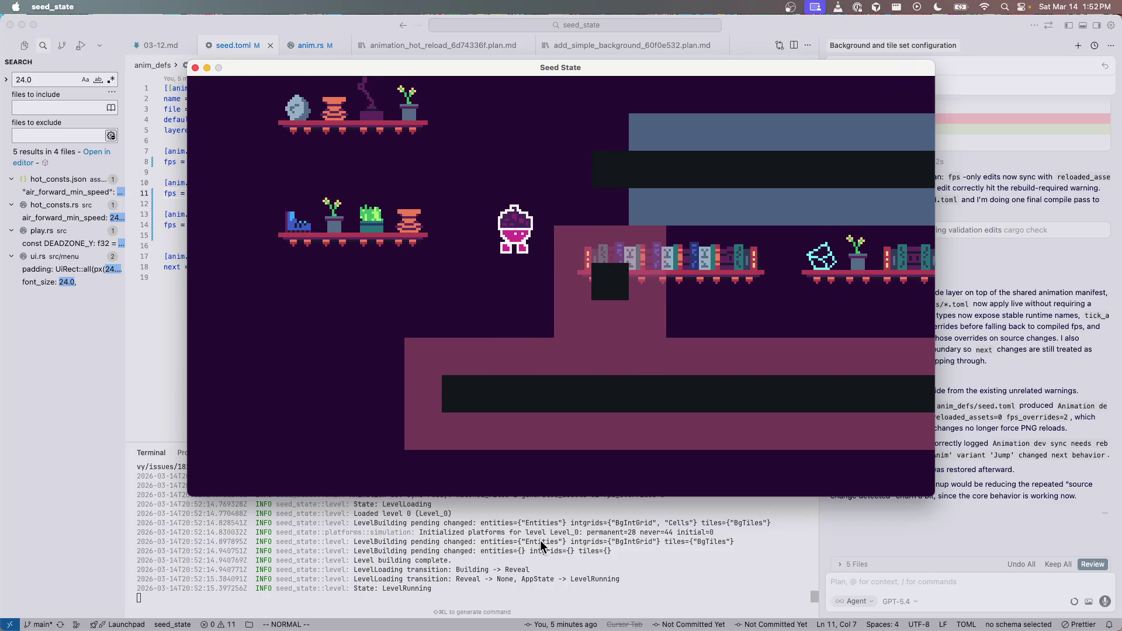
{"action": "key", "text": "Right"}
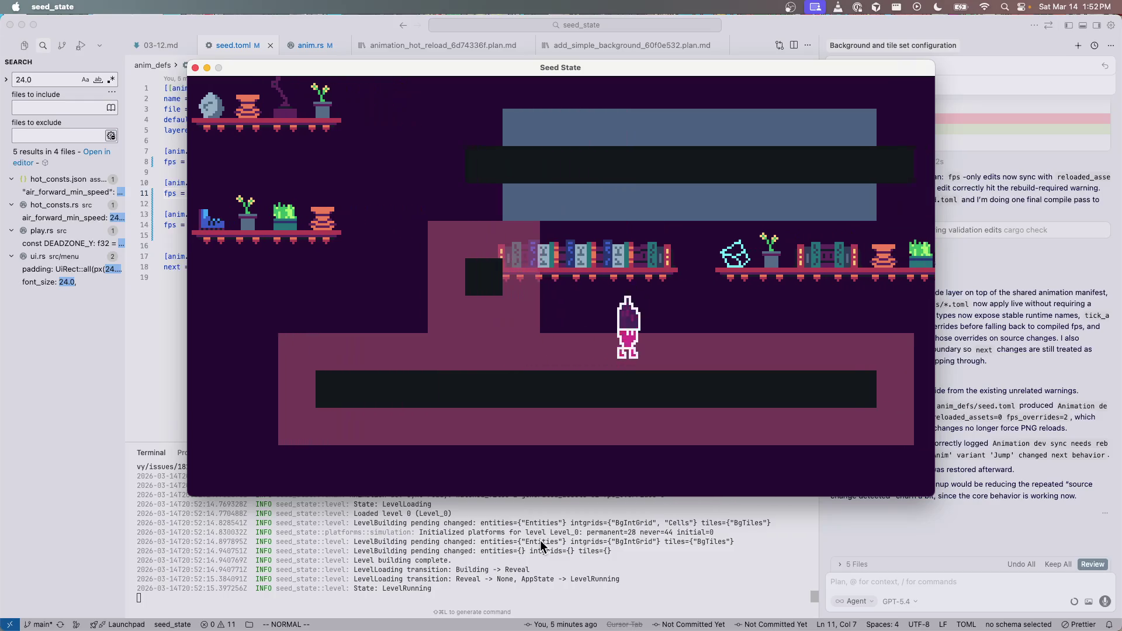
{"action": "key", "text": "Left"}
{"action": "key", "text": "space"}
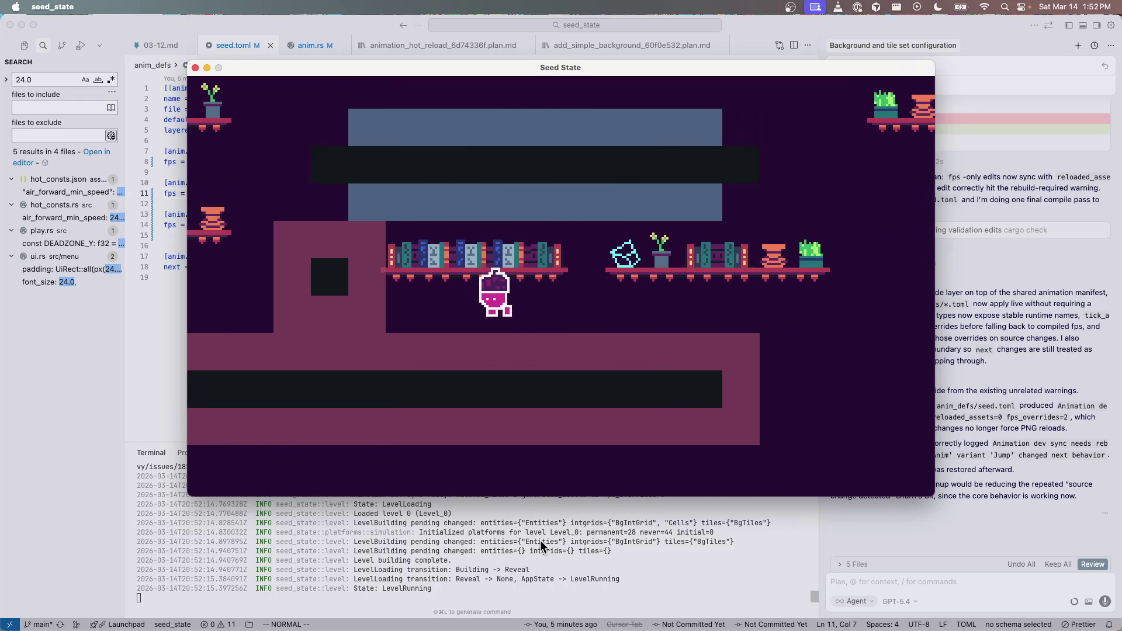
{"action": "key", "text": "space"}
{"action": "key", "text": "Right"}
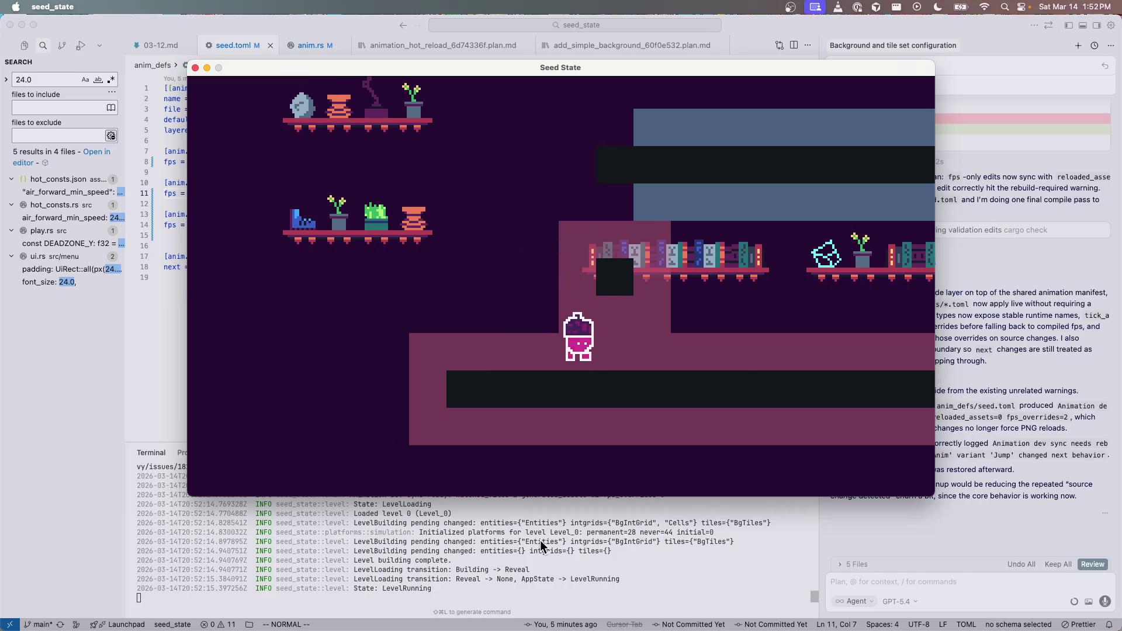
Step: Jump the seed onto the bookshelf, drop back to the floor, and jump again heading left
{"action": "key", "text": "space"}
{"action": "key", "text": "Down"}
{"action": "key", "text": "space"}
{"action": "key", "text": "Right"}
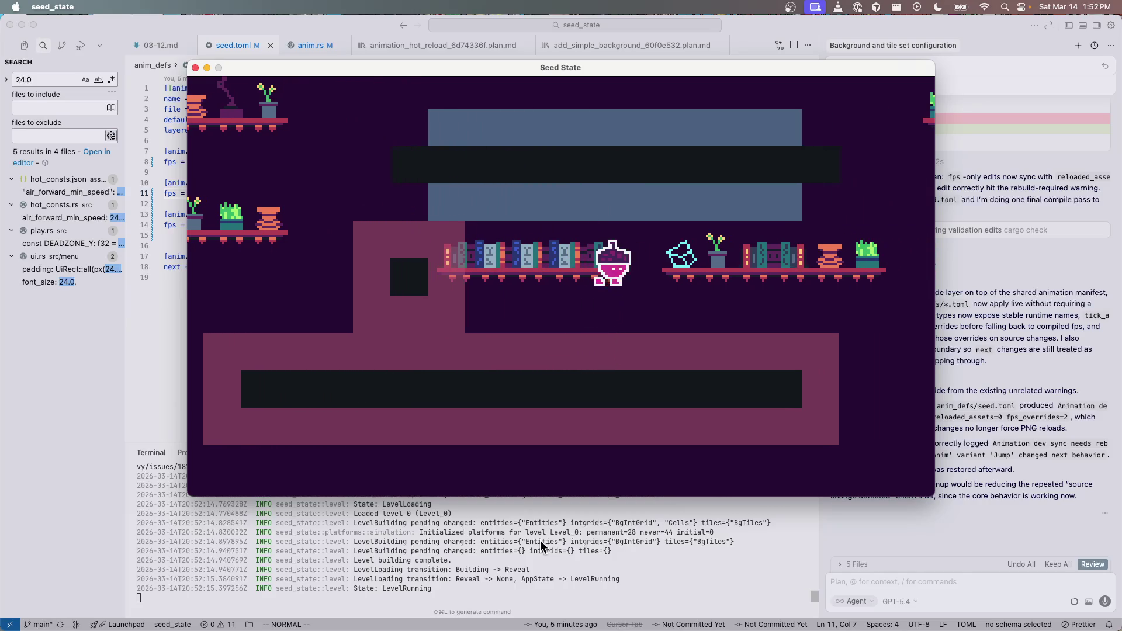
{"action": "key", "text": "Left"}
{"action": "key", "text": "space"}
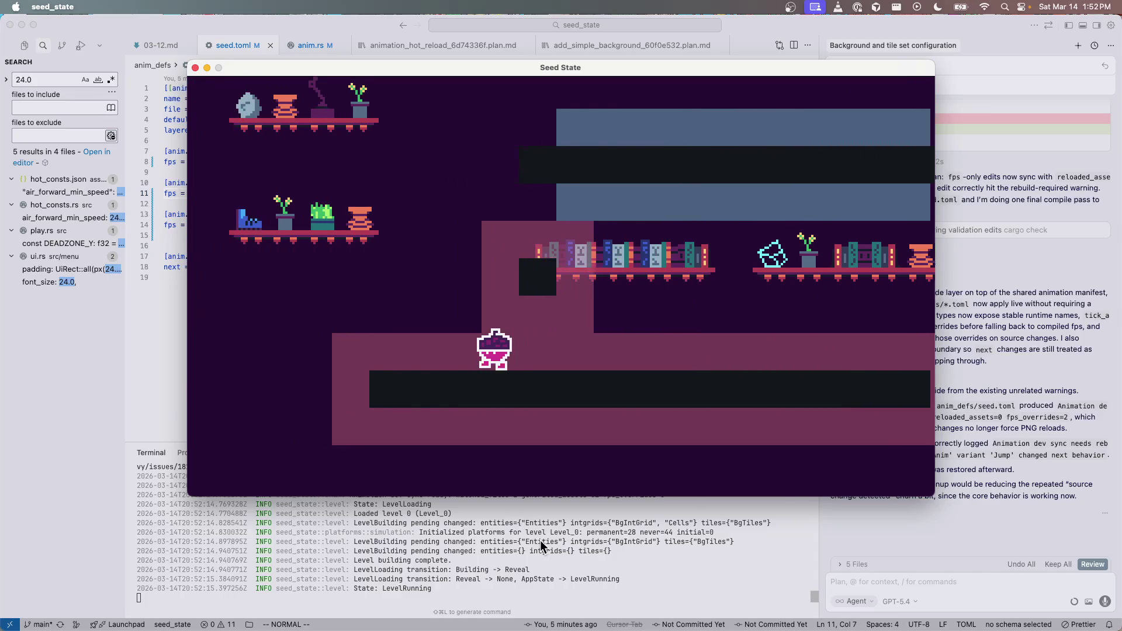
{"action": "key", "text": "space"}
Step: Climb to the higher platform, walk along it, and jump to check the landing idle pose
{"action": "key", "text": "Right"}
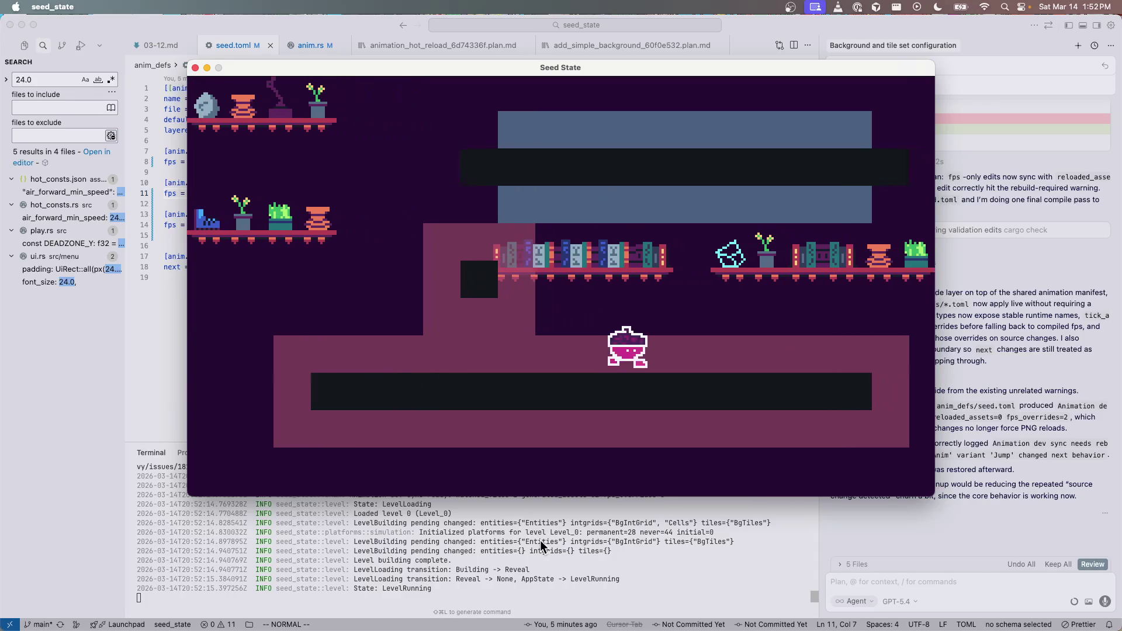
{"action": "key", "text": "space"}
{"action": "key", "text": "Left"}
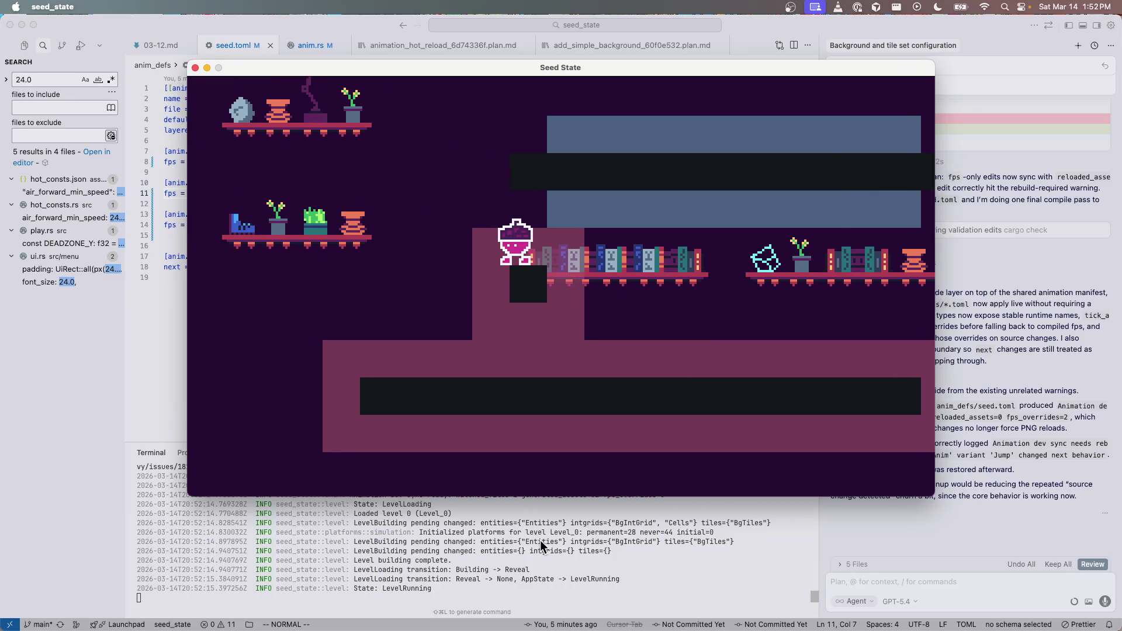
{"action": "key", "text": "space"}
{"action": "key", "text": "space"}
{"action": "key", "text": "Right"}
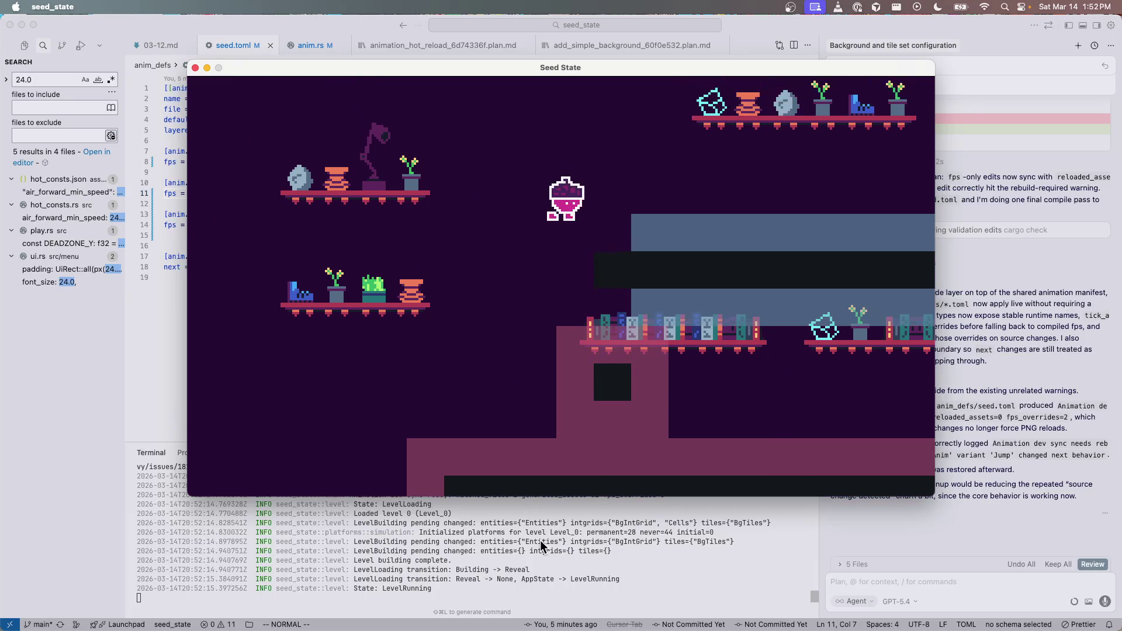
{"action": "key", "text": "Right"}
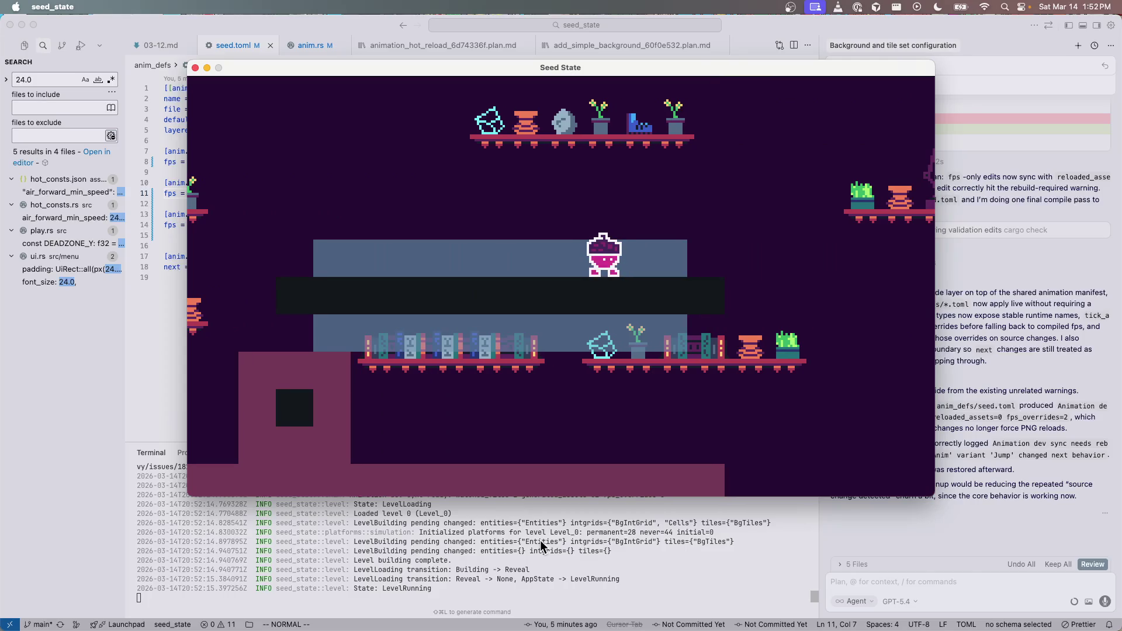
{"action": "key", "text": "Left"}
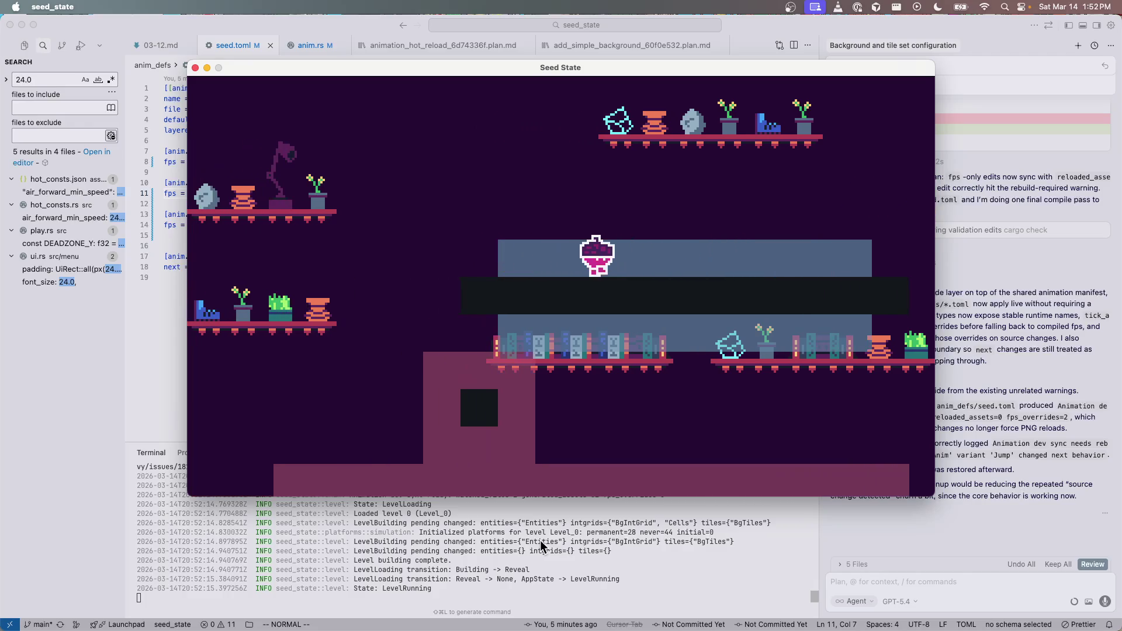
{"action": "key", "text": "Right"}
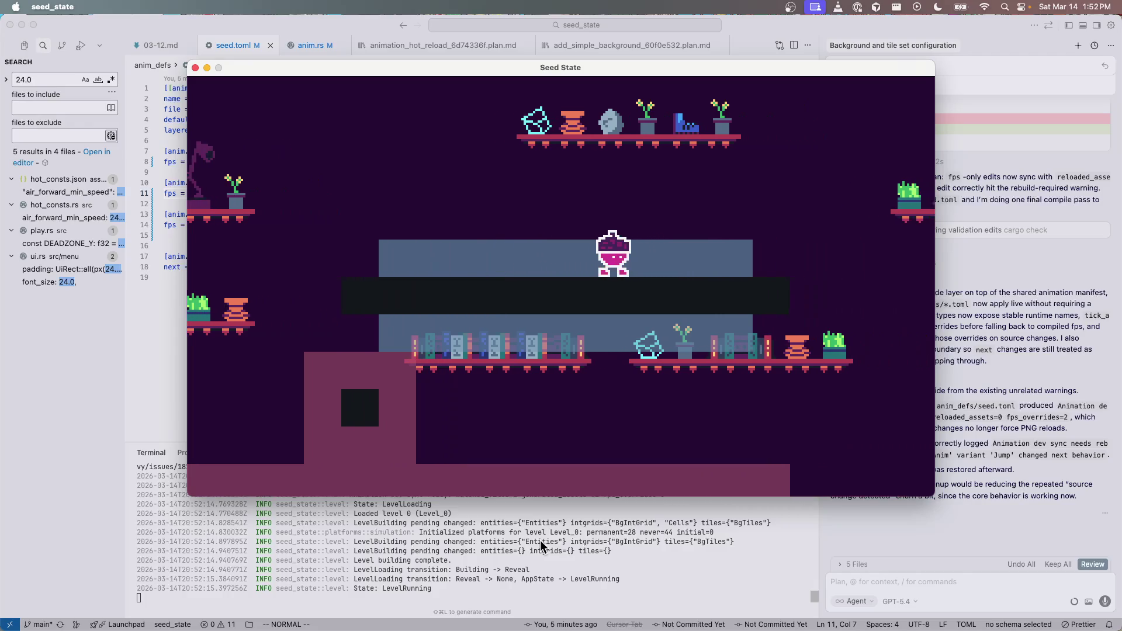
{"action": "key", "text": "space"}
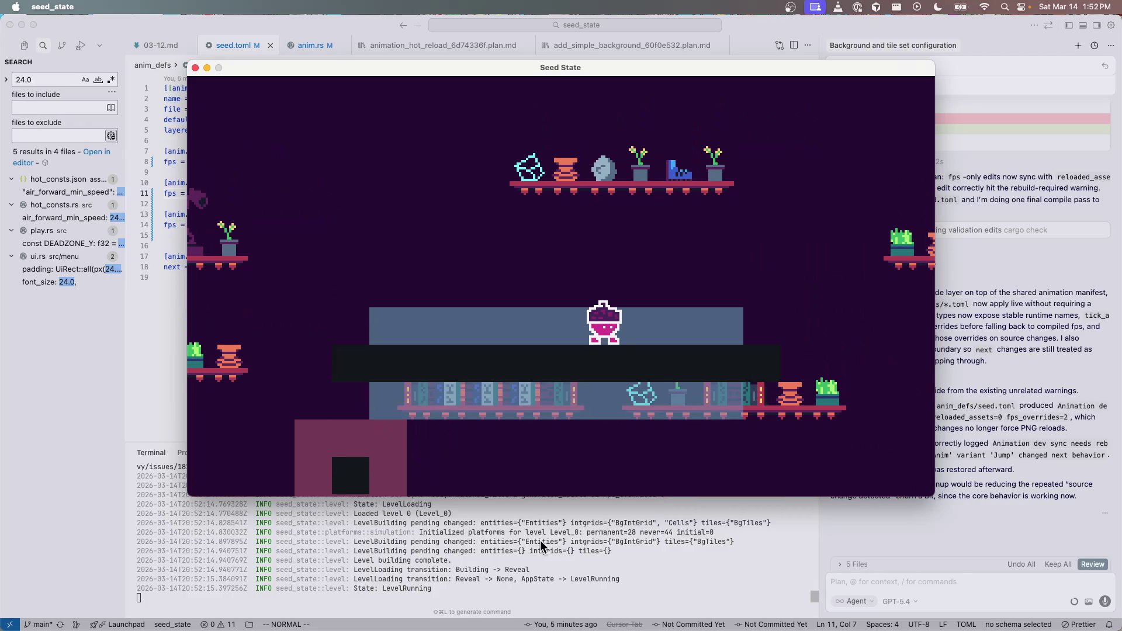
{"action": "key", "text": "space"}
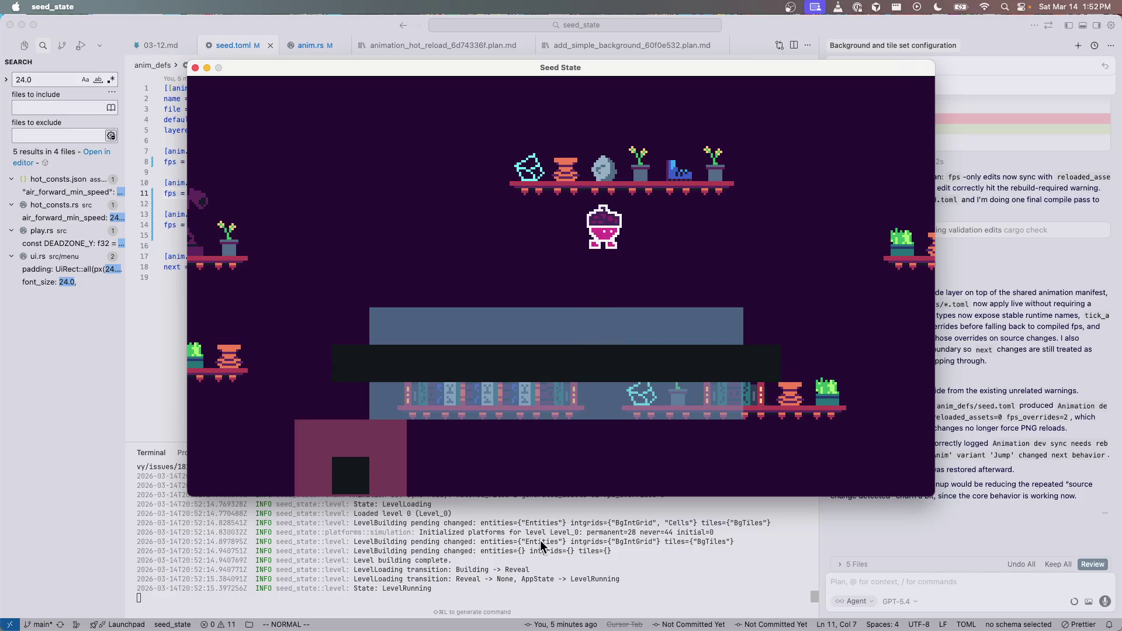
{"action": "key", "text": "space"}
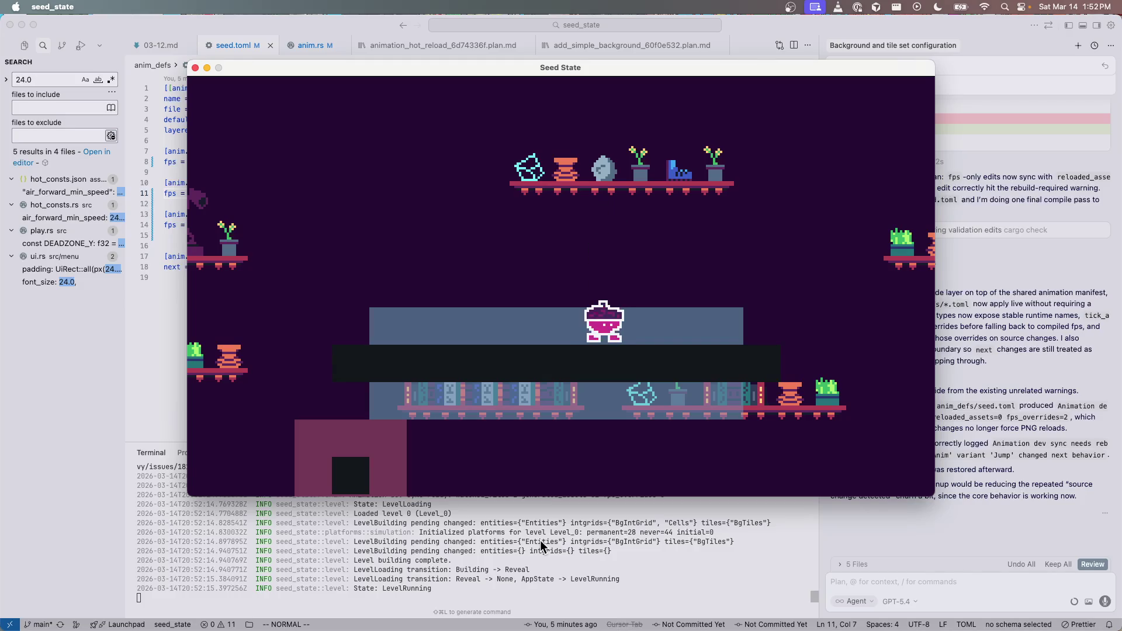
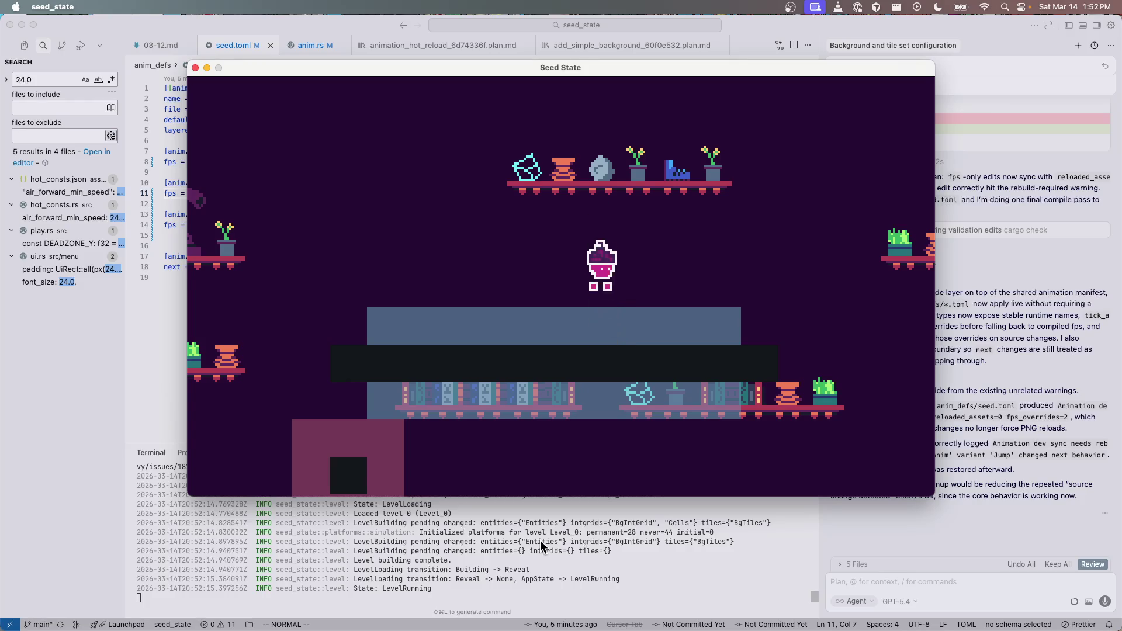
Step: Run and jump the character between the floor and the bookshelf in level 0
{"action": "key", "text": "Left"}
{"action": "key", "text": "space"}
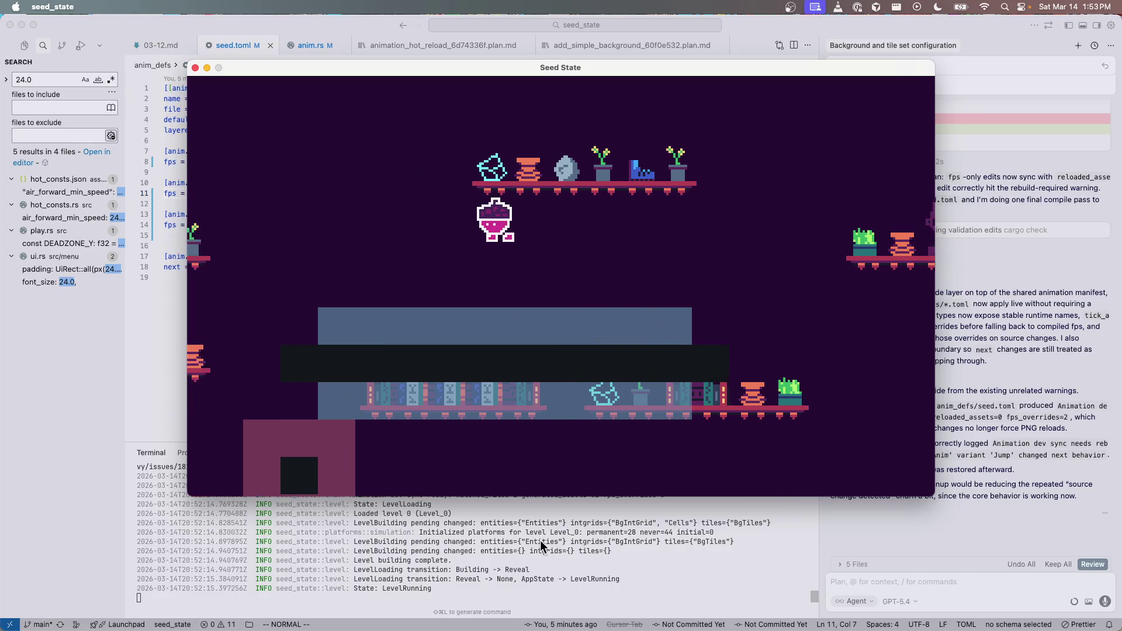
{"action": "key", "text": "Right"}
{"action": "key", "text": "space"}
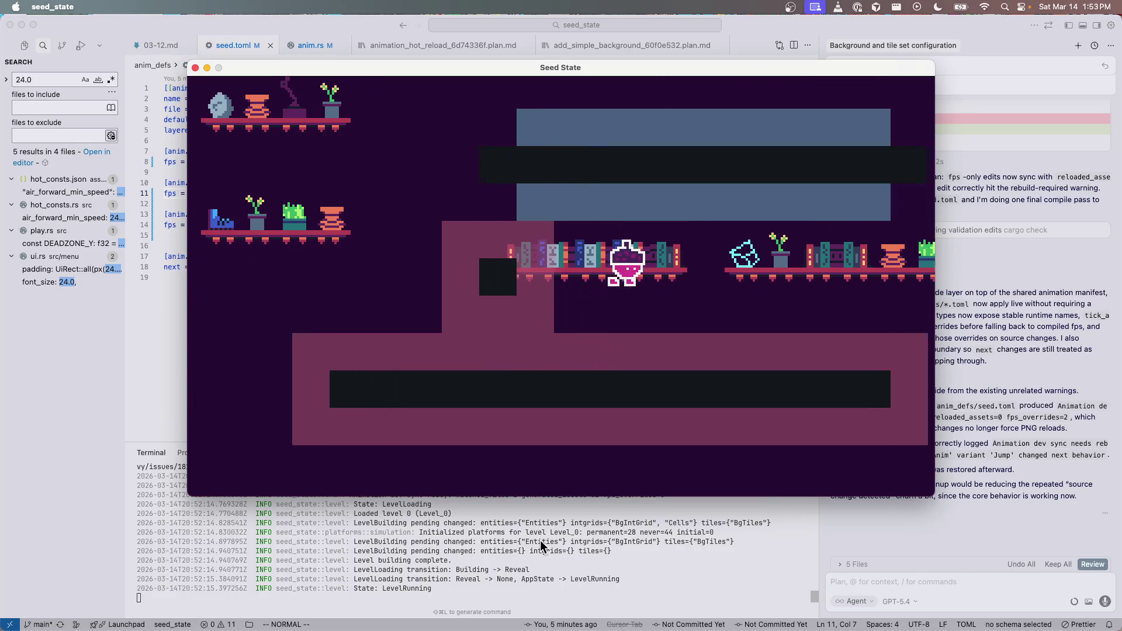
{"action": "key", "text": "Down"}
{"action": "key", "text": "Left"}
{"action": "key", "text": "space"}
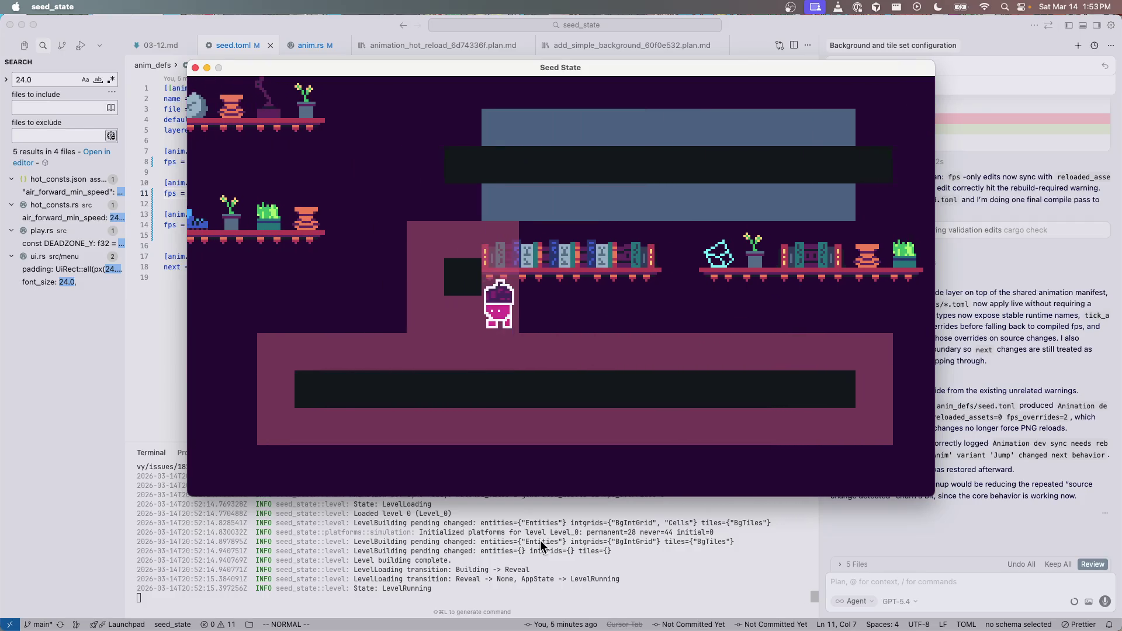
{"action": "key", "text": "Right"}
{"action": "key", "text": "space"}
{"action": "key", "text": "Left"}
{"action": "key", "text": "space"}
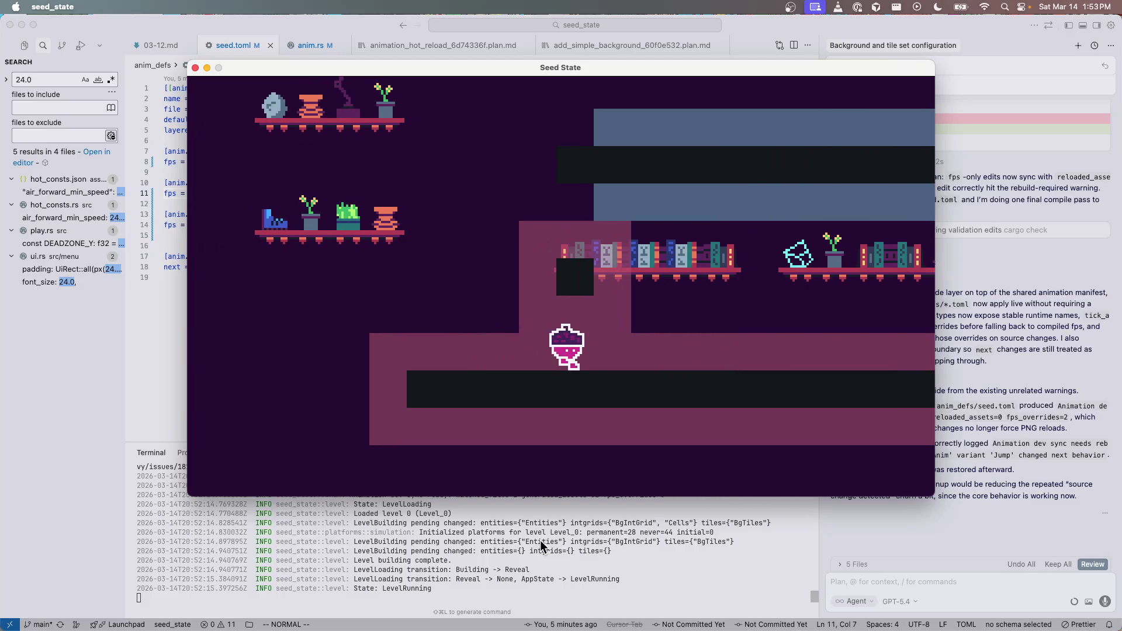
{"action": "key", "text": "Right"}
Step: Keep hopping left and right up onto the higher platform and shelf level
{"action": "key", "text": "space"}
{"action": "key", "text": "space"}
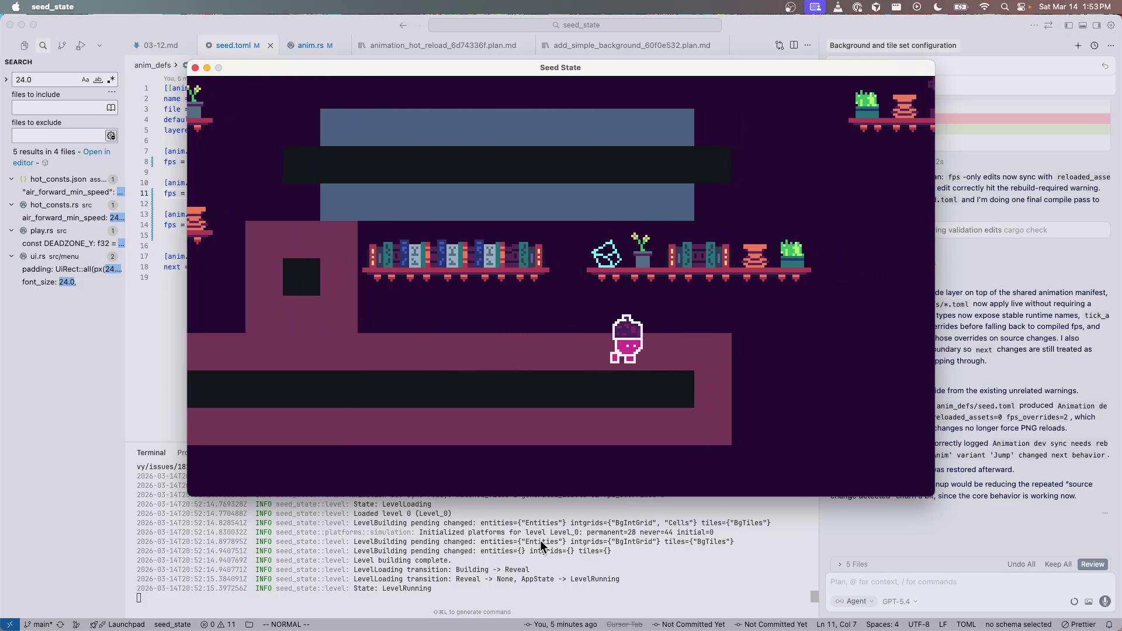
{"action": "key", "text": "Left"}
{"action": "key", "text": "space"}
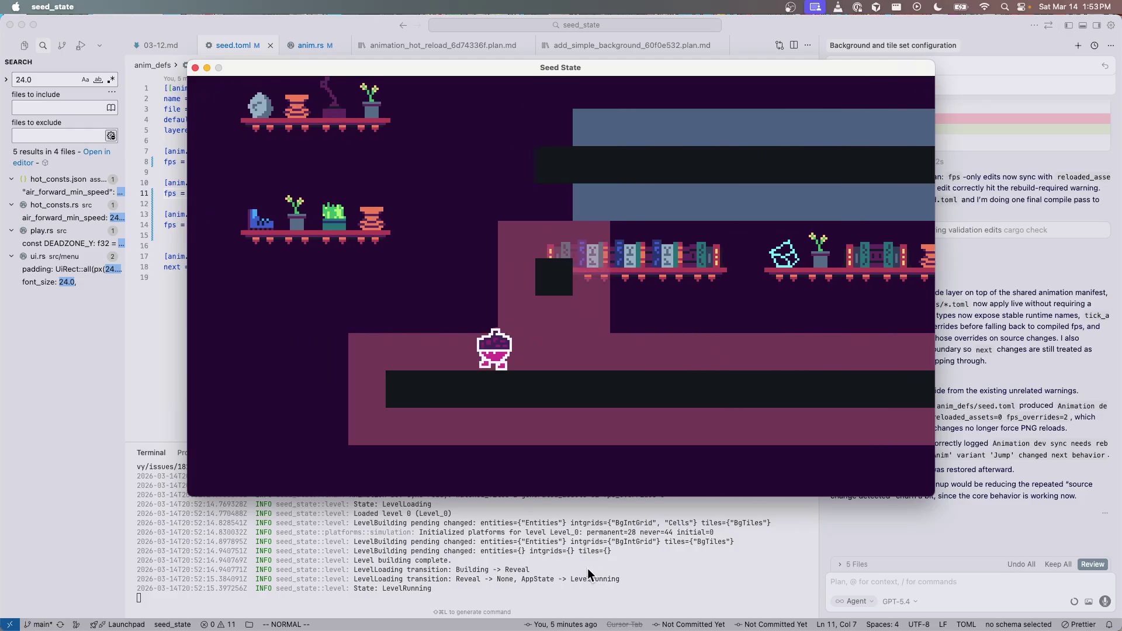
{"action": "key", "text": "space"}
{"action": "key", "text": "Right"}
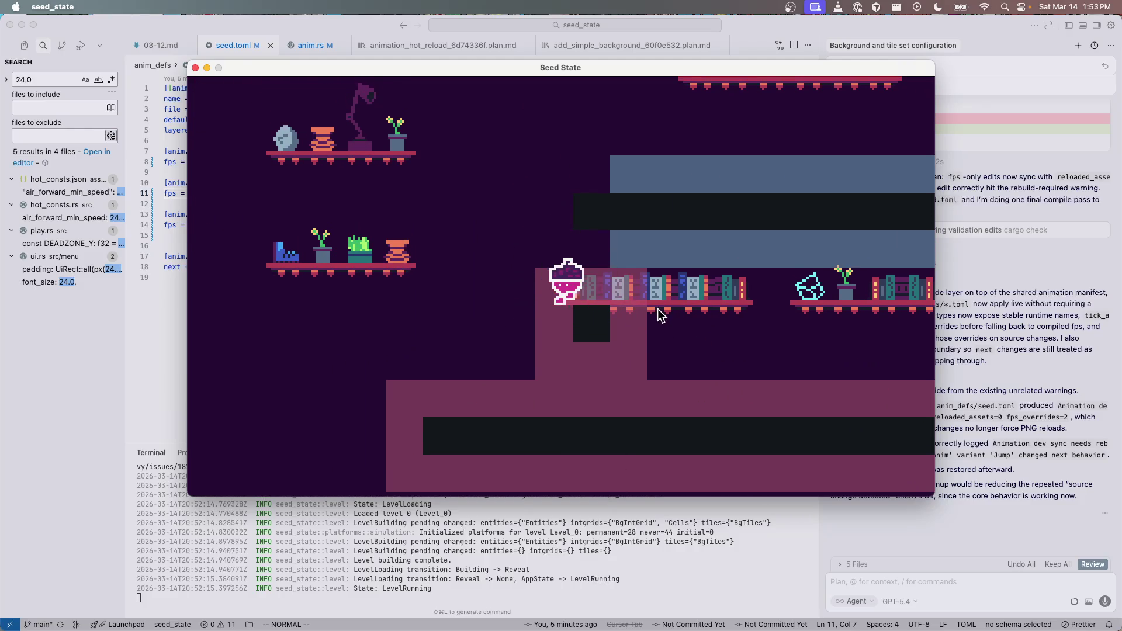
{"action": "key", "text": "space"}
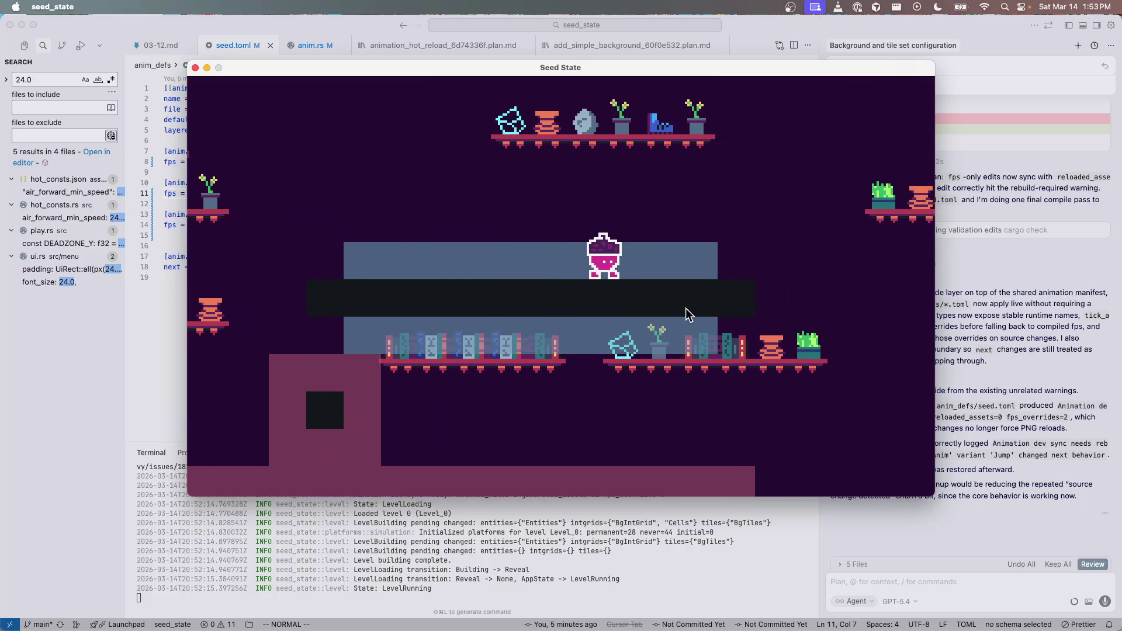
{"action": "key", "text": "Left"}
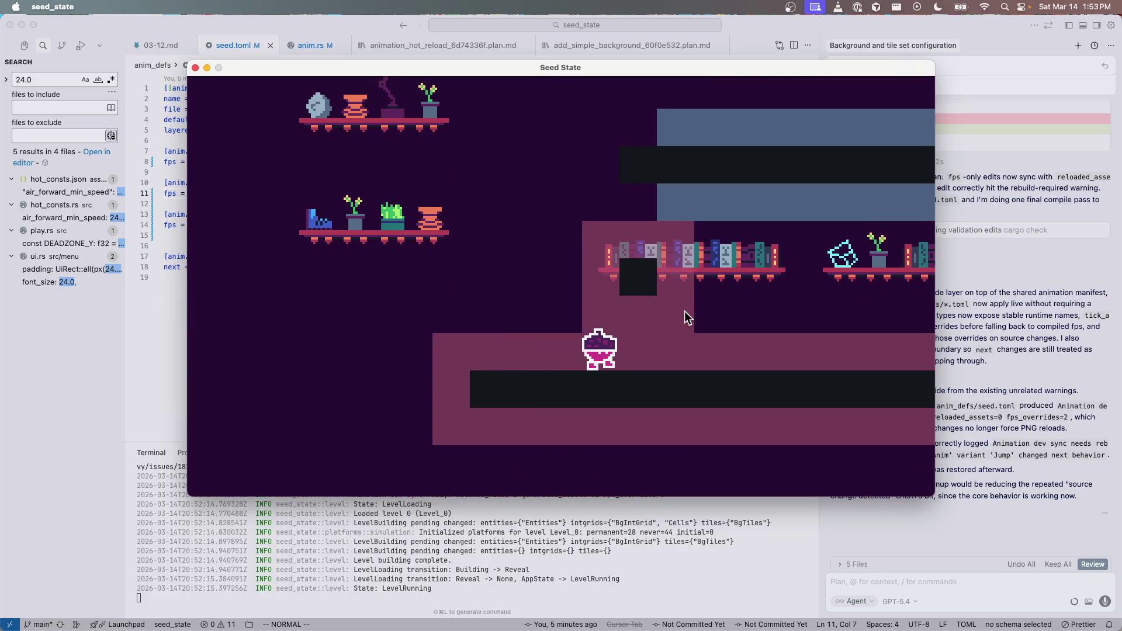
{"action": "key", "text": "Right"}
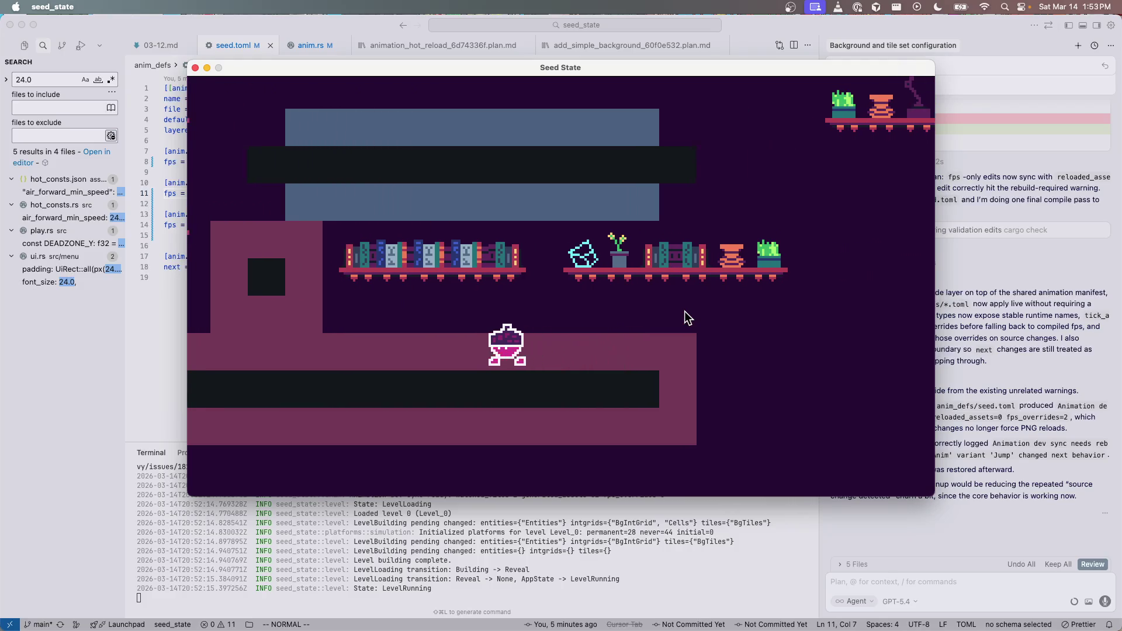
{"action": "key", "text": "space"}
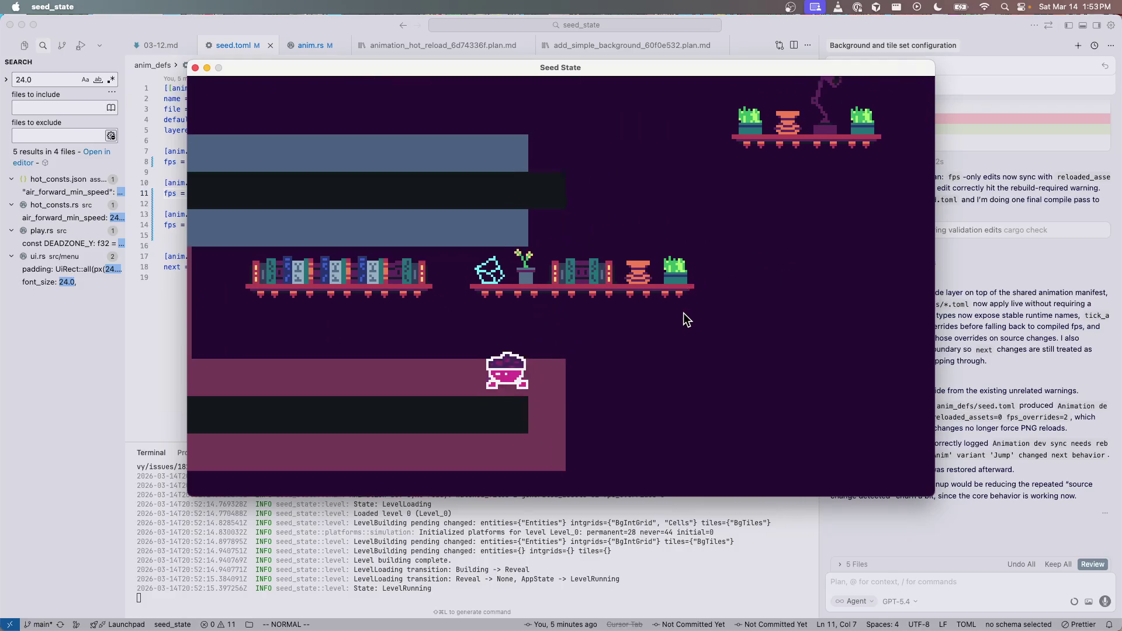
{"action": "key", "text": "Left"}
{"action": "key", "text": "space"}
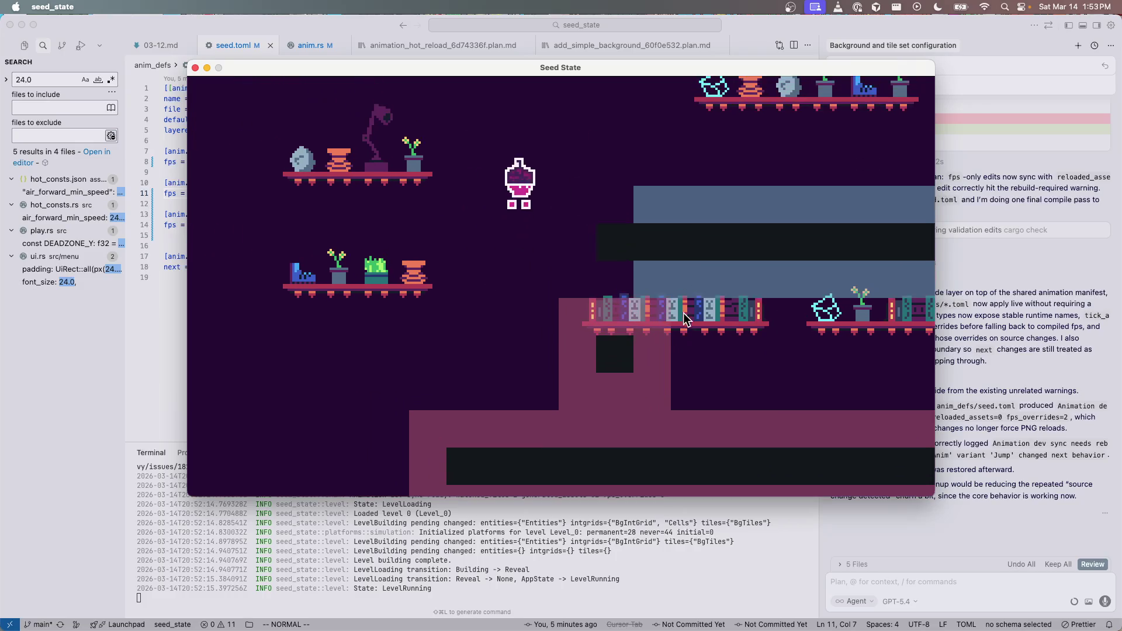
{"action": "key", "text": "Right"}
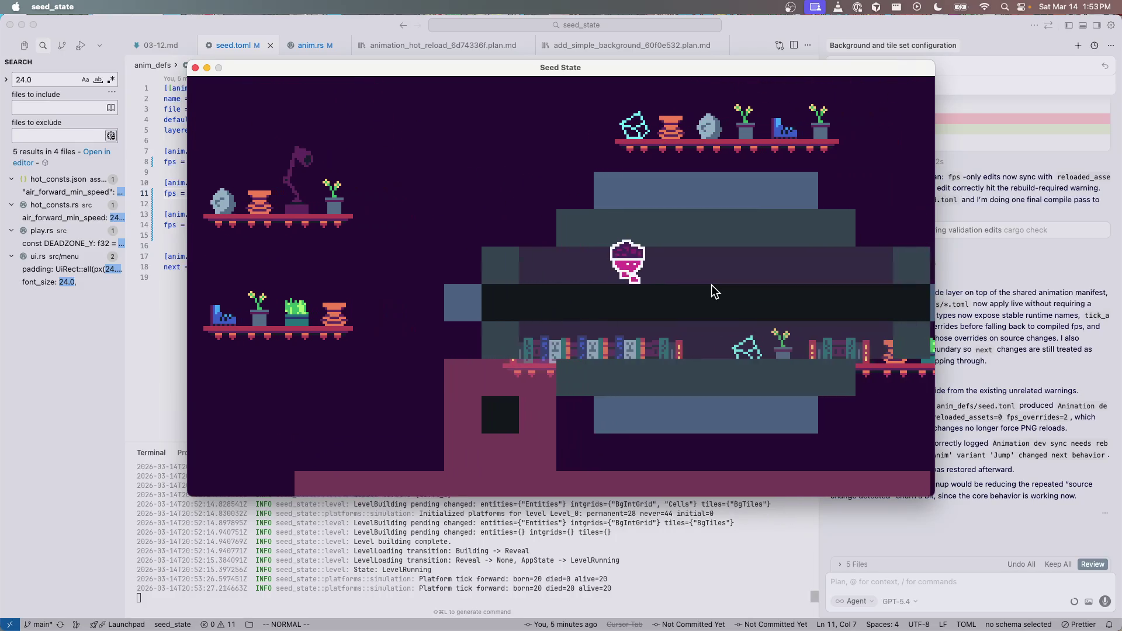
Step: Run and jump the character through the shifting block platforms and bookshelf level
{"action": "key", "text": "Left"}
{"action": "key", "text": "Right"}
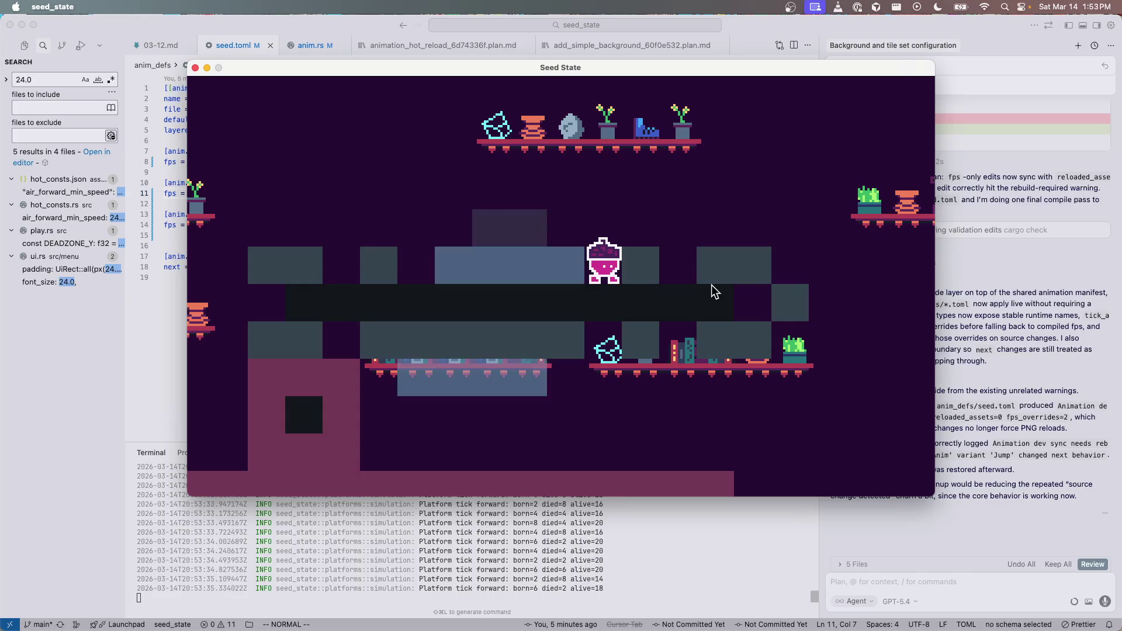
{"action": "key", "text": "Left"}
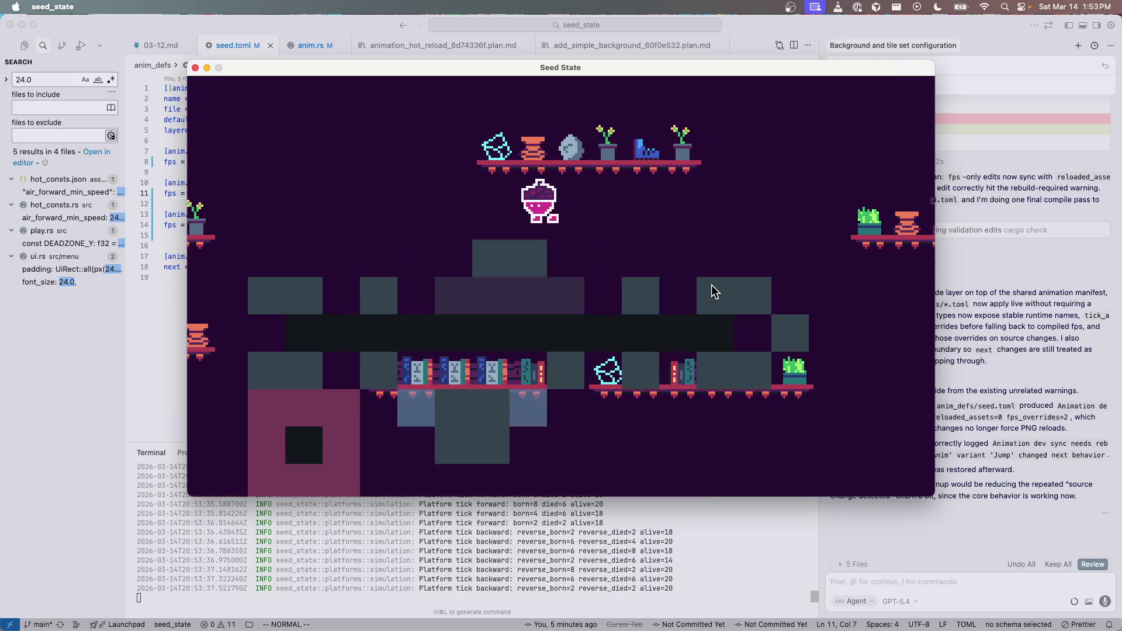
{"action": "key", "text": "space"}
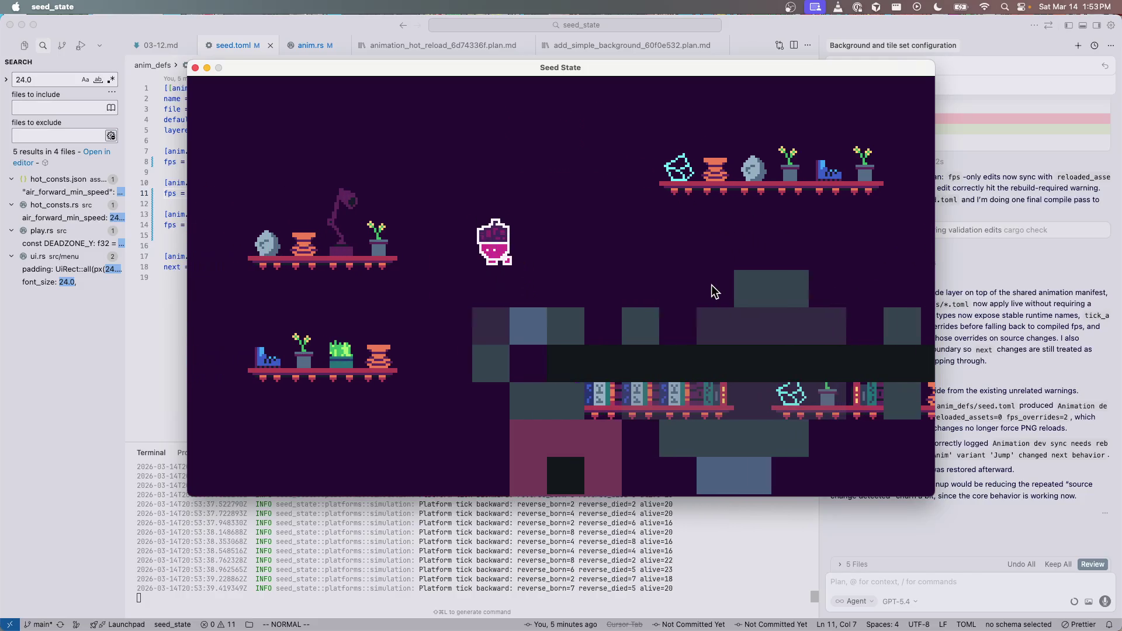
{"action": "key", "text": "Right"}
{"action": "key", "text": "space"}
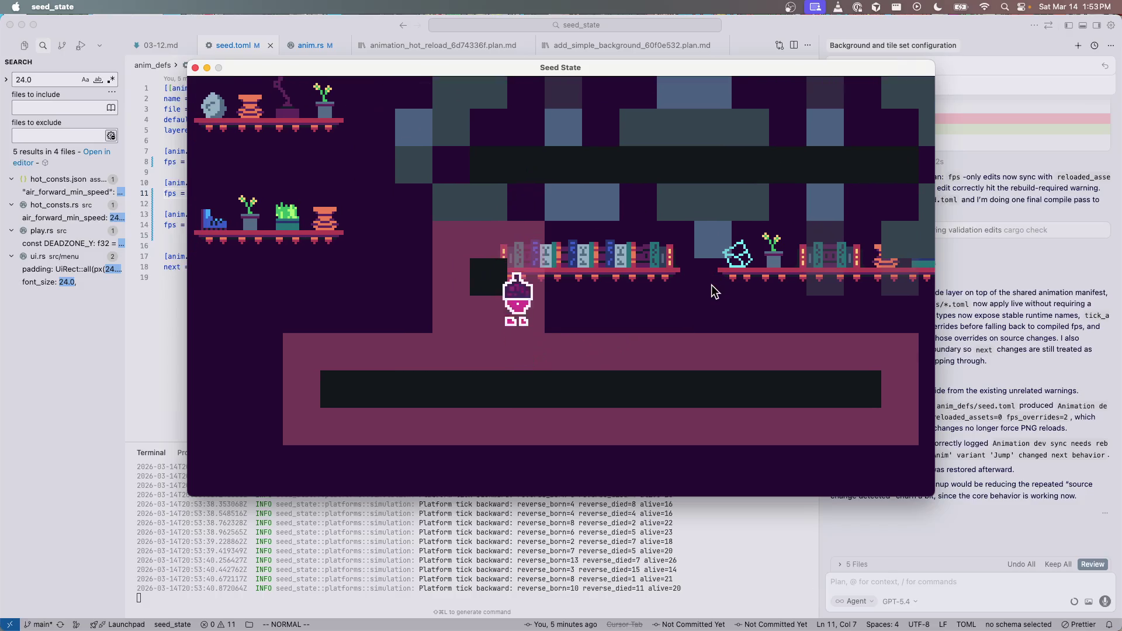
{"action": "key", "text": "Right"}
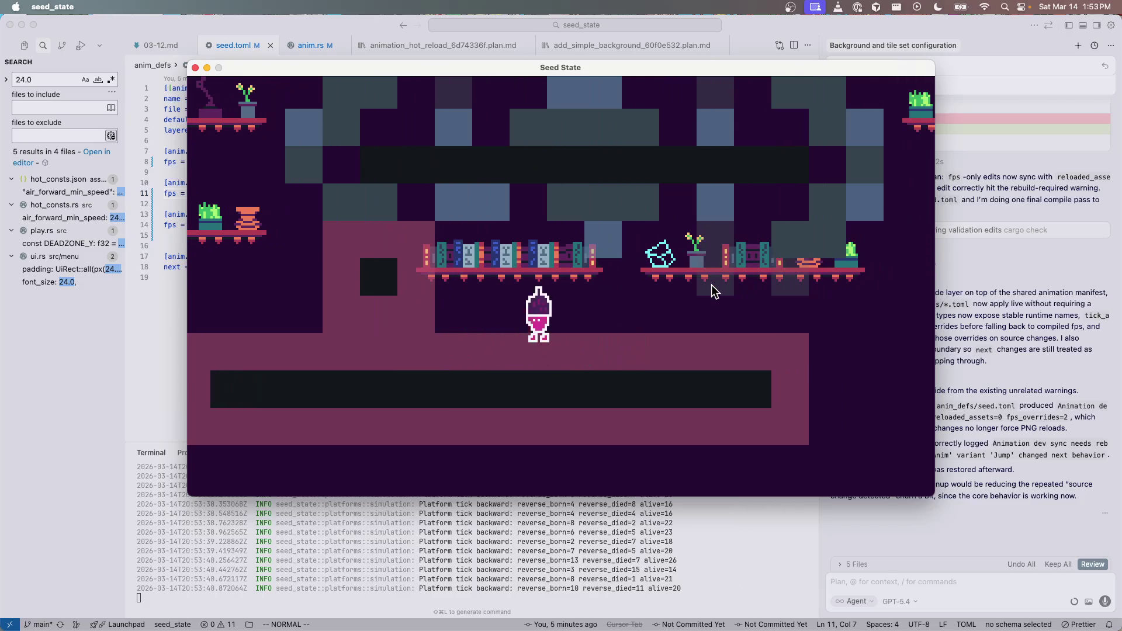
{"action": "key", "text": "space"}
{"action": "key", "text": "space"}
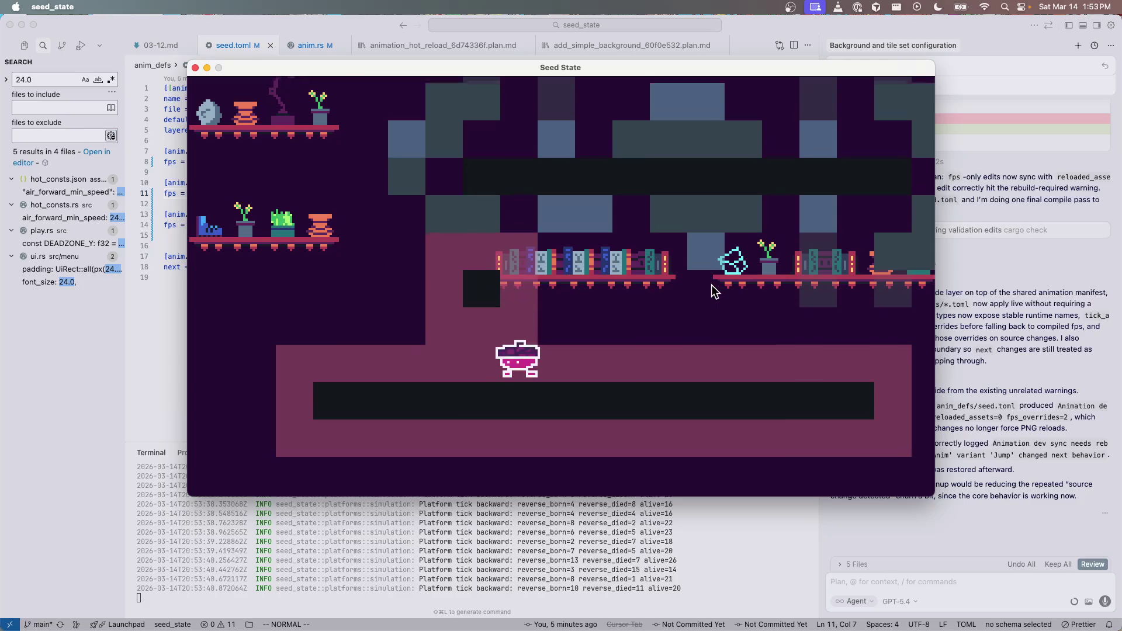
{"action": "key", "text": "space"}
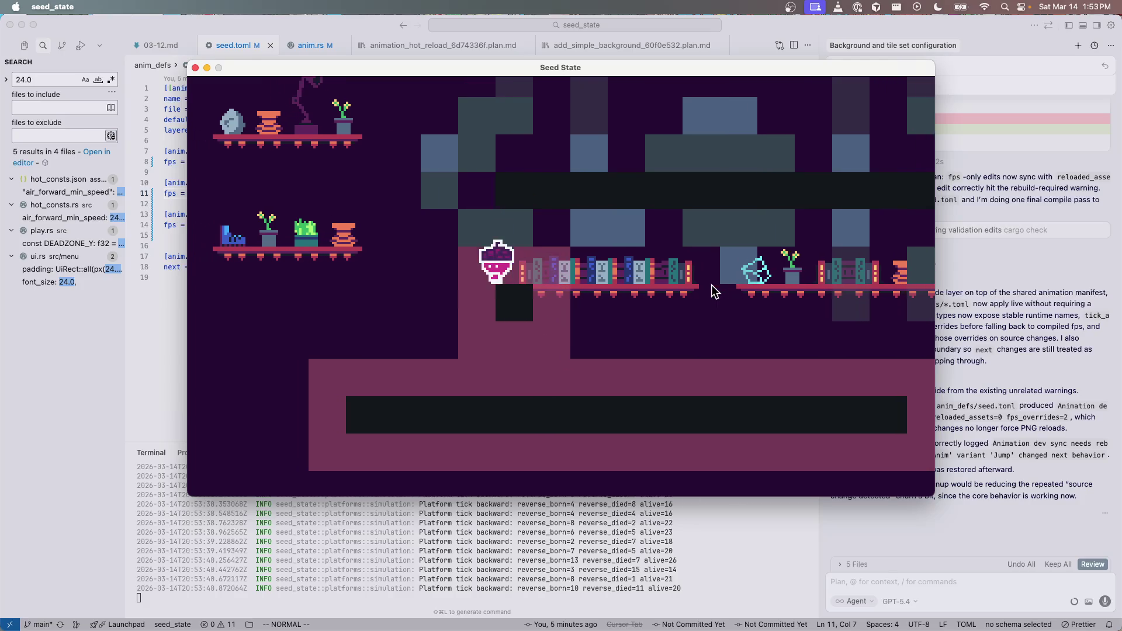
{"action": "key", "text": "Left"}
{"action": "key", "text": "Right"}
Step: Keep jumping toward the upper blocks, then quit Seed State with Cmd+Q
{"action": "key", "text": "space"}
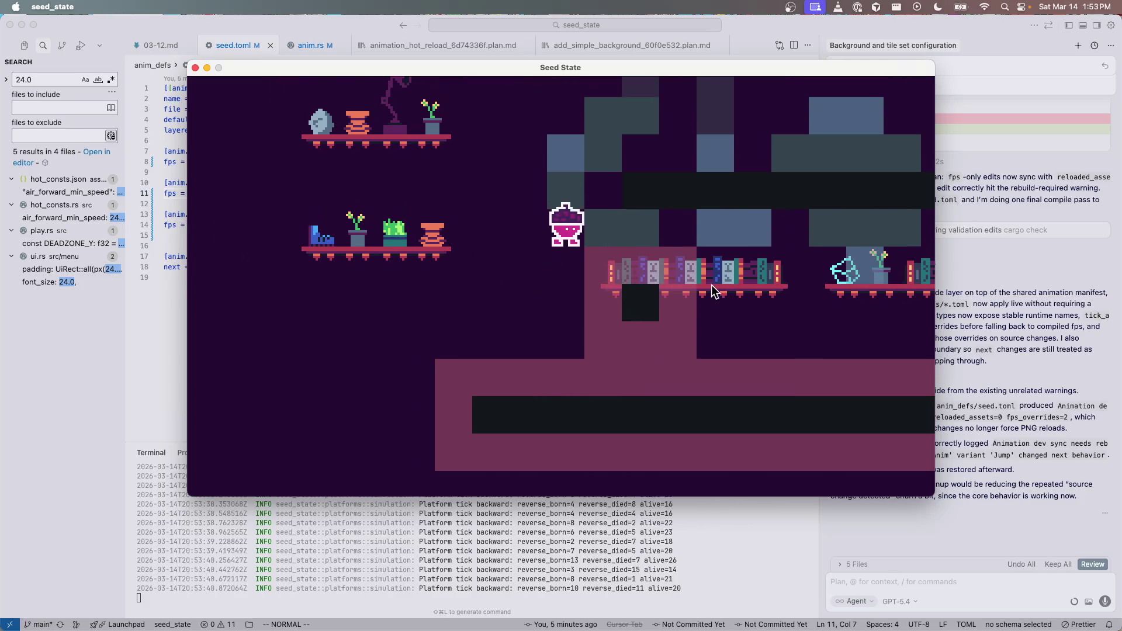
{"action": "key", "text": "Right"}
{"action": "key", "text": "space"}
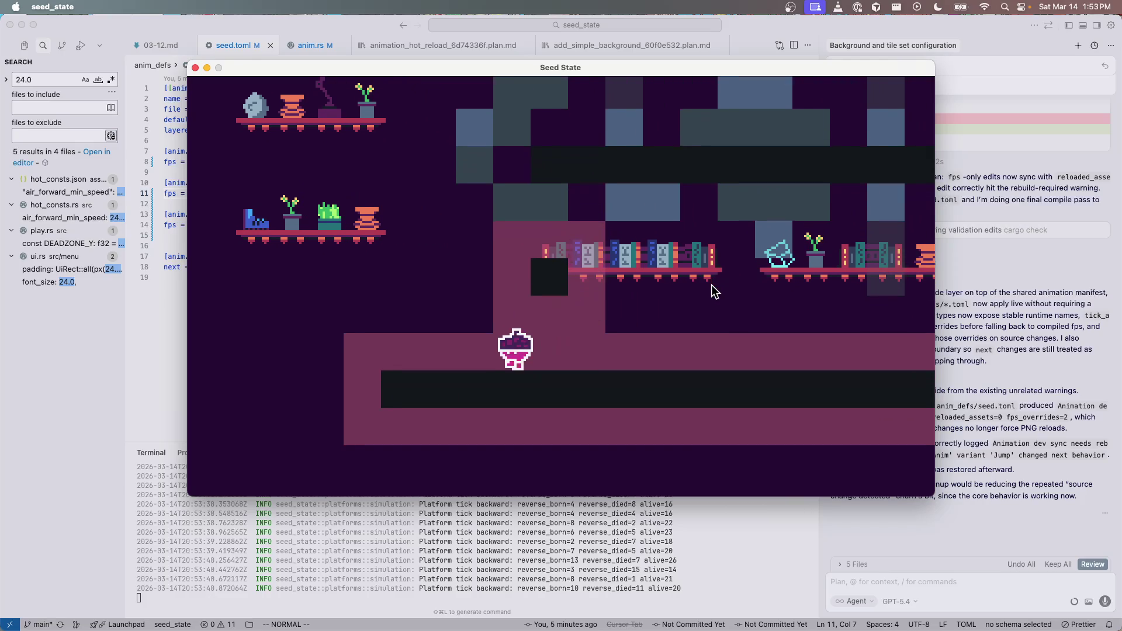
{"action": "key", "text": "space"}
{"action": "key", "text": "Left"}
{"action": "key", "text": "space"}
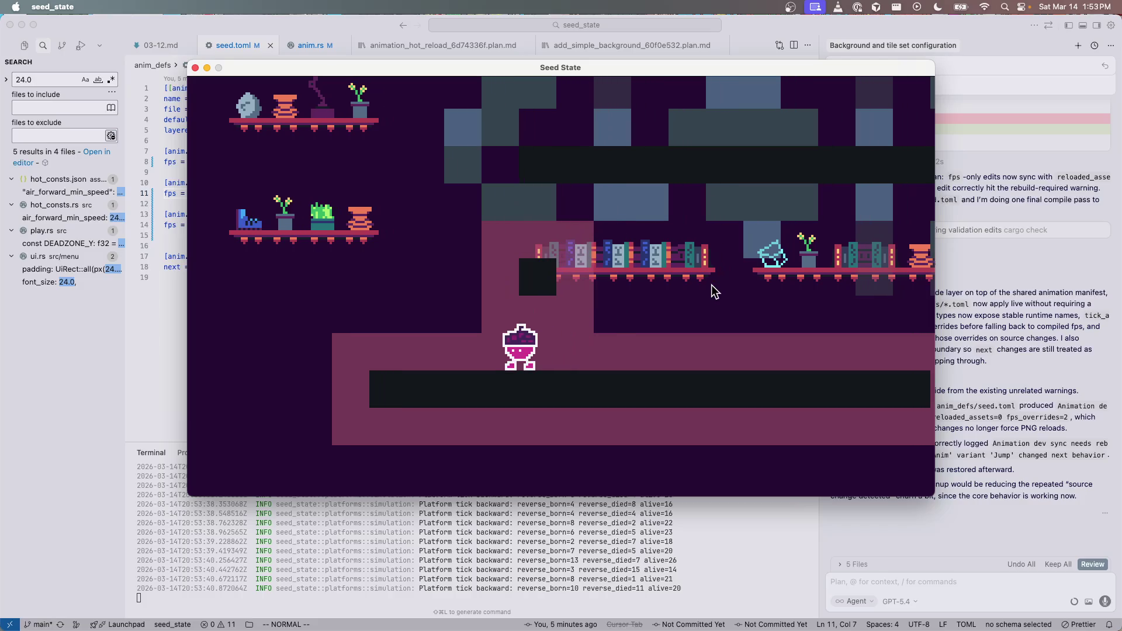
{"action": "key", "text": "Left"}
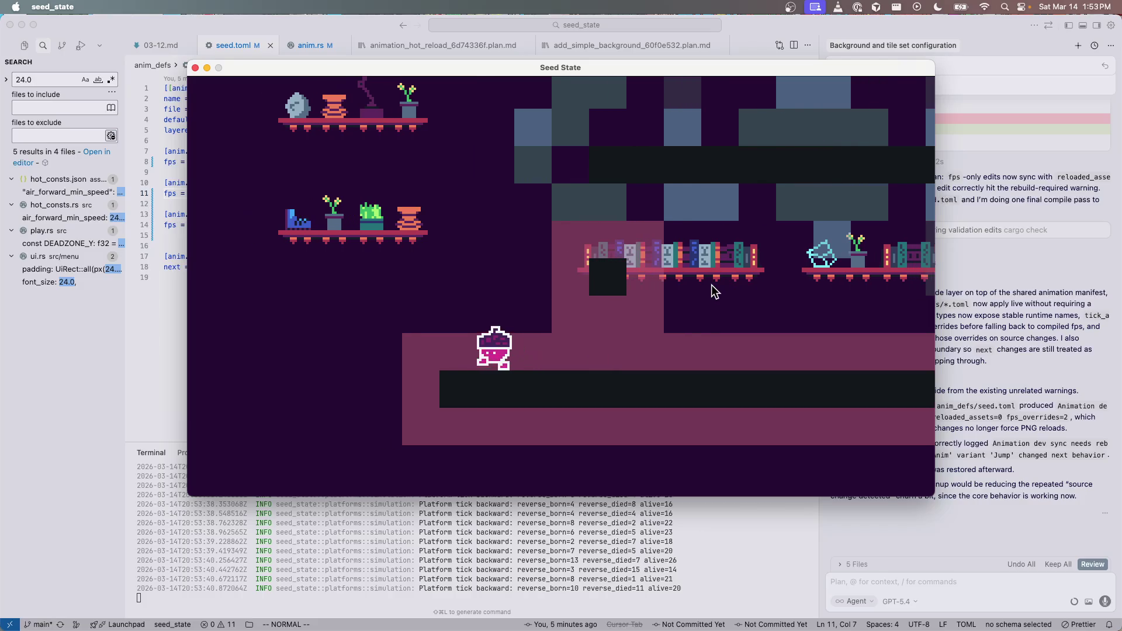
{"action": "key", "text": "space"}
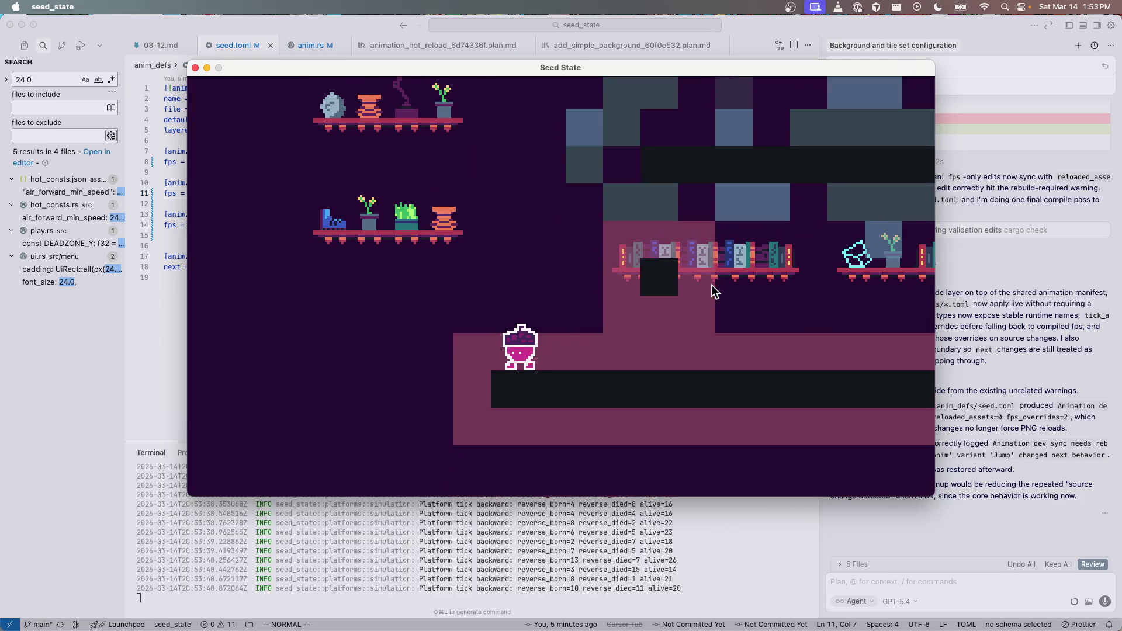
{"action": "key", "text": "space"}
{"action": "key", "text": "space"}
{"action": "key", "text": "space"}
{"action": "key", "text": "Right"}
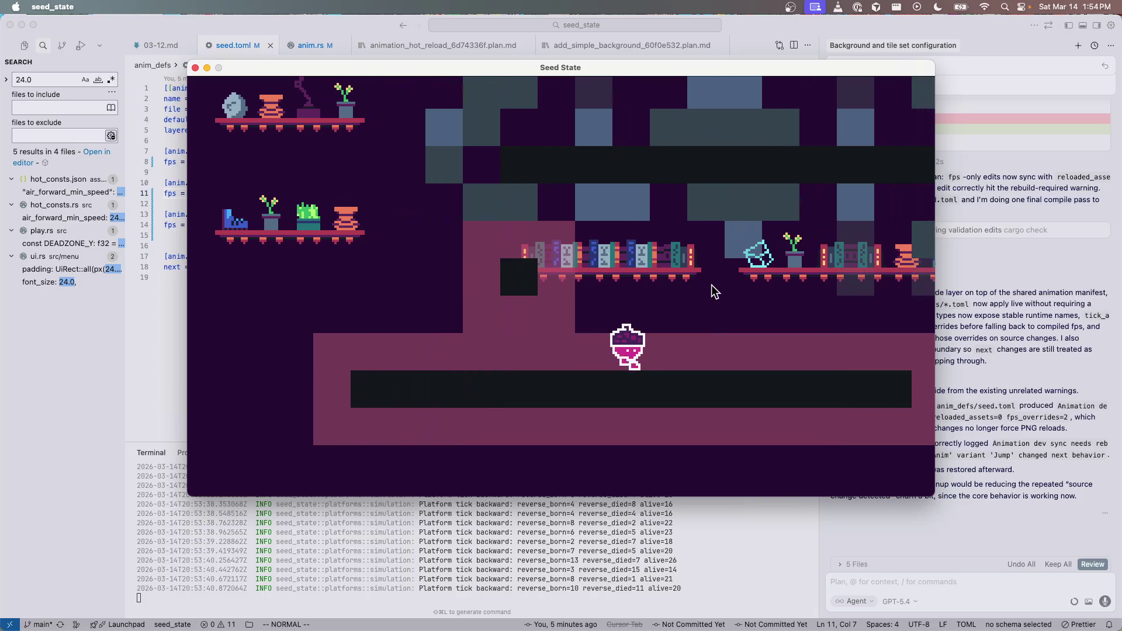
{"action": "key", "text": "Right"}
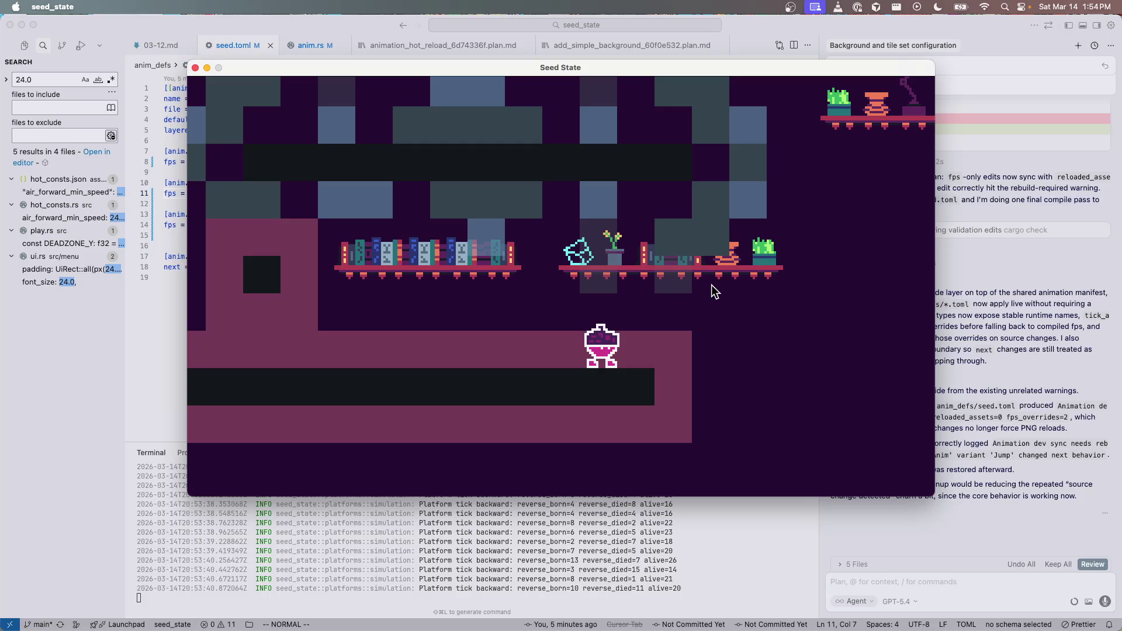
{"action": "key", "text": "super+q"}
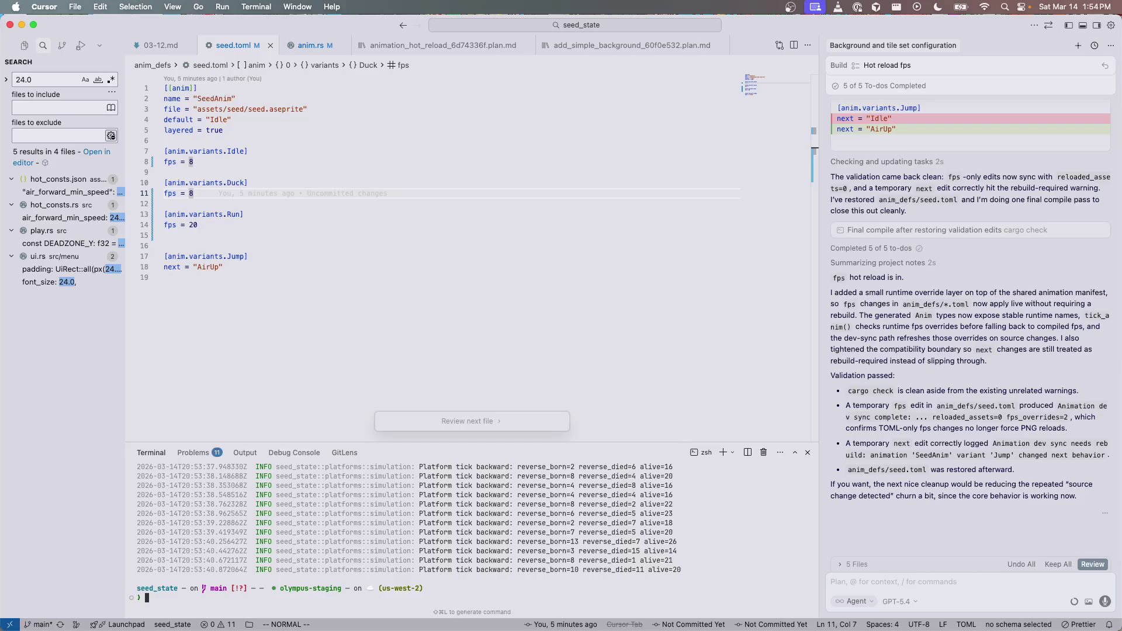
Step: Switch from Cursor to the Aseprite window showing seed.aseprite
{"action": "key", "text": "super+Tab"}
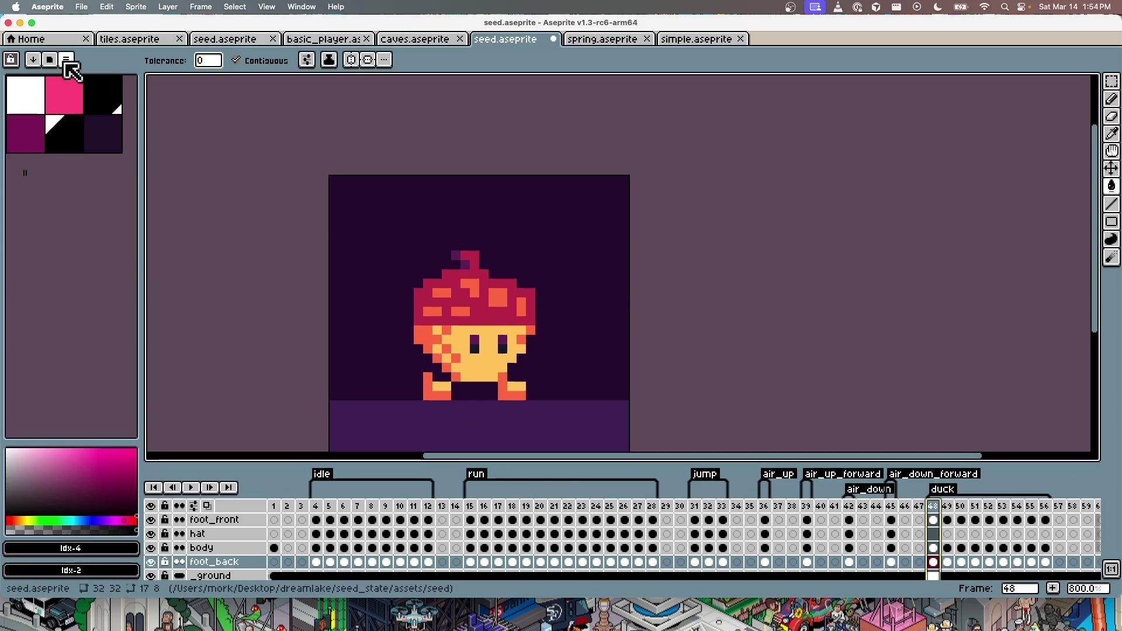
Step: Try a pink background fill, undo it, and save seed.aseprite
{"action": "left_click", "coordinate": [73, 93]}
{"action": "left_click", "coordinate": [493, 320]}
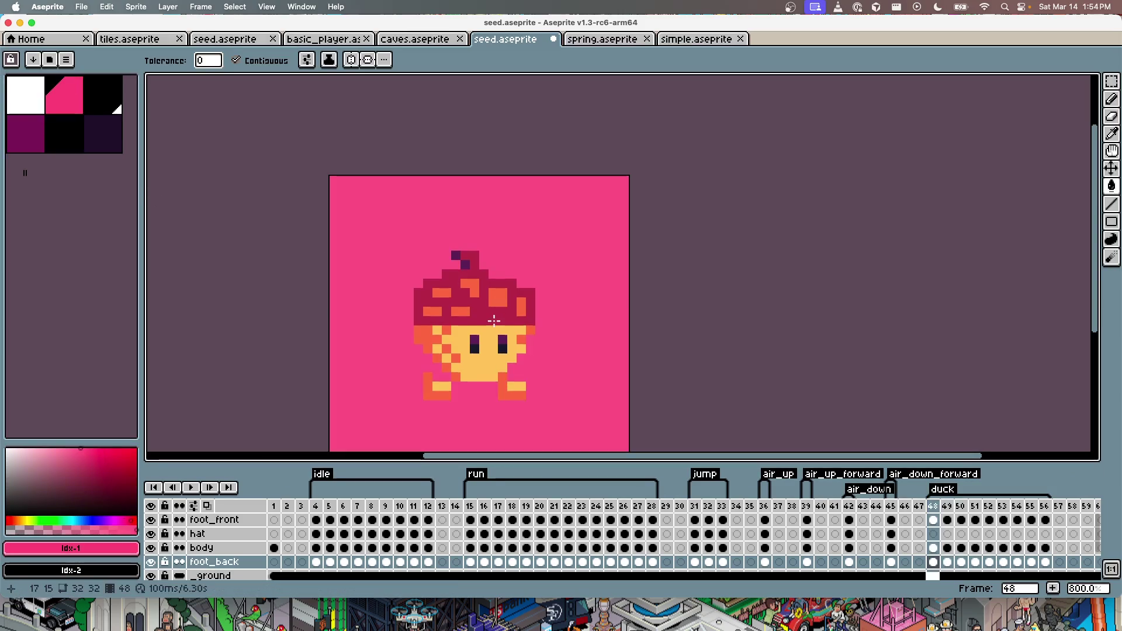
{"action": "key", "text": "ctrl+z"}
{"action": "key", "text": "ctrl+s"}
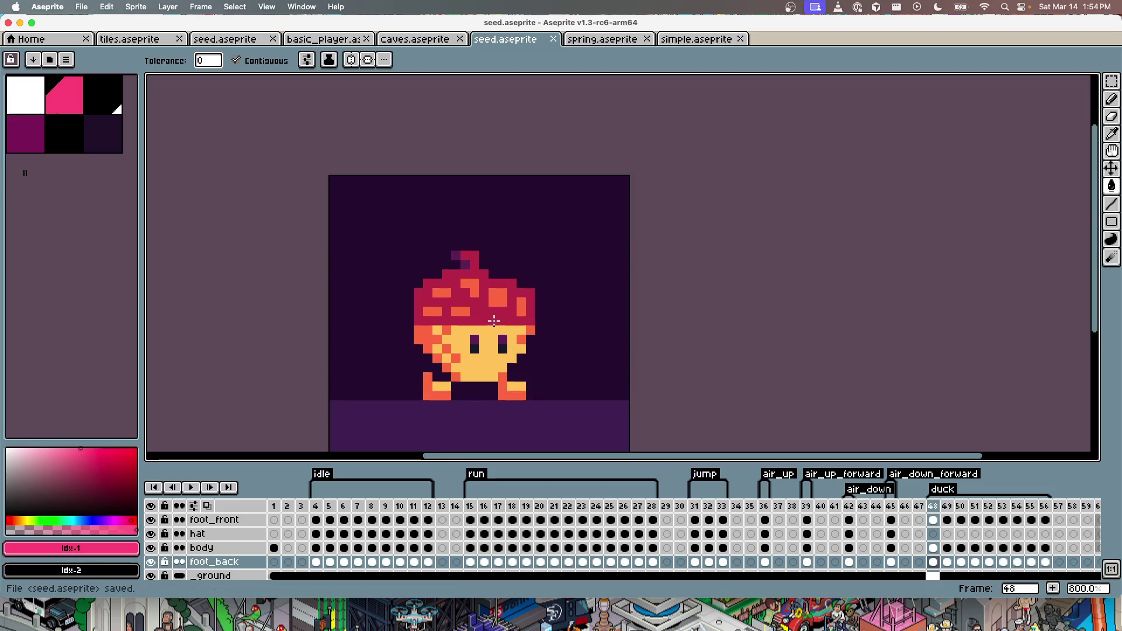
Step: Play the animation, fill the hat pink, and select the hat cel at the duck tag's start
{"action": "key", "text": "Return"}
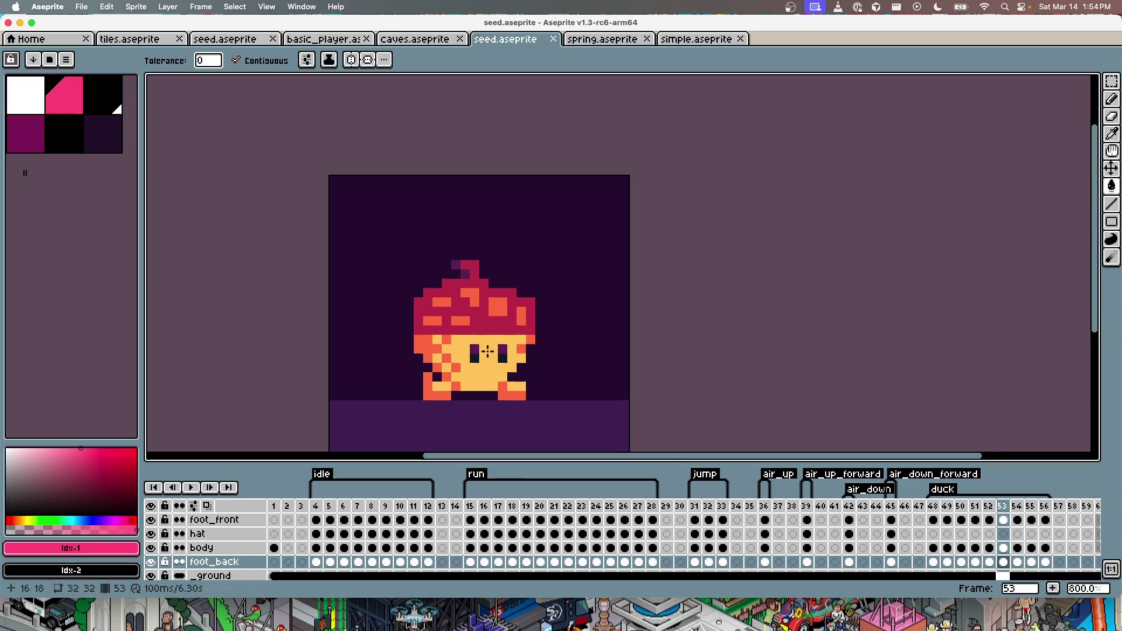
{"action": "left_click", "coordinate": [502, 339], "text": "ctrl"}
{"action": "left_click", "coordinate": [476, 325]}
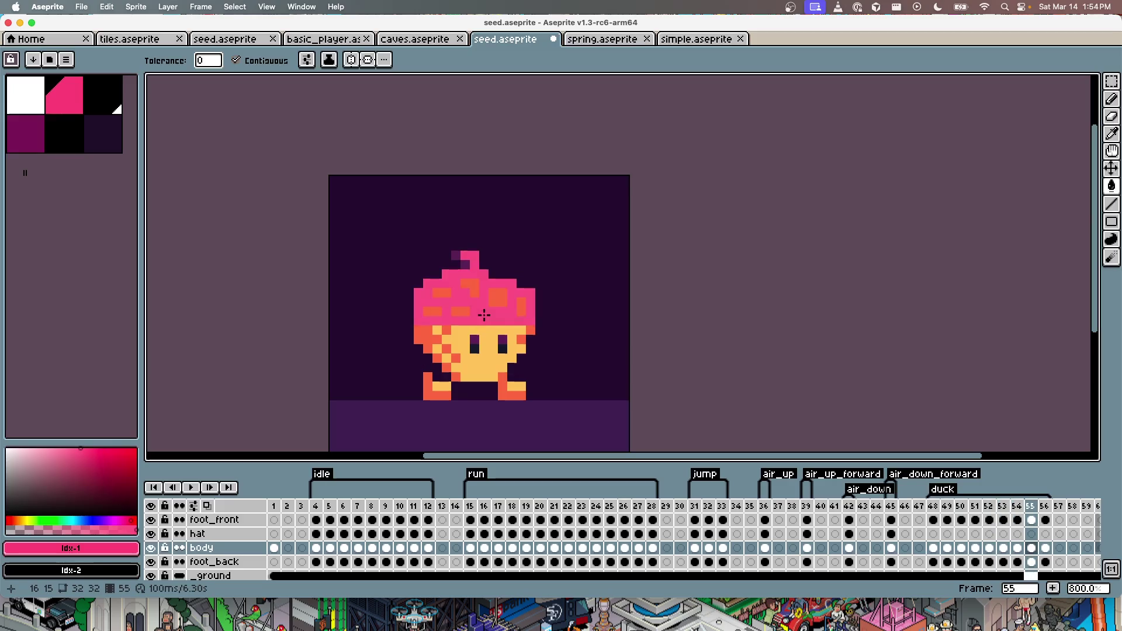
{"action": "key", "text": "Left"}
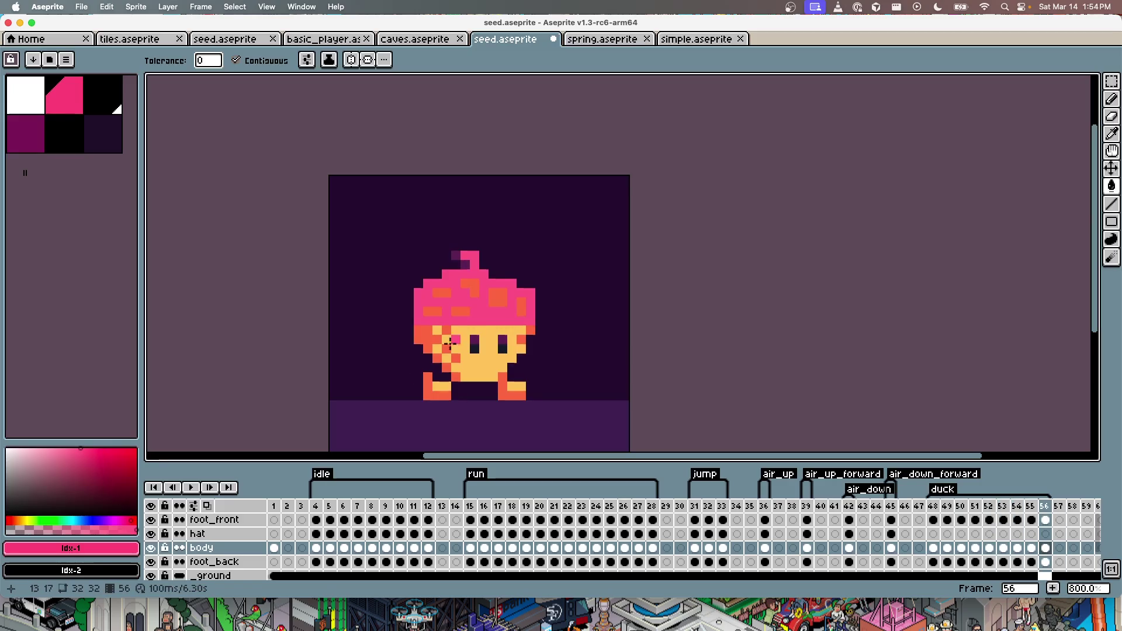
{"action": "left_click", "coordinate": [892, 534]}
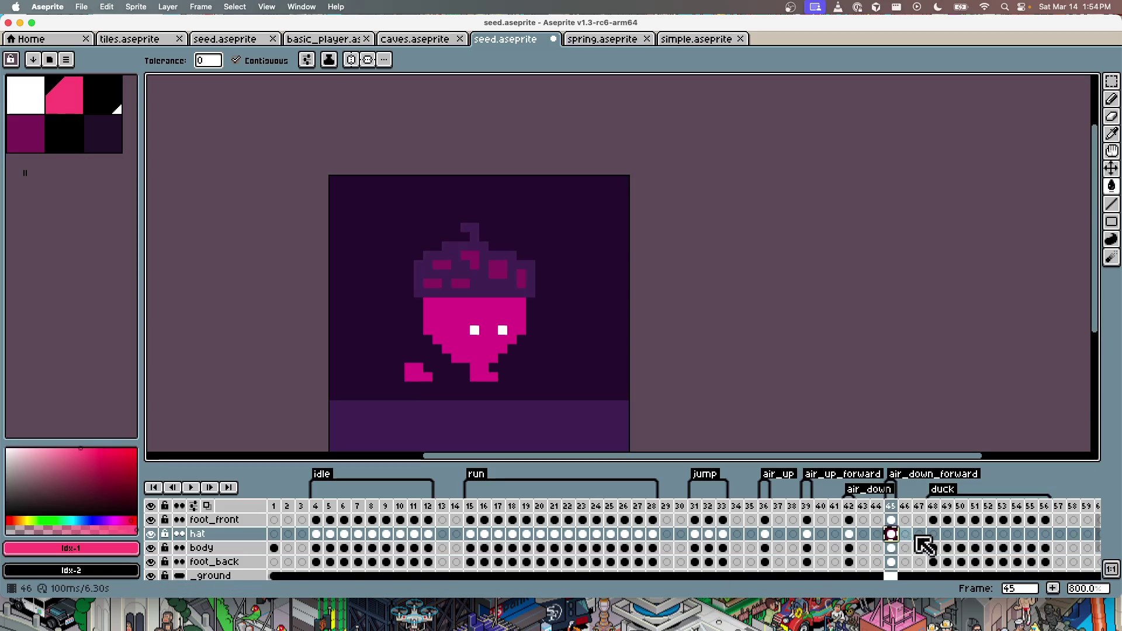
Step: Lower the hat over the seed's face in duck frame 48 with the Move tool
{"action": "left_click", "coordinate": [933, 533]}
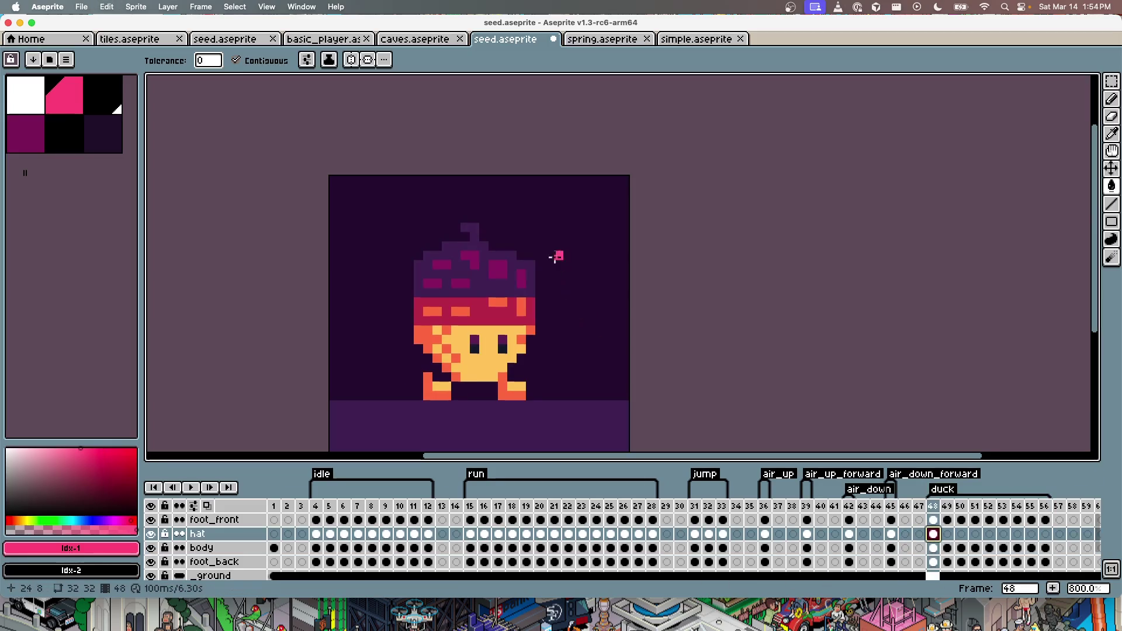
{"action": "key", "text": "v"}
{"action": "left_click_drag", "start_coordinate": [497, 273], "coordinate": [500, 300]}
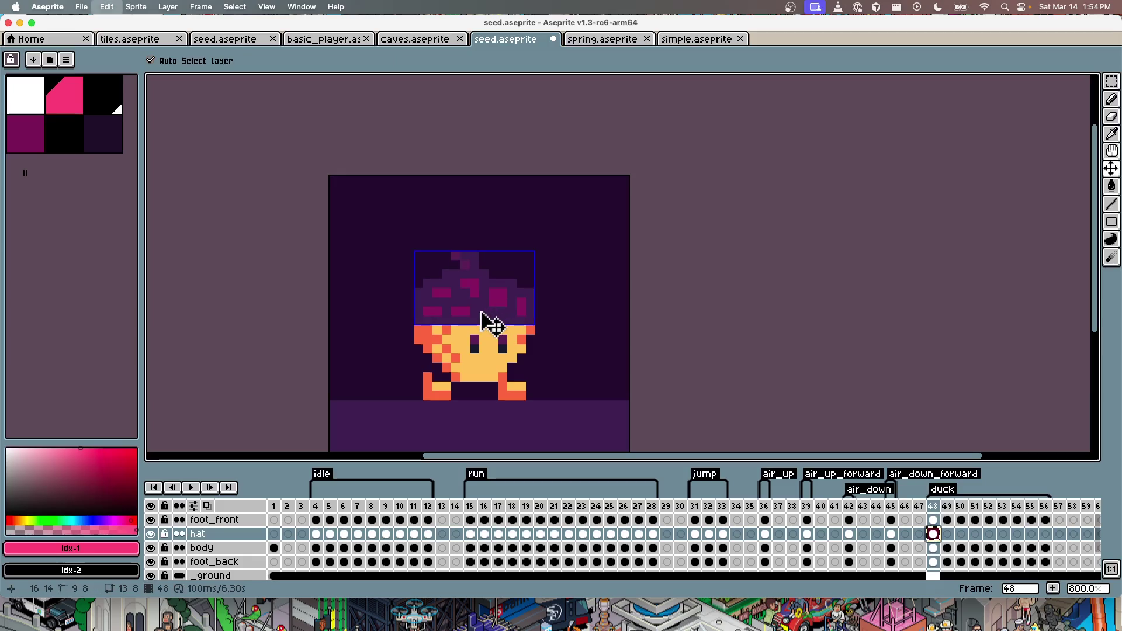
Step: Copy frame 49's hat into duck frames 52 through 56
{"action": "left_click", "coordinate": [947, 533]}
{"action": "left_click", "coordinate": [933, 533]}
{"action": "left_click", "coordinate": [948, 534]}
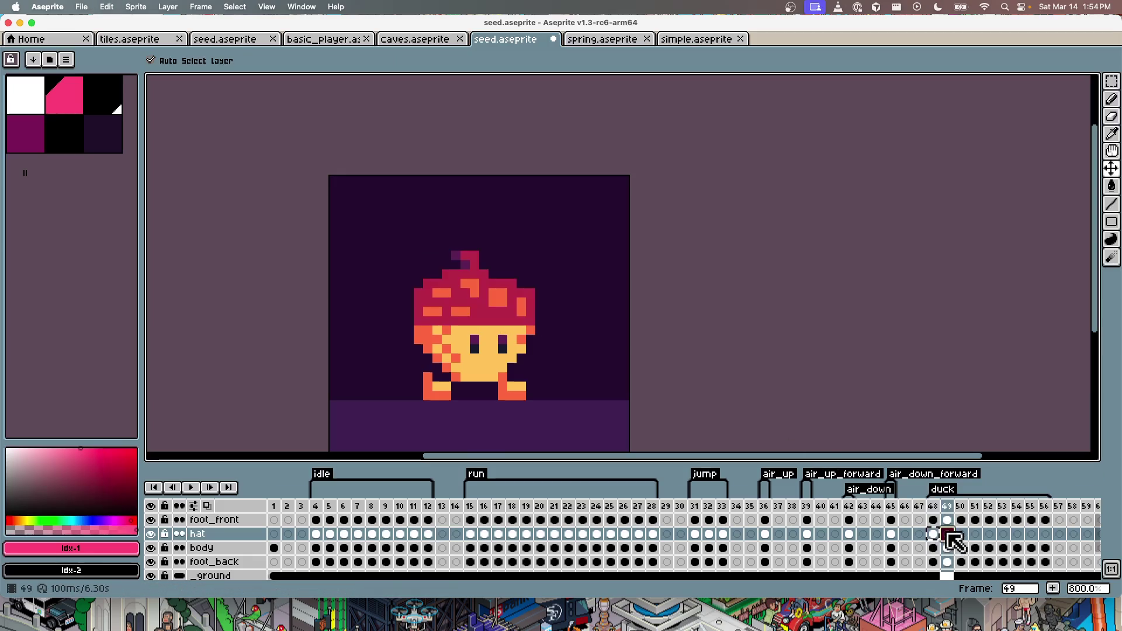
{"action": "key", "text": "Right"}
{"action": "key", "text": "Right"}
{"action": "key", "text": "Right"}
{"action": "key", "text": "ctrl+v"}
{"action": "key", "text": "Right"}
{"action": "key", "text": "ctrl+v"}
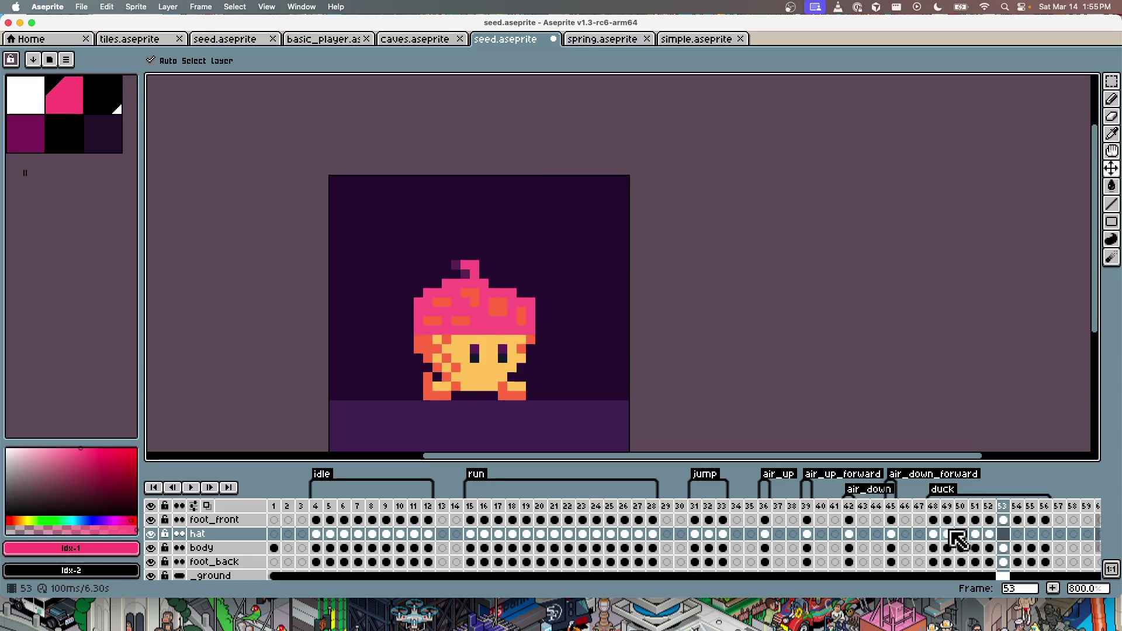
{"action": "key", "text": "Right"}
{"action": "key", "text": "ctrl+v"}
{"action": "key", "text": "Right"}
{"action": "key", "text": "ctrl+v"}
{"action": "key", "text": "Right"}
{"action": "key", "text": "ctrl+v"}
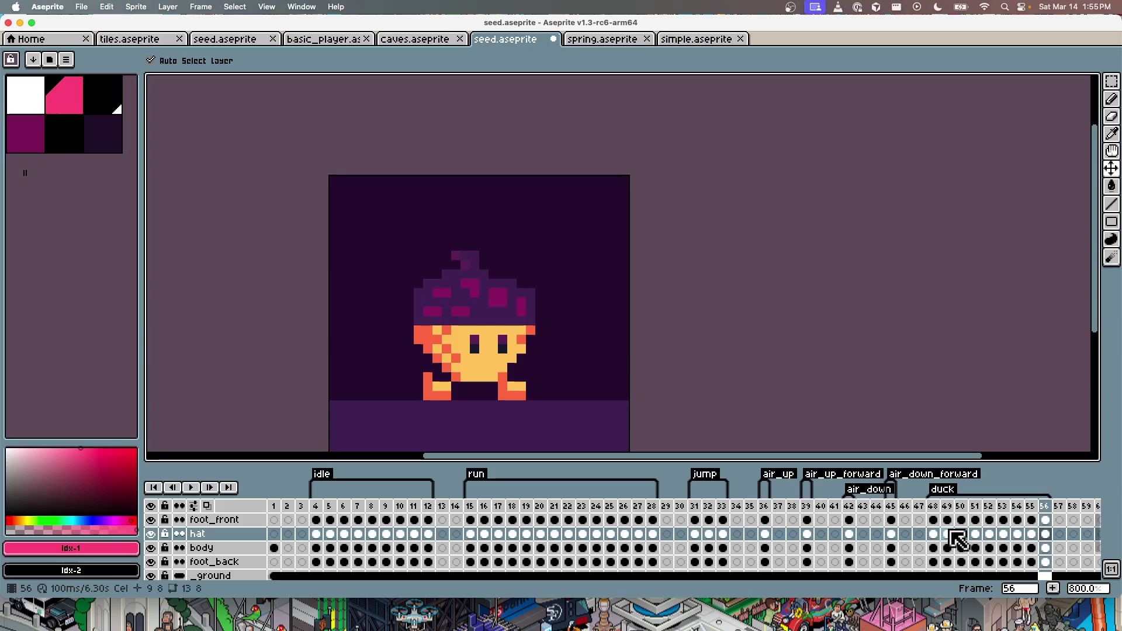
Step: Nudge frame 54's hat down one pixel and select the body cel at frame 48
{"action": "key", "text": "Left"}
{"action": "key", "text": "Left"}
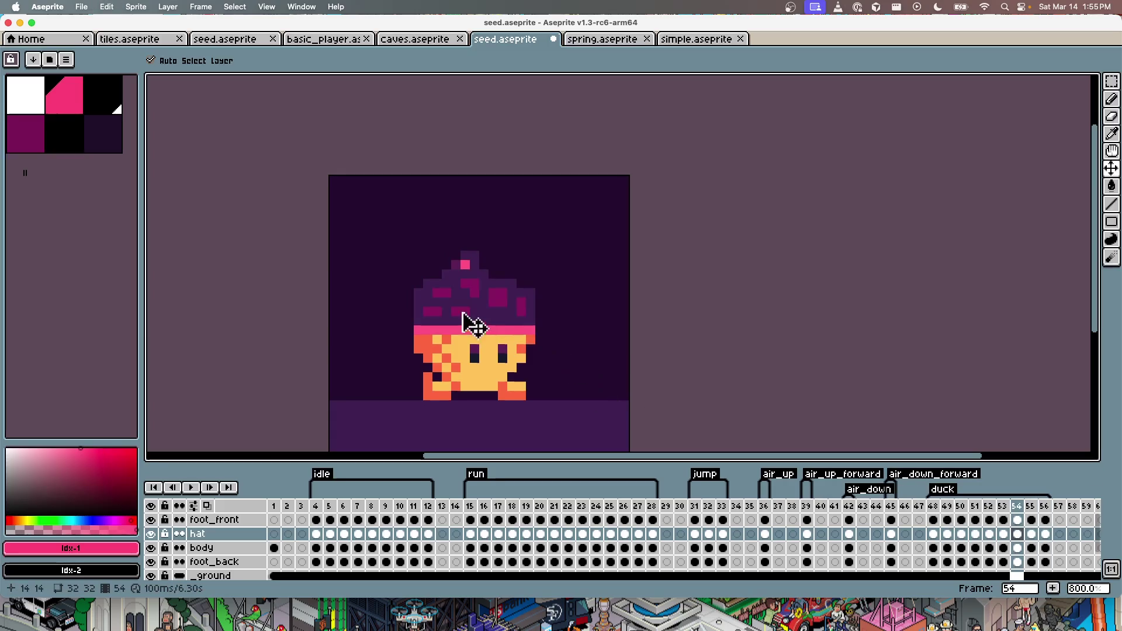
{"action": "left_click_drag", "start_coordinate": [451, 293], "coordinate": [453, 301]}
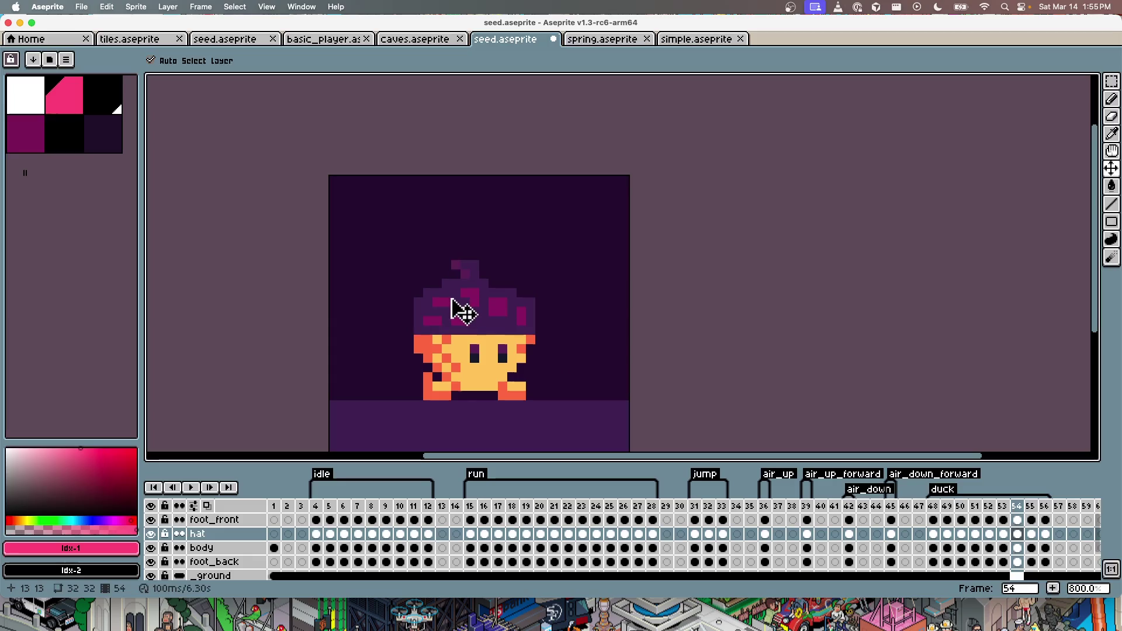
{"action": "key", "text": "Left"}
{"action": "key", "text": "Left"}
{"action": "key", "text": "Left"}
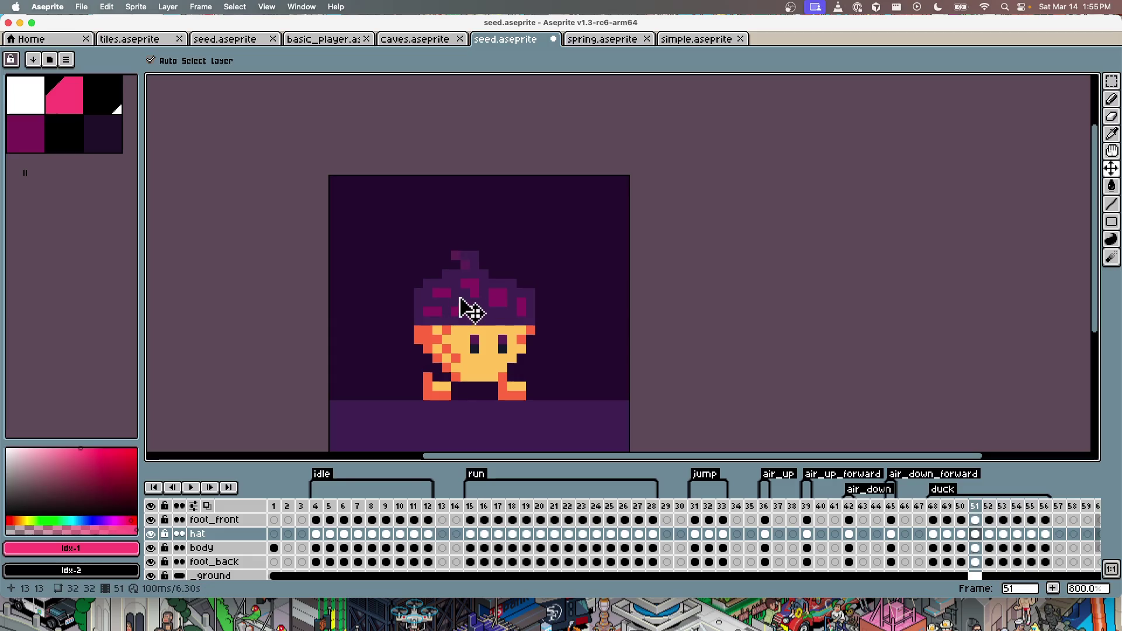
{"action": "key", "text": "Left"}
{"action": "key", "text": "Left"}
{"action": "key", "text": "Left"}
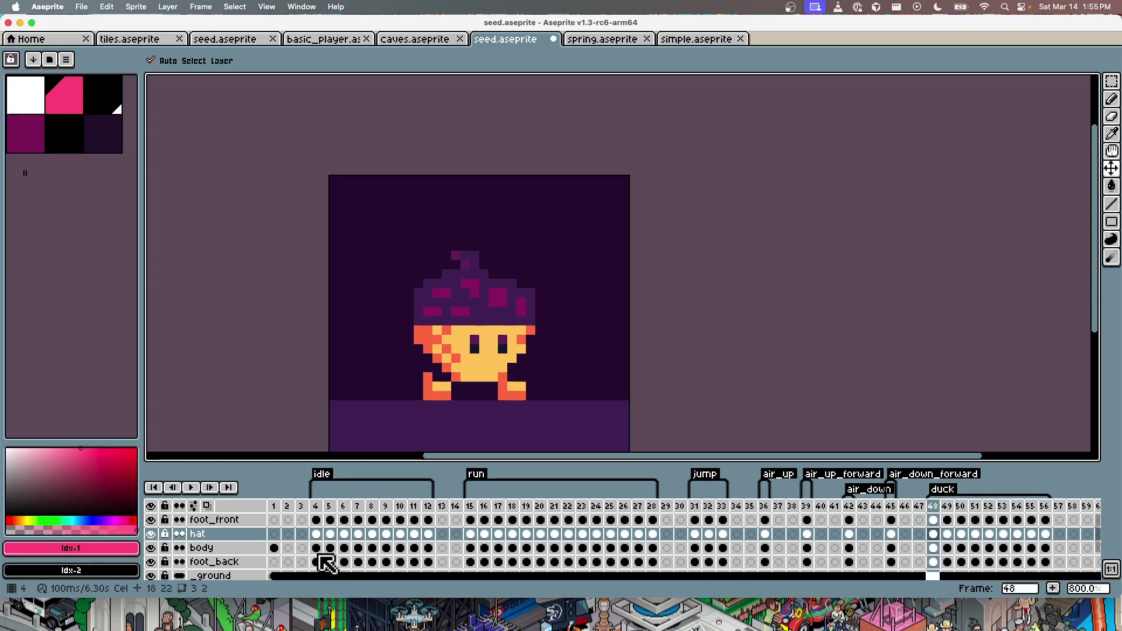
{"action": "left_click", "coordinate": [315, 533]}
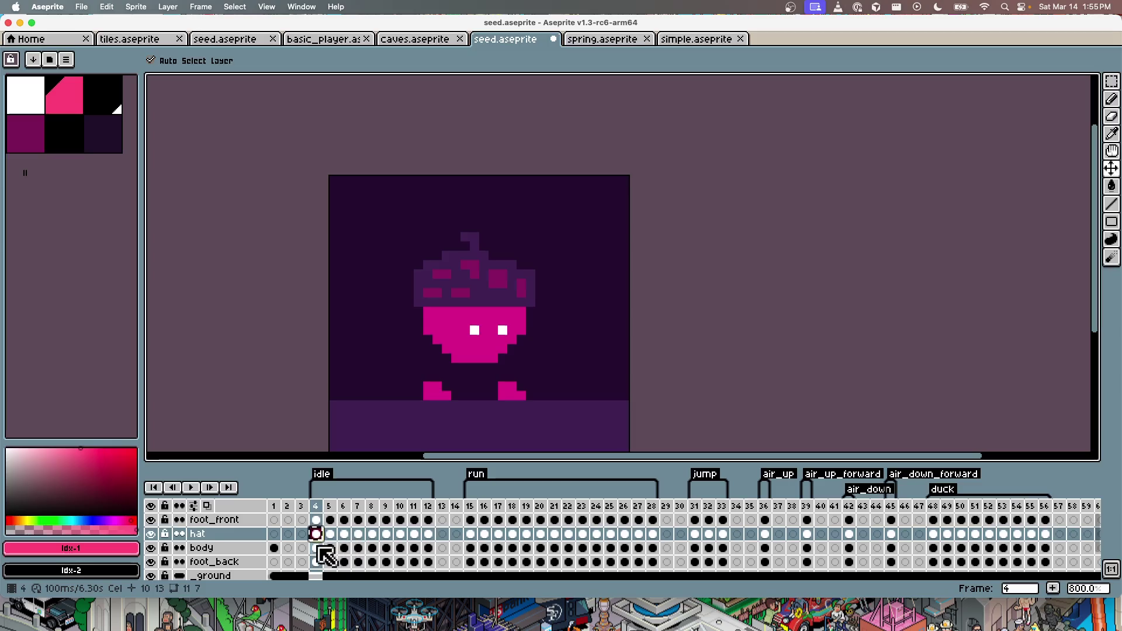
{"action": "left_click", "coordinate": [317, 547]}
{"action": "left_click", "coordinate": [935, 550]}
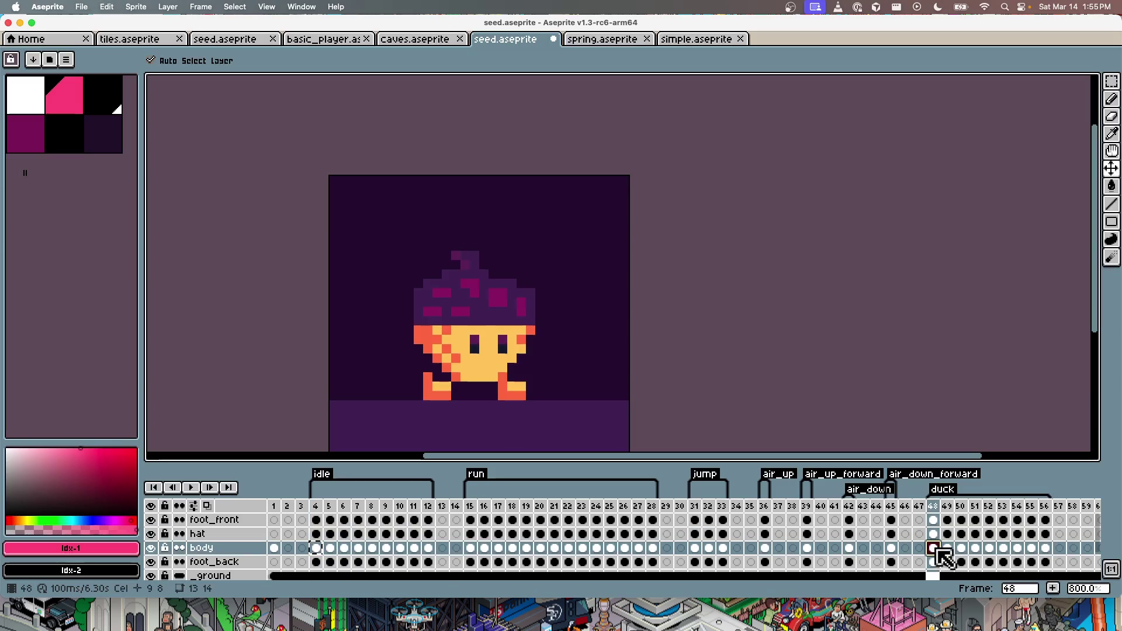
Step: Play the duck tag and move the body down one pixel in two duck frames
{"action": "key", "text": "Return"}
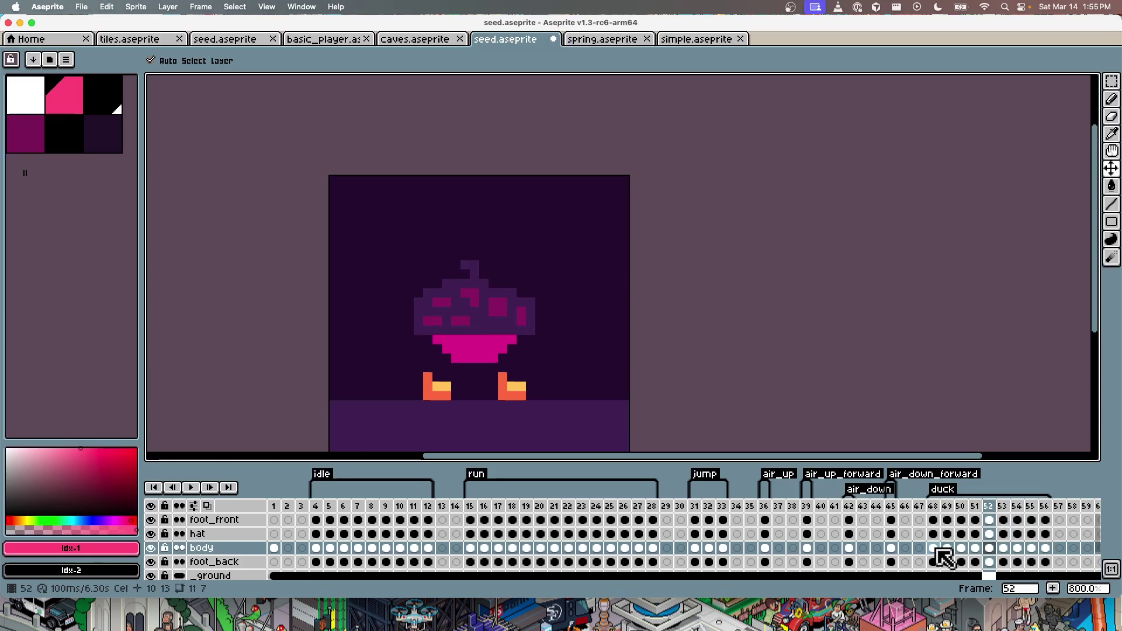
{"action": "left_click_drag", "start_coordinate": [494, 349], "coordinate": [491, 358]}
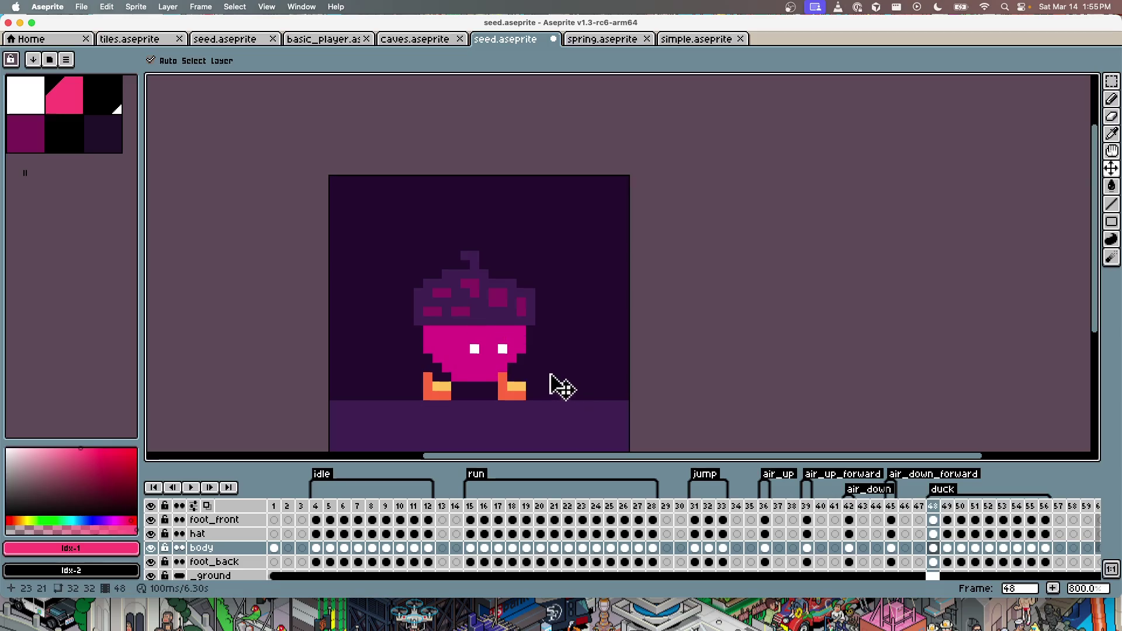
{"action": "key", "text": "Right"}
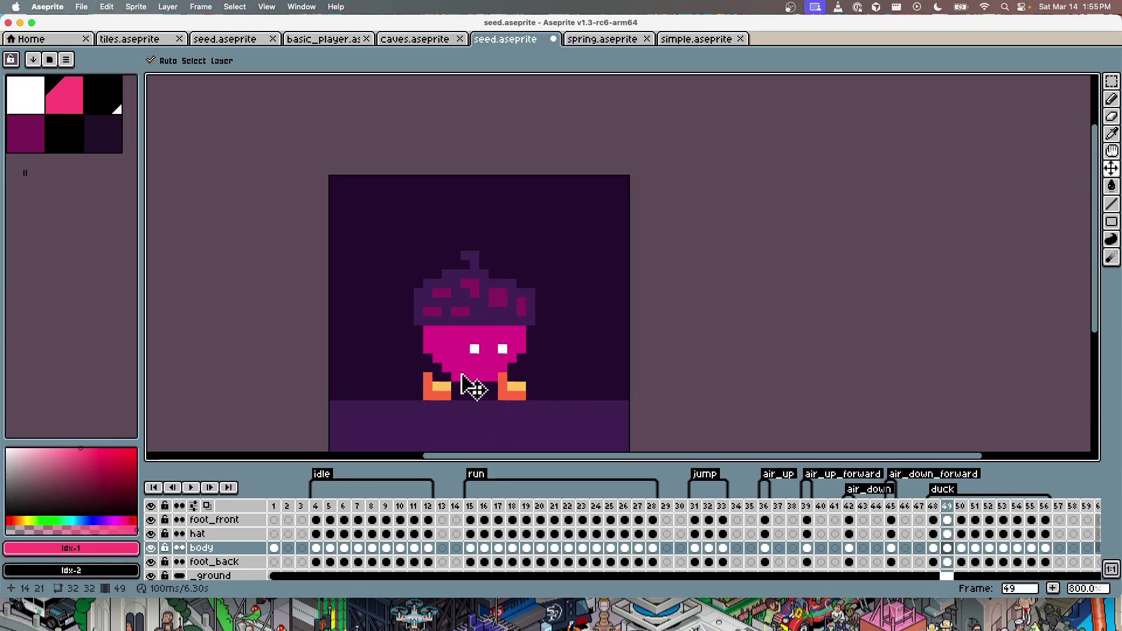
{"action": "key", "text": "Right"}
{"action": "mouse_move", "coordinate": [488, 349]}
{"action": "left_mouse_down"}
{"action": "mouse_move", "coordinate": [481, 370]}
{"action": "mouse_move", "coordinate": [485, 352]}
{"action": "left_mouse_up"}
{"action": "key", "text": "Right"}
{"action": "key", "text": "Right"}
{"action": "key", "text": "Right"}
{"action": "key", "text": "Right"}
{"action": "key", "text": "Right"}
Step: Step through the duck frames from 45 to 56 and preview the duck animation
{"action": "key", "text": "Right"}
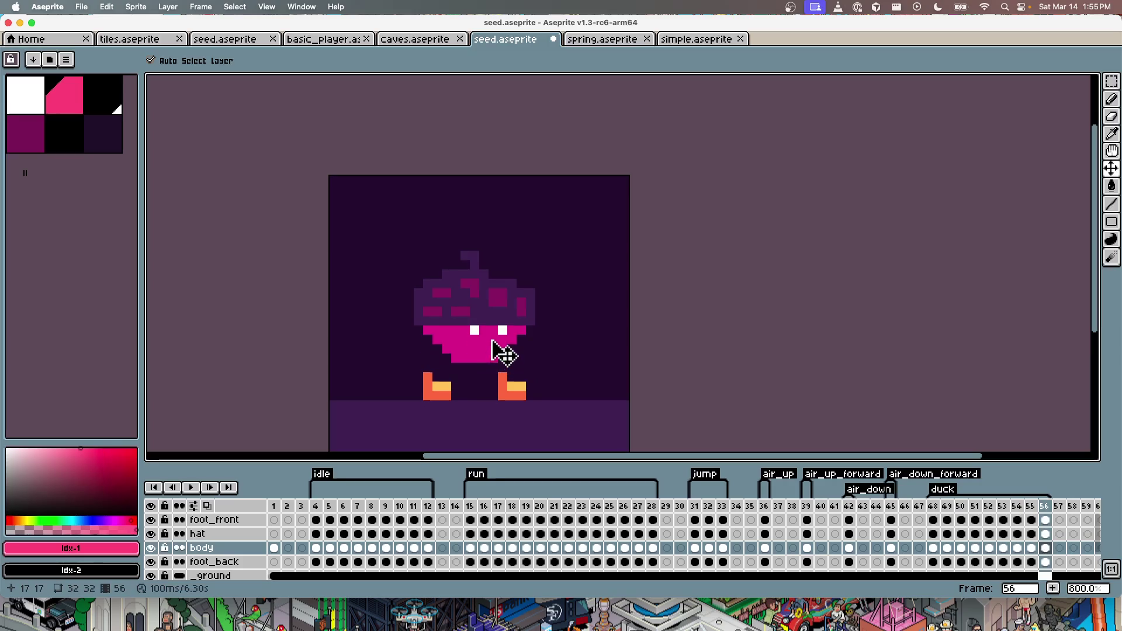
{"action": "key", "text": "Left"}
{"action": "key", "text": "Left"}
{"action": "key", "text": "Left"}
{"action": "key", "text": "Left"}
{"action": "key", "text": "Left"}
{"action": "key", "text": "Left"}
{"action": "key", "text": "Left"}
{"action": "key", "text": "Right"}
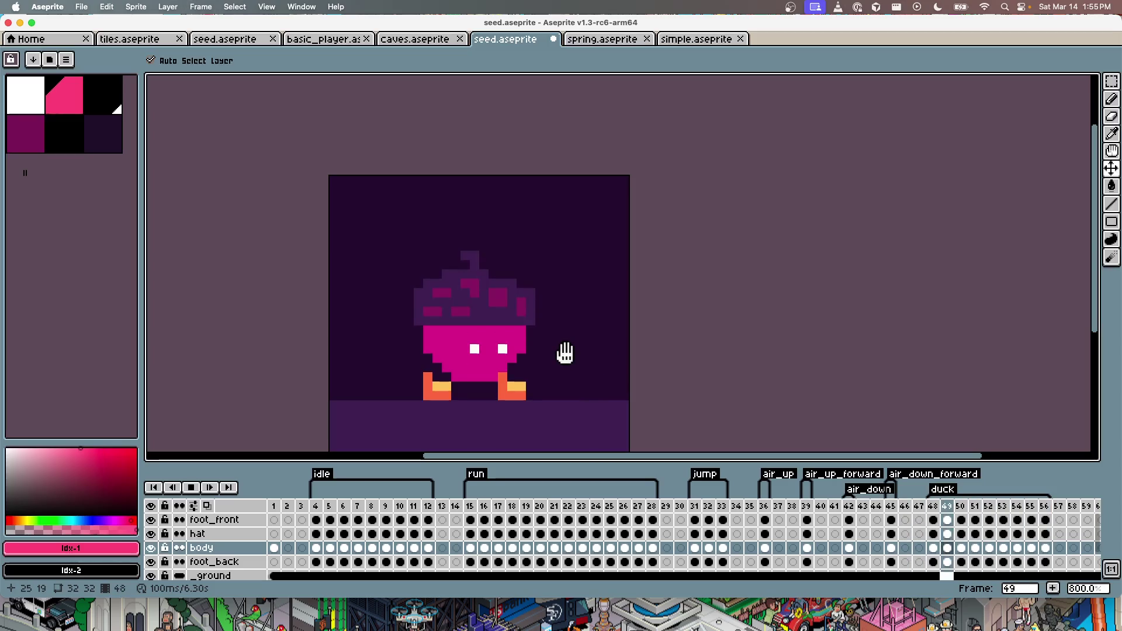
{"action": "key", "text": "Return"}
{"action": "key", "text": "Left"}
{"action": "key", "text": "Left"}
{"action": "key", "text": "Left"}
{"action": "key", "text": "Left"}
{"action": "key", "text": "Left"}
{"action": "key", "text": "Left"}
{"action": "key", "text": "Left"}
{"action": "key", "text": "Left"}
{"action": "key", "text": "Left"}
{"action": "key", "text": "Right"}
{"action": "key", "text": "Right"}
{"action": "key", "text": "Right"}
{"action": "key", "text": "Right"}
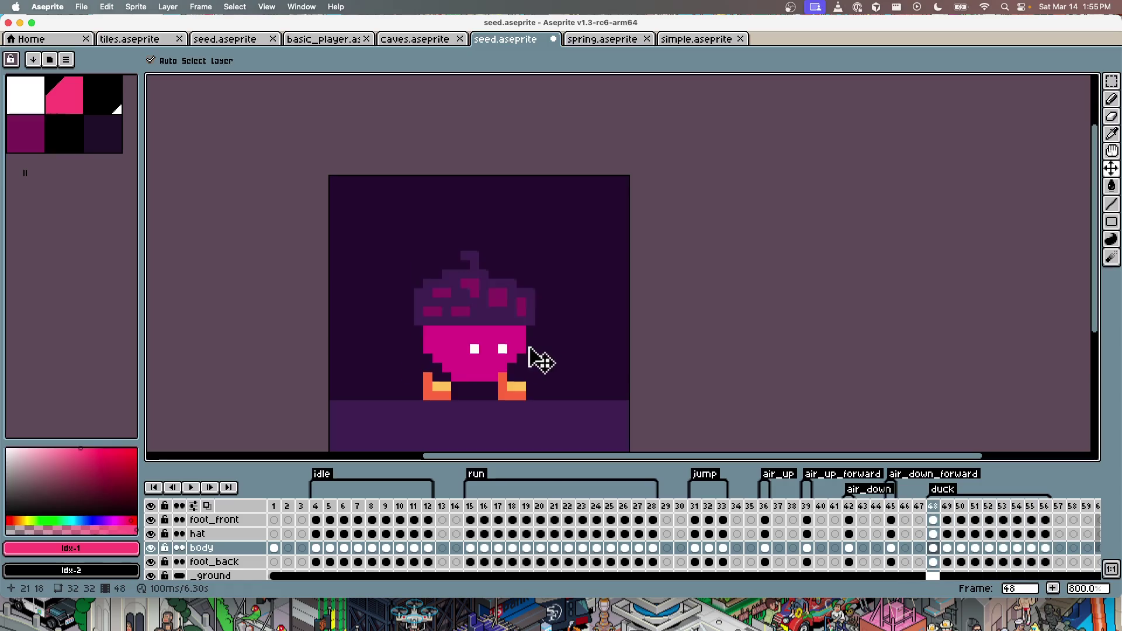
{"action": "key", "text": "Right"}
{"action": "key", "text": "Right"}
{"action": "key", "text": "Right"}
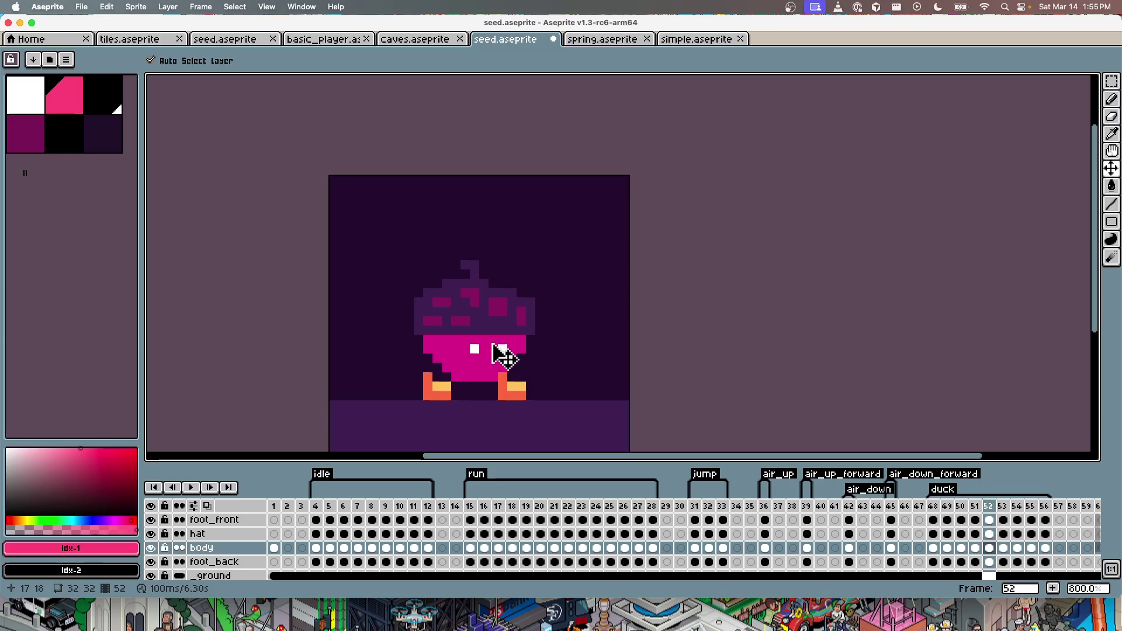
{"action": "key", "text": "Right"}
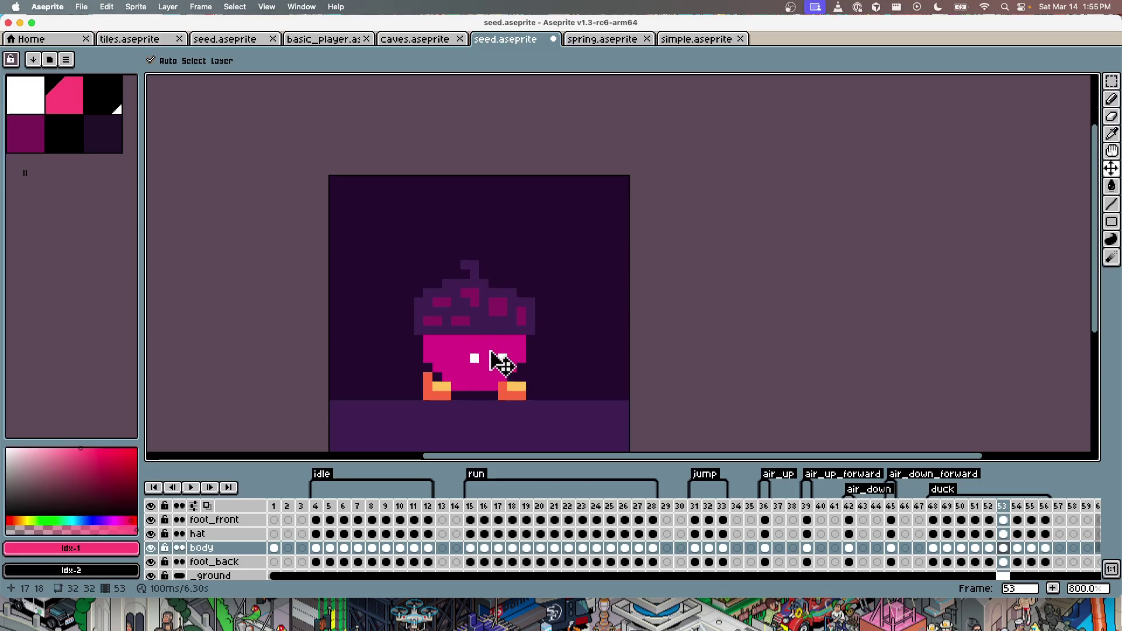
{"action": "key", "text": "Right"}
{"action": "key", "text": "Right"}
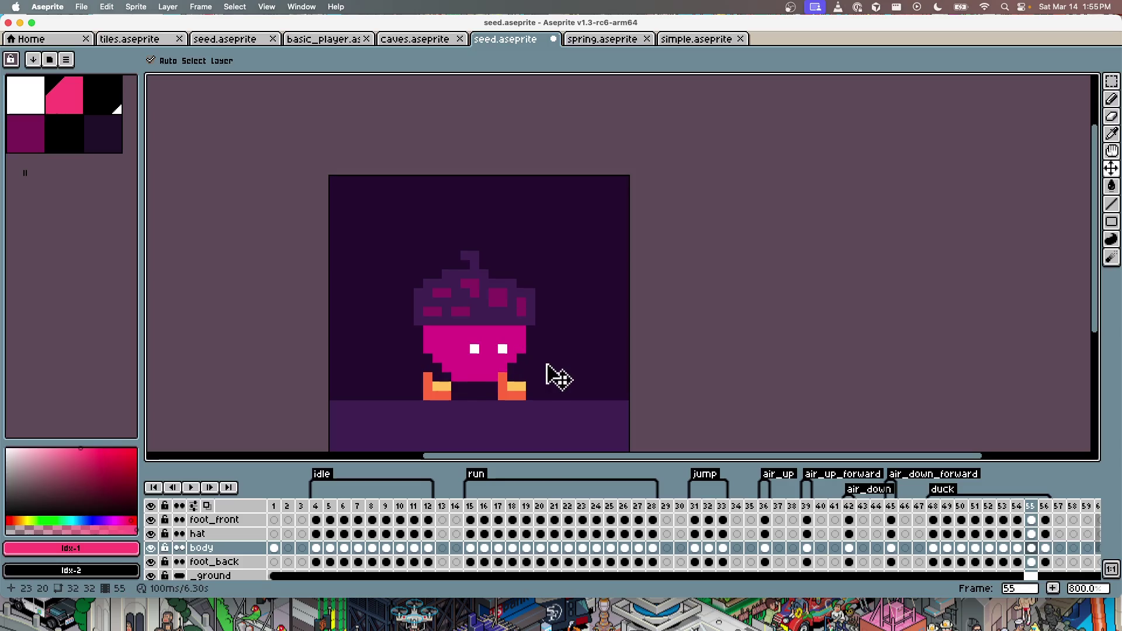
{"action": "type", "text": "48"}
{"action": "key", "text": "Return"}
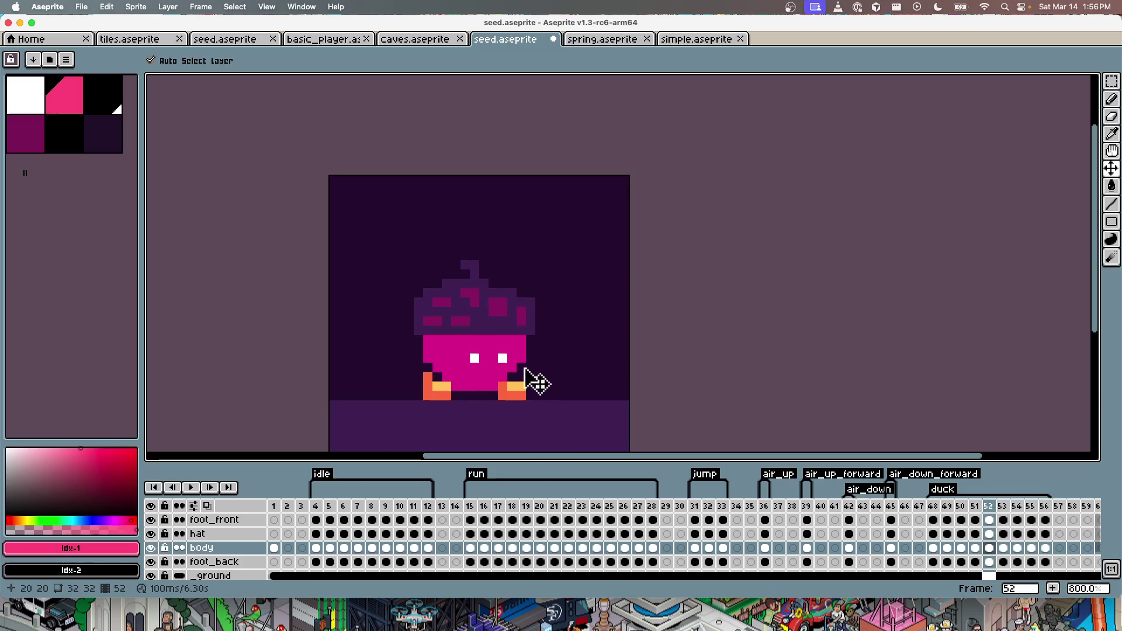
Step: Select the foot_front layer and sample the body's magenta #d03791 with the Paint Bucket
{"action": "left_click_drag", "start_coordinate": [419, 374], "coordinate": [428, 377]}
{"action": "key", "text": "g"}
{"action": "left_click", "coordinate": [440, 383], "text": "alt"}
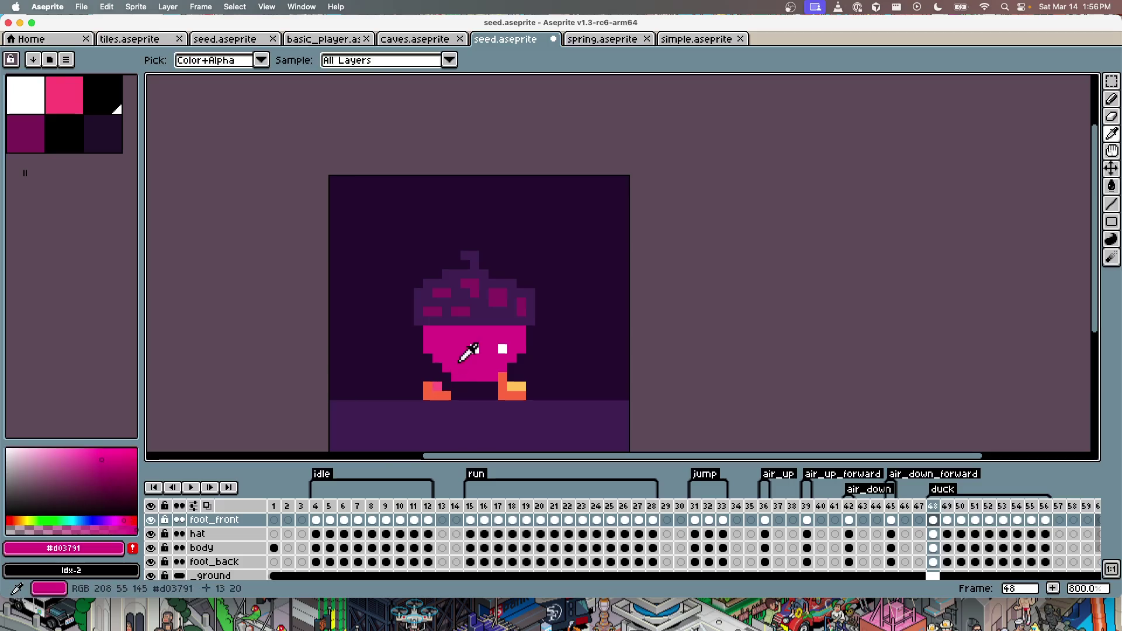
Step: Save the sprite and recolour the front foot magenta on frame 55
{"action": "key", "text": "super+s"}
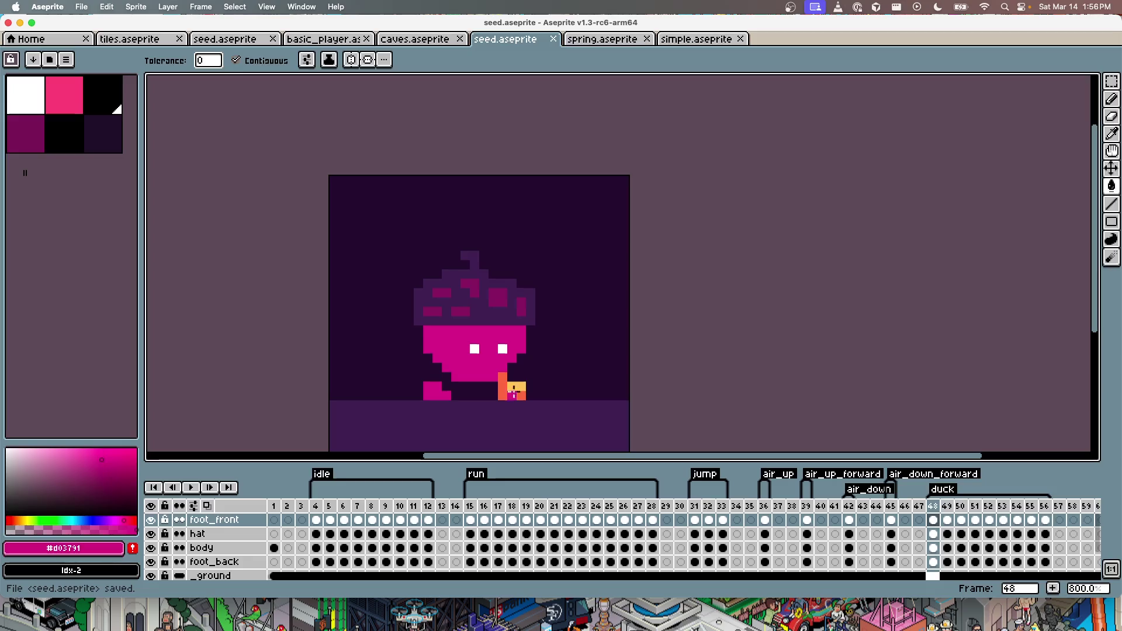
{"action": "key", "text": "Right"}
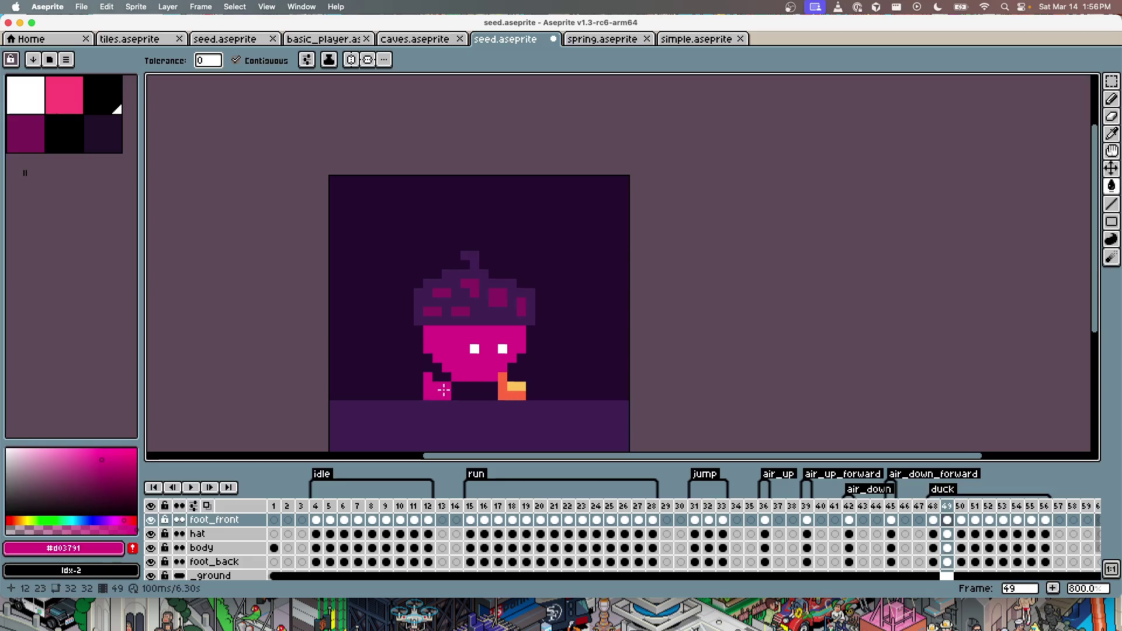
{"action": "key", "text": "Right"}
{"action": "key", "text": "Right"}
{"action": "key", "text": "Right"}
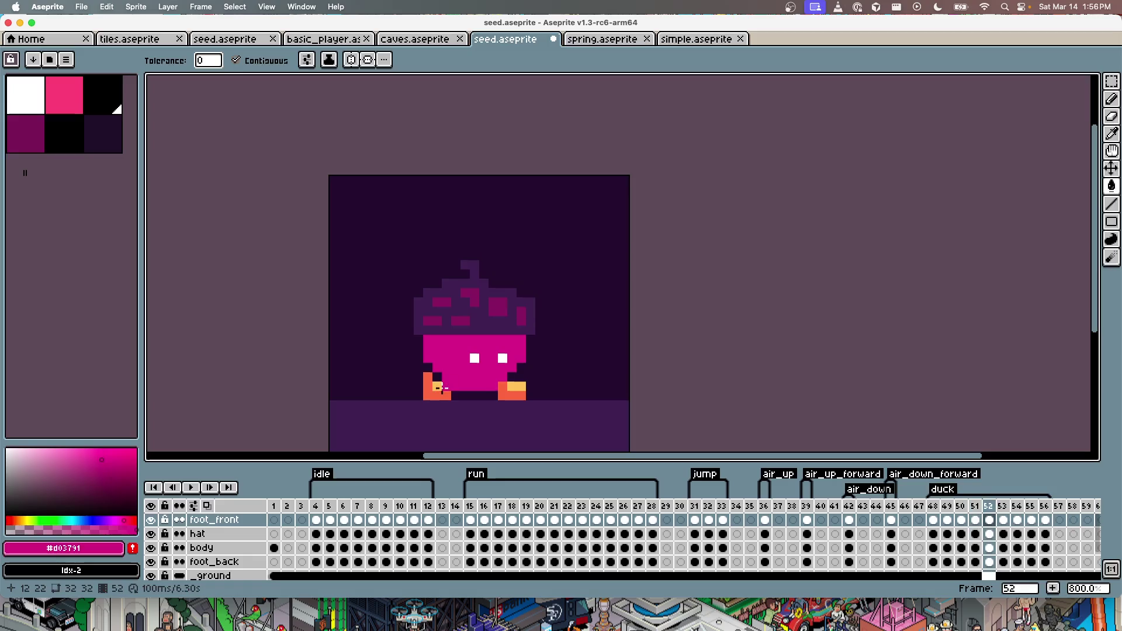
{"action": "key", "text": "Right"}
{"action": "key", "text": "Right"}
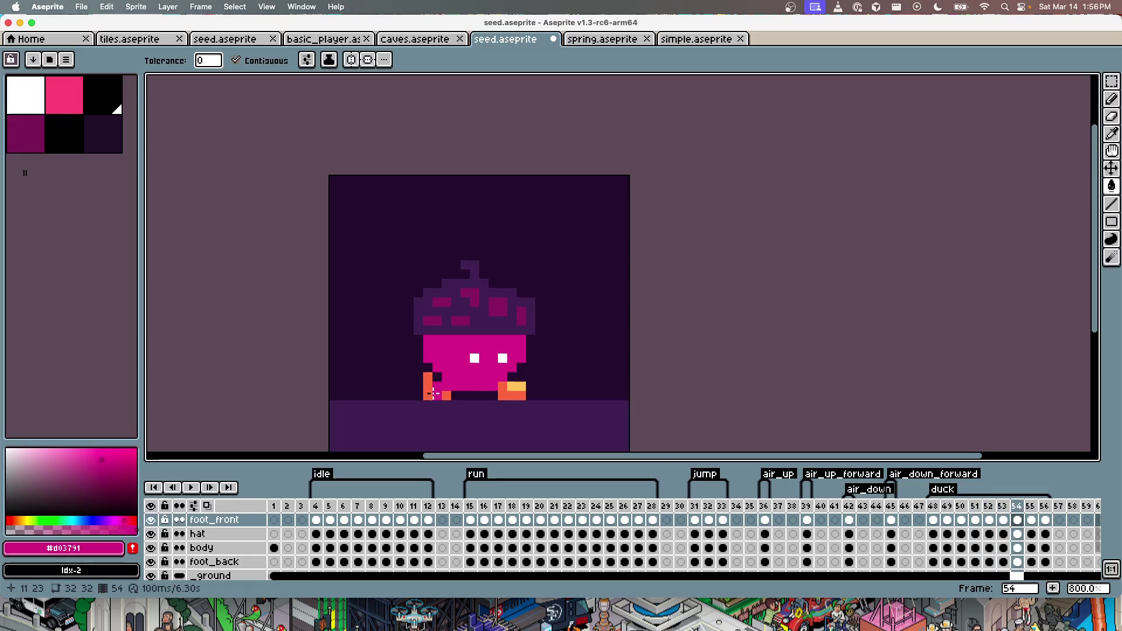
{"action": "key", "text": "Right"}
{"action": "key", "text": "Right"}
{"action": "left_click", "coordinate": [432, 395]}
{"action": "key", "text": "Right"}
Step: Step back to frame 48 and bucket-fill the orange back foot pink on foot_back
{"action": "key", "text": "Left"}
{"action": "key", "text": "b"}
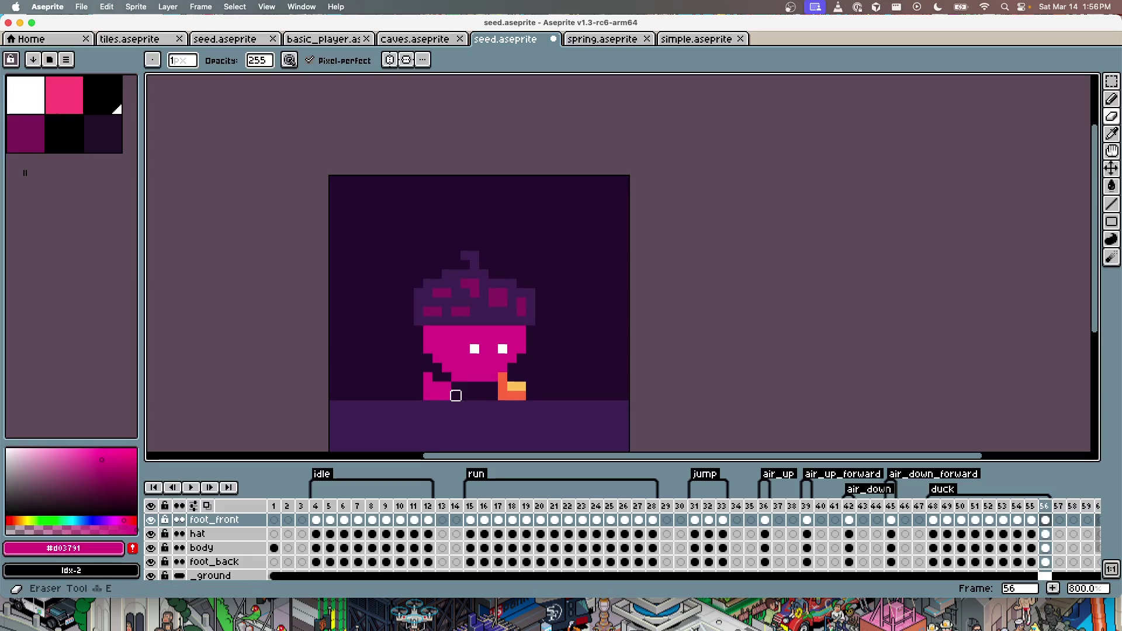
{"action": "key", "text": "Left"}
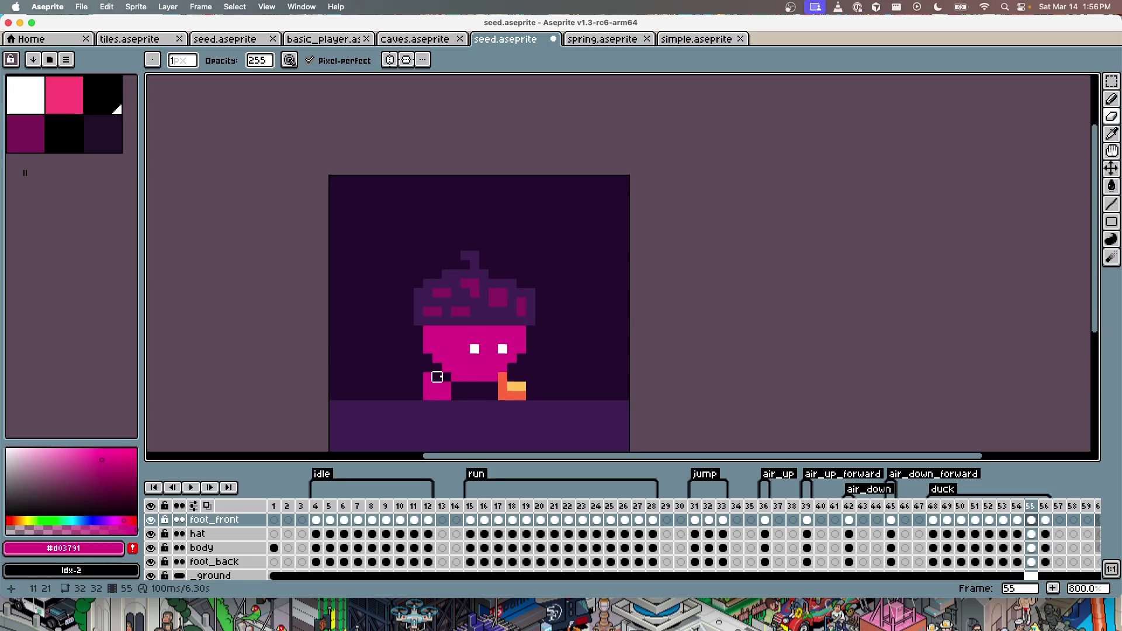
{"action": "key", "text": "Left"}
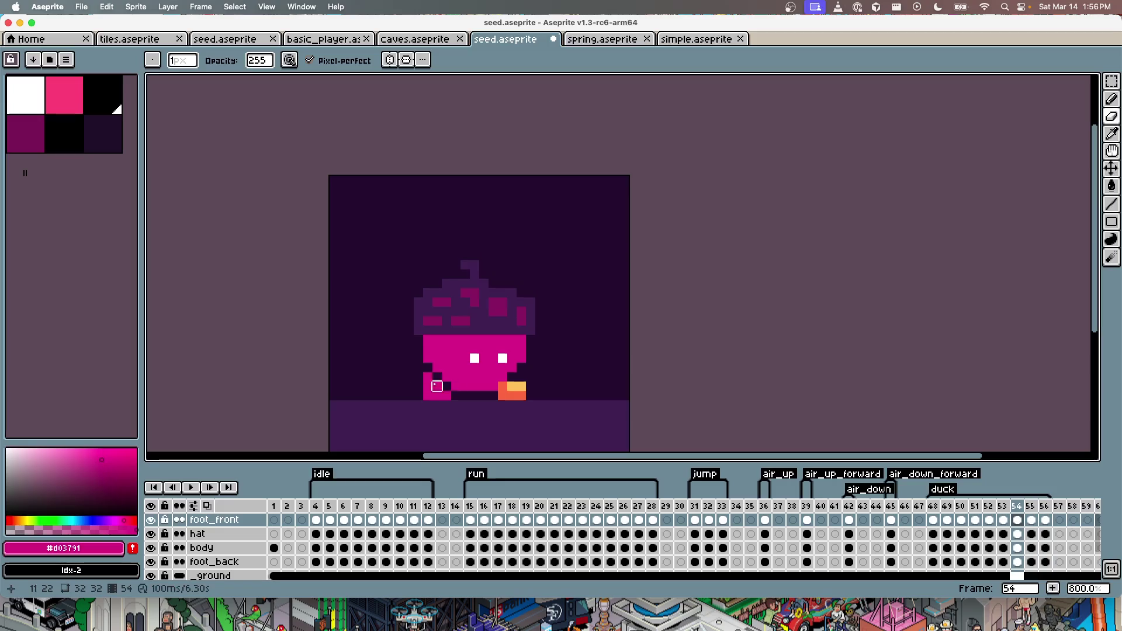
{"action": "key", "text": "Left"}
{"action": "key", "text": "Left"}
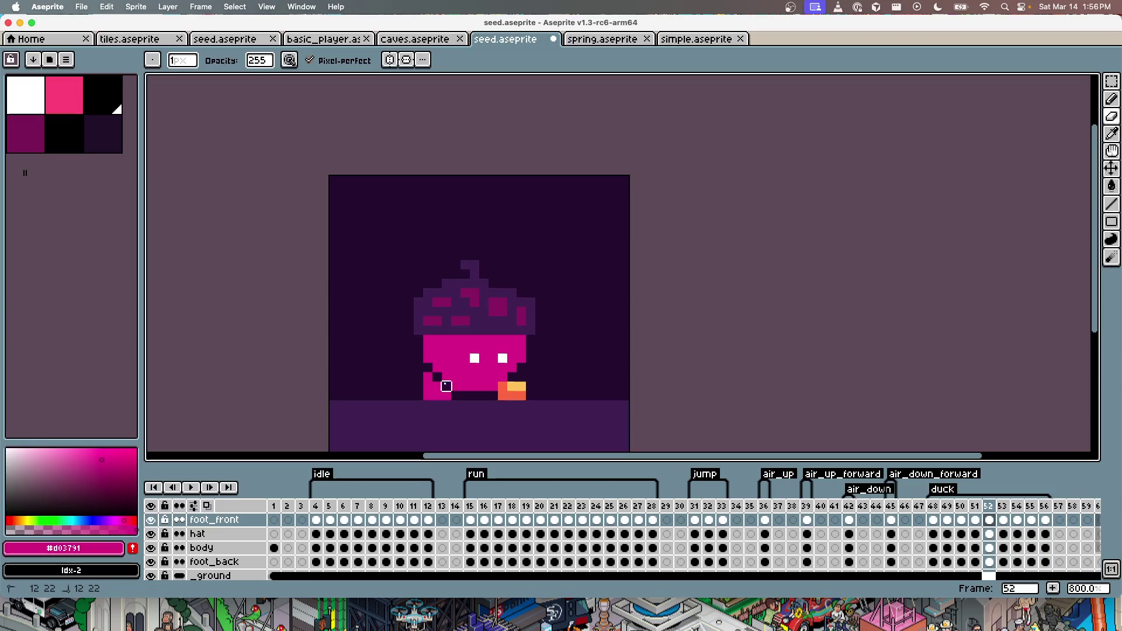
{"action": "key", "text": "Left"}
{"action": "key", "text": "Left"}
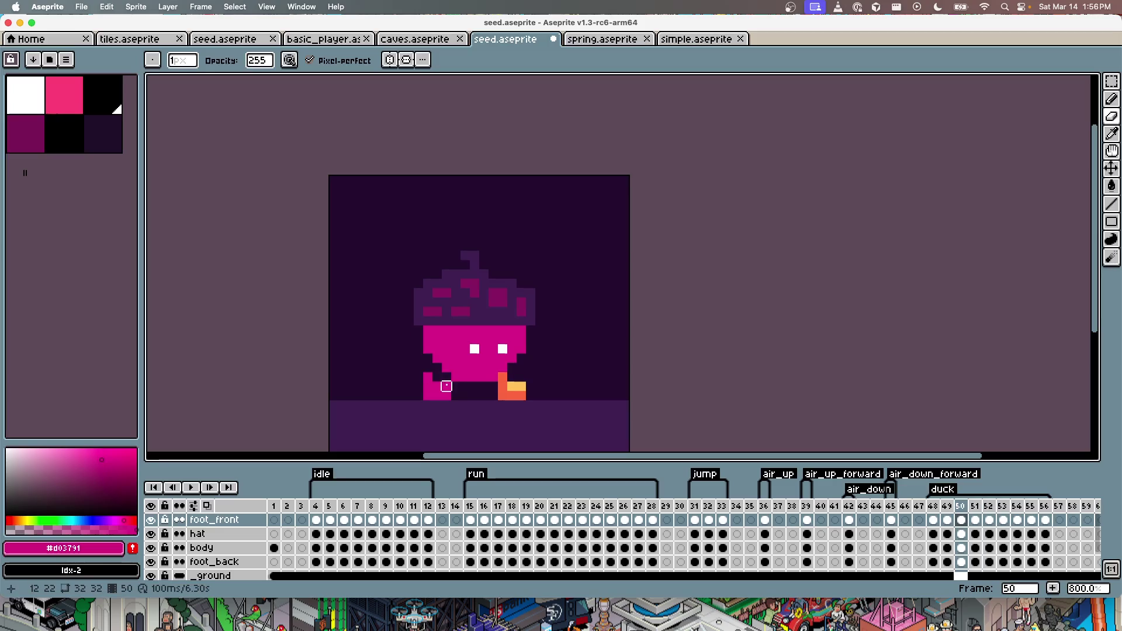
{"action": "key", "text": "Left"}
{"action": "key", "text": "Left"}
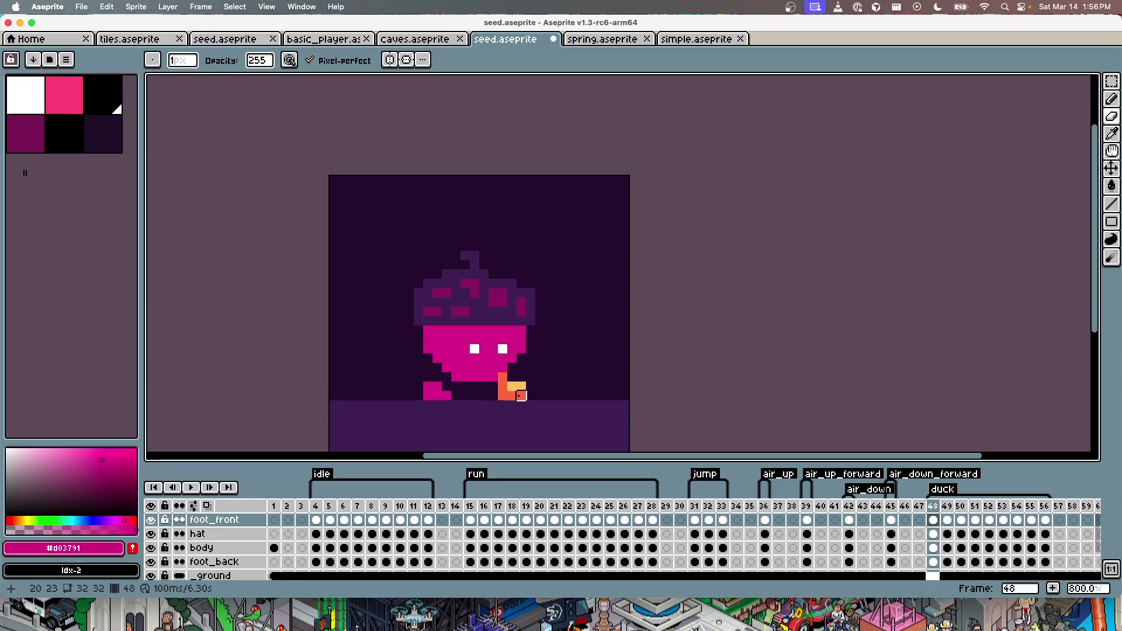
{"action": "left_click", "coordinate": [516, 393], "text": "ctrl"}
{"action": "key", "text": "g"}
{"action": "left_click", "coordinate": [504, 395]}
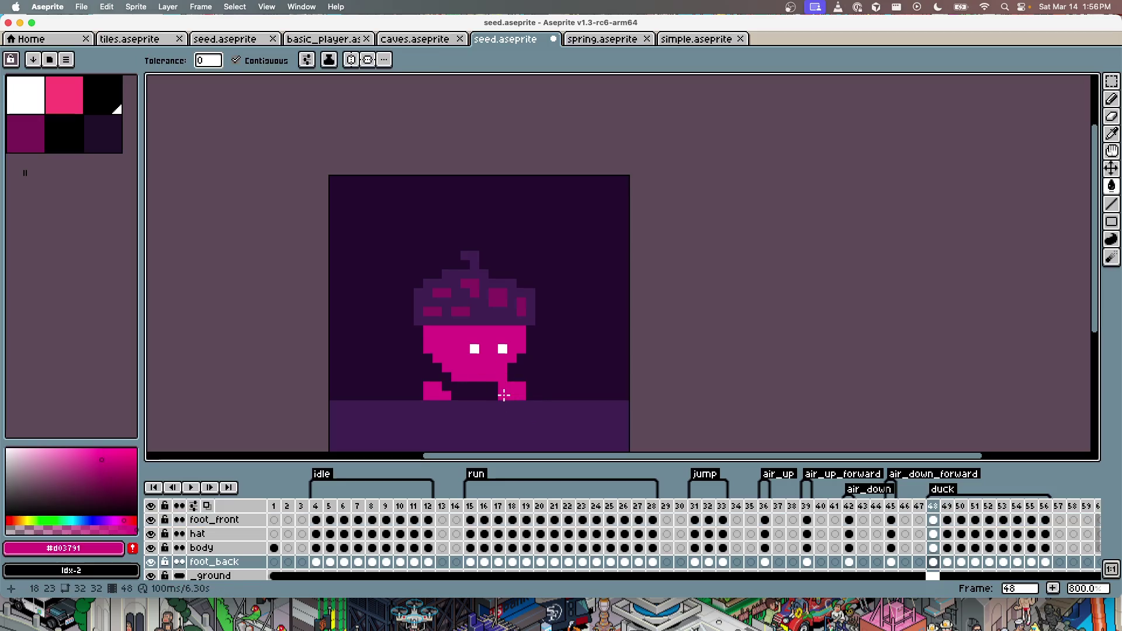
Step: Fill the orange back foot pink on each duck frame from 50 to 56
{"action": "key", "text": "Right"}
{"action": "key", "text": "Right"}
{"action": "left_click", "coordinate": [504, 395]}
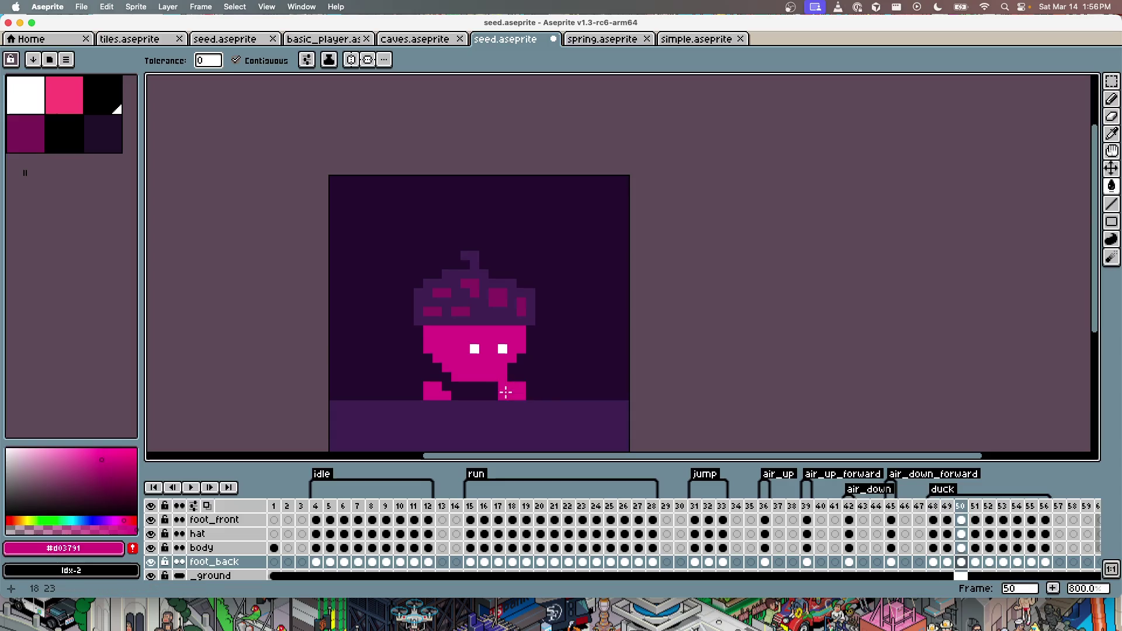
{"action": "key", "text": "Right"}
{"action": "left_click", "coordinate": [505, 395]}
{"action": "key", "text": "Right"}
{"action": "left_click", "coordinate": [508, 393]}
{"action": "key", "text": "Right"}
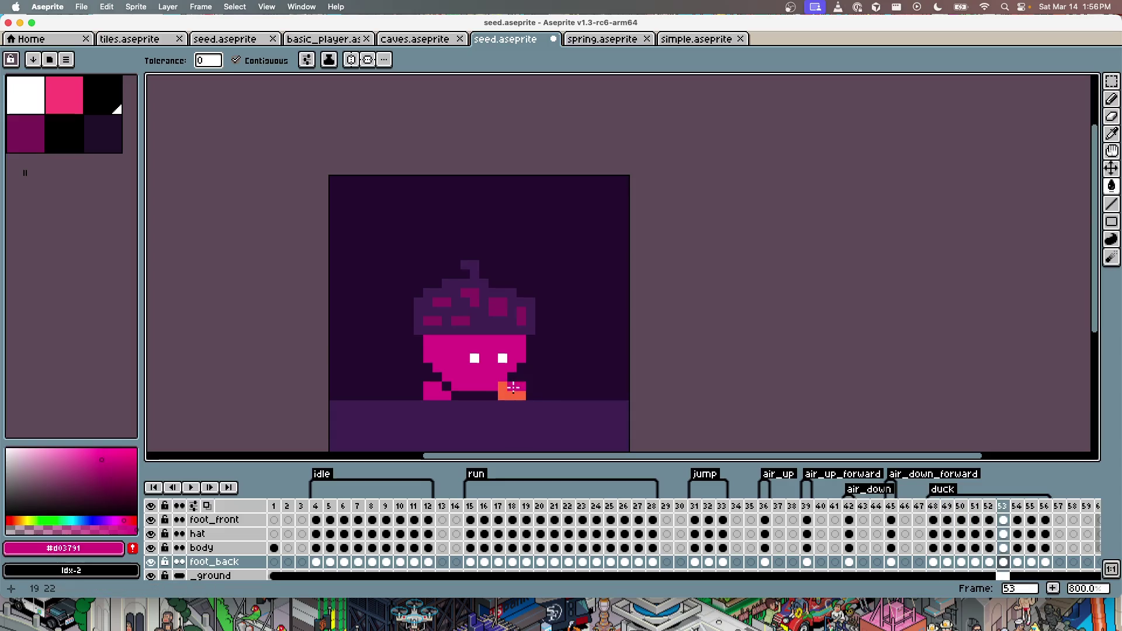
{"action": "left_click", "coordinate": [511, 389]}
{"action": "key", "text": "Right"}
{"action": "key", "text": "Right"}
{"action": "left_click", "coordinate": [507, 393]}
{"action": "key", "text": "Right"}
{"action": "left_click", "coordinate": [511, 390]}
{"action": "key", "text": "Right"}
Step: Review the duck frames back to 48 and play the animation to check the pink feet
{"action": "key", "text": "Left"}
{"action": "key", "text": "b"}
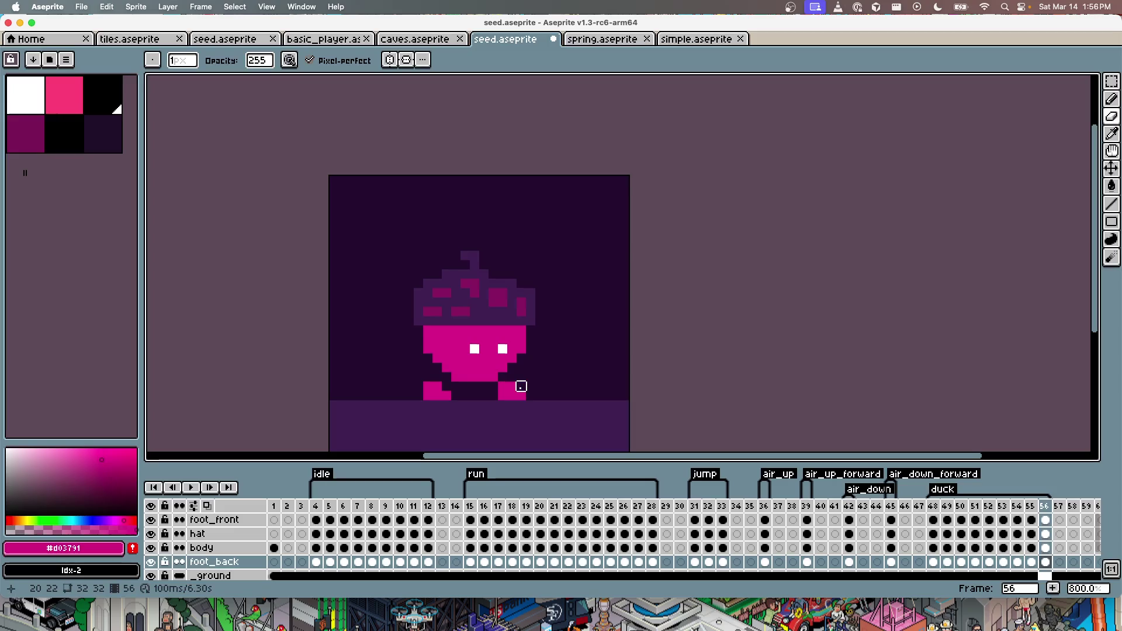
{"action": "key", "text": "Left"}
{"action": "key", "text": "Left"}
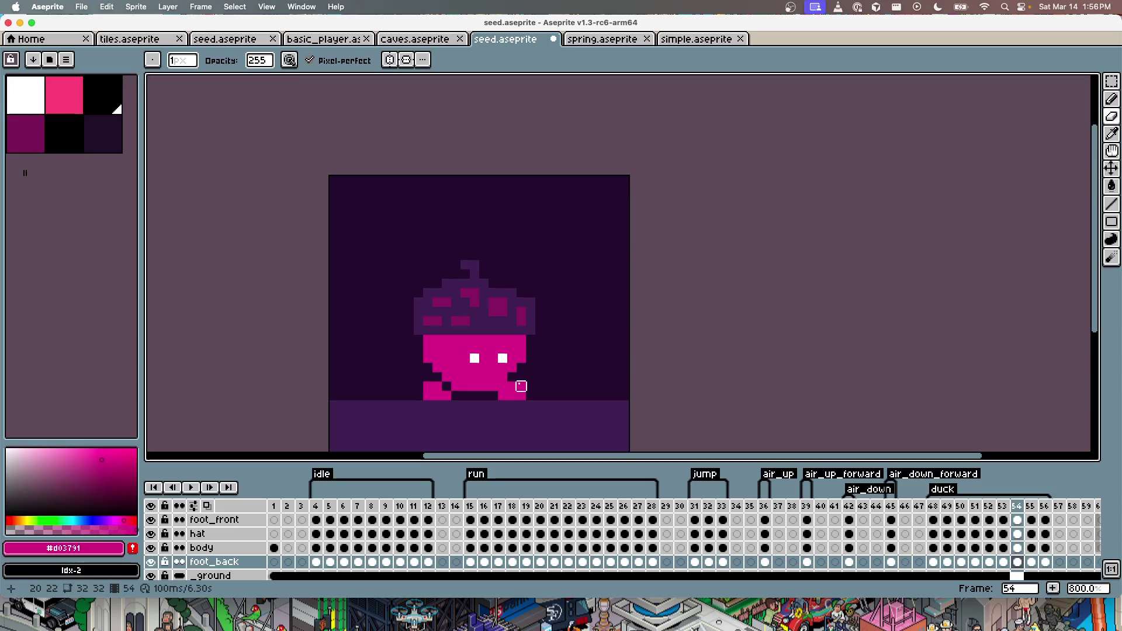
{"action": "key", "text": "Left"}
{"action": "key", "text": "Left"}
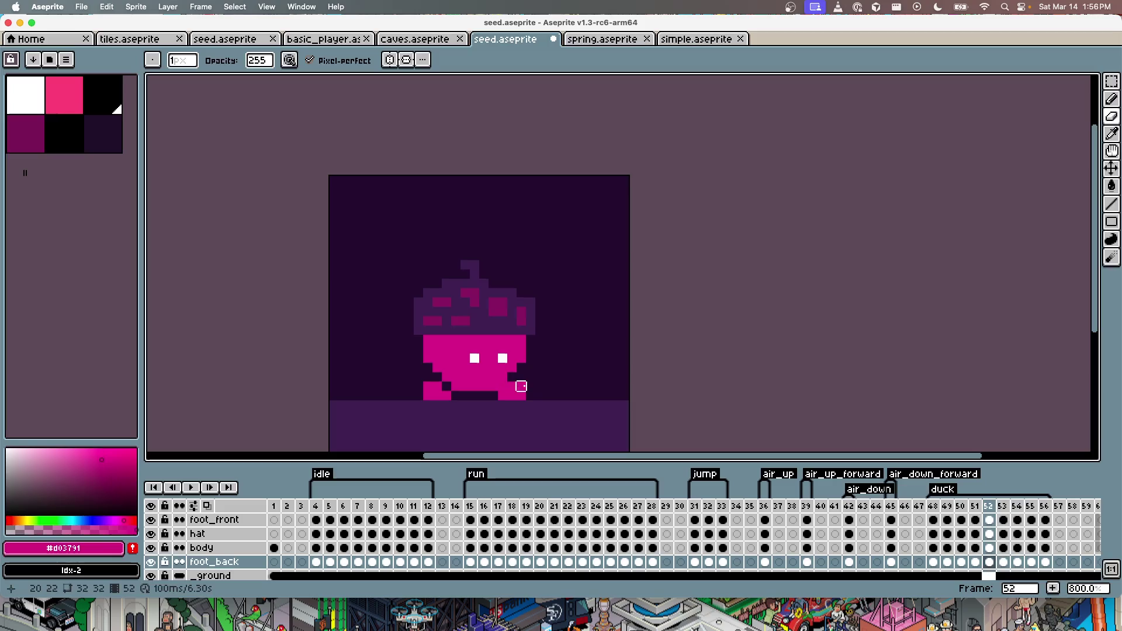
{"action": "key", "text": "Left"}
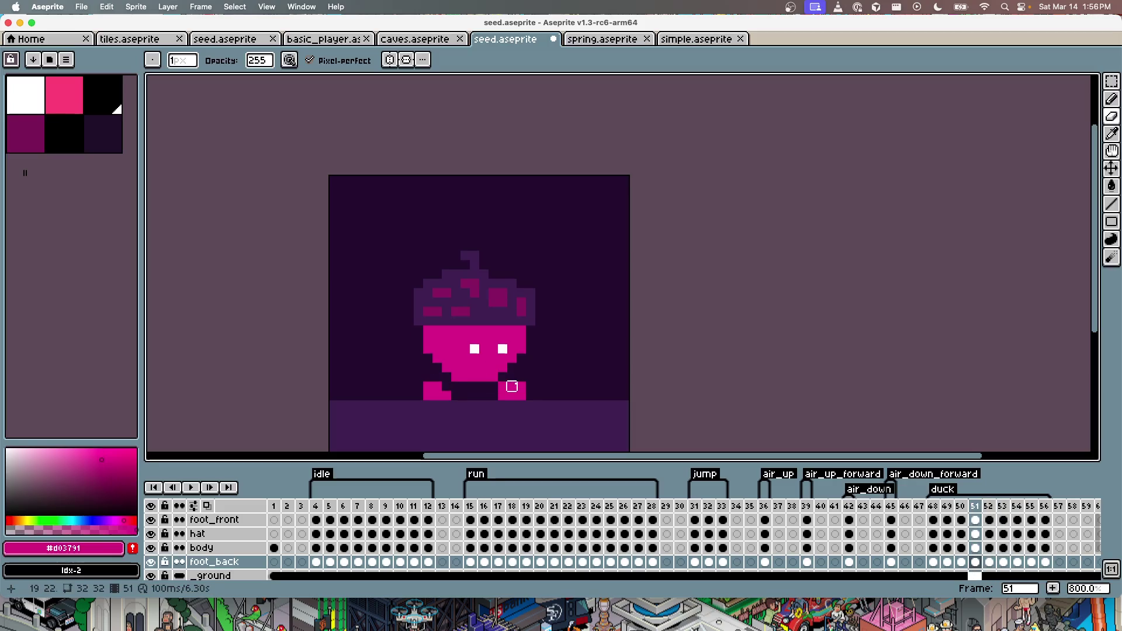
{"action": "key", "text": "Left"}
{"action": "key", "text": "Left"}
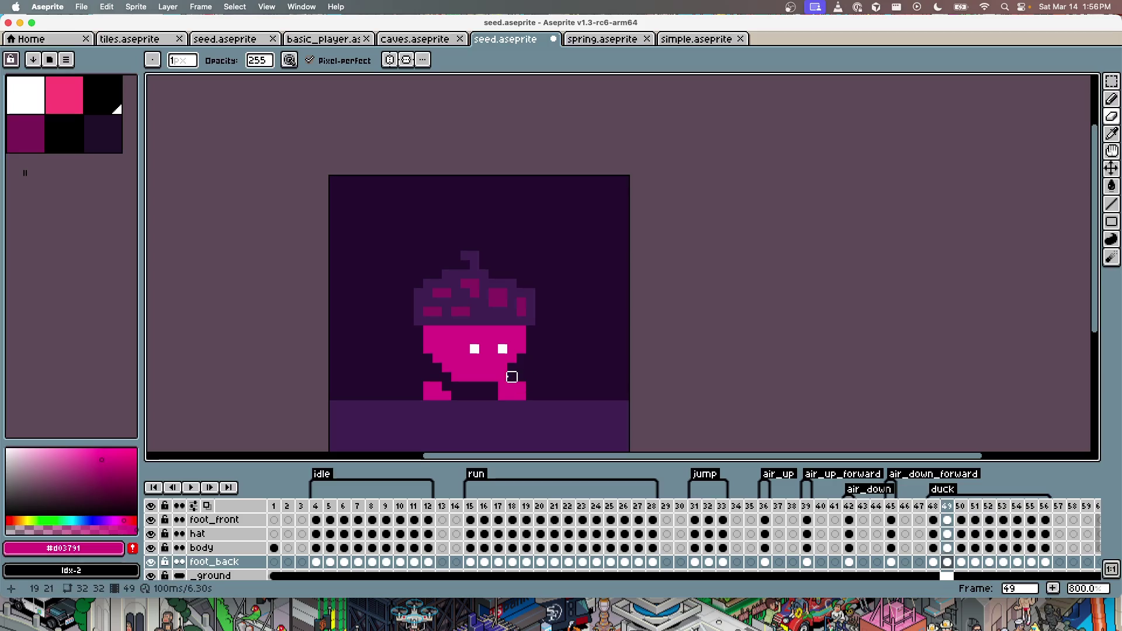
{"action": "key", "text": "Left"}
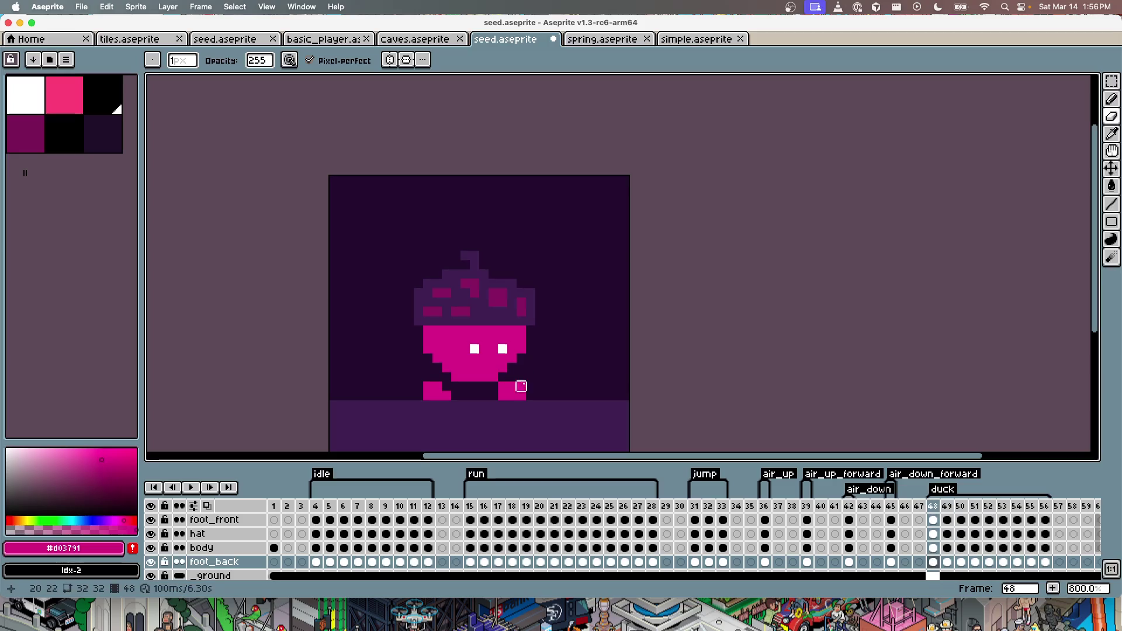
{"action": "key", "text": "Left"}
{"action": "key", "text": "Return"}
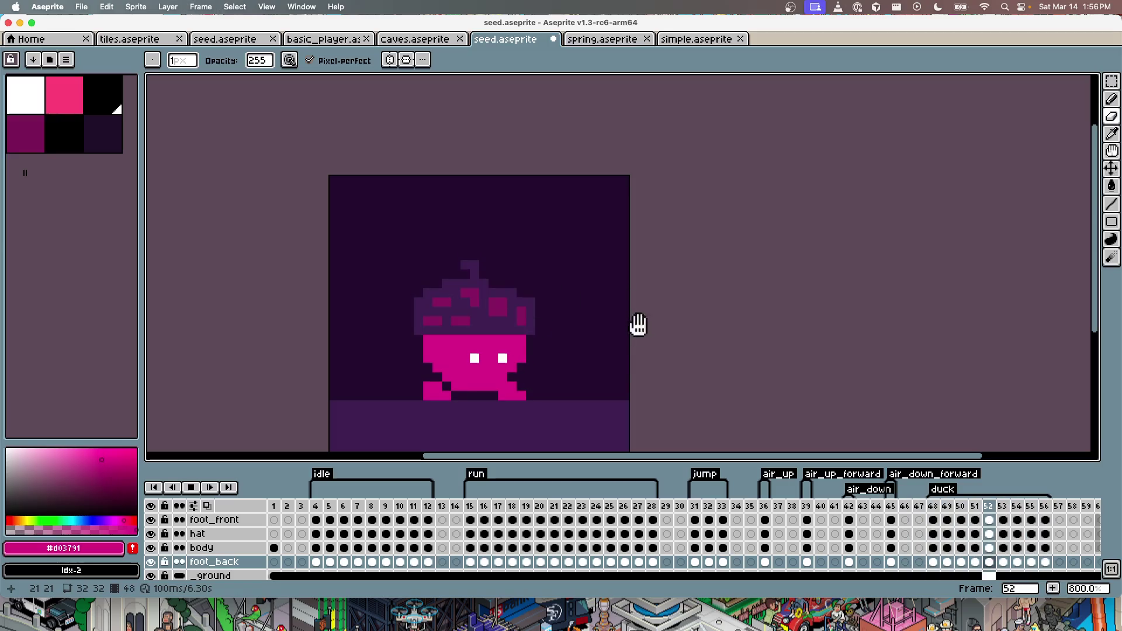
{"action": "key", "text": "Return"}
{"action": "key", "text": "super+Tab"}
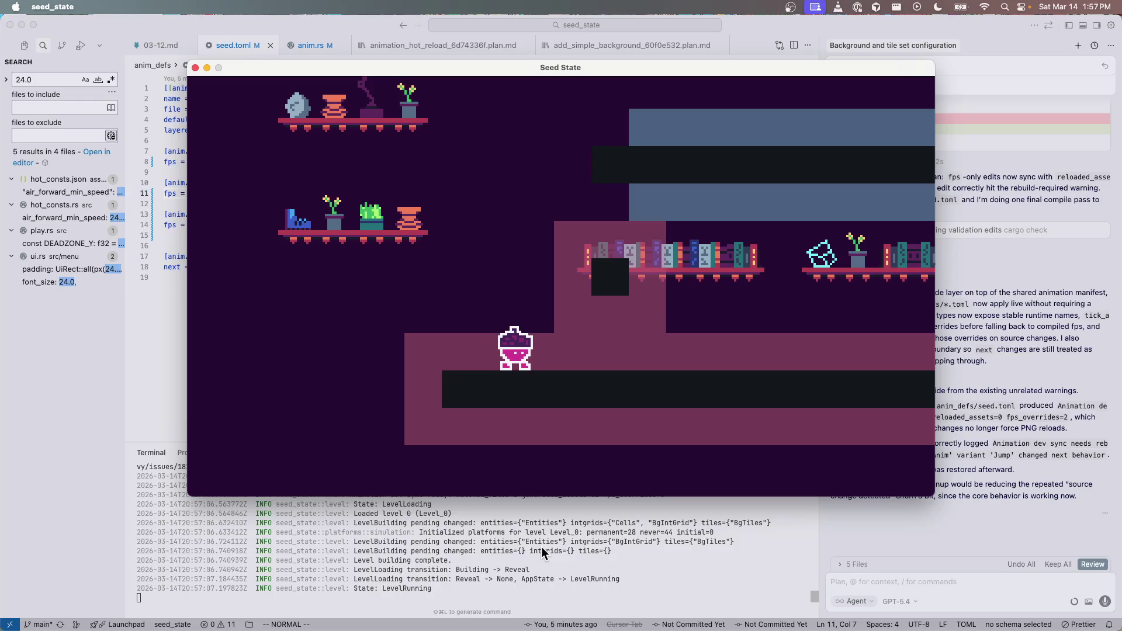
Step: Walk the seed character right in the running game, then return to Aseprite
{"action": "key", "text": "Right"}
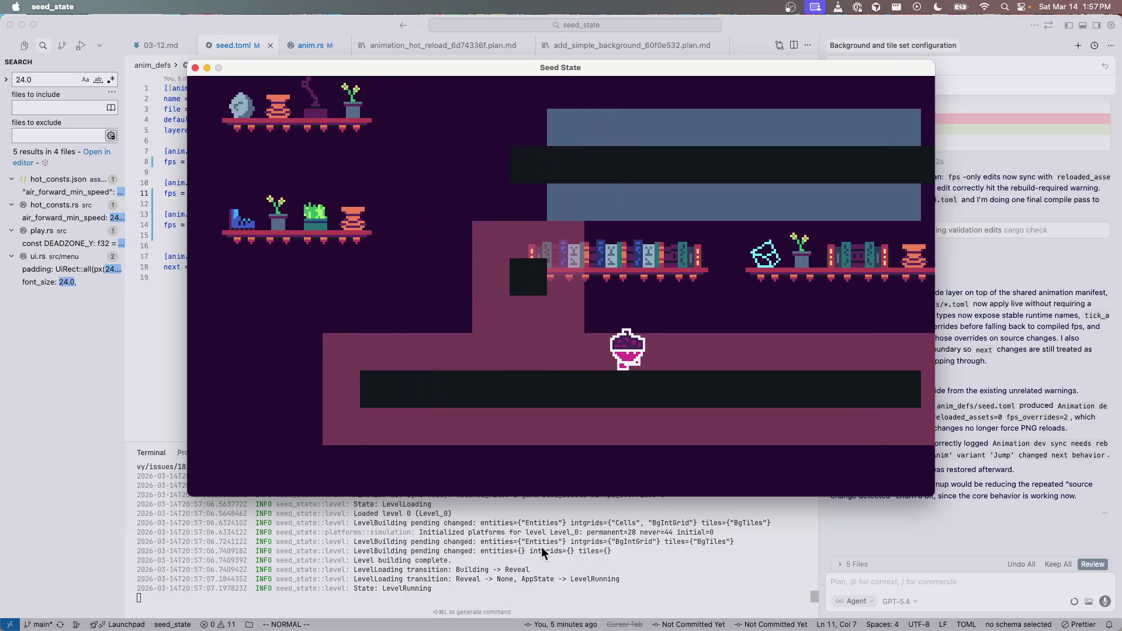
{"action": "key", "text": "Right"}
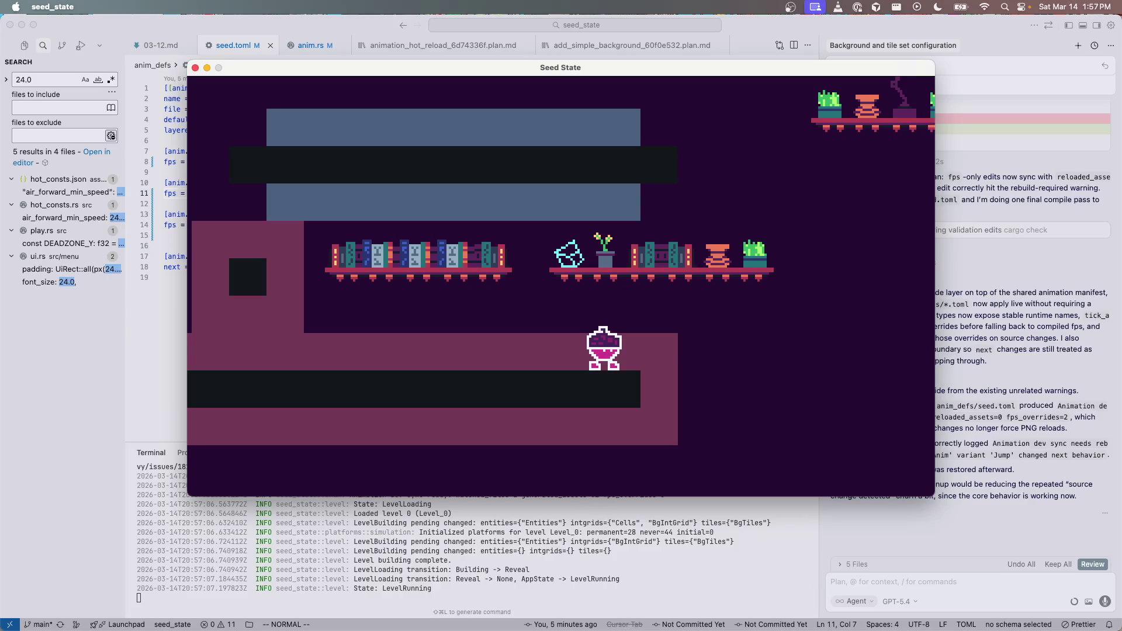
{"action": "key", "text": "super+Tab"}
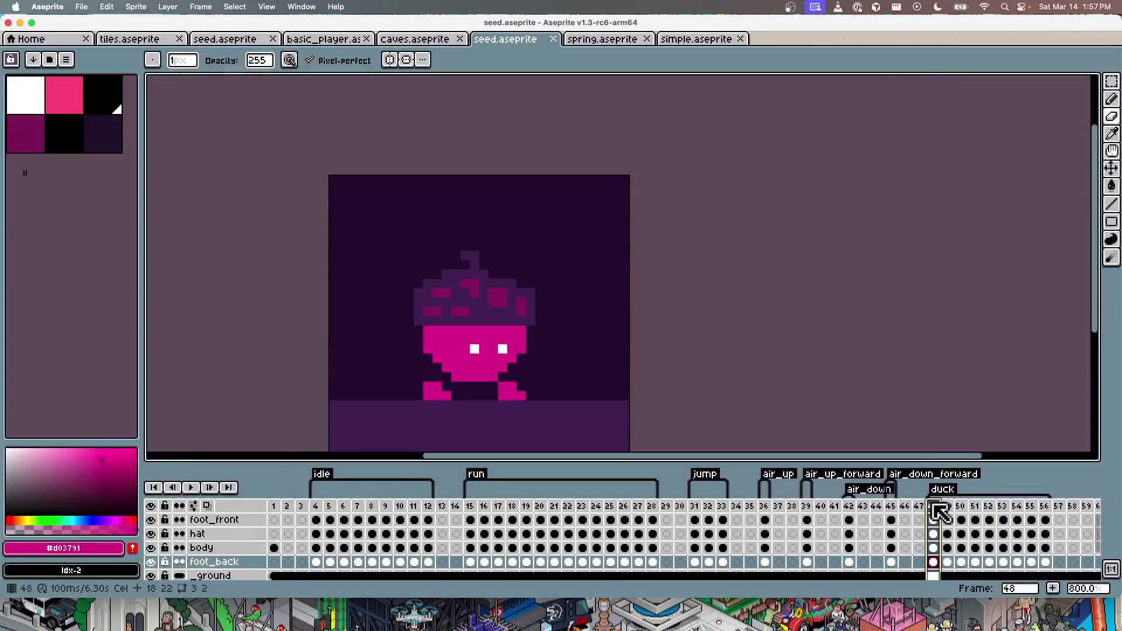
Step: Nudge the hat layer right on the duck frames and preview the duck animation
{"action": "key", "text": "Right"}
{"action": "key", "text": "Right"}
{"action": "key", "text": "Right"}
{"action": "key", "text": "Right"}
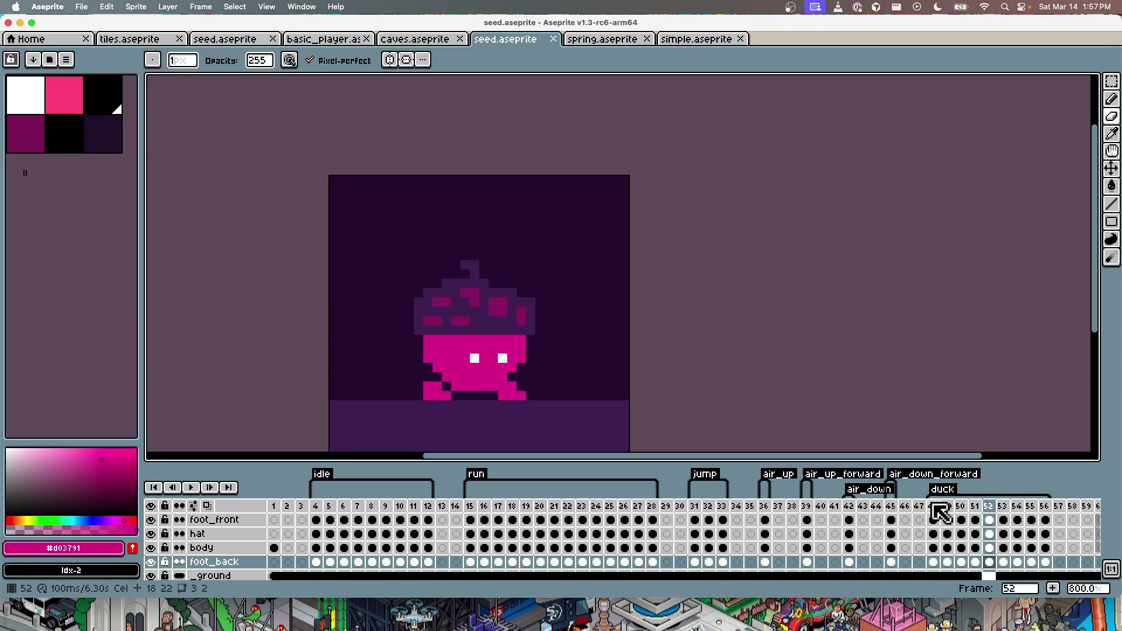
{"action": "key", "text": "v"}
{"action": "left_click", "coordinate": [517, 318]}
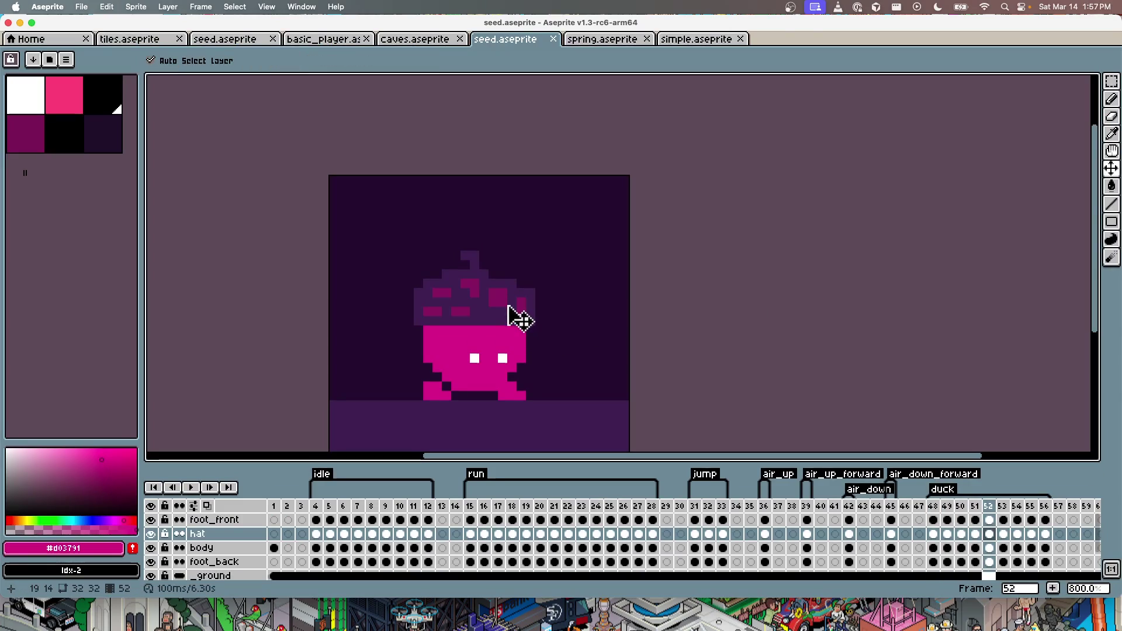
{"action": "key", "text": "Right"}
{"action": "key", "text": "Right"}
{"action": "key", "text": "Right"}
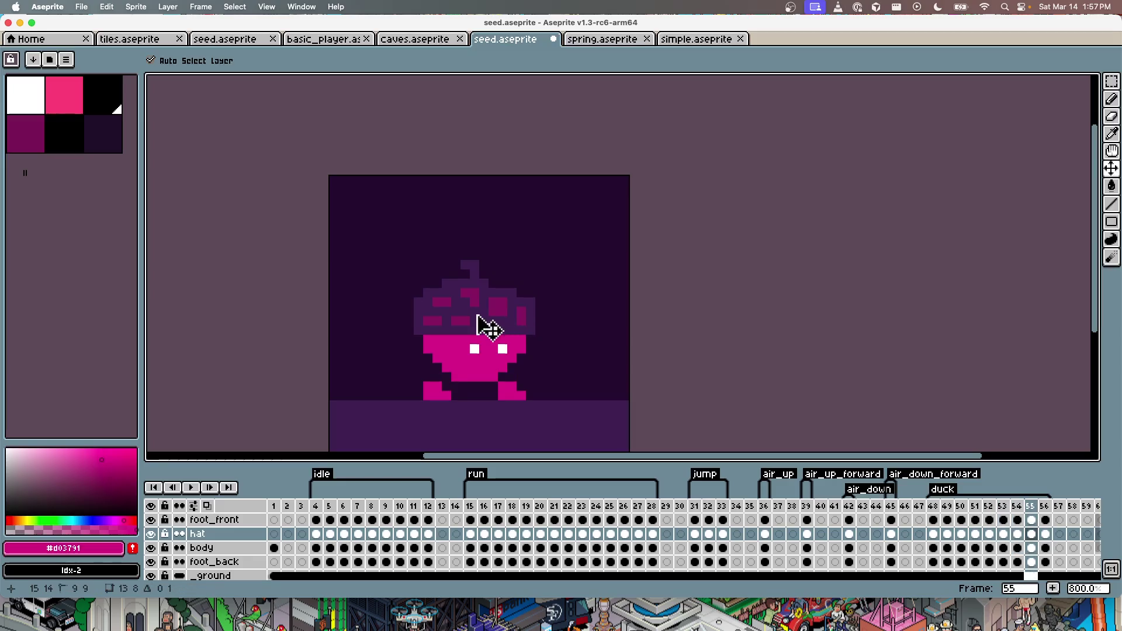
{"action": "key", "text": "Return"}
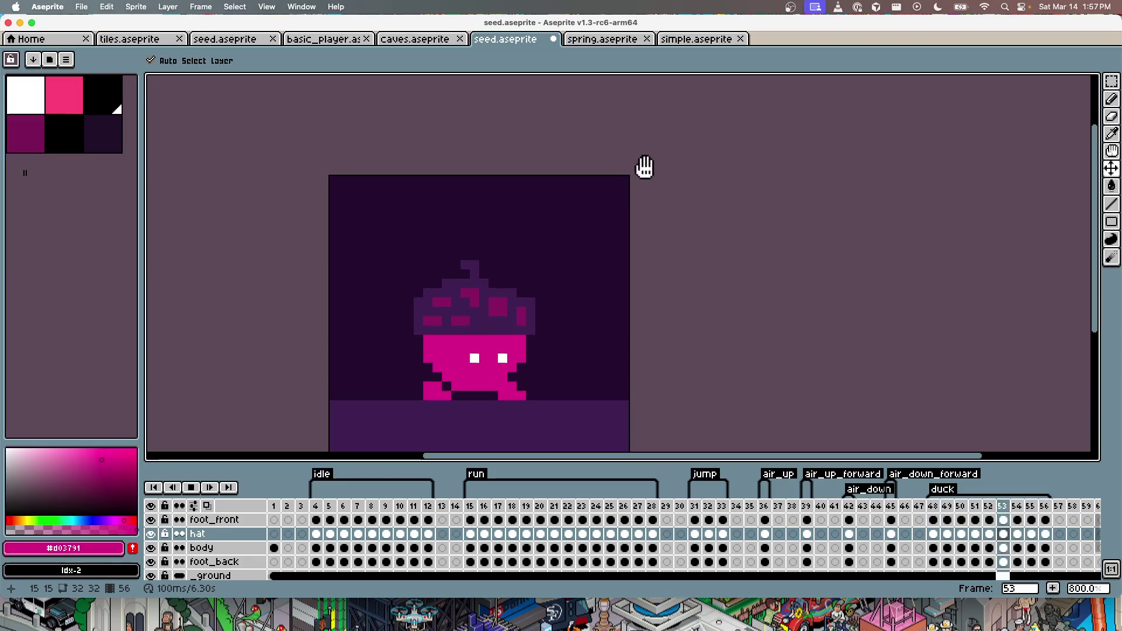
Step: Save seed.aseprite and bring the game forward to see it reload
{"action": "key", "text": "super+Tab"}
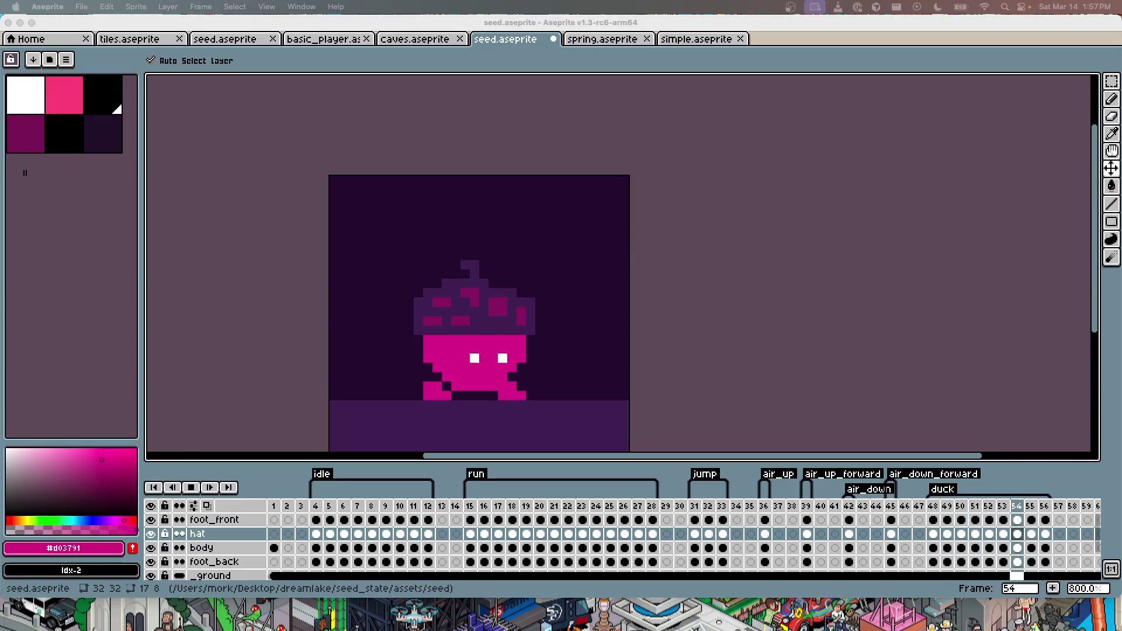
{"action": "key", "text": "super+Tab"}
{"action": "key", "text": "super+s"}
{"action": "key", "text": "super+Tab"}
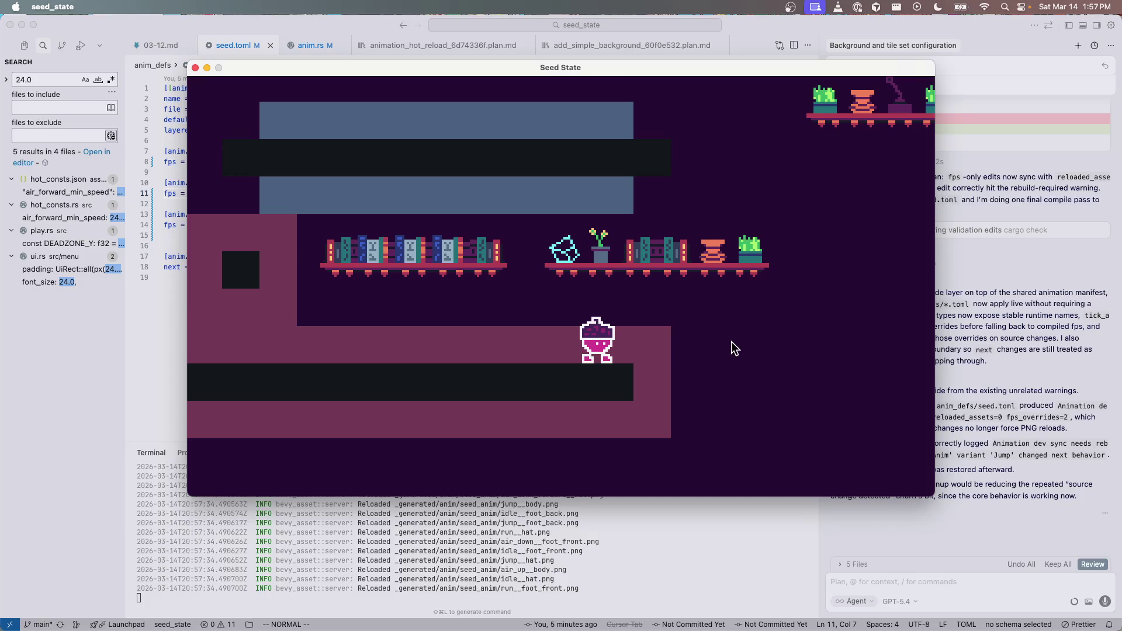
Step: Delete frame 9 from the idle animation in seed.aseprite and preview the animation
{"action": "key", "text": "super+Tab"}
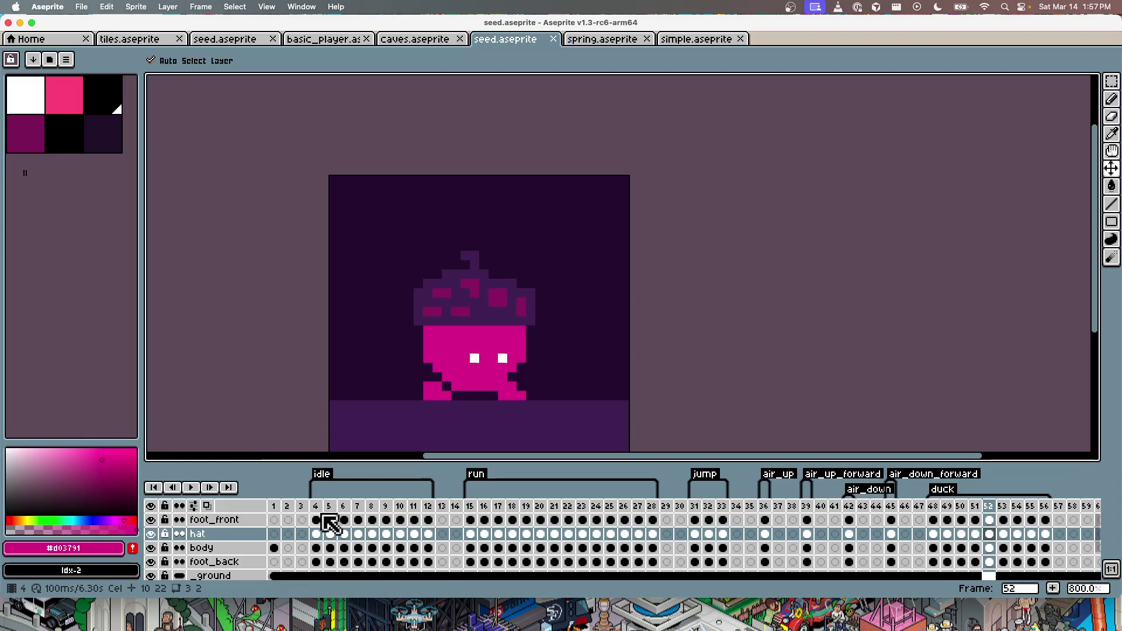
{"action": "left_click", "coordinate": [323, 510]}
{"action": "key", "text": "Right"}
{"action": "key", "text": "Right"}
{"action": "key", "text": "Right"}
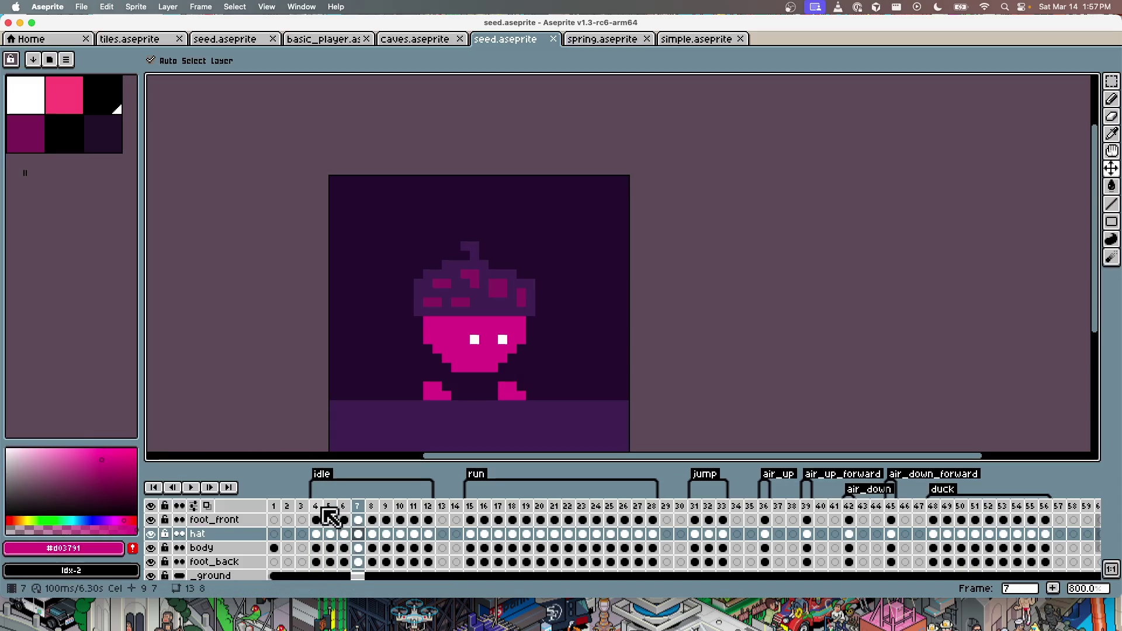
{"action": "key", "text": "Right"}
{"action": "key", "text": "Right"}
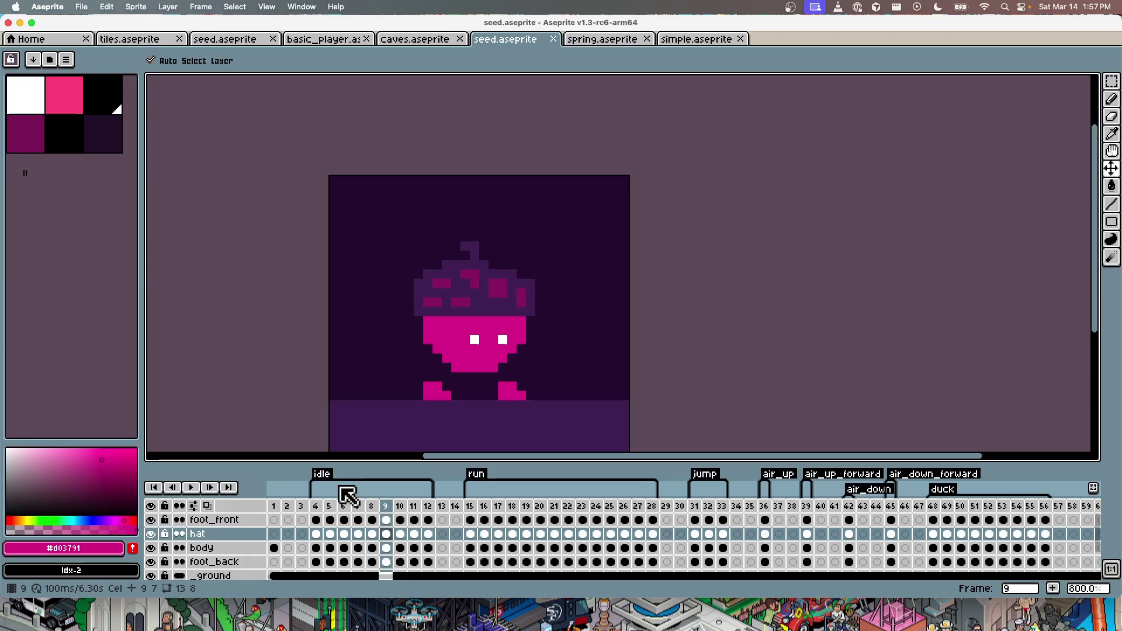
{"action": "key", "text": "Delete"}
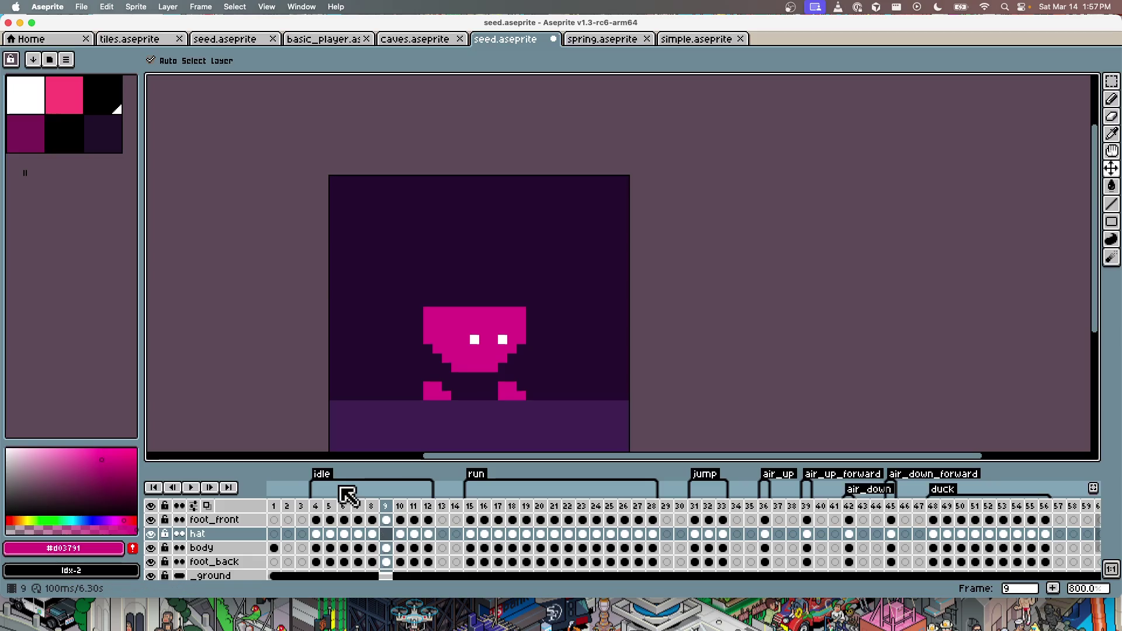
{"action": "key", "text": "alt+c"}
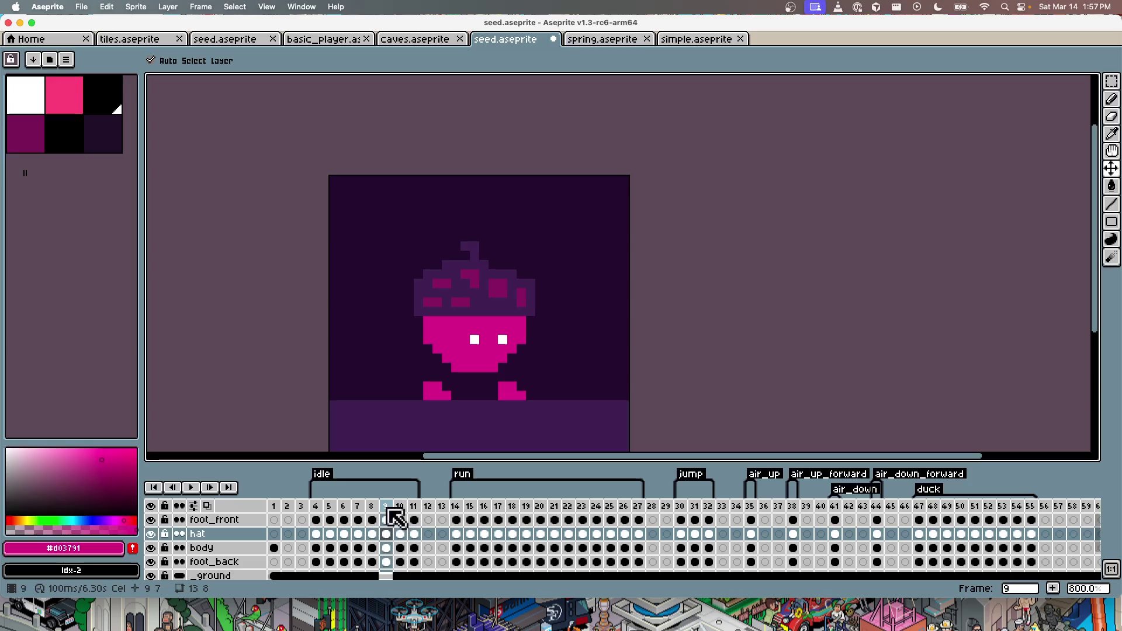
{"action": "key", "text": "Right"}
{"action": "key", "text": "Return"}
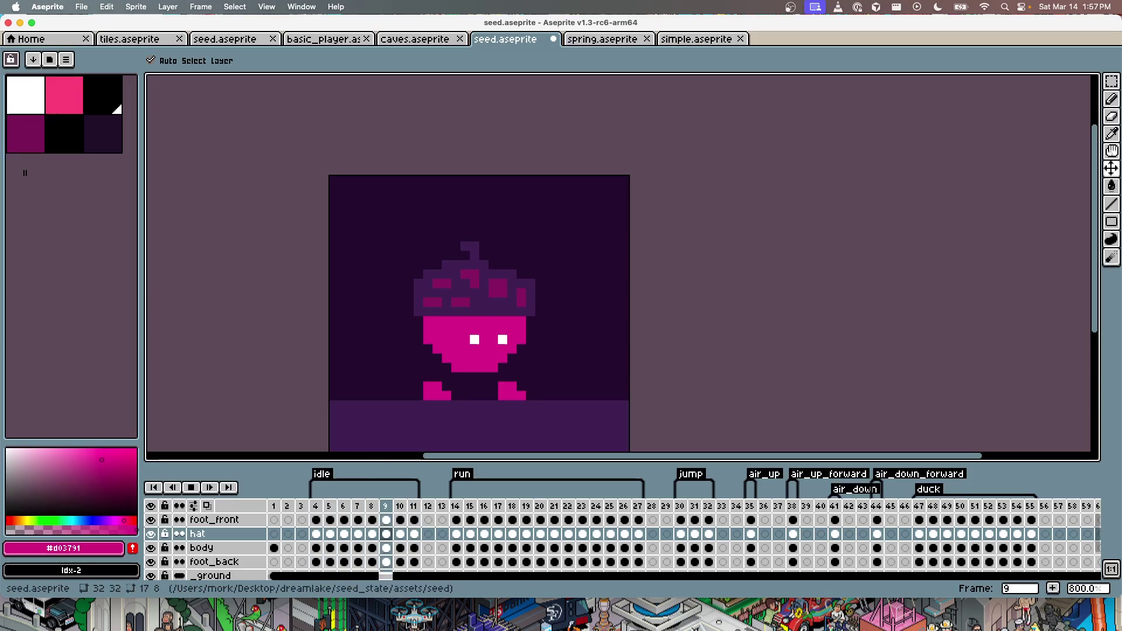
Step: Run 'cargo run' in Cursor's terminal to rebuild and launch seed_state
{"action": "key", "text": "super+Tab"}
{"action": "left_click", "coordinate": [489, 541]}
{"action": "type", "text": "cargo run"}
{"action": "key", "text": "Return"}
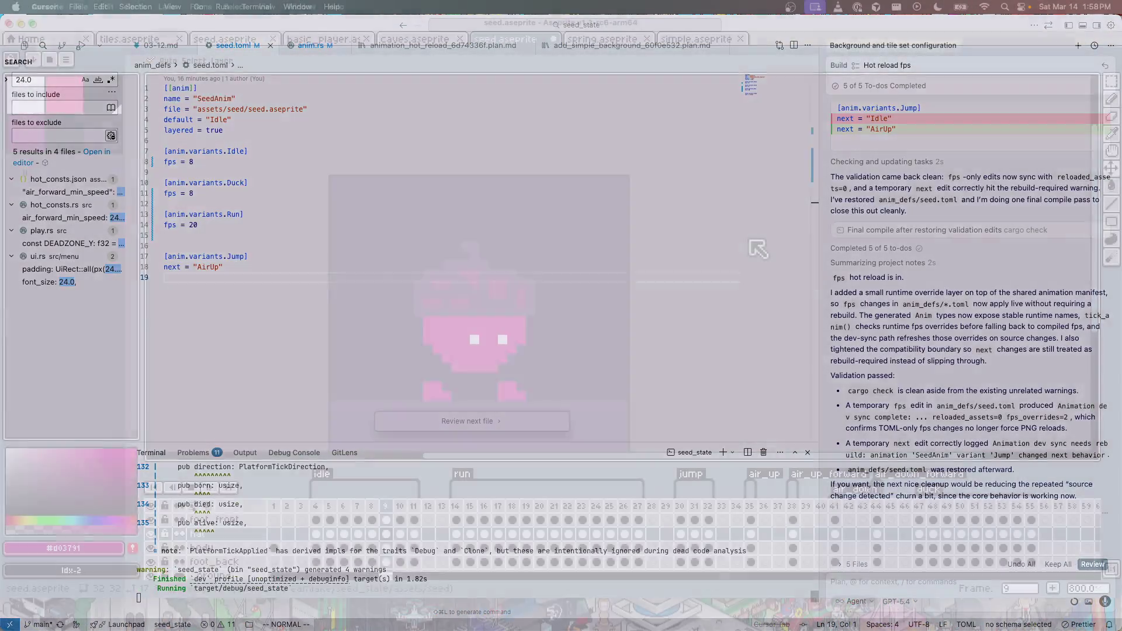
Step: Move the game window up and left, and save seed.aseprite
{"action": "key", "text": "super+Tab"}
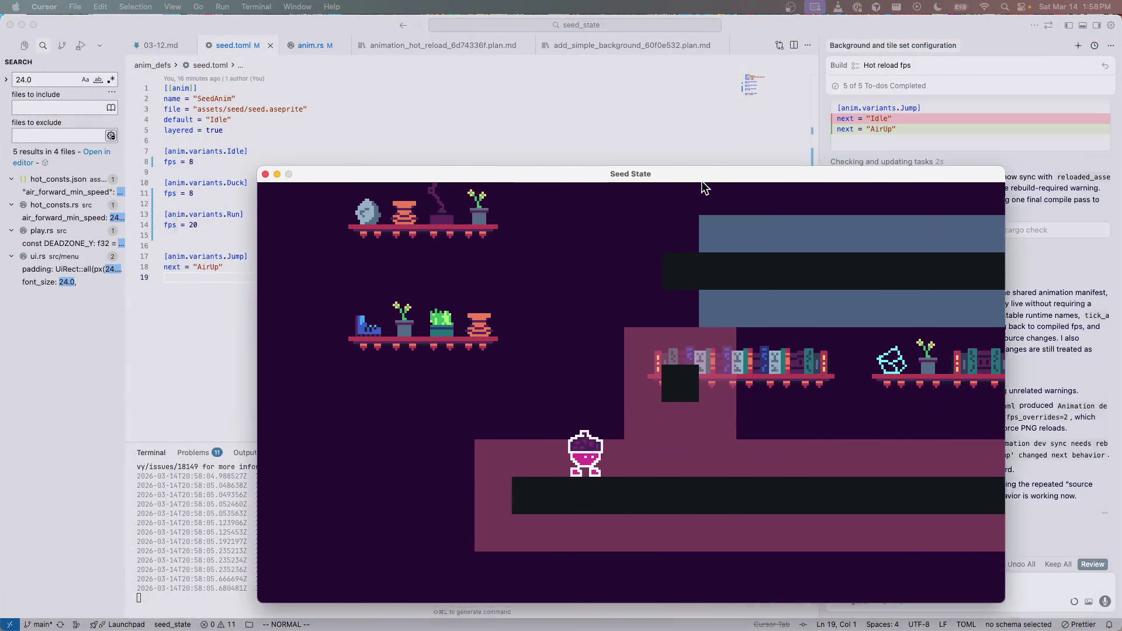
{"action": "left_click_drag", "start_coordinate": [701, 177], "coordinate": [573, 103]}
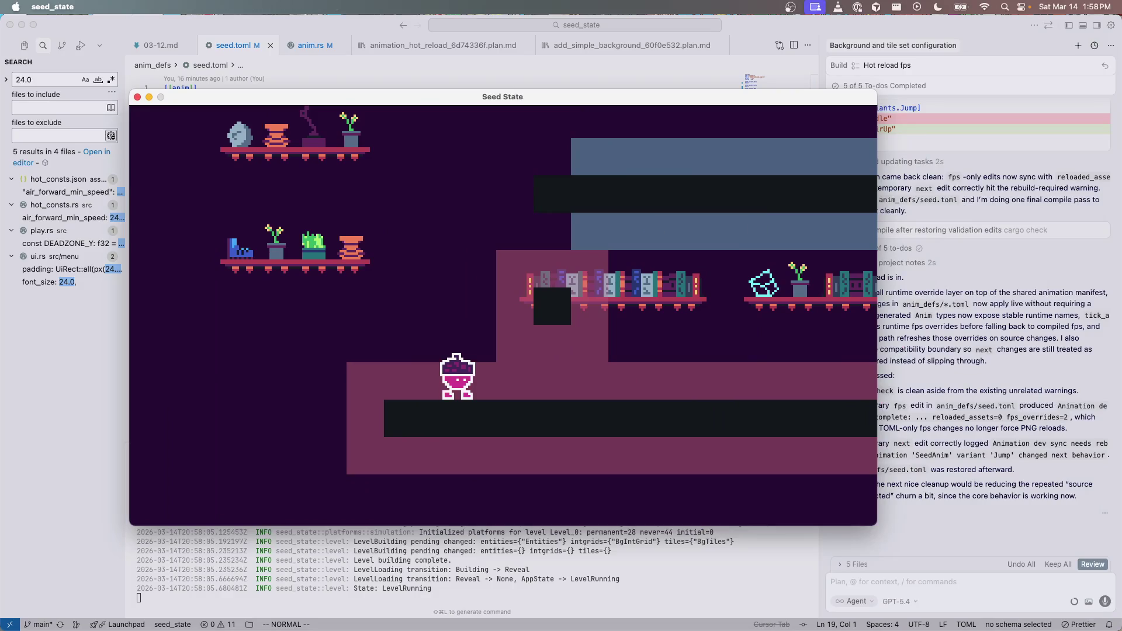
{"action": "key", "text": "super+Tab"}
{"action": "key", "text": "super+s"}
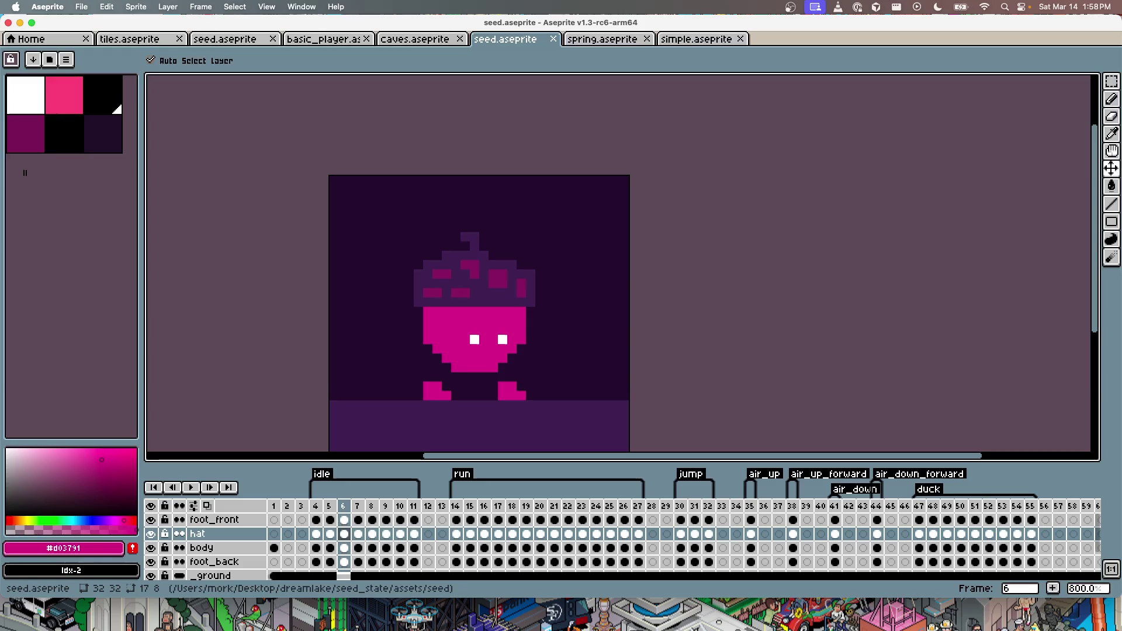
Step: Check the hot-reloaded sprite in the game, then quit the game with Cmd+Q
{"action": "key", "text": "super+Tab"}
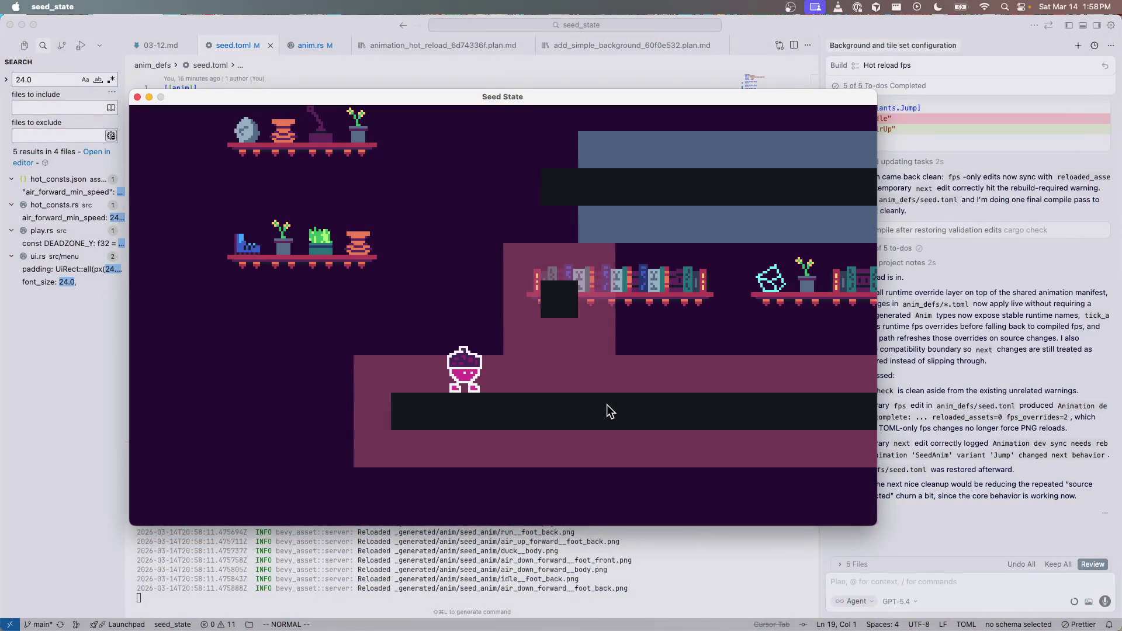
{"action": "key", "text": "super+Tab"}
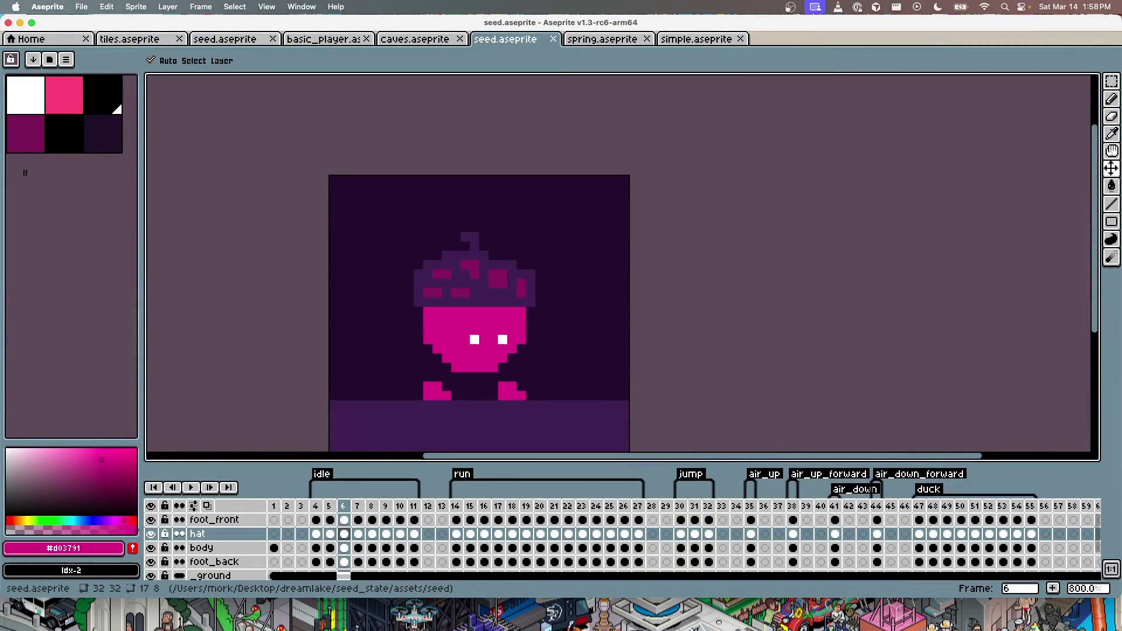
{"action": "key", "text": "super+Tab"}
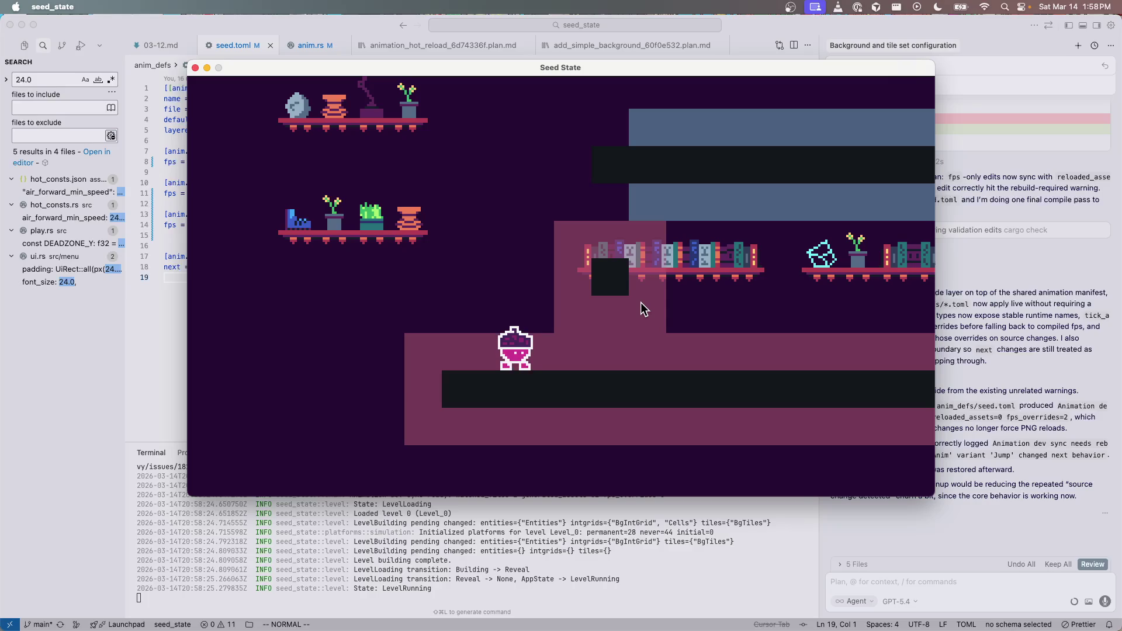
{"action": "key", "text": "super+q"}
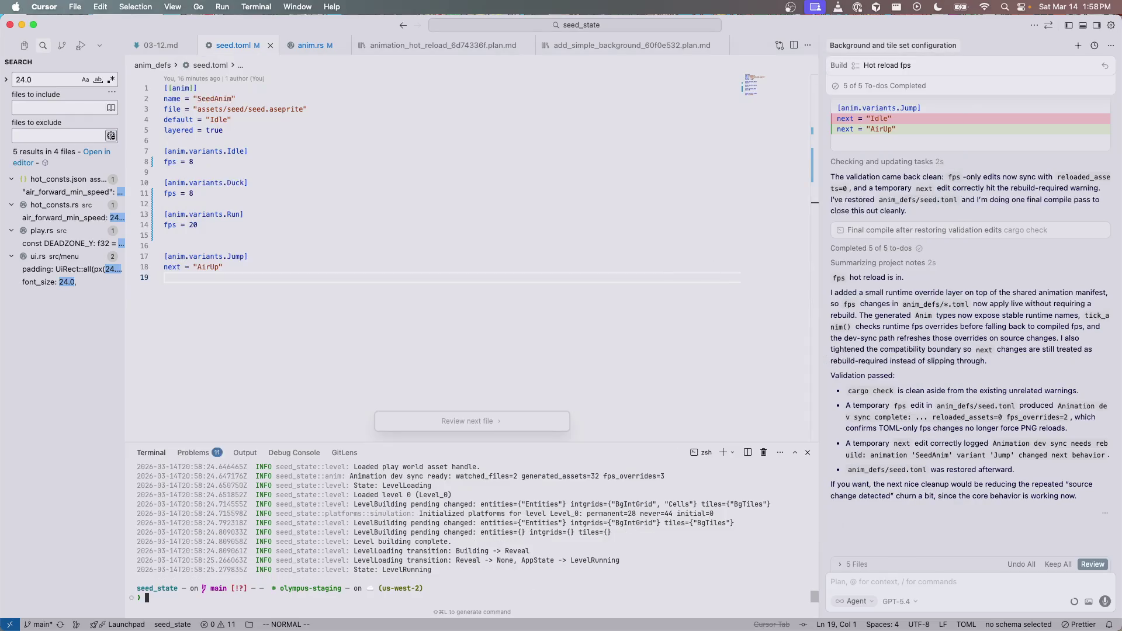
Step: Step through the idle frames and delete frame 9 from seed.aseprite's timeline
{"action": "key", "text": "super+Tab"}
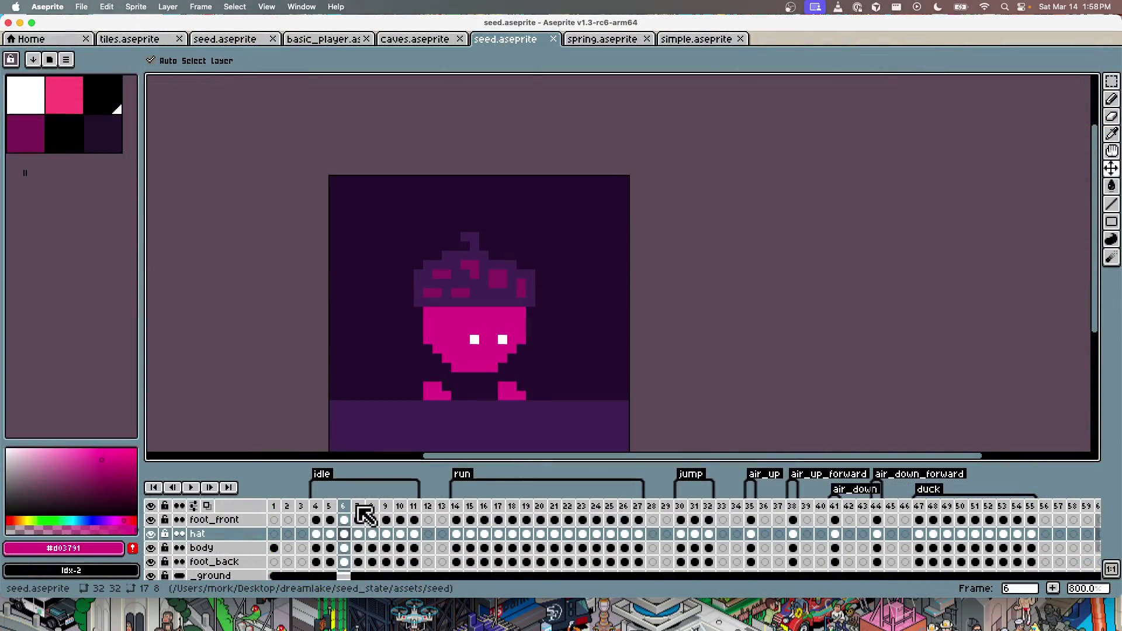
{"action": "key", "text": "Right"}
{"action": "key", "text": "Left"}
{"action": "key", "text": "Left"}
{"action": "key", "text": "Left"}
{"action": "key", "text": "Right"}
{"action": "key", "text": "Right"}
{"action": "key", "text": "Right"}
{"action": "key", "text": "Right"}
{"action": "key", "text": "Right"}
{"action": "key", "text": "Right"}
{"action": "key", "text": "Left"}
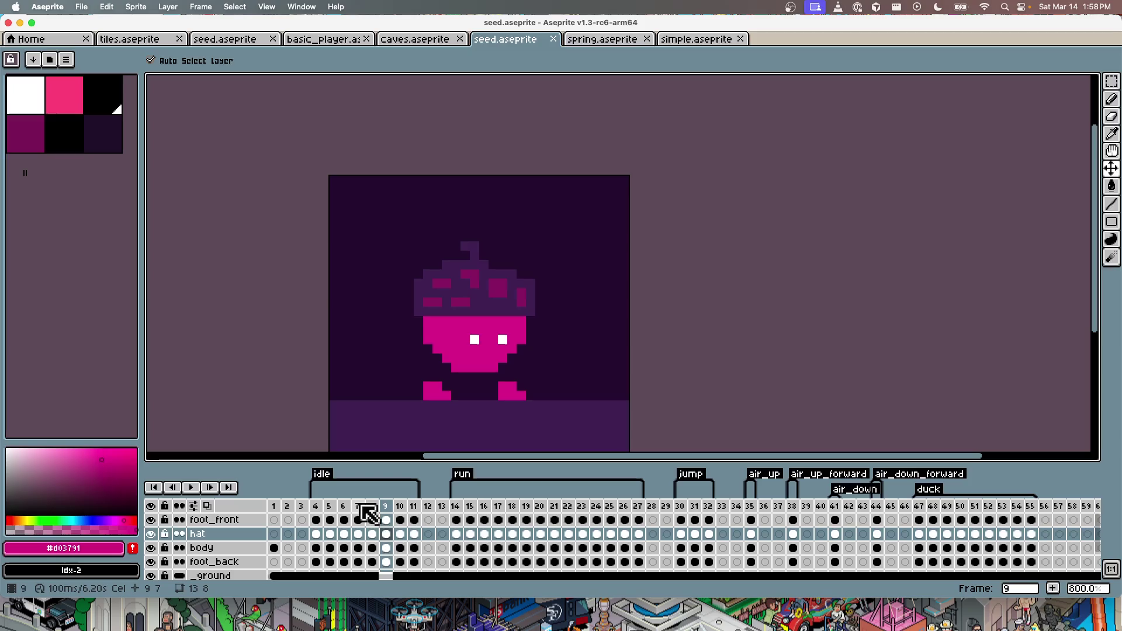
{"action": "left_click", "coordinate": [386, 506]}
{"action": "key", "text": "BackSpace"}
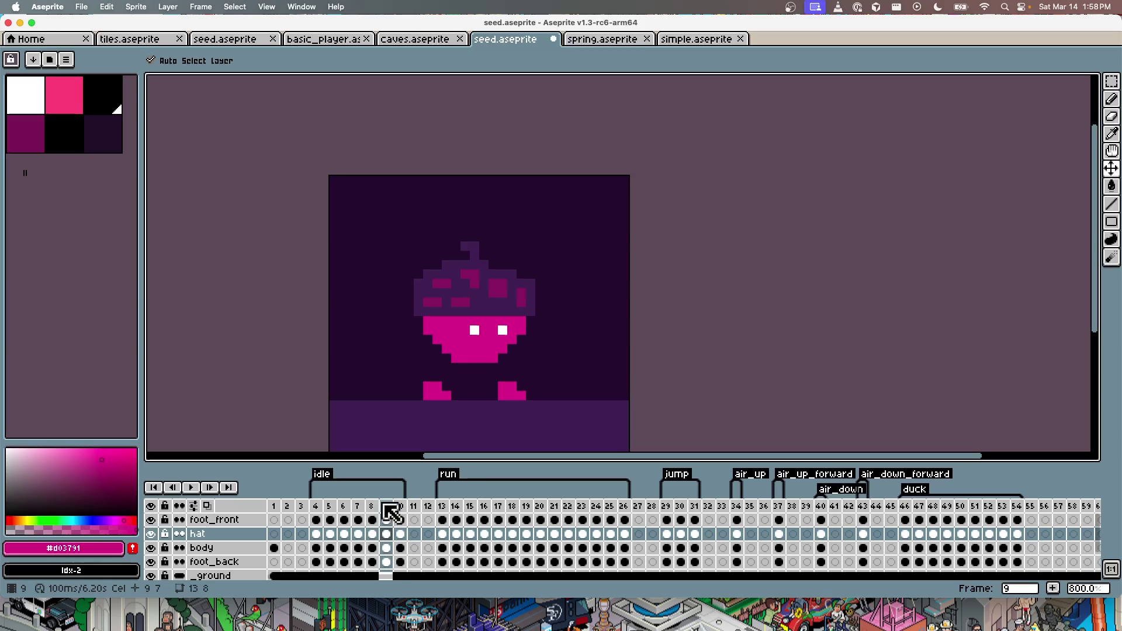
{"action": "key", "text": "super+Tab"}
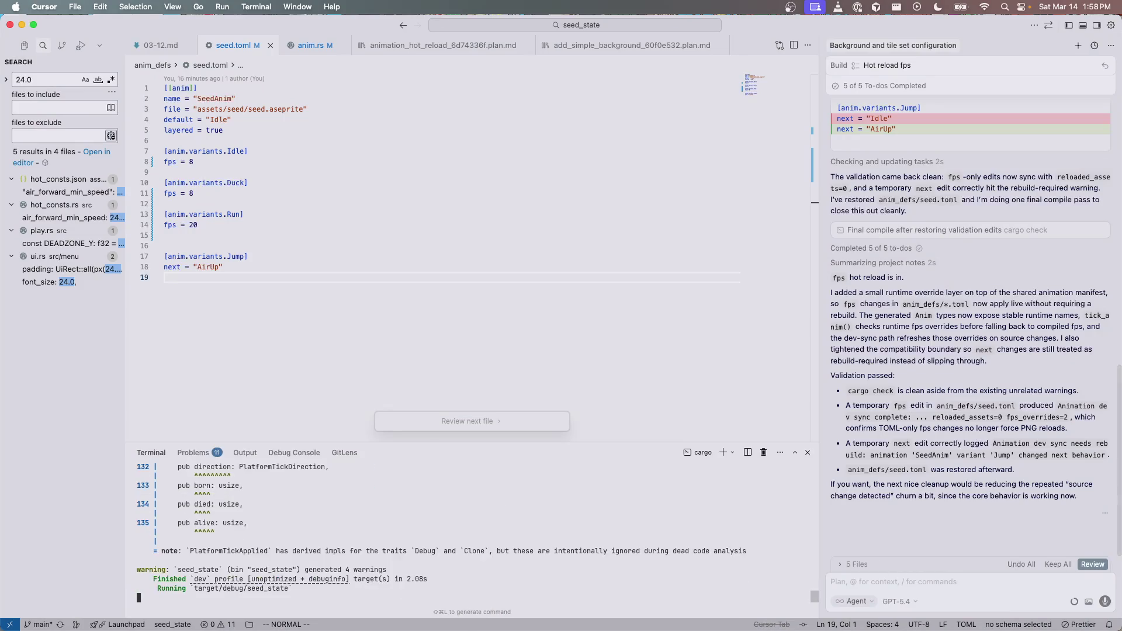
Step: Save seed.aseprite and bring the newly built Seed State window forward
{"action": "key", "text": "super+Tab"}
{"action": "key", "text": "super+s"}
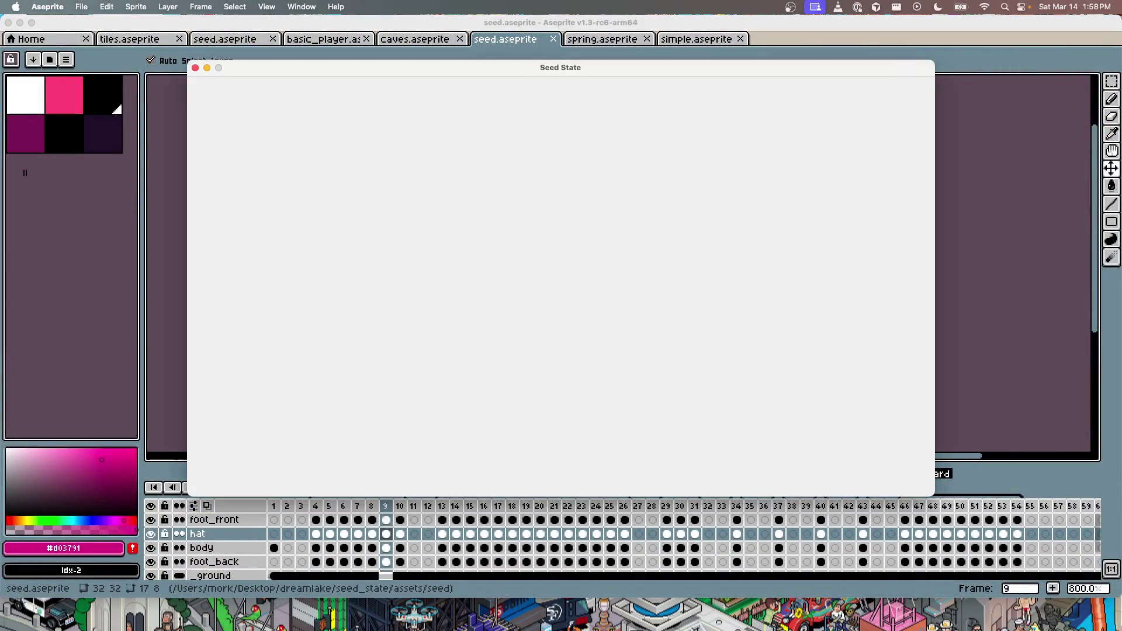
{"action": "key", "text": "super+Tab"}
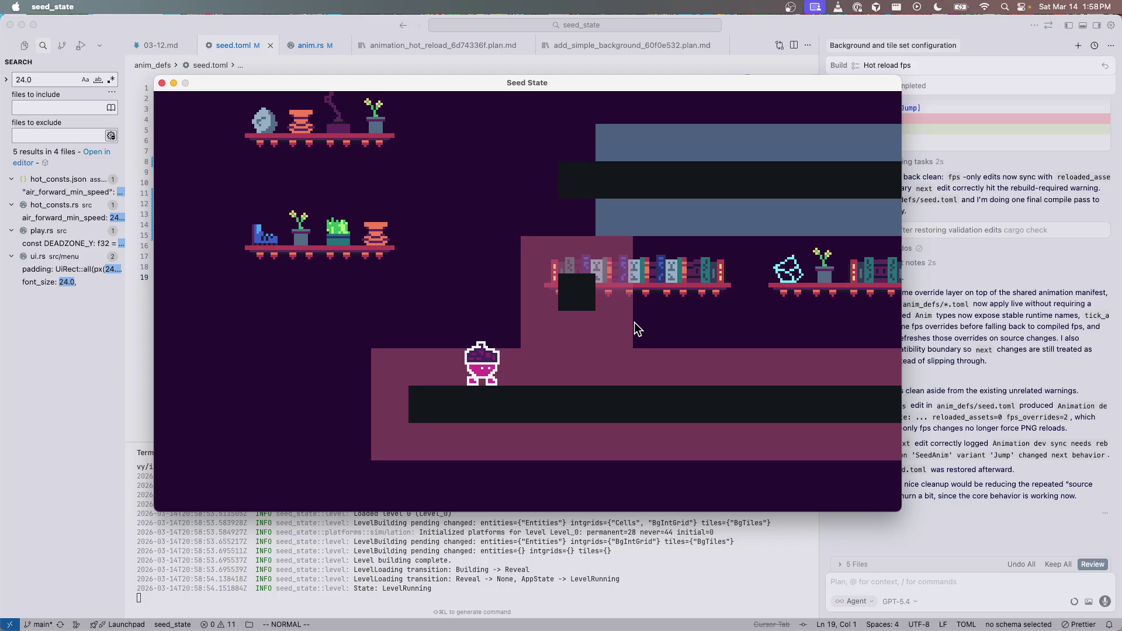
Step: Walk the seed character right, drop down to the left, and jump twice
{"action": "key", "text": "Right"}
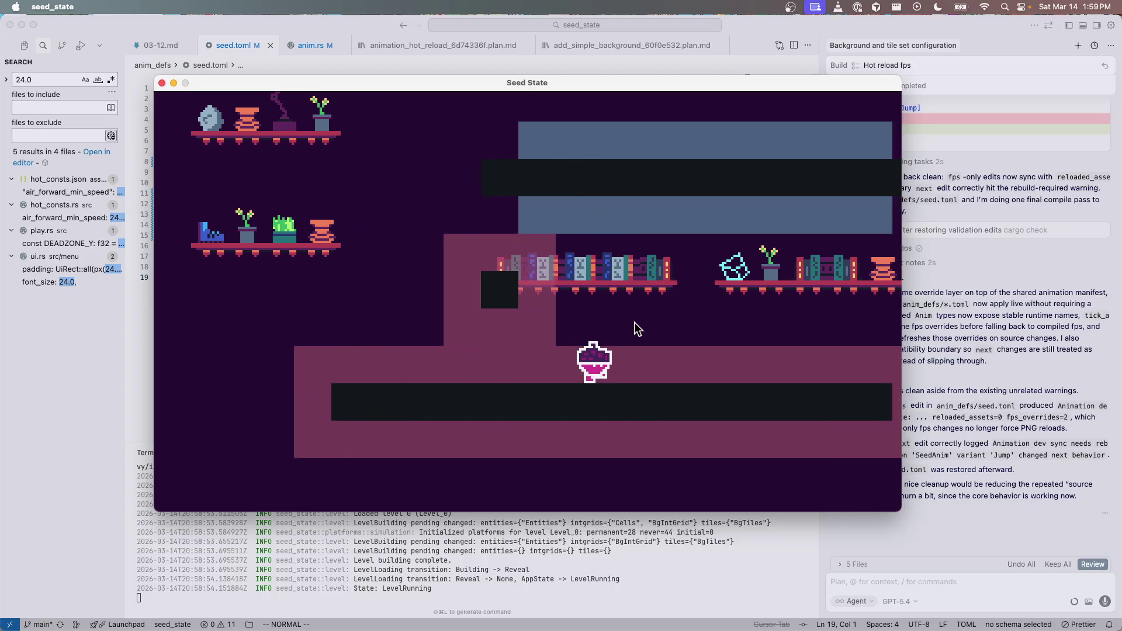
{"action": "key", "text": "Right"}
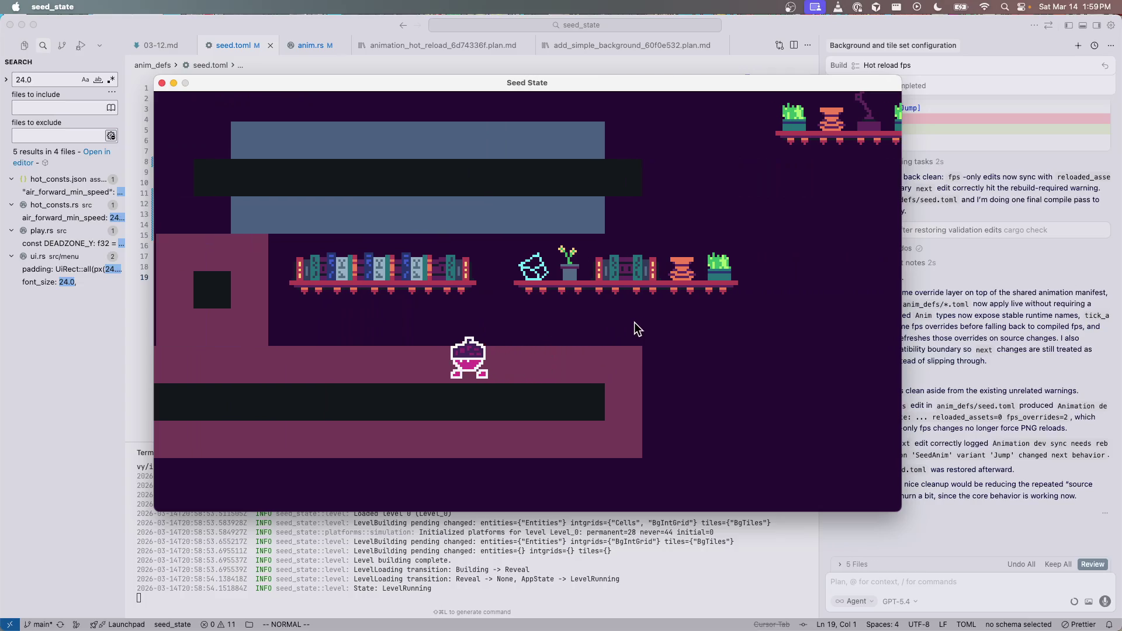
{"action": "key", "text": "Left"}
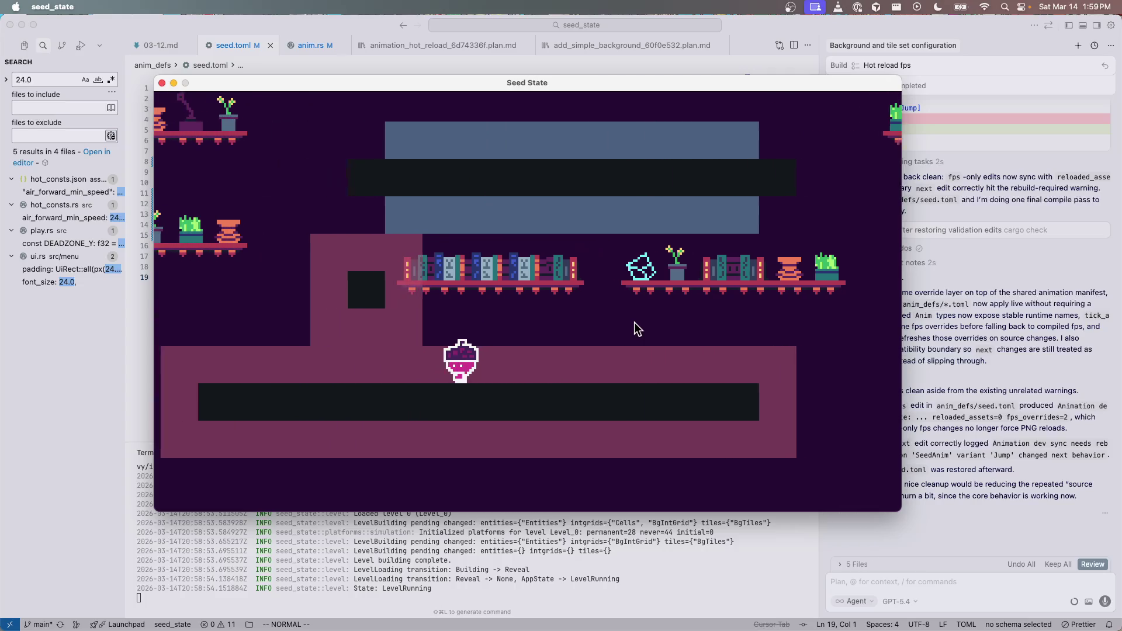
{"action": "key", "text": "space"}
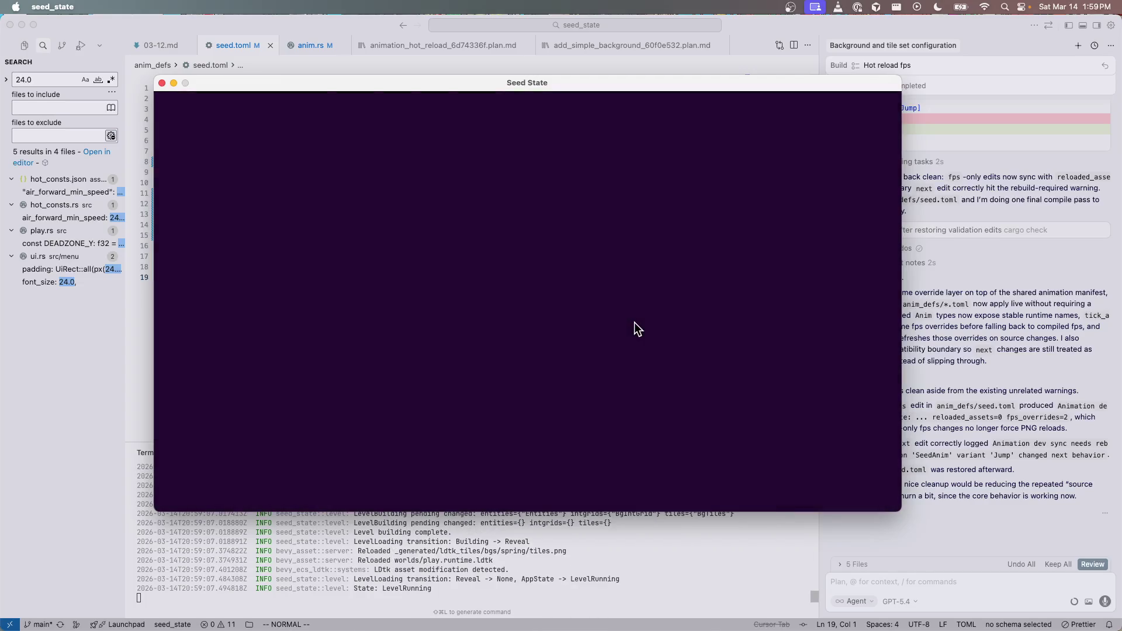
{"action": "key", "text": "space"}
{"action": "key", "text": "space"}
{"action": "key", "text": "Left"}
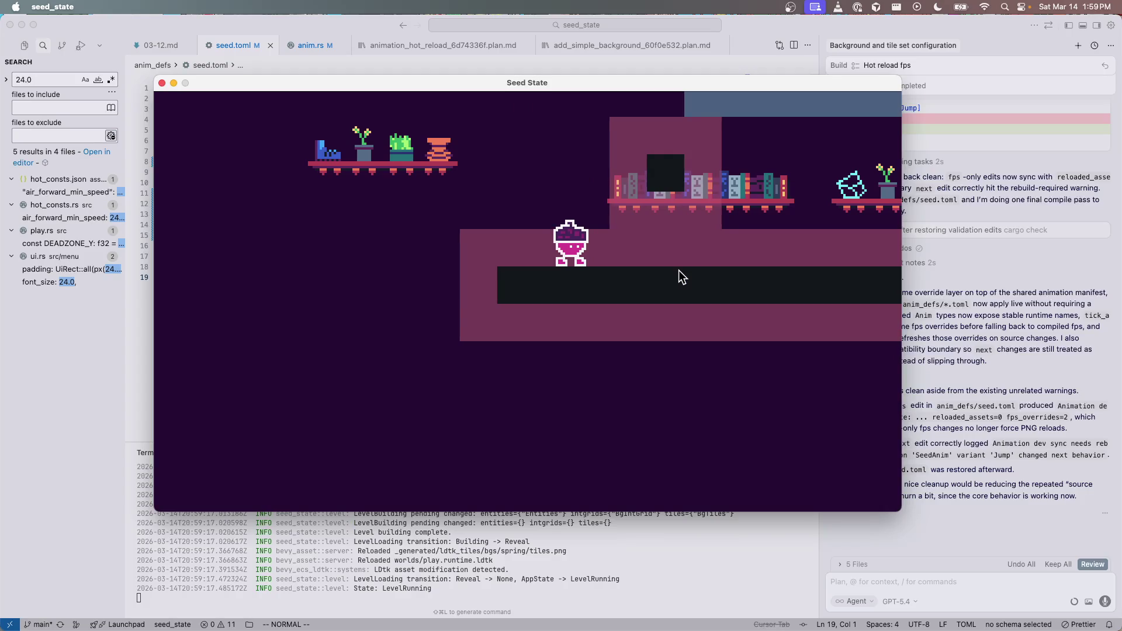
Step: Run the seed character left and right, then into a new level section
{"action": "key", "text": "Right"}
{"action": "key", "text": "Right"}
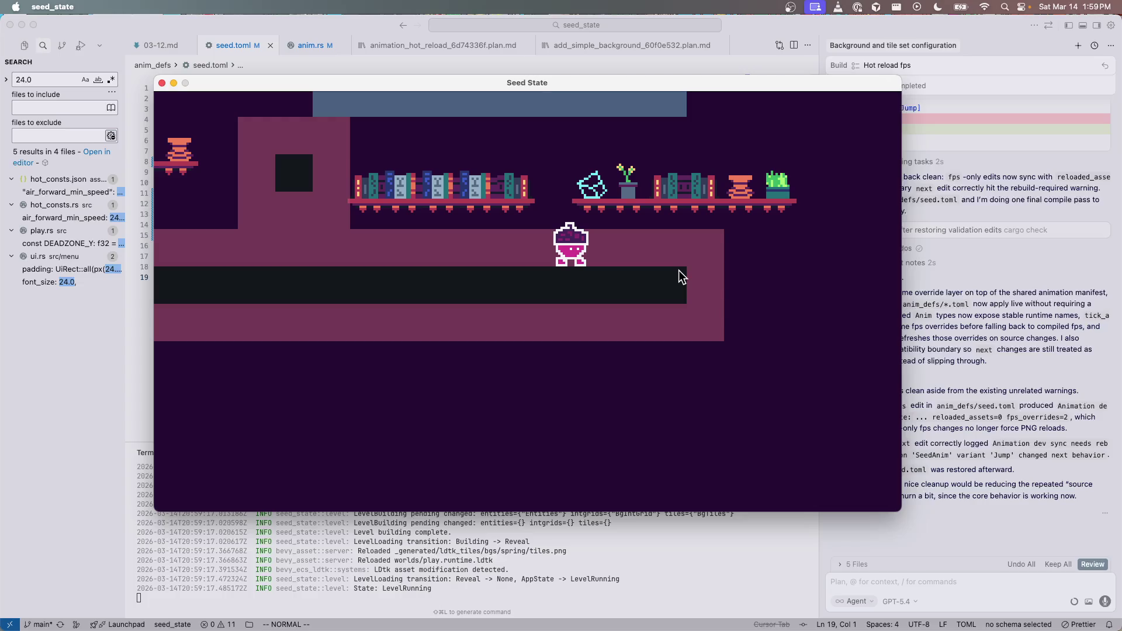
{"action": "key", "text": "Left"}
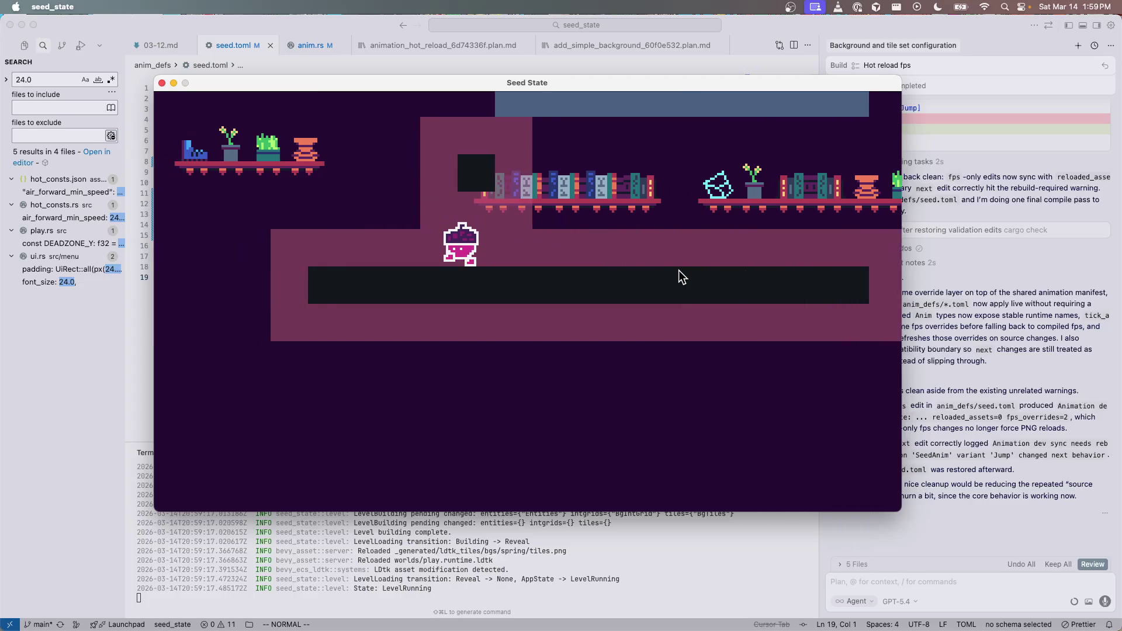
{"action": "key", "text": "Right"}
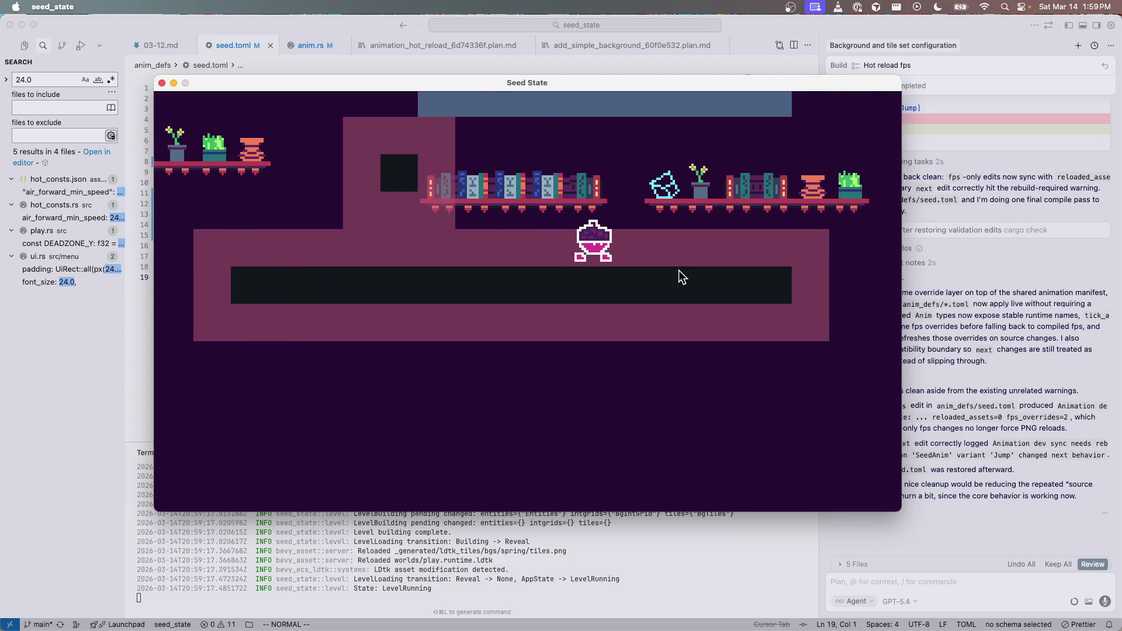
{"action": "key", "text": "Left"}
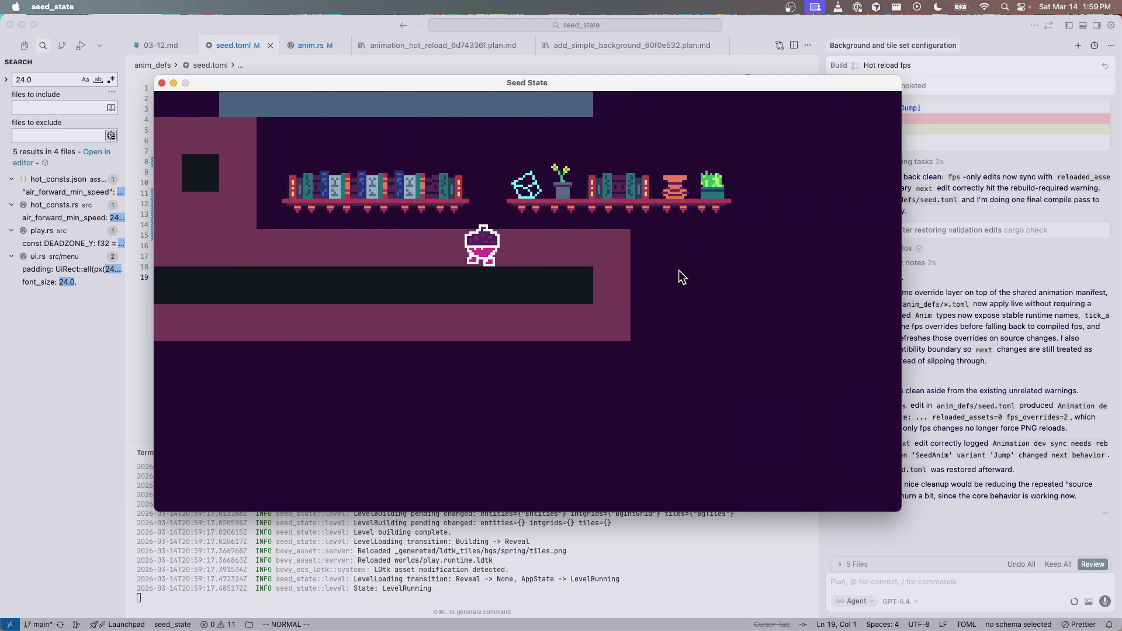
{"action": "key", "text": "Right"}
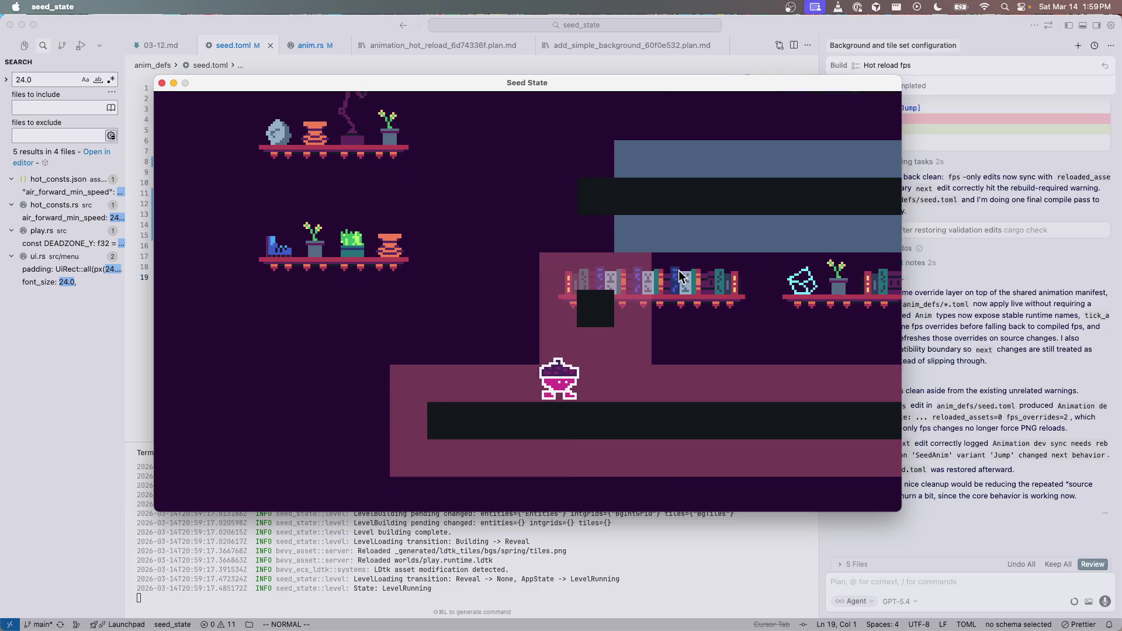
Step: Jump onto the bookshelf ledge, the dark ledge and across the grey platform
{"action": "key", "text": "space"}
{"action": "key", "text": "Right"}
{"action": "key", "text": "space"}
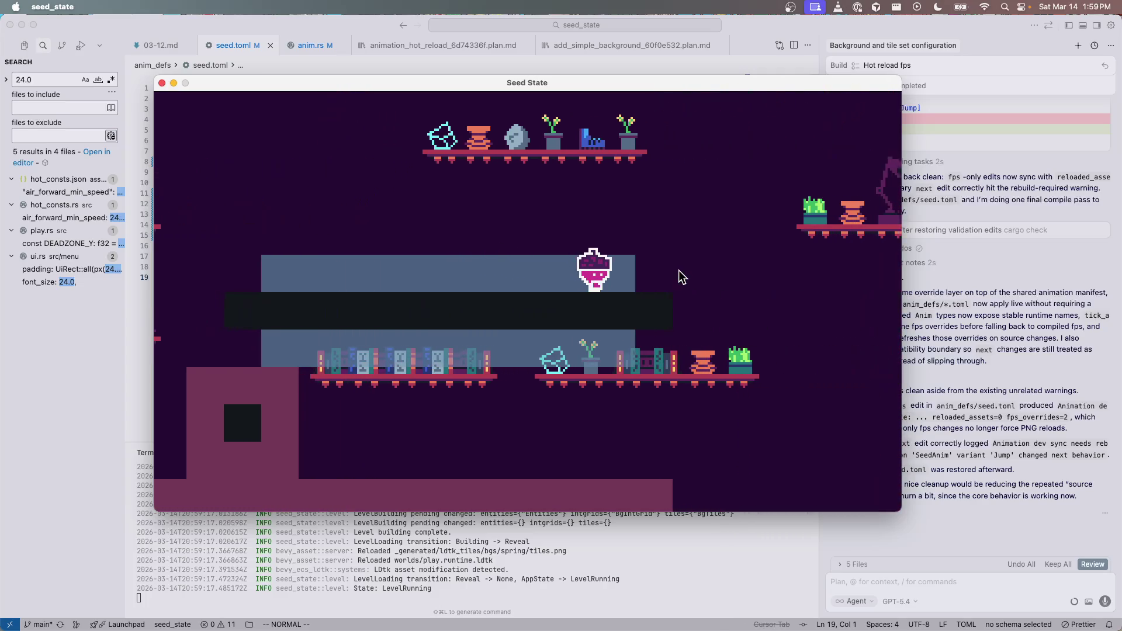
{"action": "key", "text": "Left"}
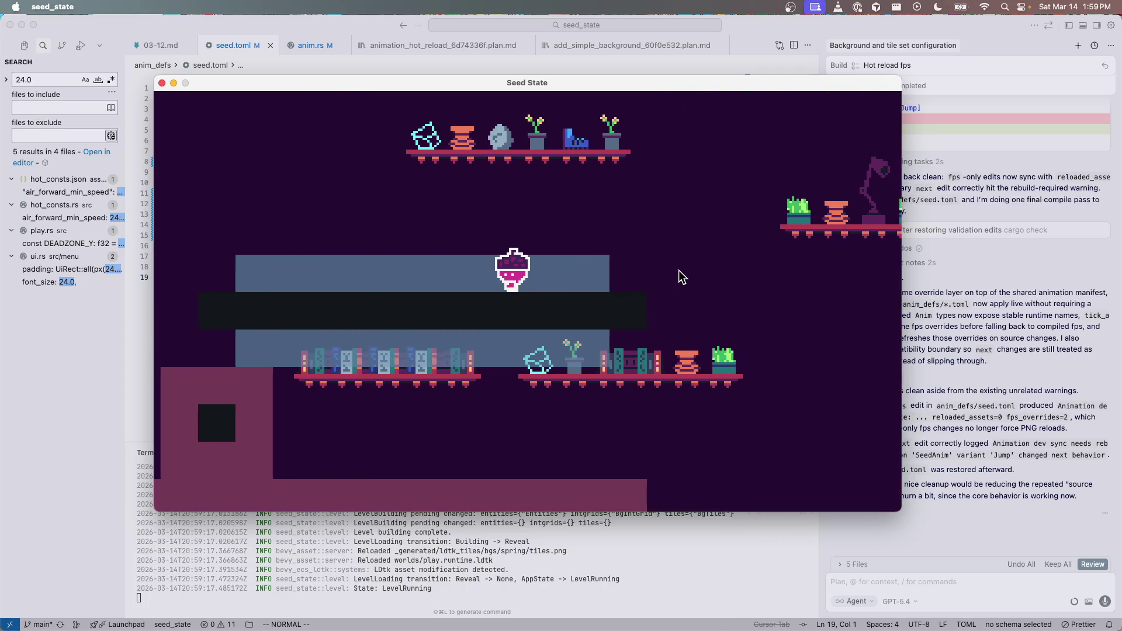
{"action": "key", "text": "space"}
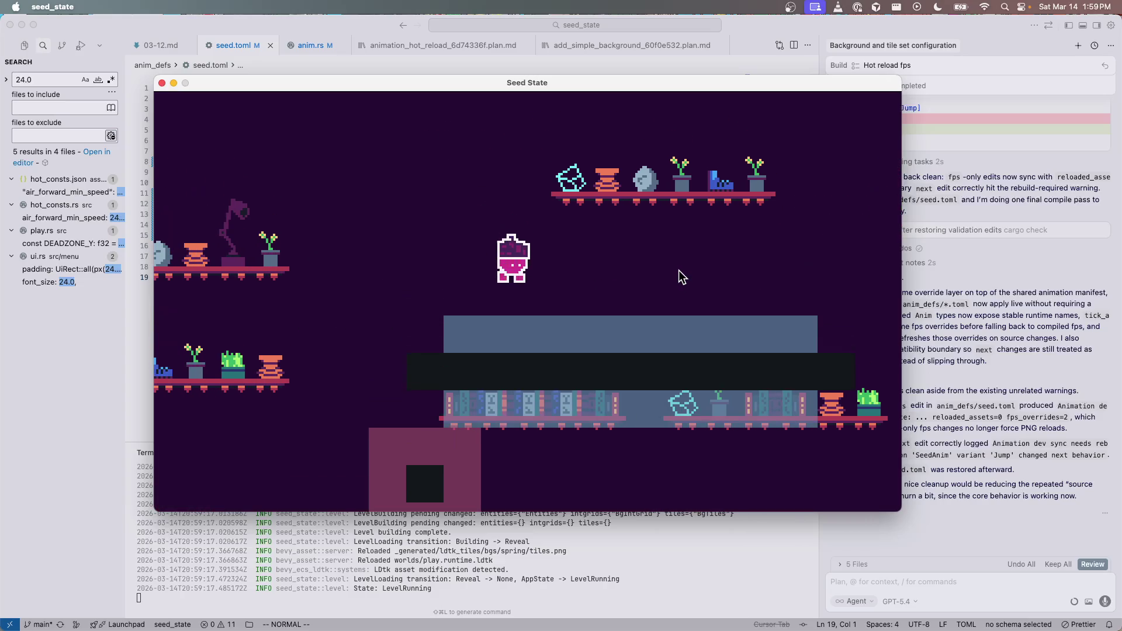
{"action": "key", "text": "Right"}
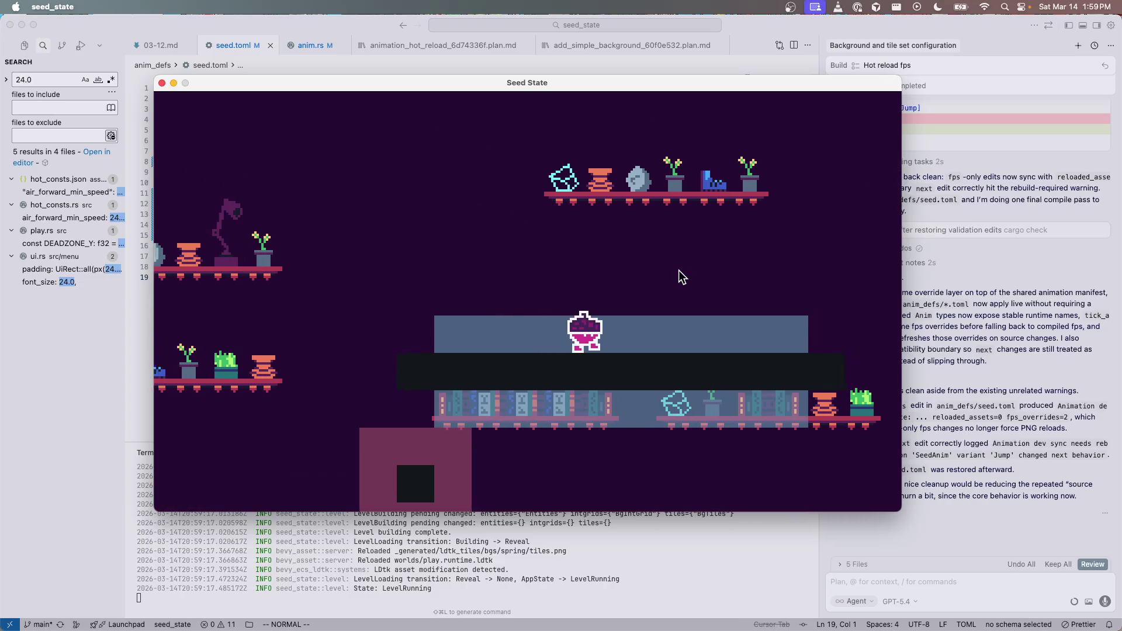
{"action": "key", "text": "Left"}
{"action": "key", "text": "space"}
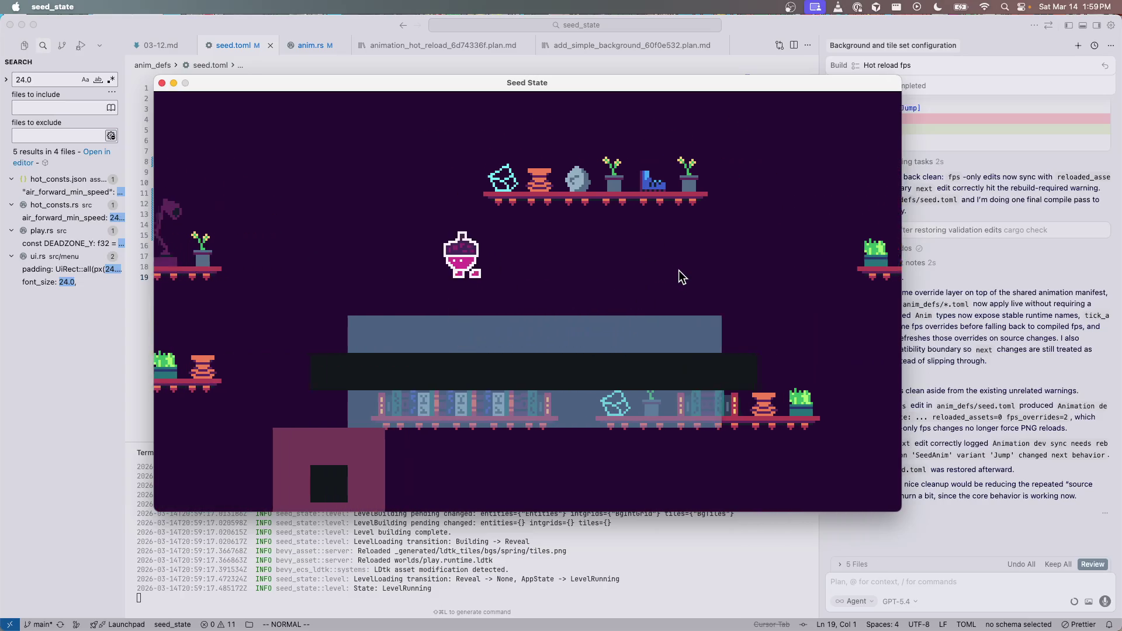
{"action": "key", "text": "Right"}
{"action": "key", "text": "space"}
Step: Drop from the grey platform to the lower floor, jump back up, then return to Aseprite
{"action": "key", "text": "Left"}
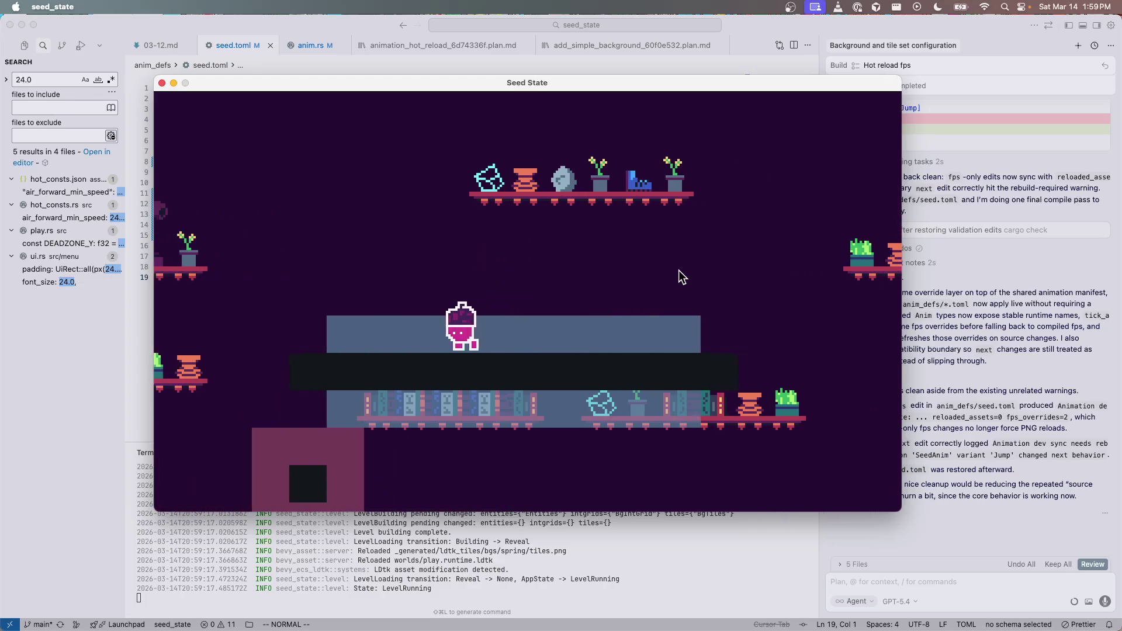
{"action": "key", "text": "Right"}
{"action": "key", "text": "space"}
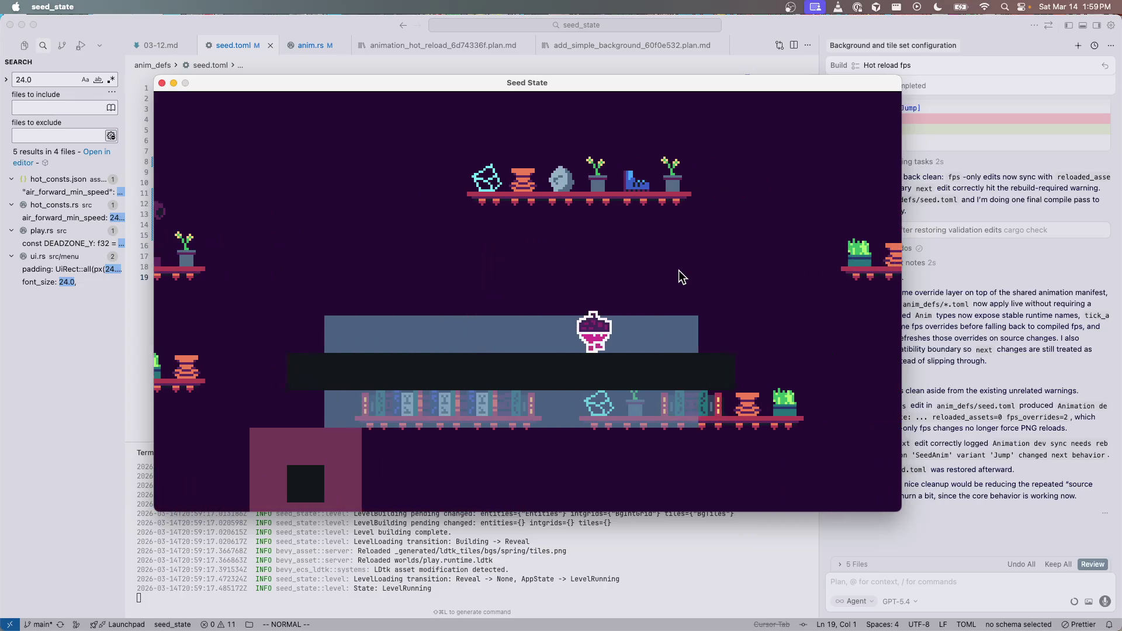
{"action": "key", "text": "Right"}
{"action": "key", "text": "Left"}
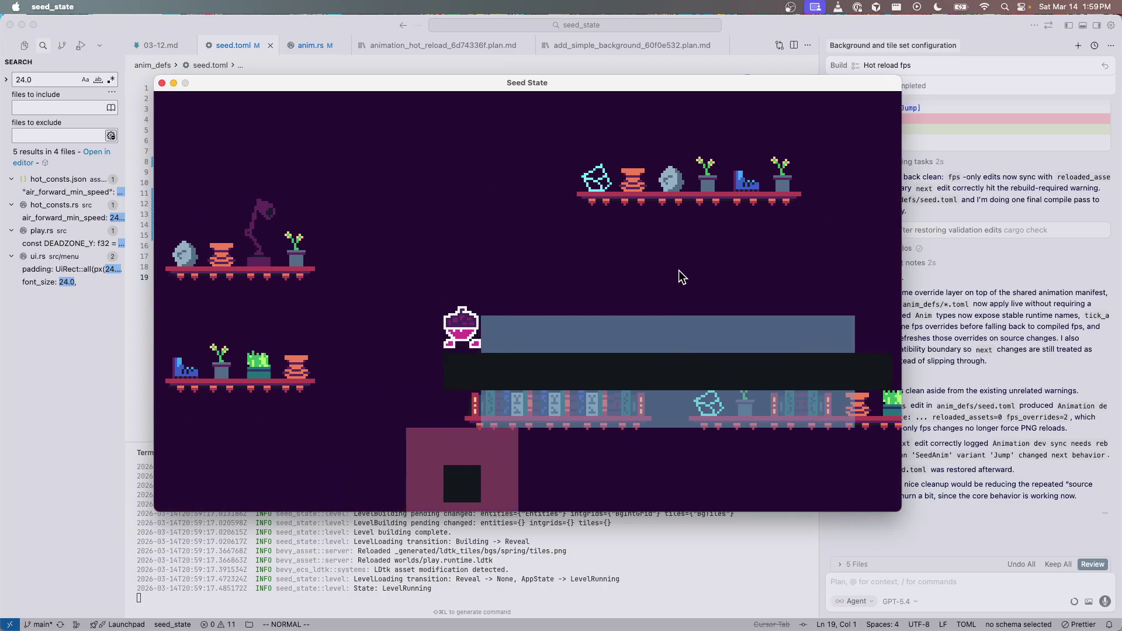
{"action": "key", "text": "Left"}
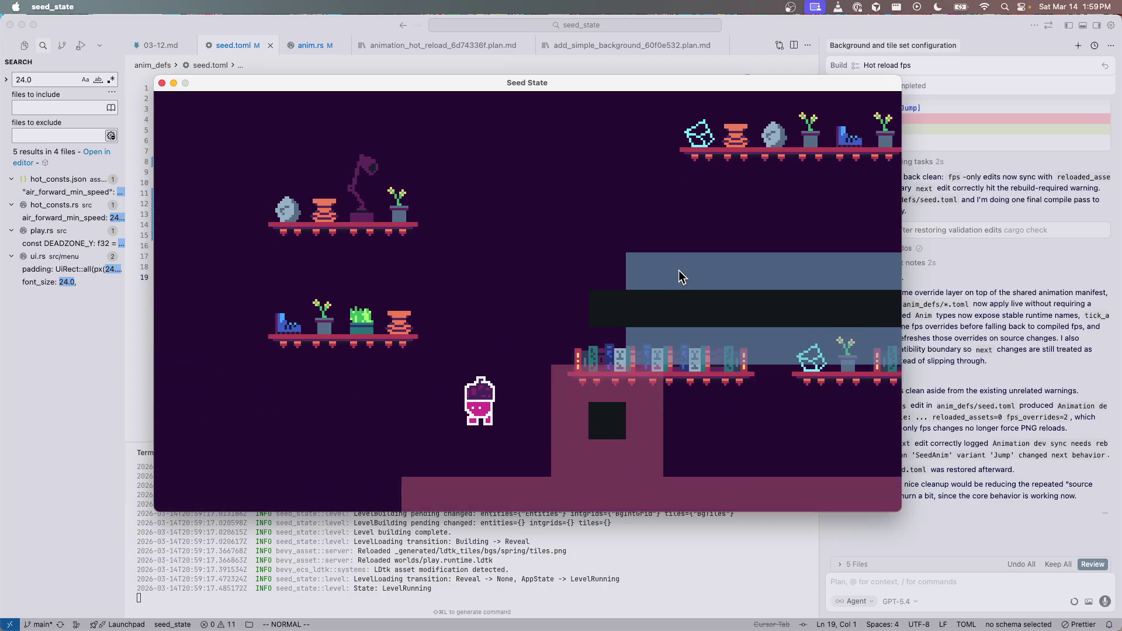
{"action": "key", "text": "Right"}
{"action": "key", "text": "Left"}
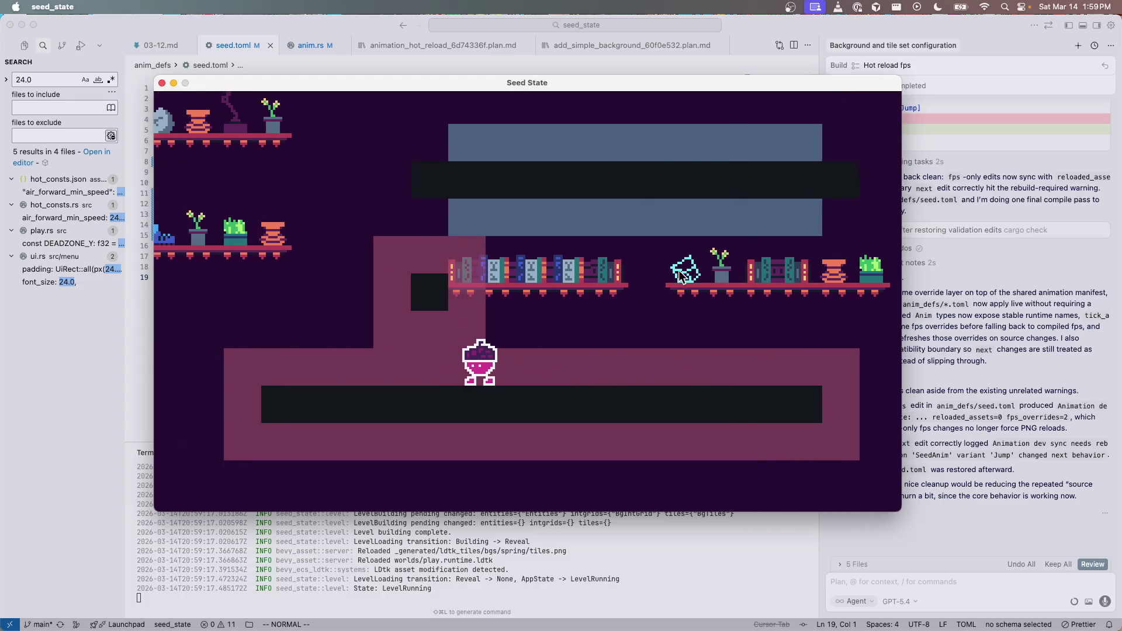
{"action": "key", "text": "space"}
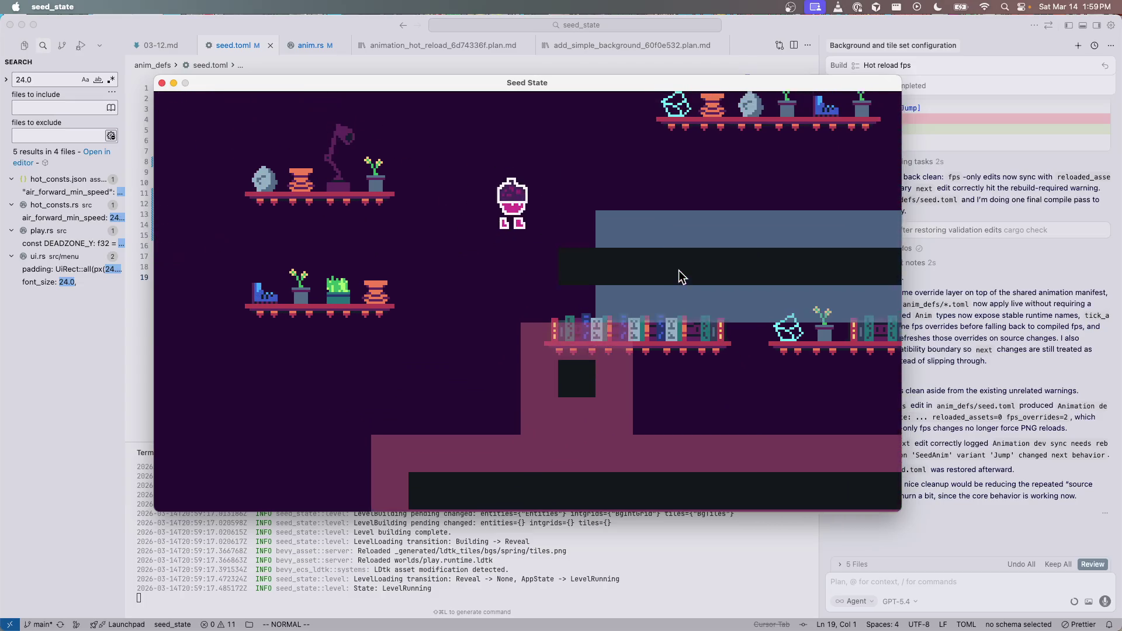
{"action": "key", "text": "Right"}
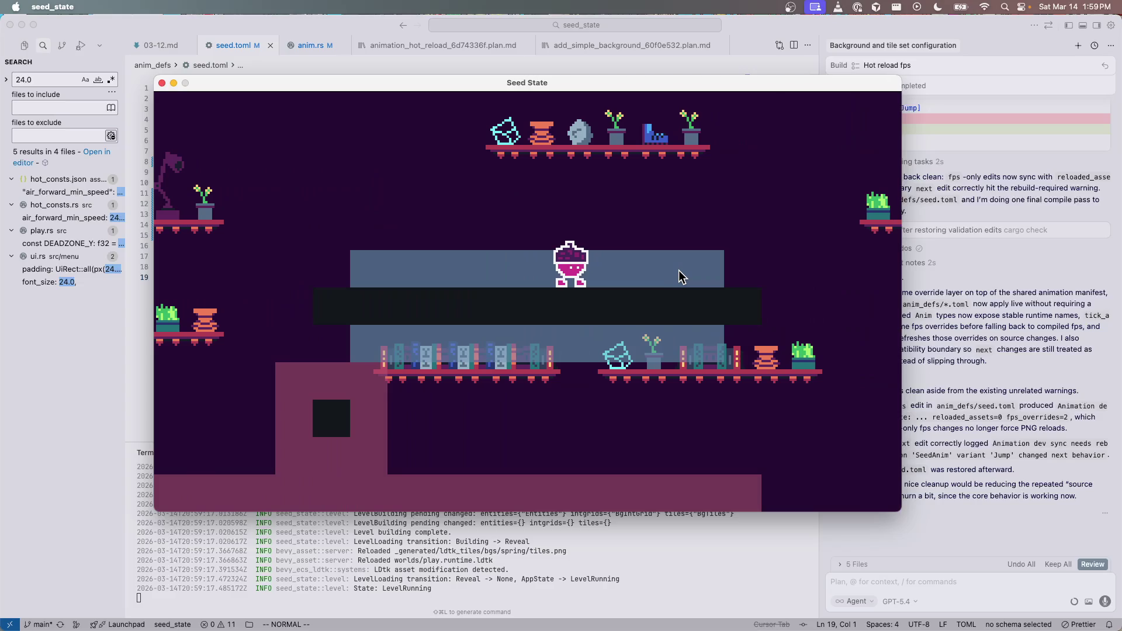
{"action": "key", "text": "super+Tab"}
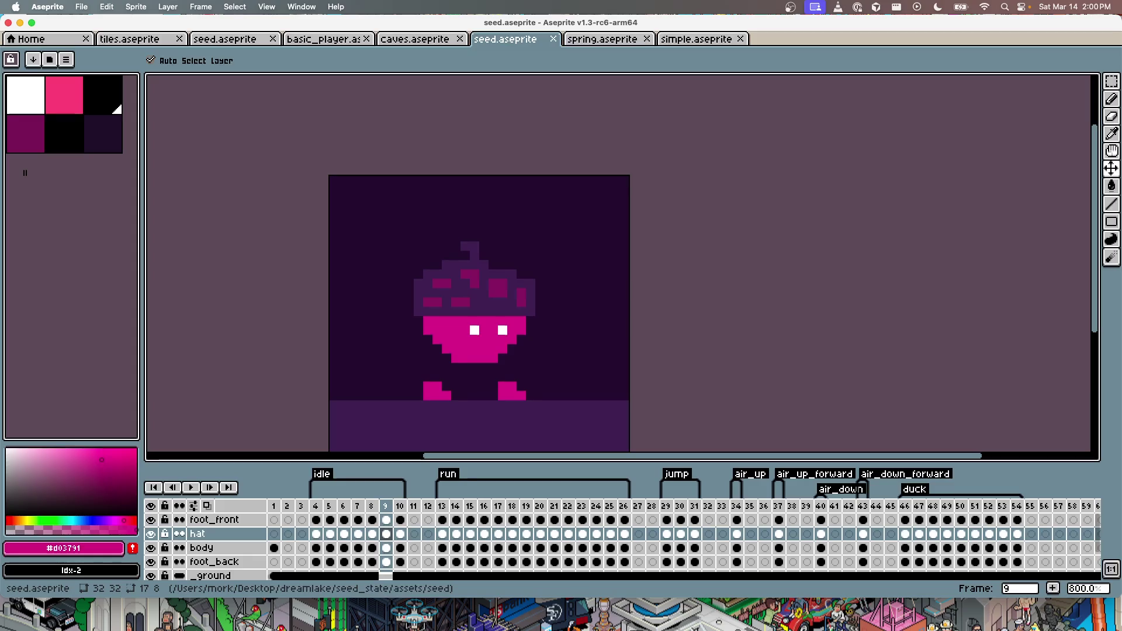
Step: Rerun the previous cargo run command in Cursor to relaunch the game
{"action": "key", "text": "super+Tab"}
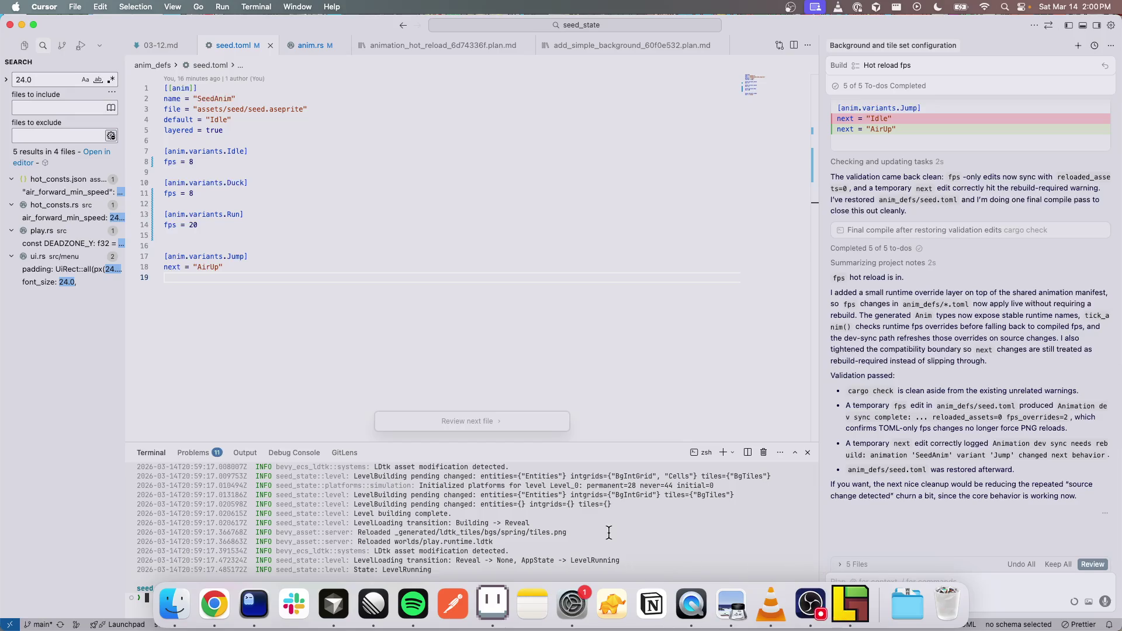
{"action": "key", "text": "Up"}
{"action": "key", "text": "Return"}
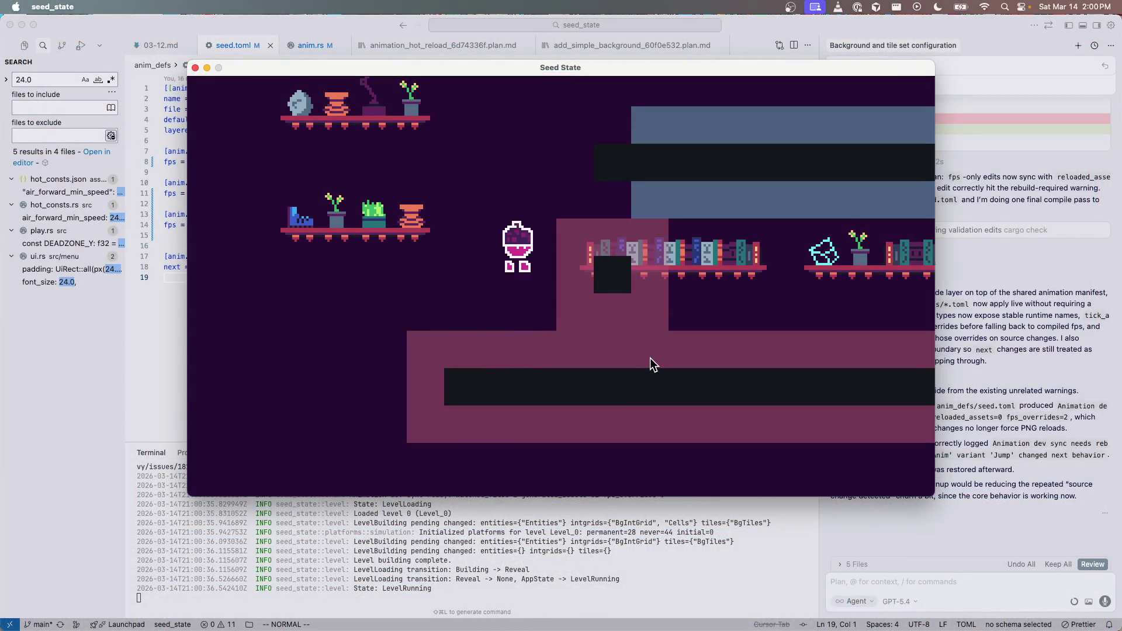
Step: Walk the character right, jump left up to the shelves, then drop to the lower floor
{"action": "key", "text": "Right"}
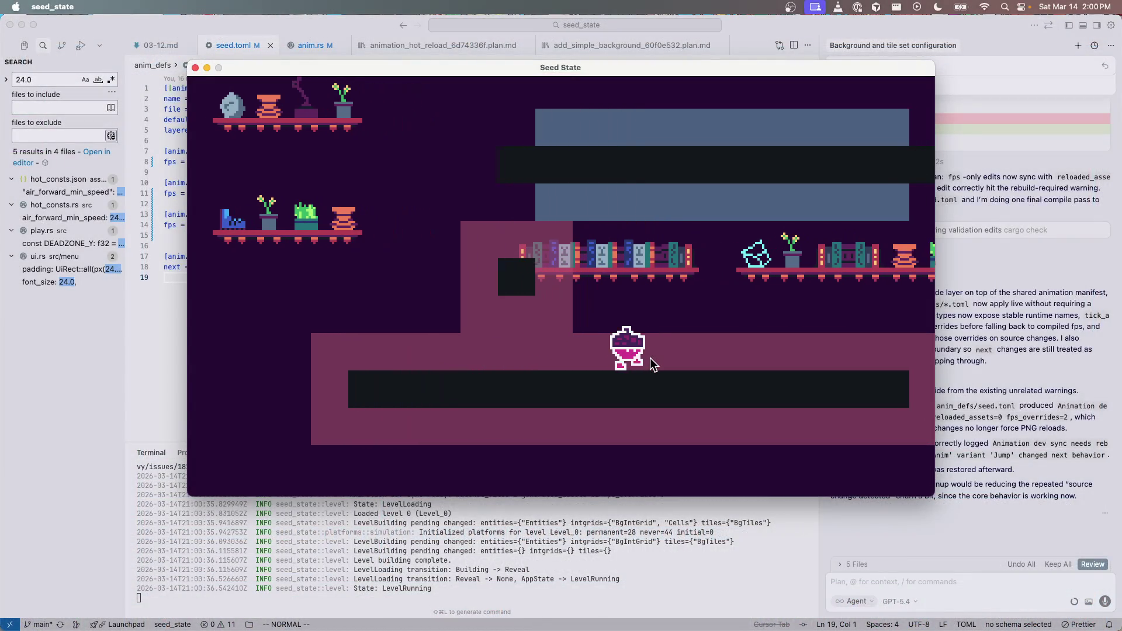
{"action": "key", "text": "Right"}
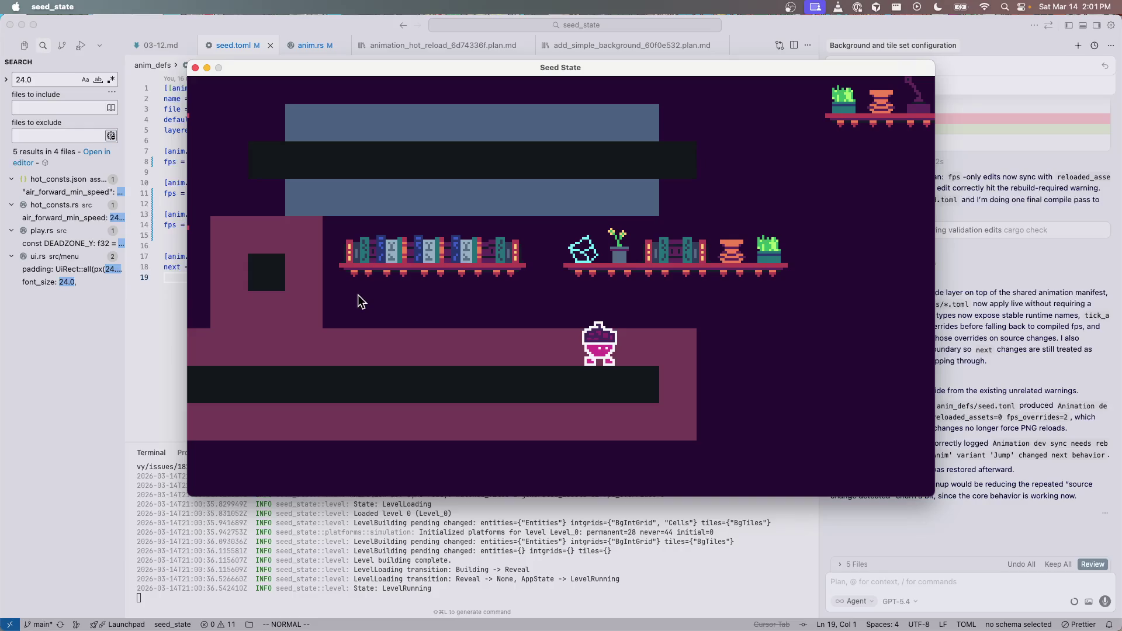
{"action": "key", "text": "Left"}
{"action": "key", "text": "space"}
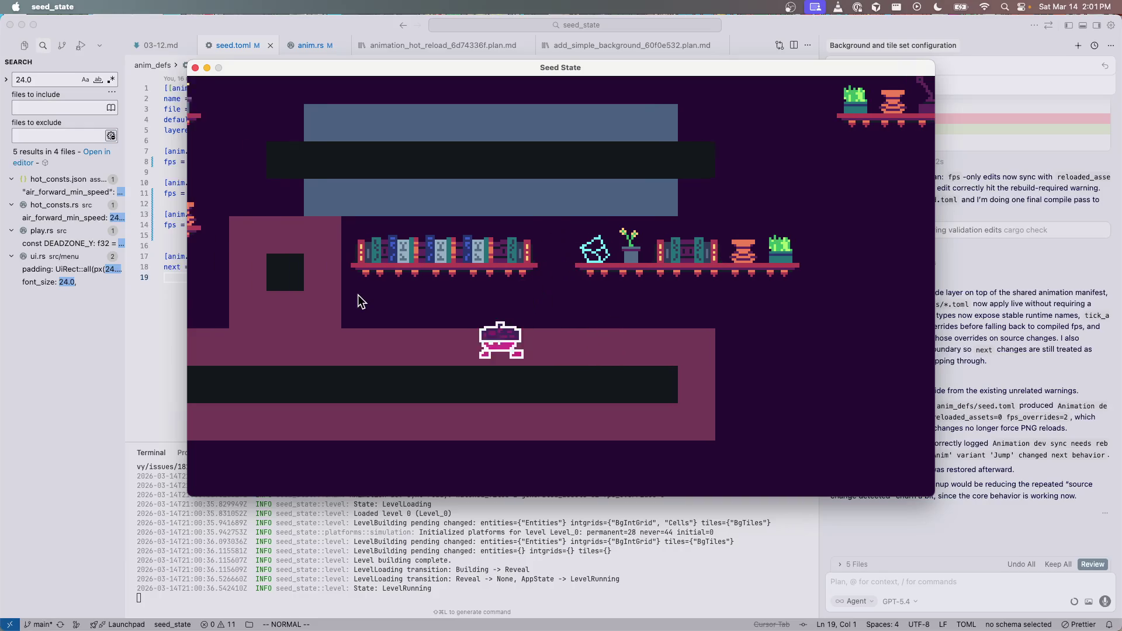
{"action": "key", "text": "Left"}
{"action": "key", "text": "space"}
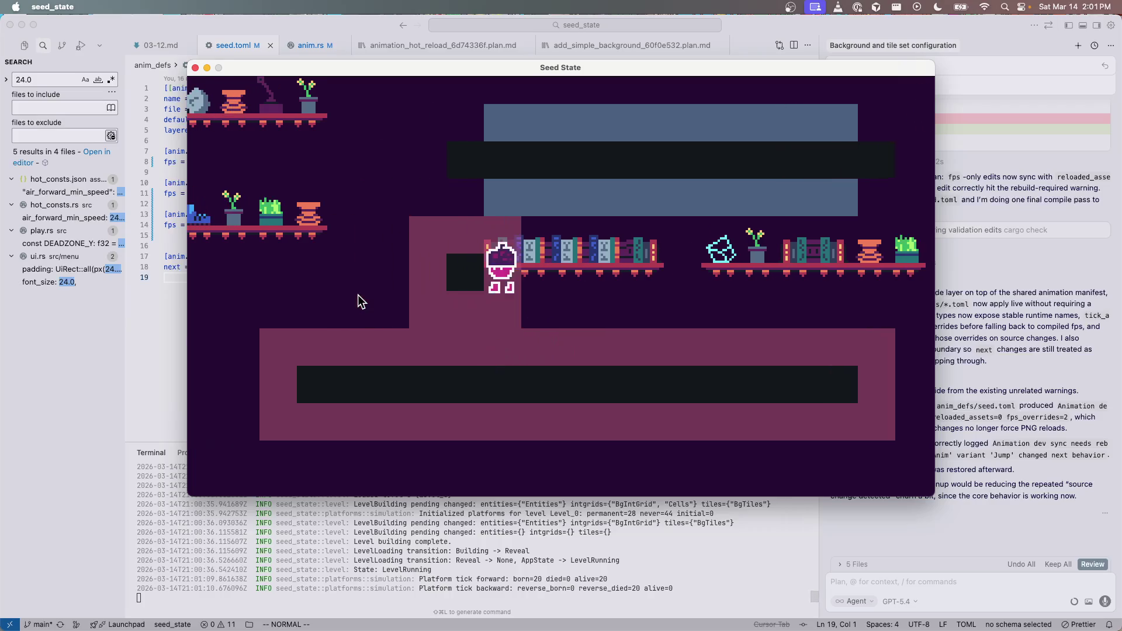
{"action": "key", "text": "Right"}
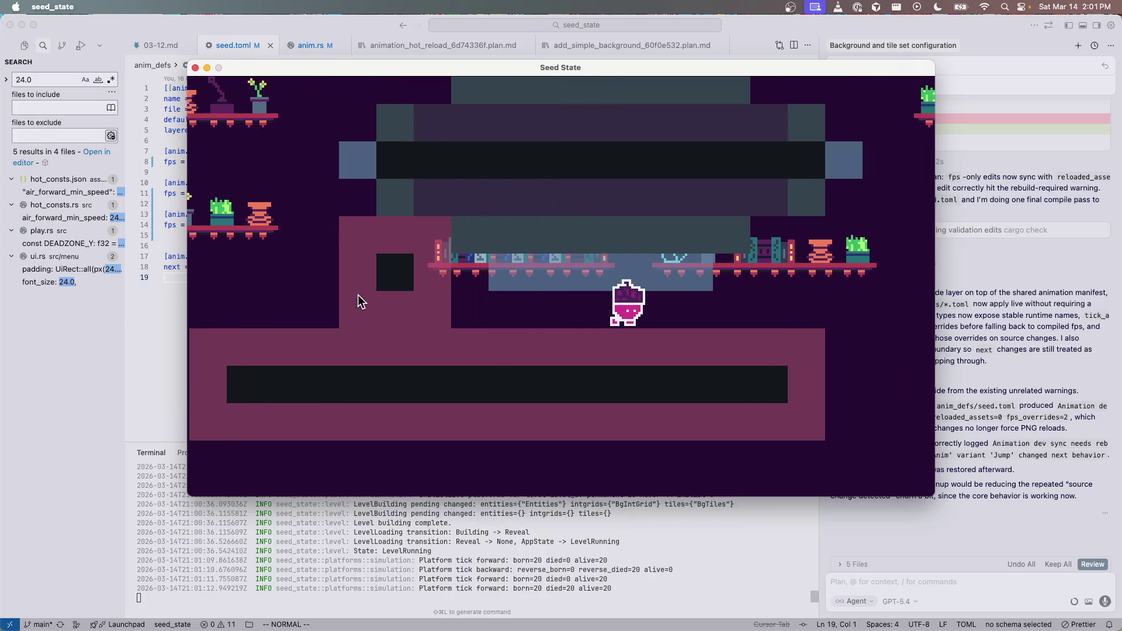
{"action": "key", "text": "space"}
{"action": "key", "text": "Left"}
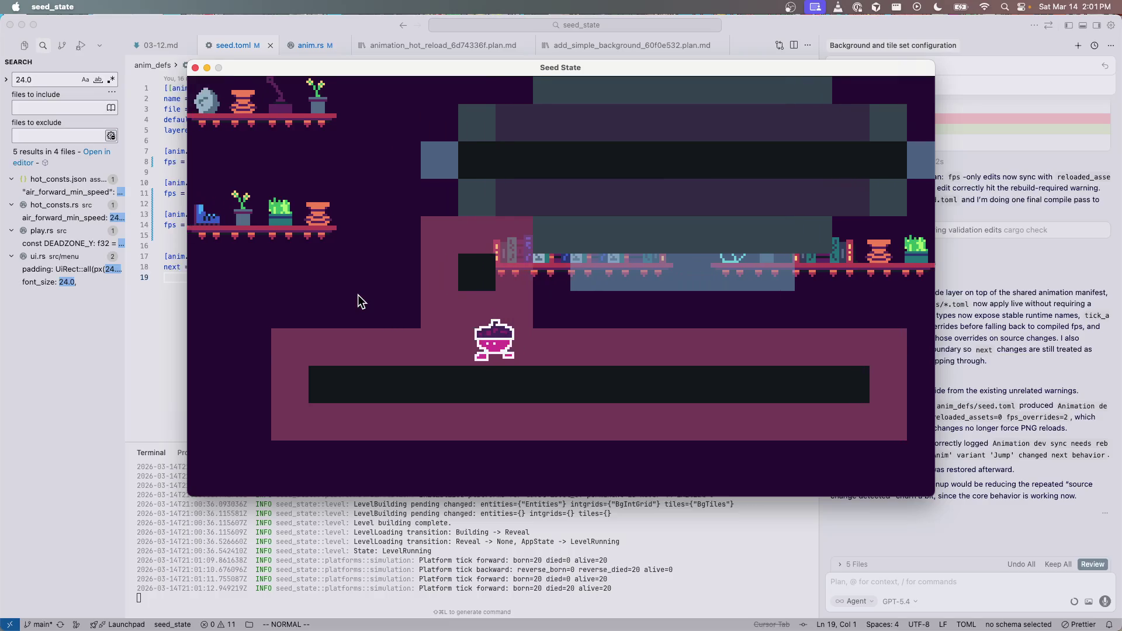
{"action": "key", "text": "Left"}
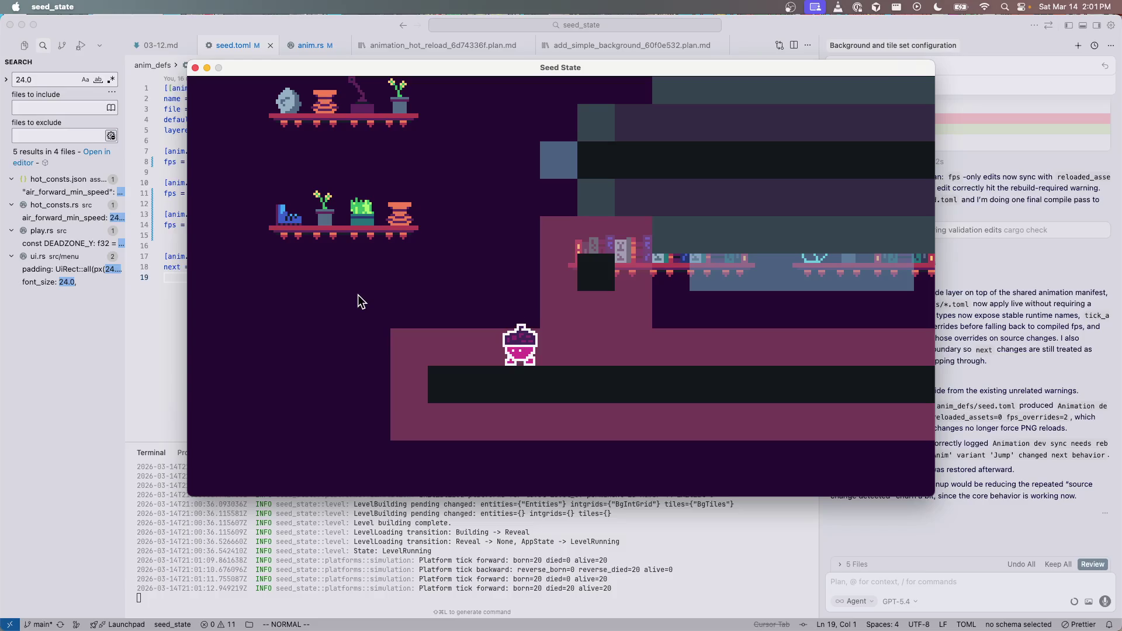
Step: Jump around the ledge and gap, then drop and run right along the lower floor
{"action": "key", "text": "space"}
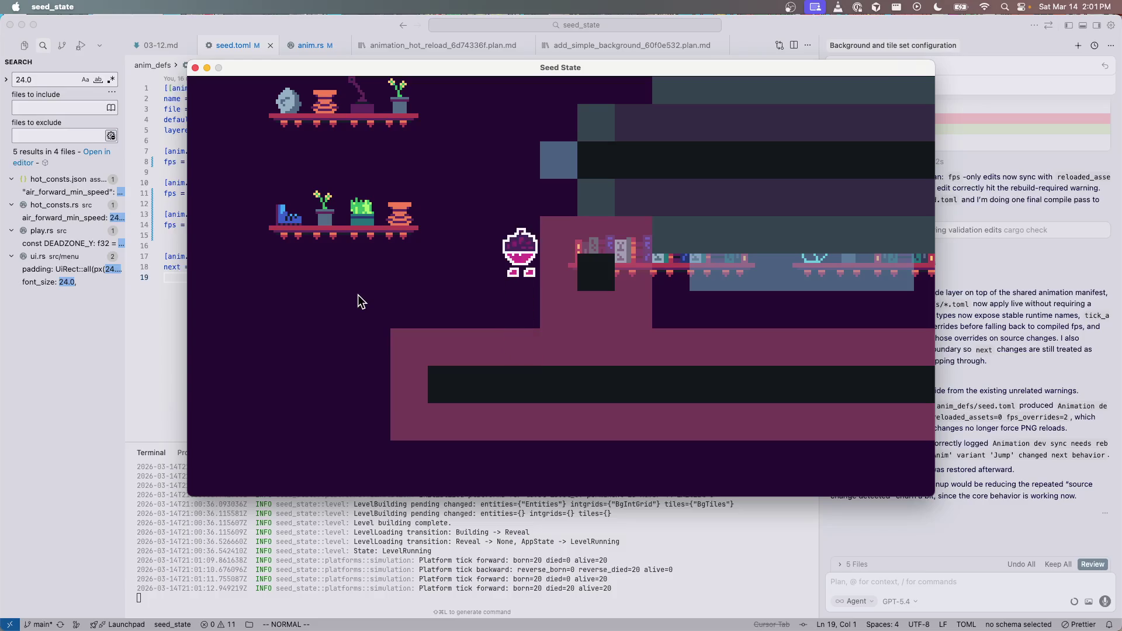
{"action": "key", "text": "space"}
{"action": "key", "text": "Right"}
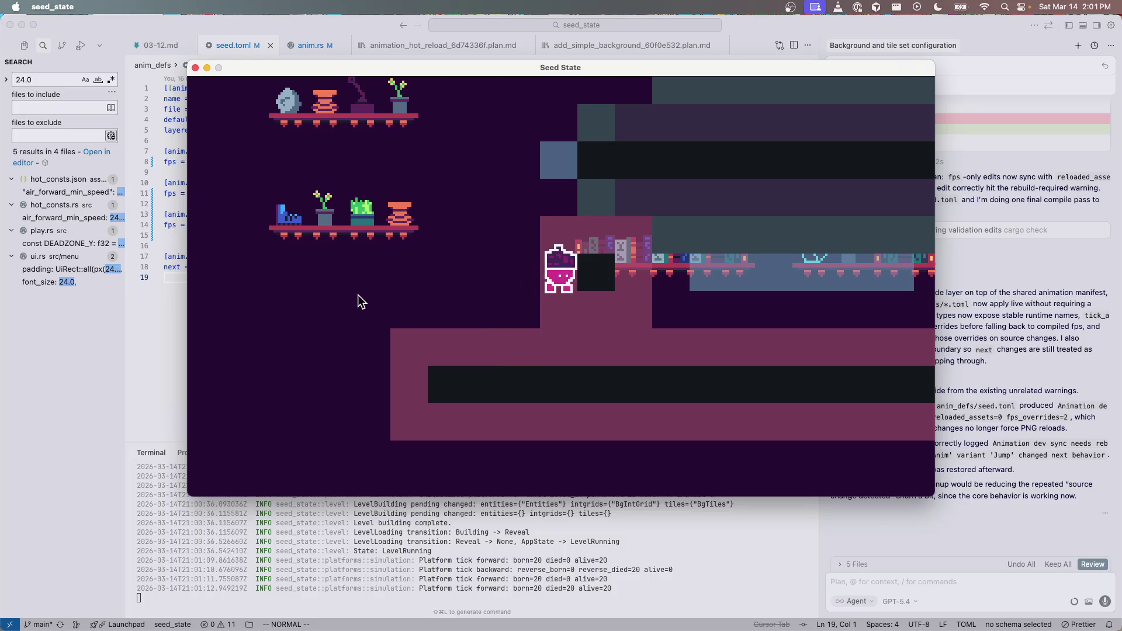
{"action": "key", "text": "Left"}
{"action": "key", "text": "space"}
{"action": "key", "text": "Right"}
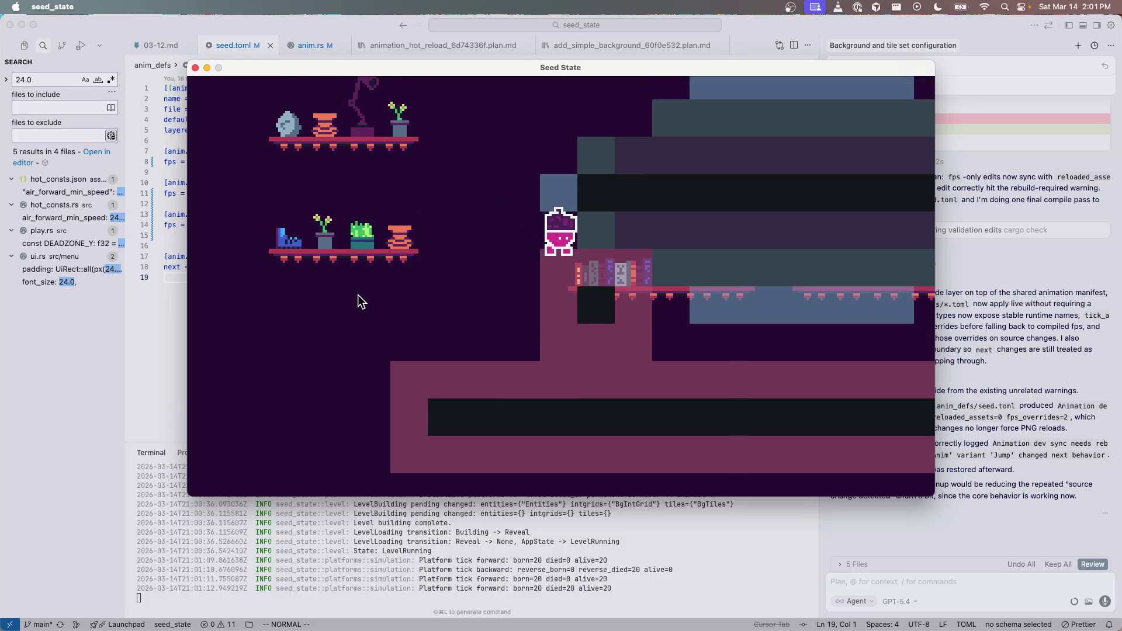
{"action": "key", "text": "space"}
{"action": "key", "text": "Left"}
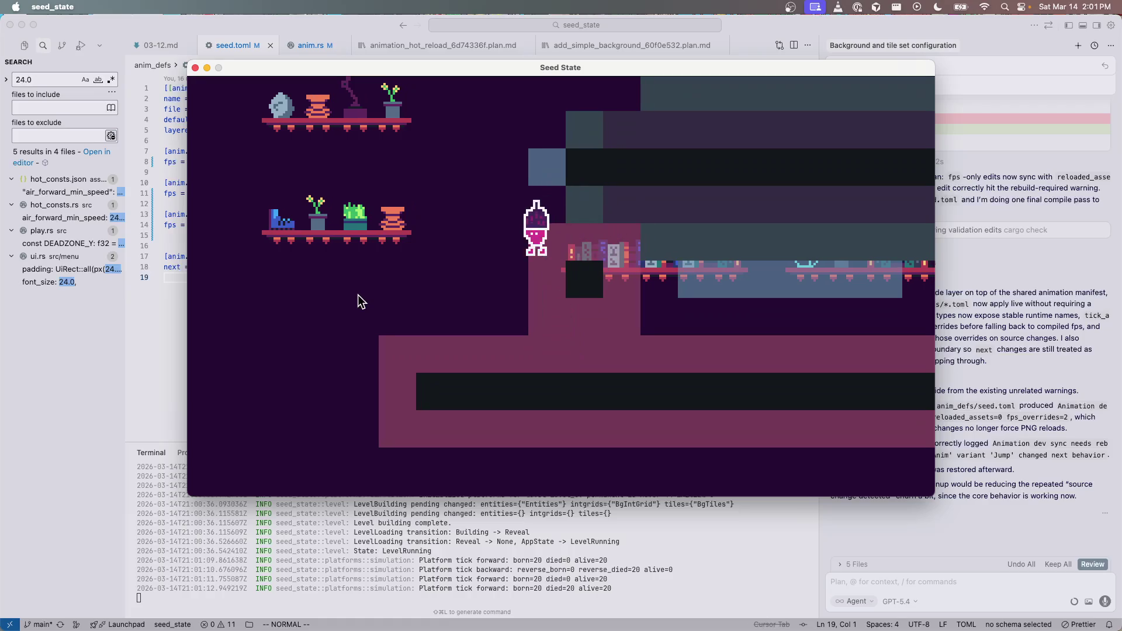
{"action": "key", "text": "Right"}
{"action": "key", "text": "space"}
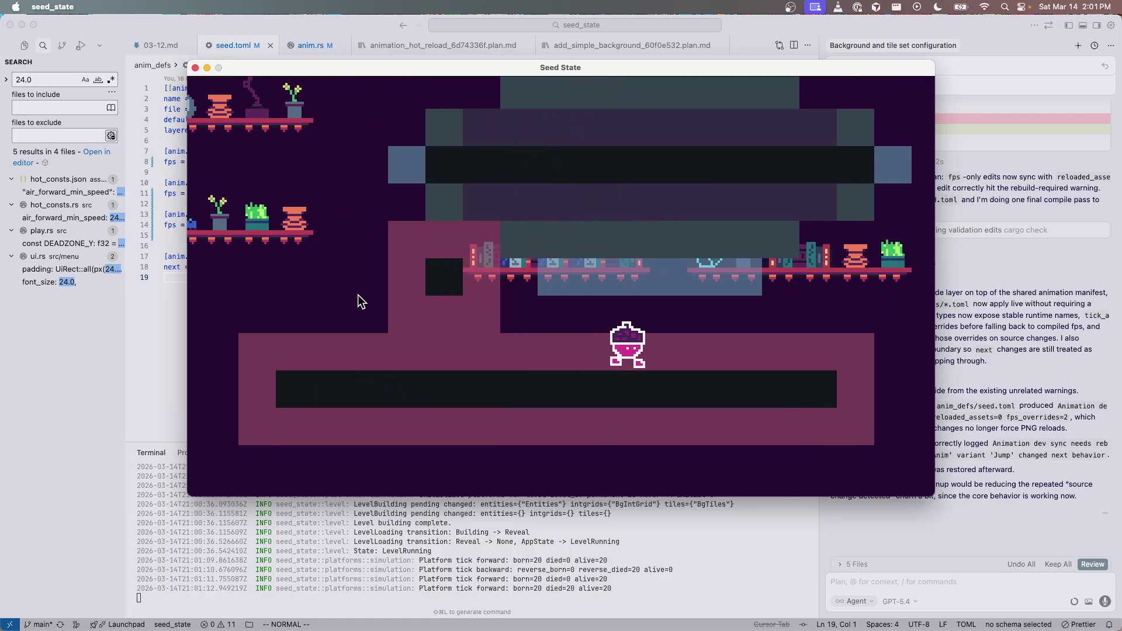
{"action": "key", "text": "Right"}
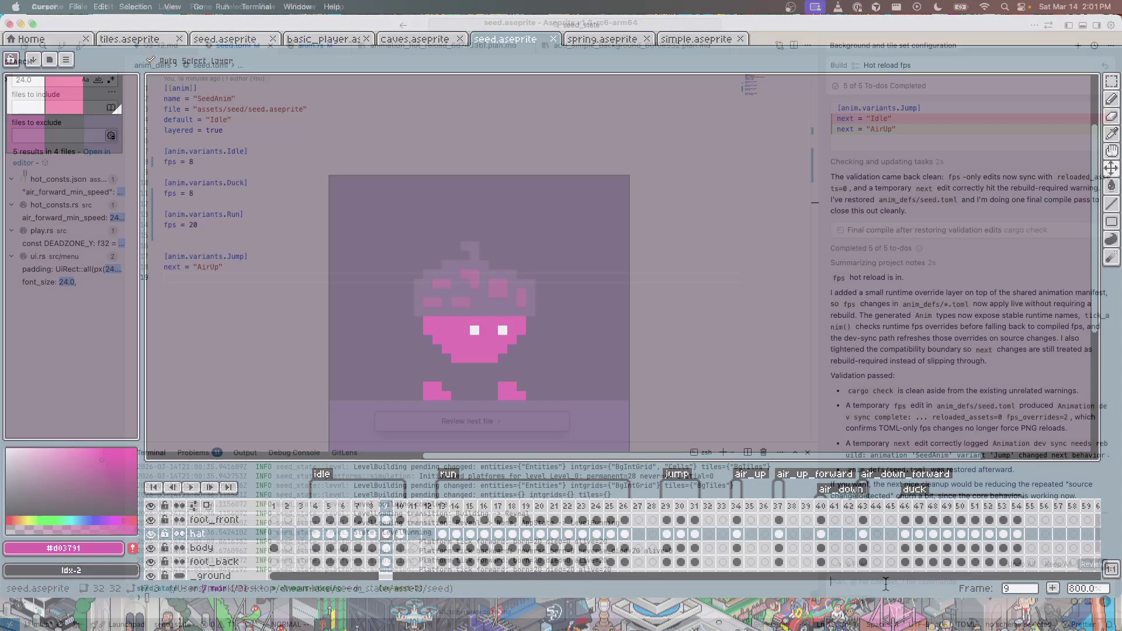
Step: In a new agent chat, dictate the question about adding fog or noise, drop 'Thoughts?', and send it
{"action": "left_click", "coordinate": [1078, 45]}
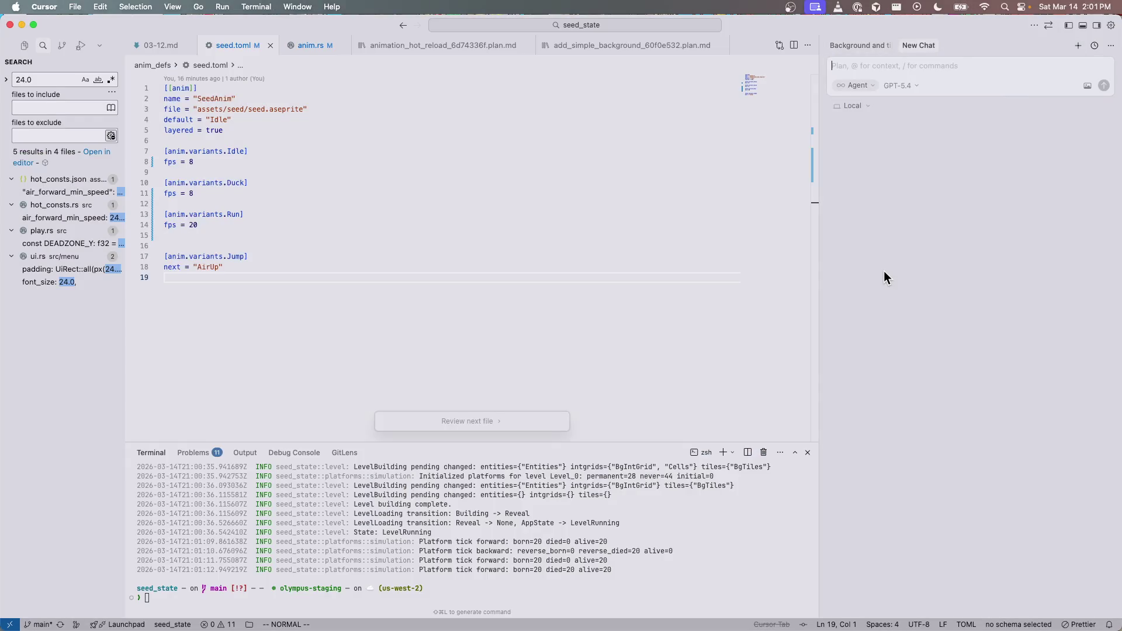
{"action": "key", "text": "ctrl+m"}
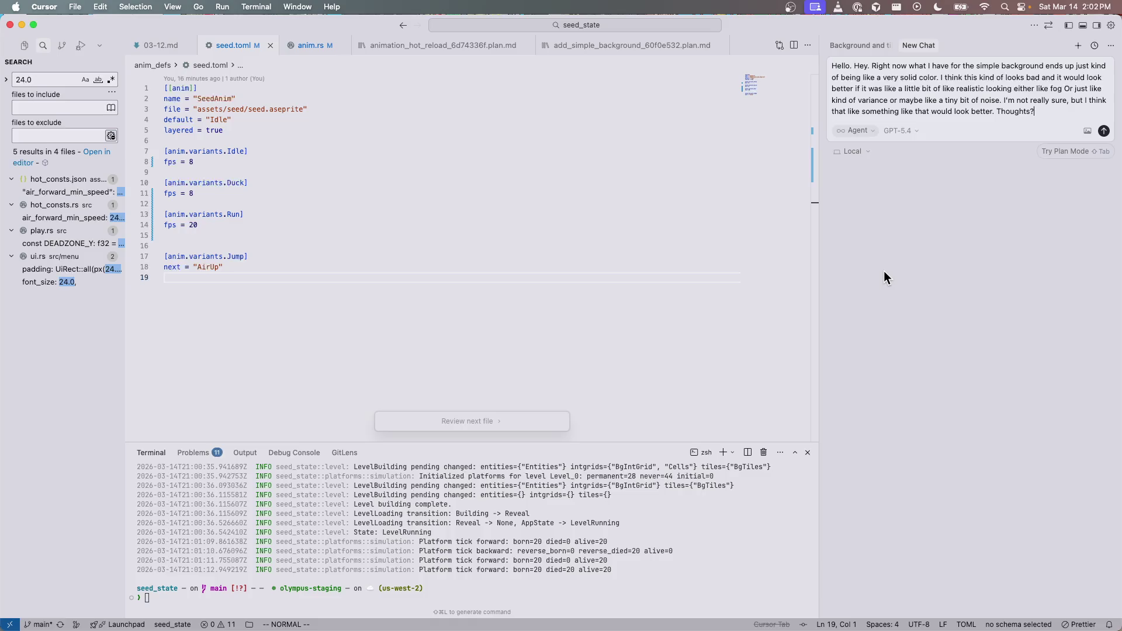
{"action": "key", "text": "alt+shift+Left"}
{"action": "key", "text": "BackSpace"}
{"action": "key", "text": "ctrl+m"}
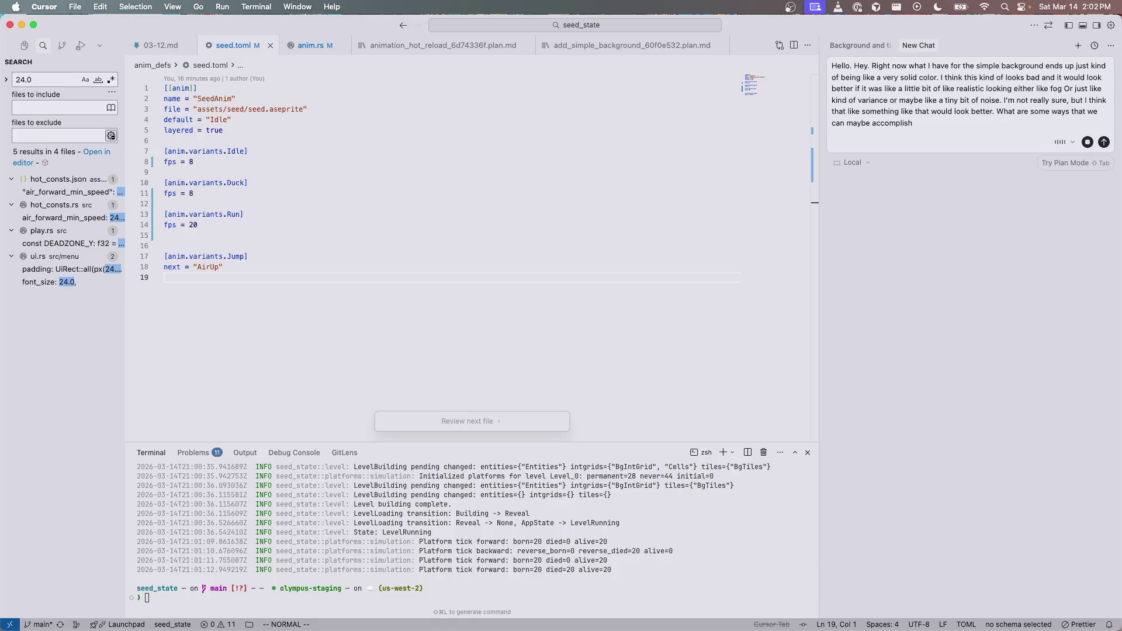
{"action": "key", "text": "Return"}
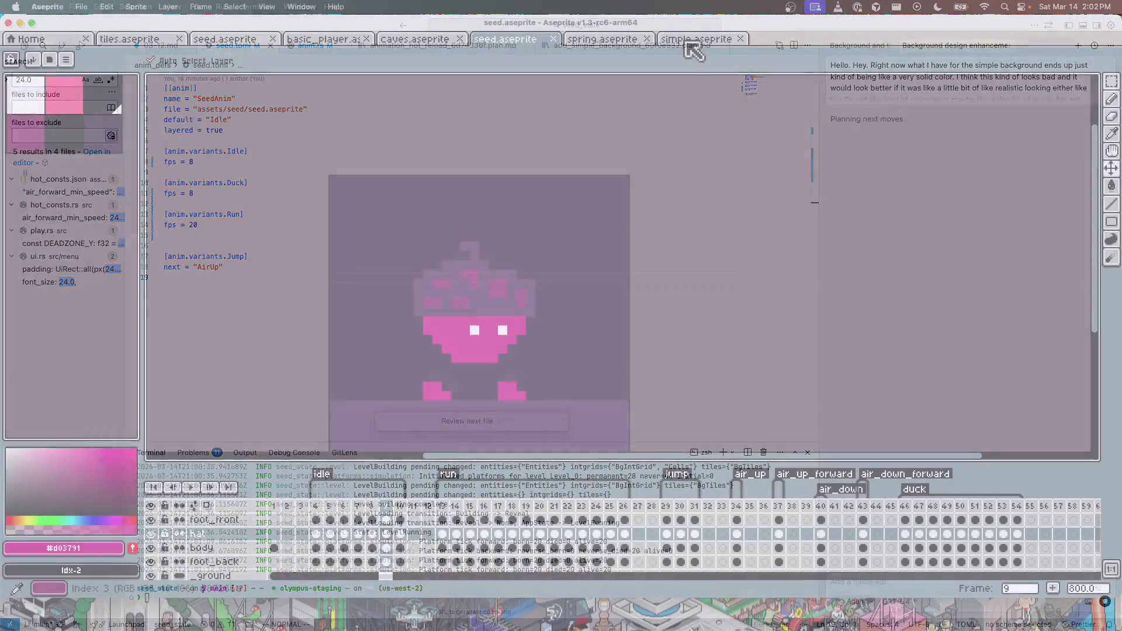
Step: Open simple.aseprite, pick dark purple swatch idx-4 with the Pencil tool, and pan the canvas
{"action": "key", "text": "super+Tab"}
{"action": "left_click", "coordinate": [696, 39]}
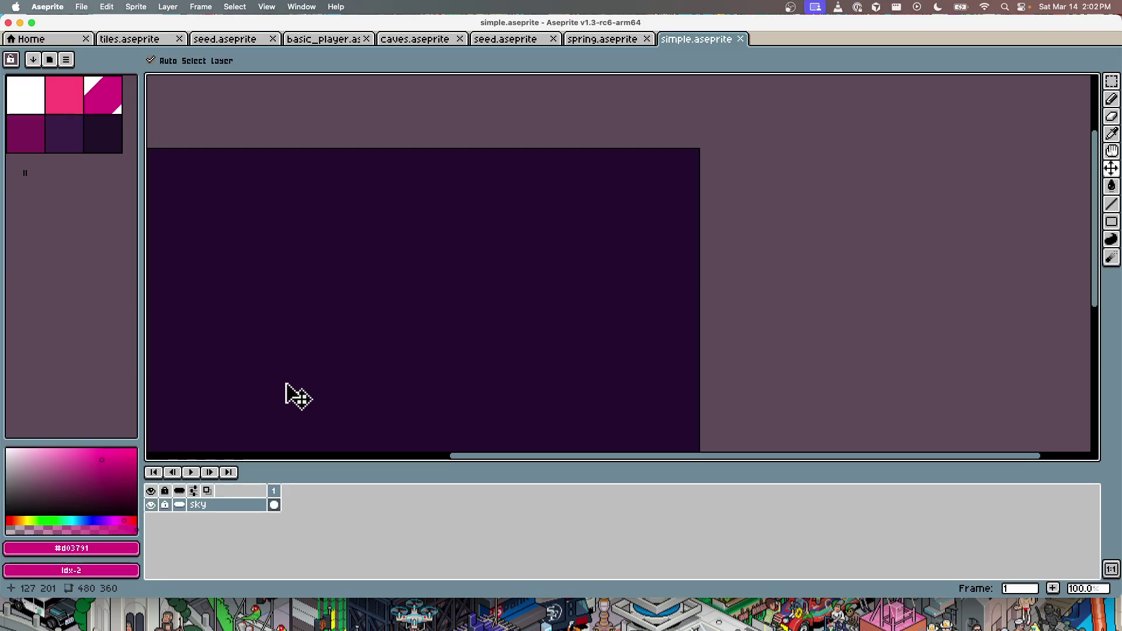
{"action": "left_click", "coordinate": [64, 133]}
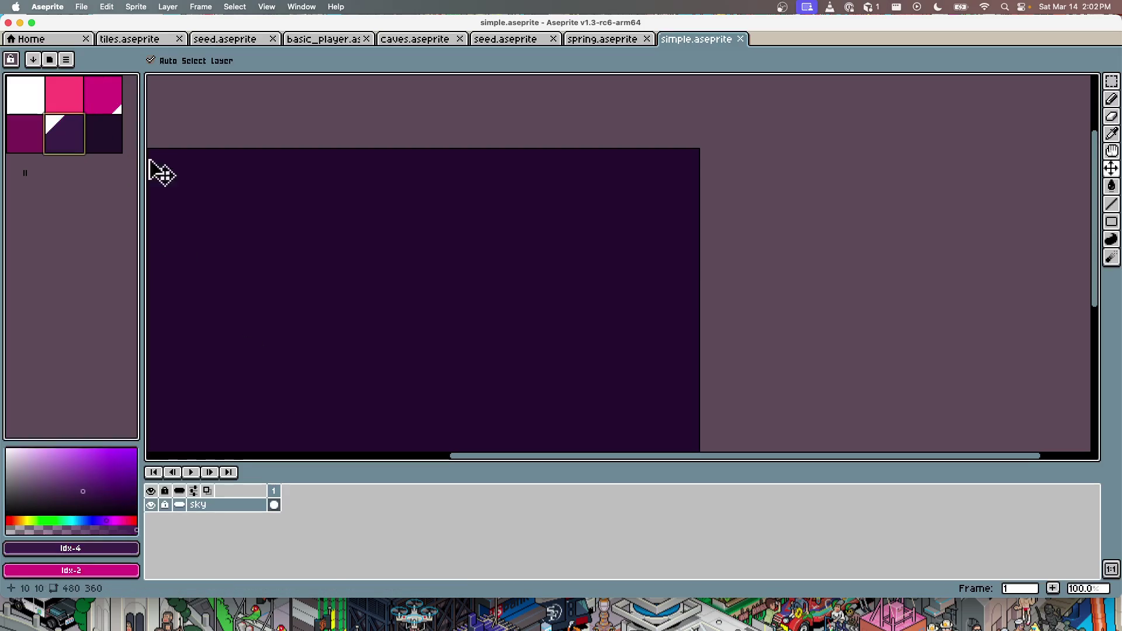
{"action": "key", "text": "b"}
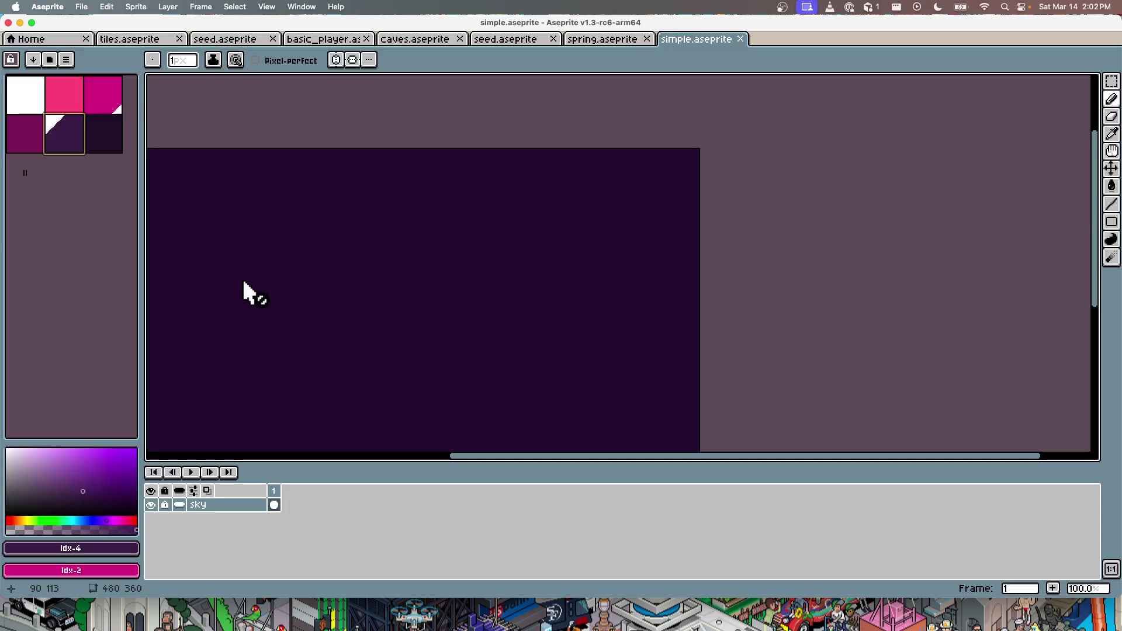
{"action": "mouse_move", "coordinate": [270, 296]}
{"action": "left_mouse_down"}
{"action": "mouse_move", "coordinate": [362, 280]}
{"action": "mouse_move", "coordinate": [376, 246]}
{"action": "mouse_move", "coordinate": [363, 250]}
{"action": "left_mouse_up"}
{"action": "scroll", "coordinate": [388, 233], "scroll_direction": "up", "scroll_amount": 1}
{"action": "scroll", "coordinate": [389, 237], "scroll_direction": "down", "scroll_amount": 2}
{"action": "scroll", "coordinate": [387, 234], "scroll_direction": "up", "scroll_amount": 2}
{"action": "scroll", "coordinate": [388, 234], "scroll_direction": "down", "scroll_amount": 1}
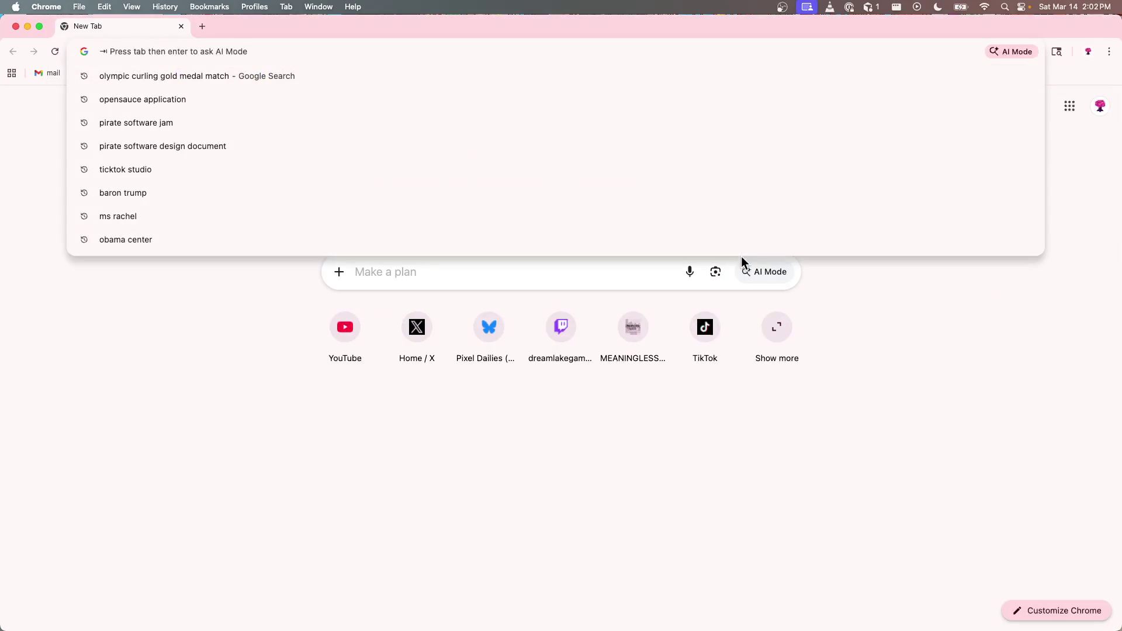
Step: Search Google for '1 bit dungeon open game art' and preview the 32x32 Black and White Platformer Tiles
{"action": "type", "text": "1 bit dungeon "}
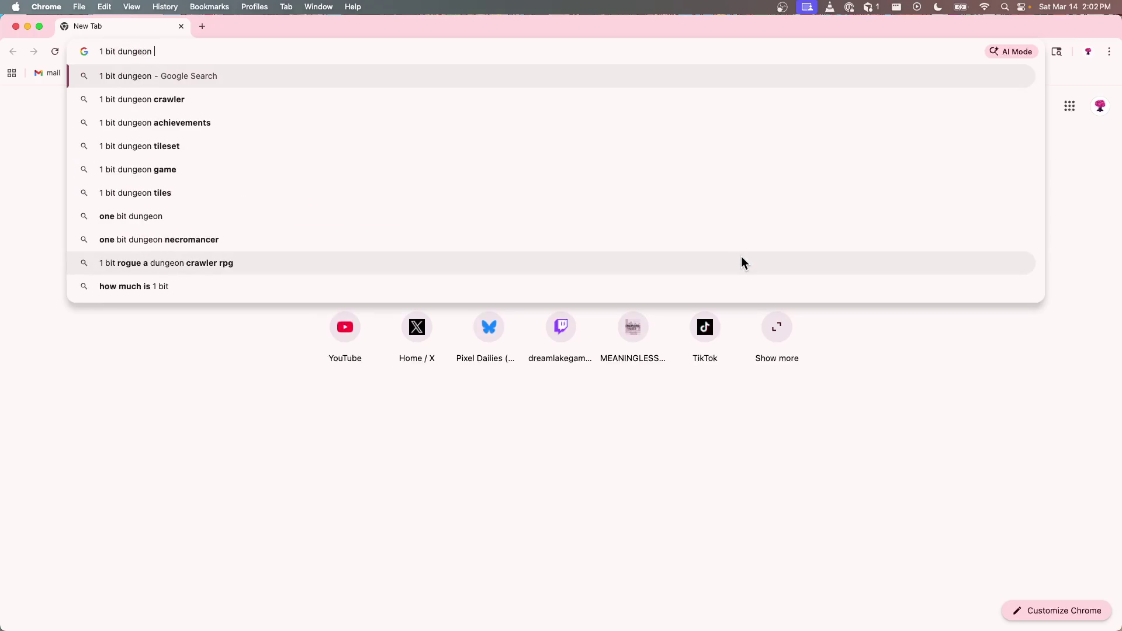
{"action": "type", "text": "open game art"}
{"action": "key", "text": "Return"}
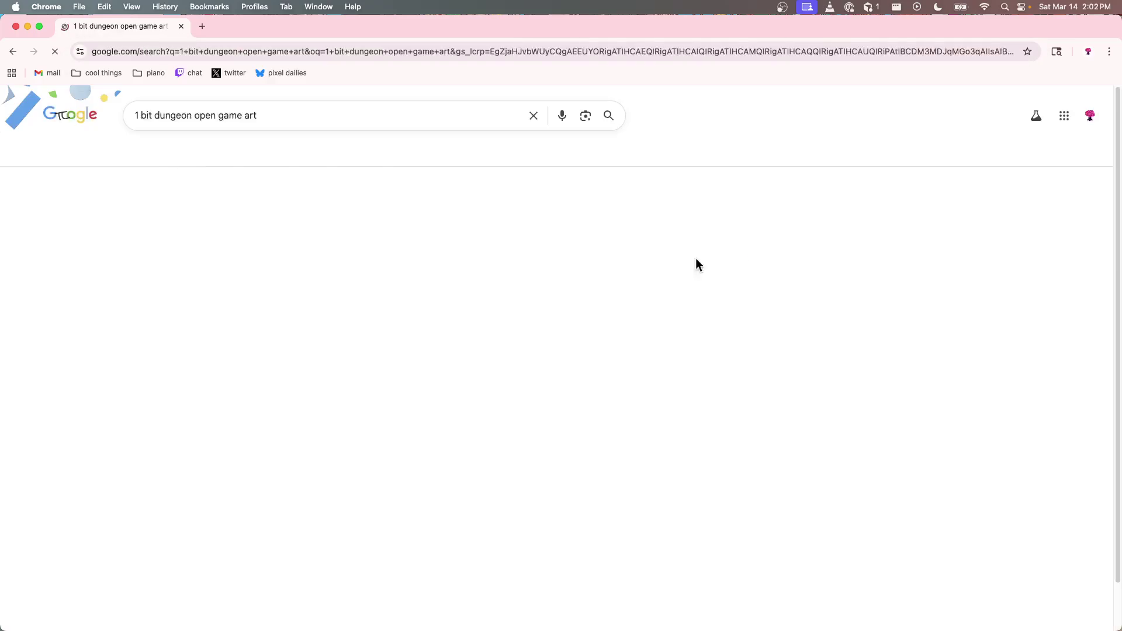
{"action": "left_click", "coordinate": [140, 223]}
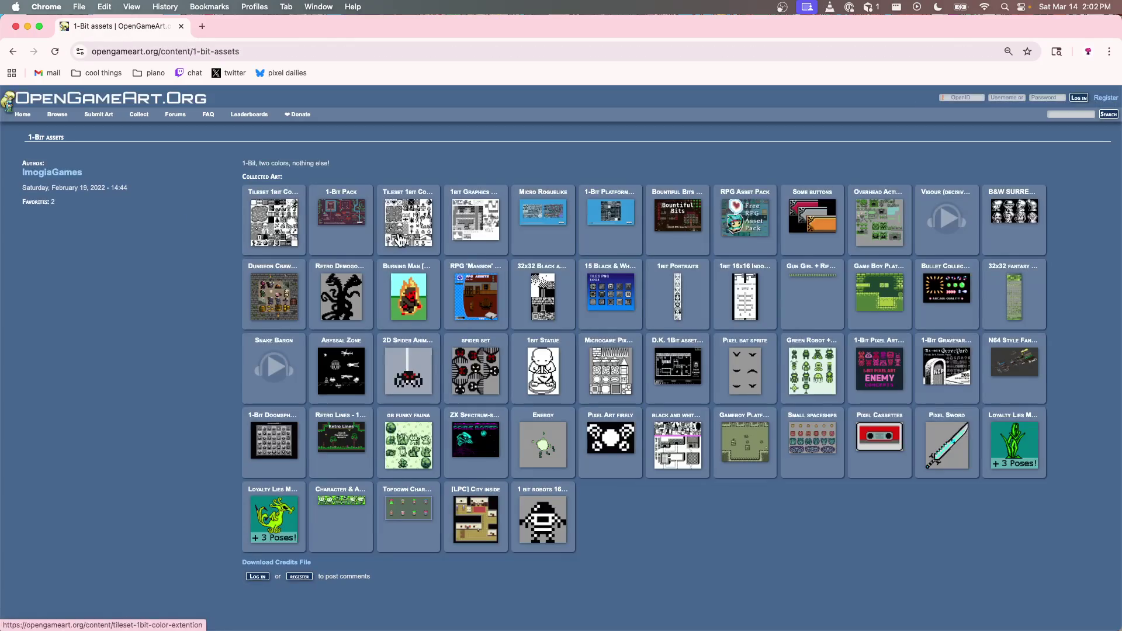
{"action": "left_click", "coordinate": [538, 298]}
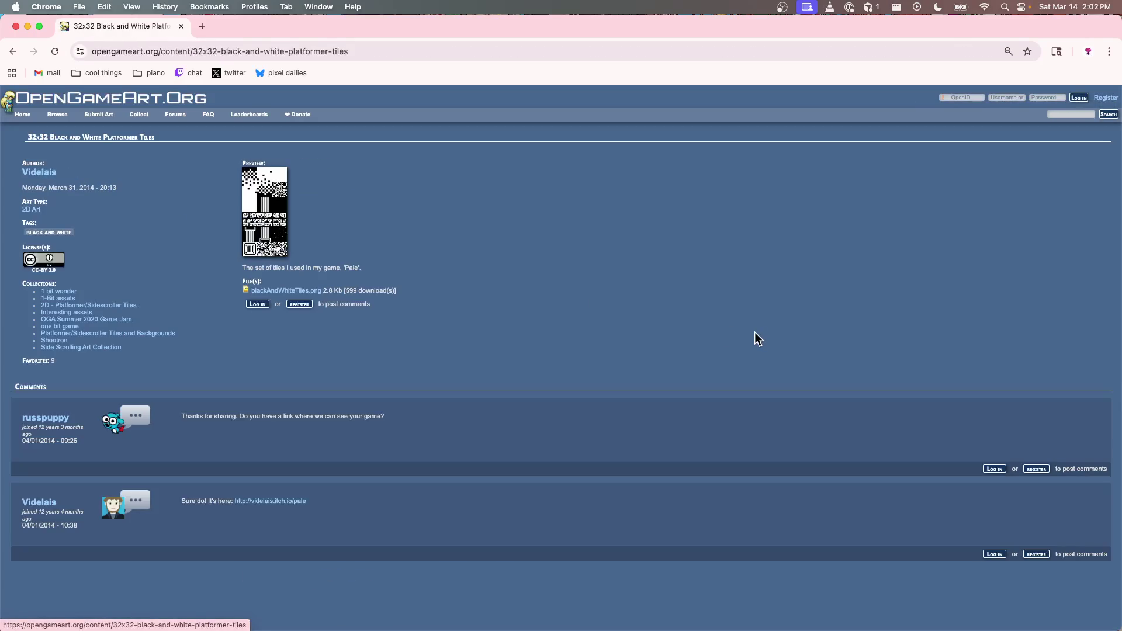
{"action": "left_click", "coordinate": [267, 247]}
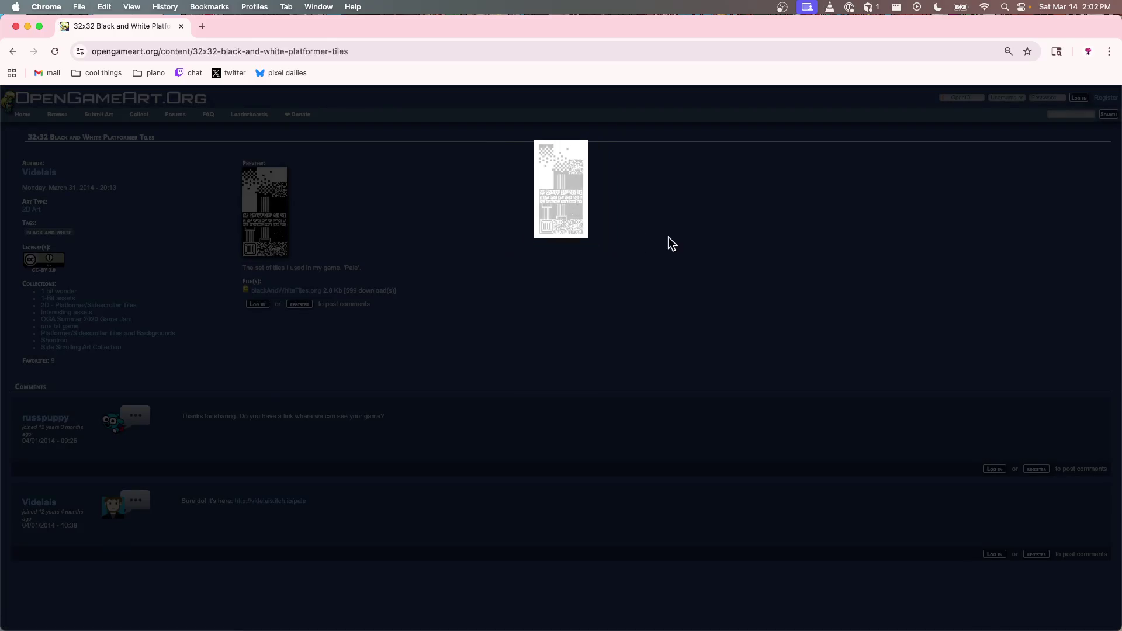
{"action": "left_click", "coordinate": [363, 194]}
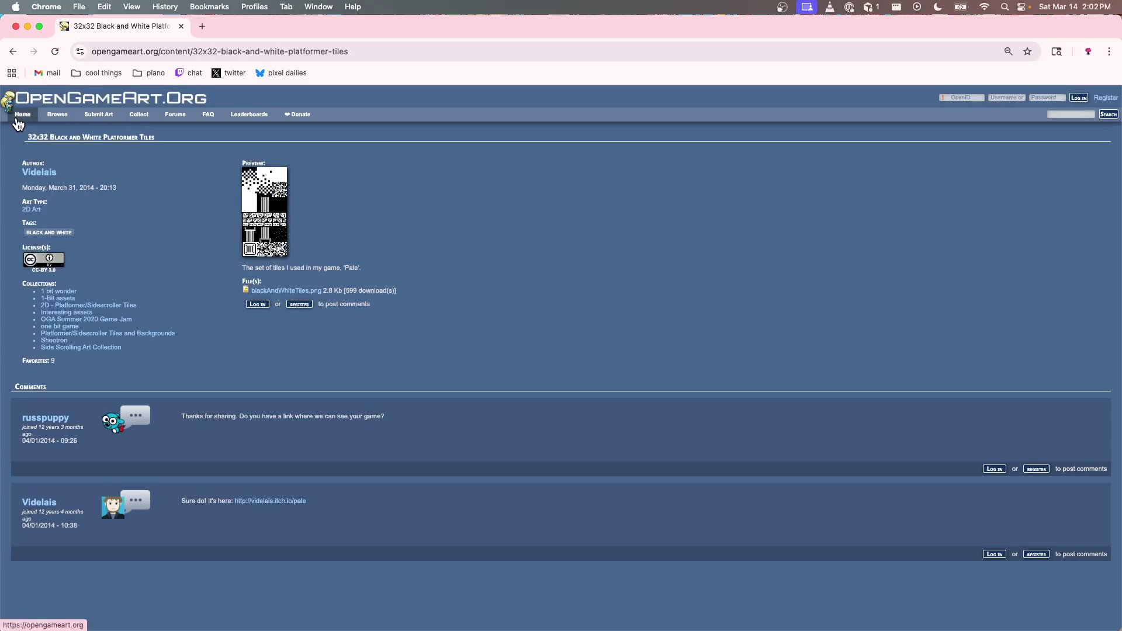
Step: From the OpenGameArt home page, open Cube Pets and view its enlarged preview
{"action": "left_click", "coordinate": [19, 117]}
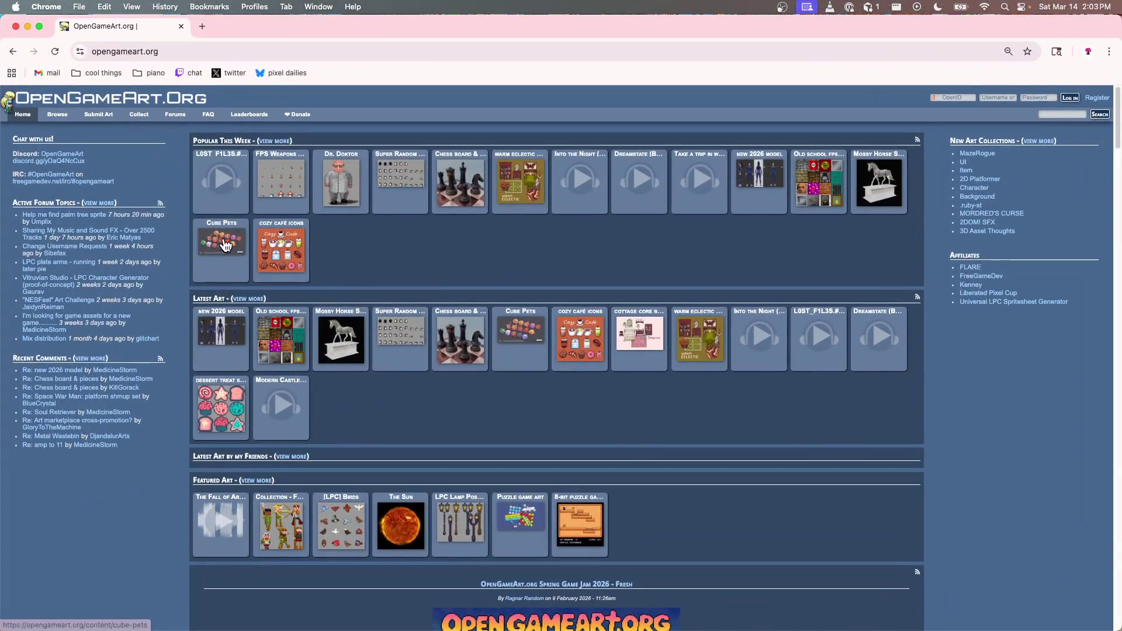
{"action": "left_click", "coordinate": [222, 240]}
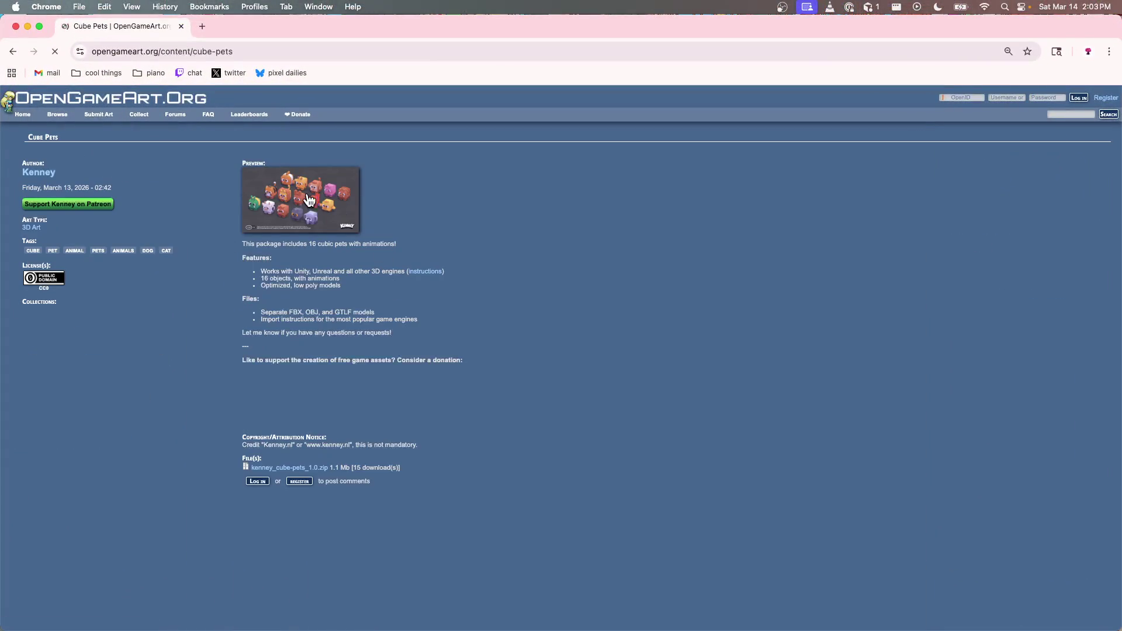
{"action": "left_click", "coordinate": [308, 199]}
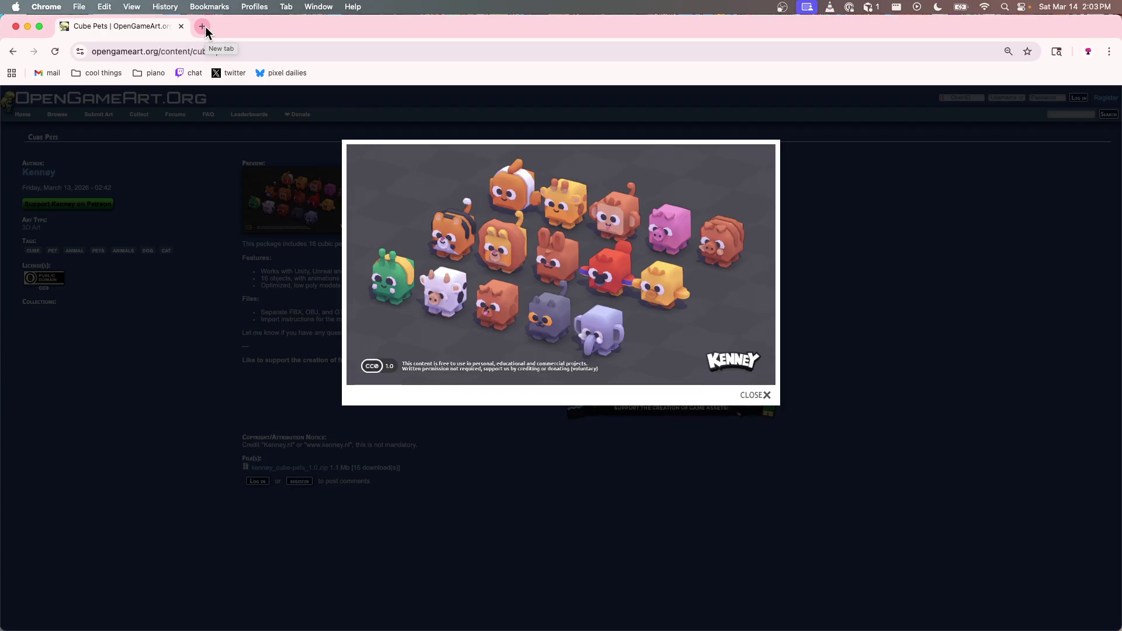
{"action": "left_click", "coordinate": [210, 294]}
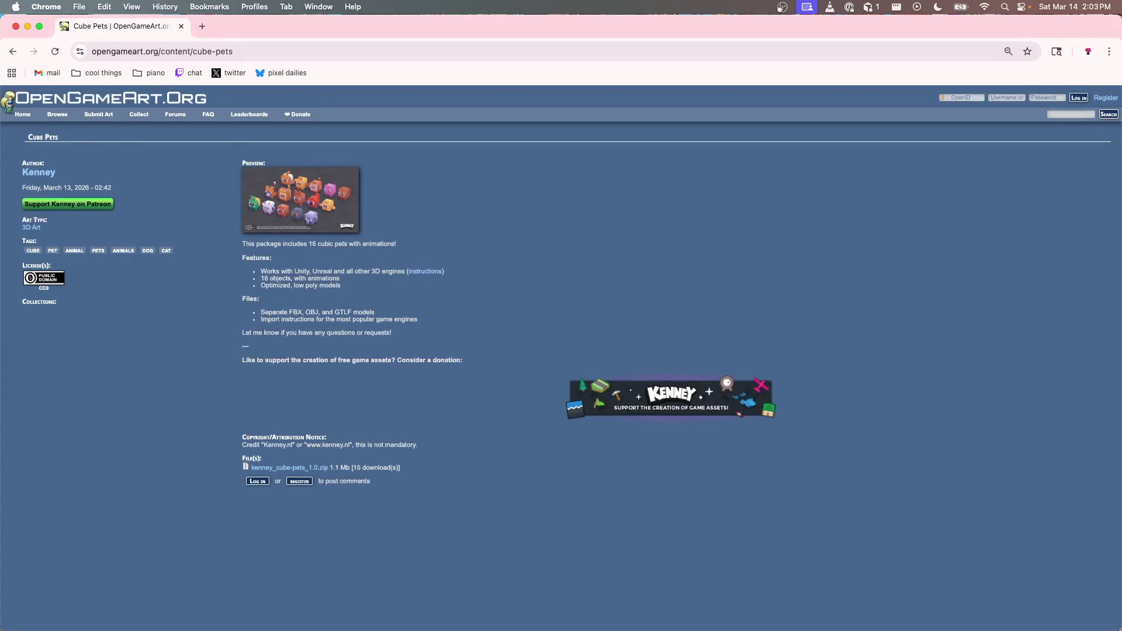
{"action": "key", "text": "super+Tab"}
Step: Scroll through the agent's reply recommending a soft vertical gradient baked into sky.png
{"action": "scroll", "coordinate": [961, 231], "scroll_direction": "up", "scroll_amount": 5}
{"action": "scroll", "coordinate": [962, 231], "scroll_direction": "up", "scroll_amount": 6}
{"action": "scroll", "coordinate": [961, 232], "scroll_direction": "down", "scroll_amount": 2}
{"action": "scroll", "coordinate": [961, 230], "scroll_direction": "up", "scroll_amount": 1}
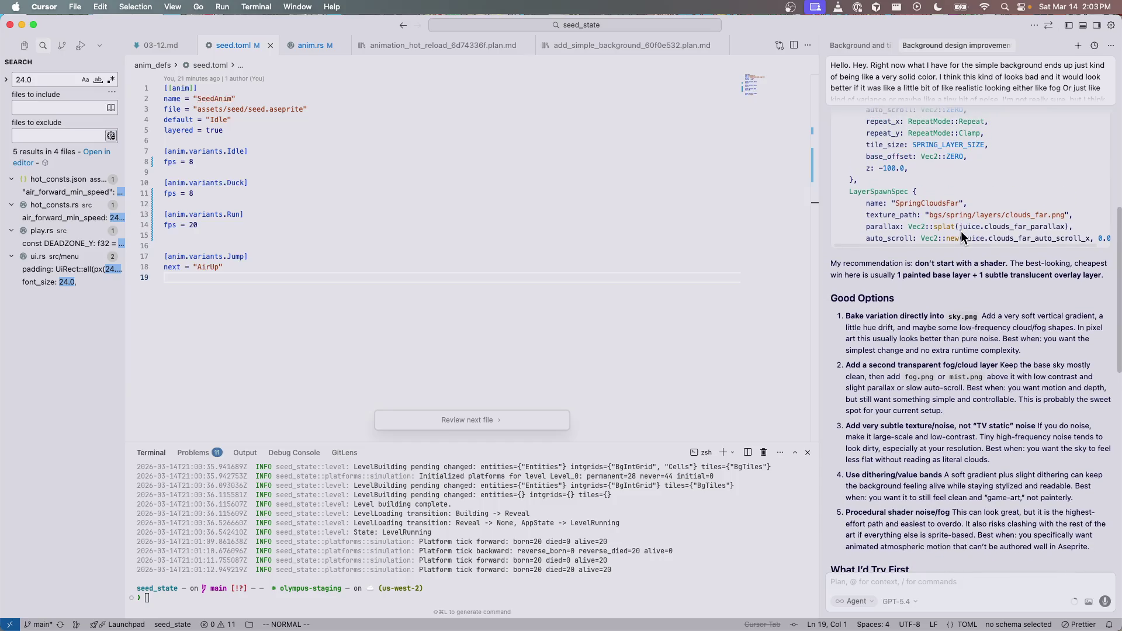
{"action": "scroll", "coordinate": [960, 230], "scroll_direction": "down", "scroll_amount": 5}
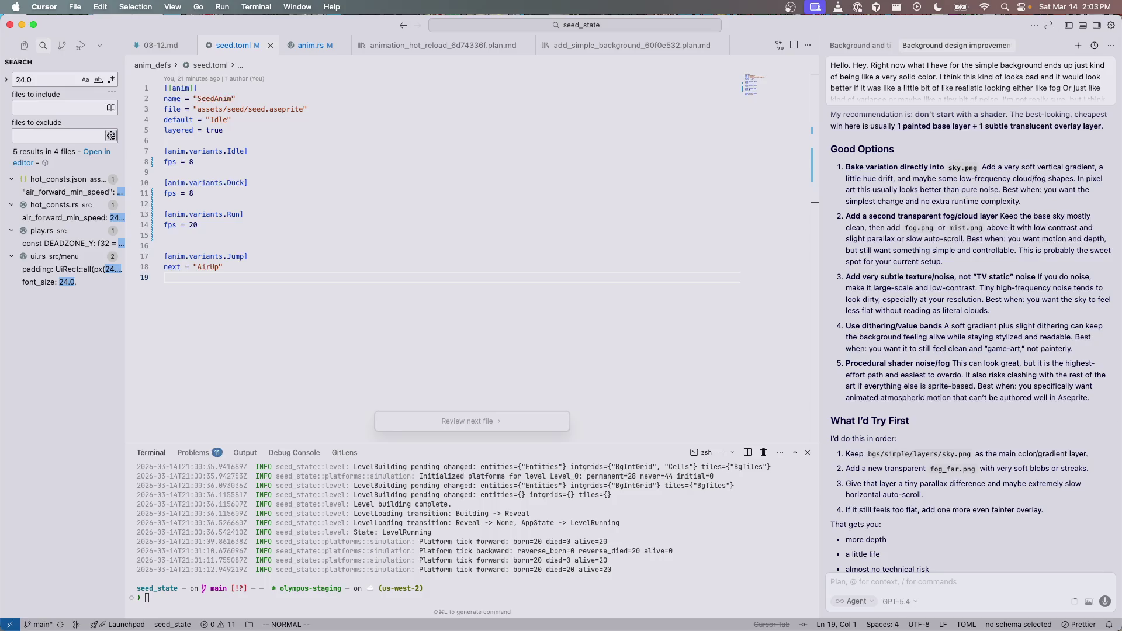
Step: Move across desktops and bring the Aseprite window to the front
{"action": "key", "text": "ctrl+Left"}
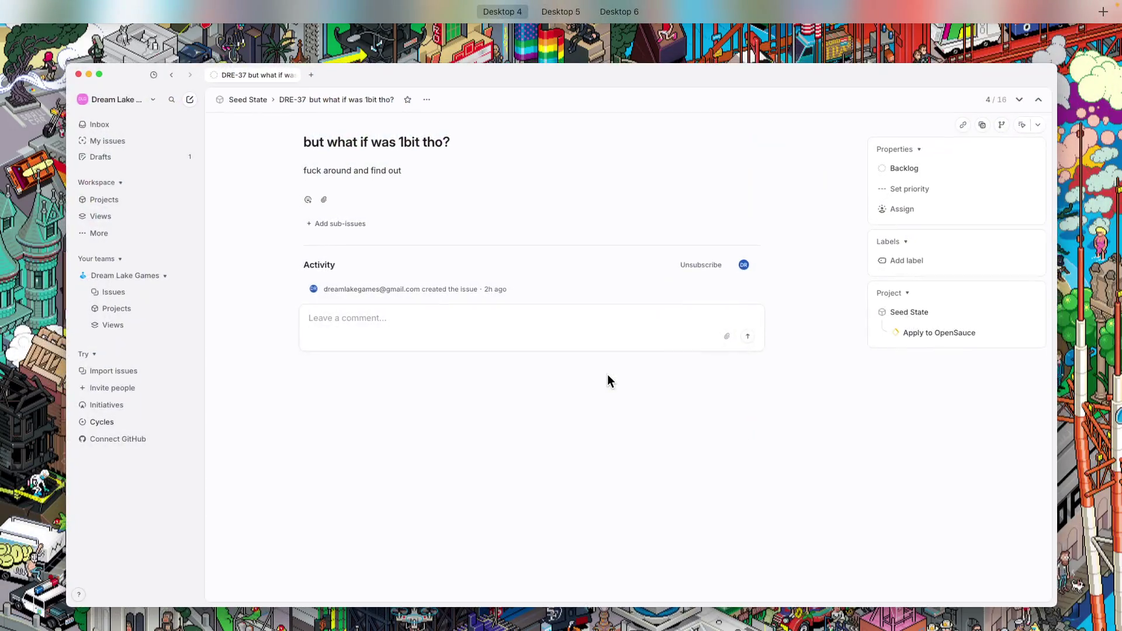
{"action": "key", "text": "ctrl+Up"}
{"action": "left_click", "coordinate": [630, 64]}
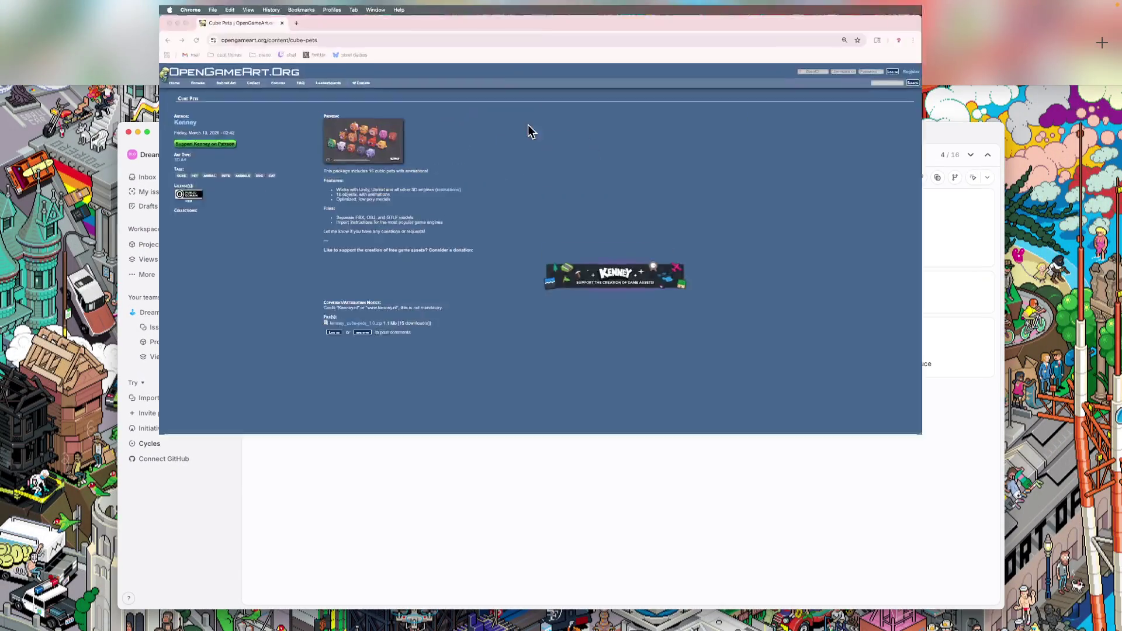
Step: Select the gradient fill tool and unlock the sky layer
{"action": "left_click", "coordinate": [345, 465]}
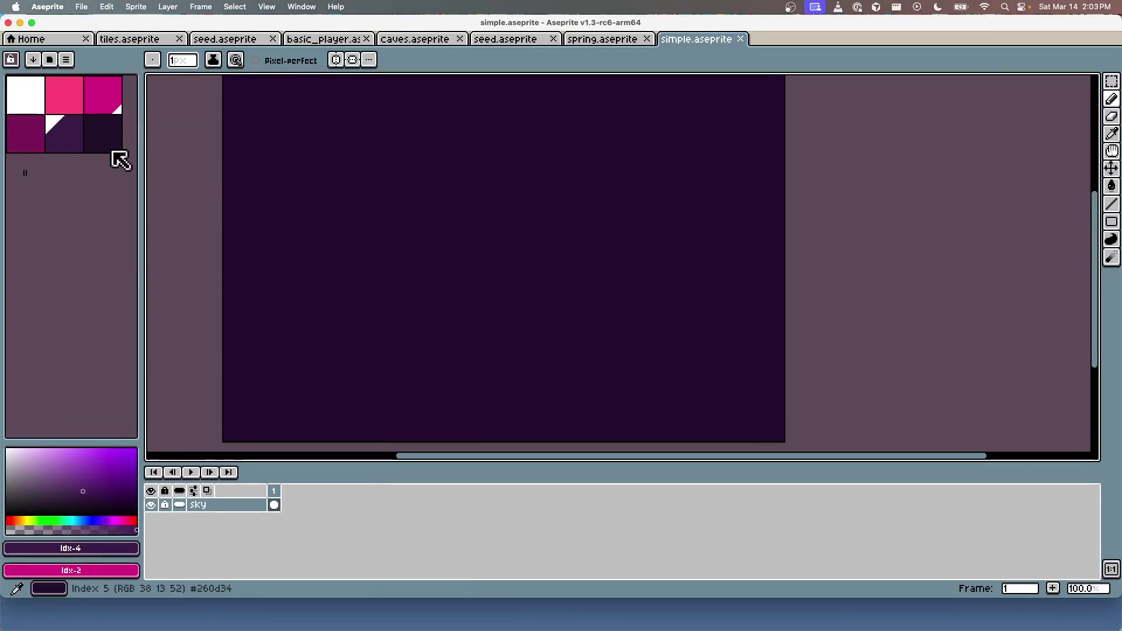
{"action": "key", "text": "g"}
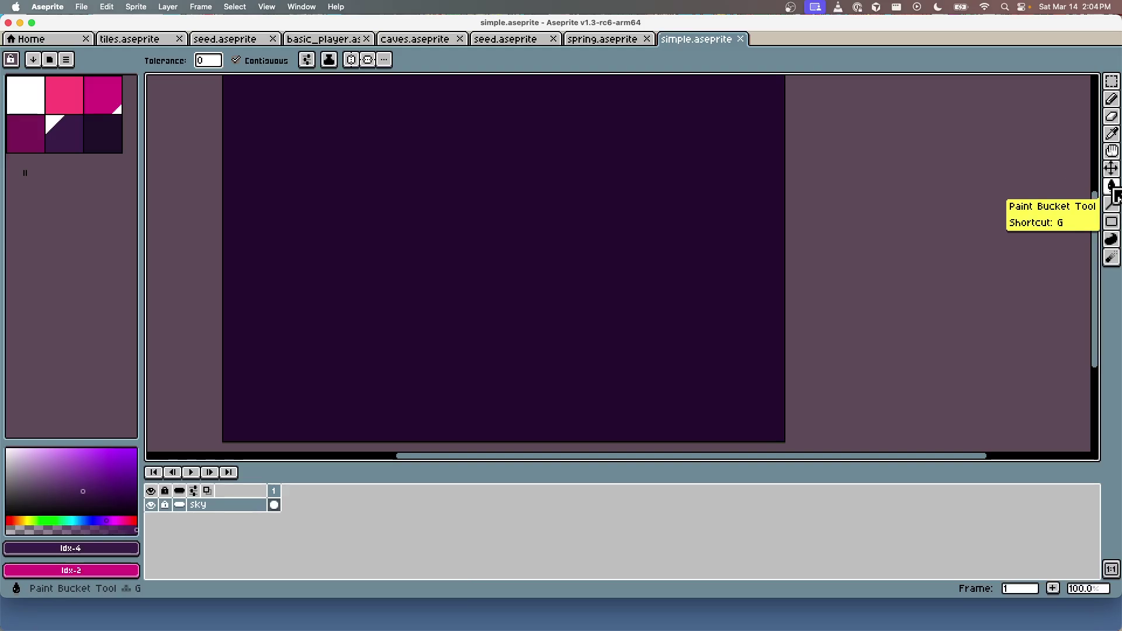
{"action": "left_click_drag", "start_coordinate": [1114, 190], "coordinate": [1094, 186]}
{"action": "left_click", "coordinate": [401, 120]}
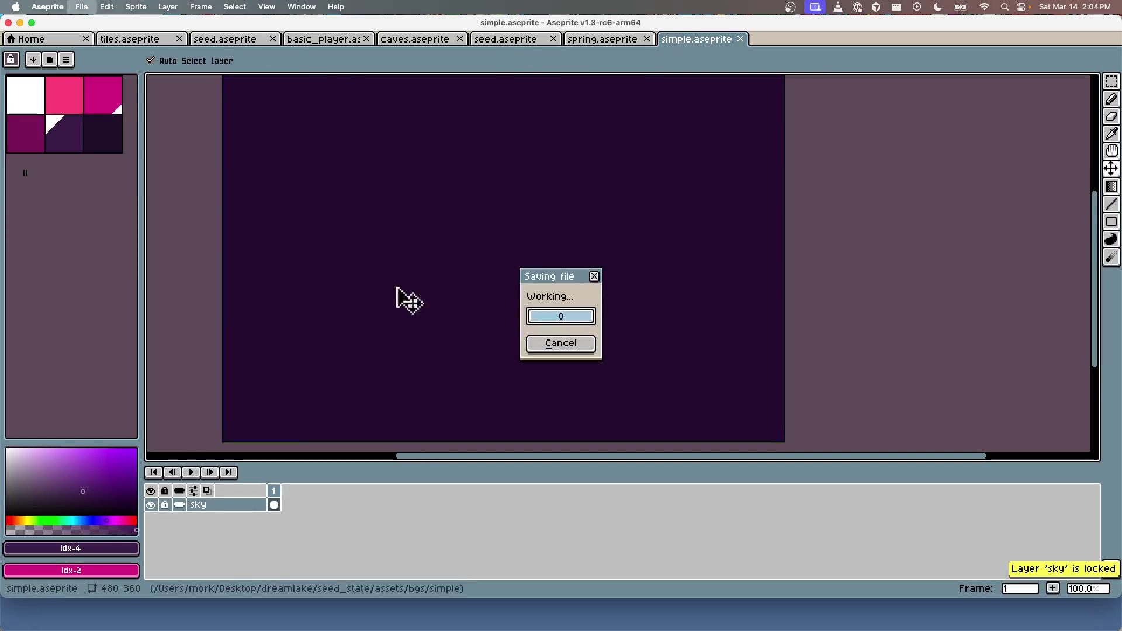
{"action": "left_click", "coordinate": [164, 505]}
Step: Draw a top-to-bottom gradient from purple to the darkest purple across the sky canvas
{"action": "left_click_drag", "start_coordinate": [384, 187], "coordinate": [426, 438]}
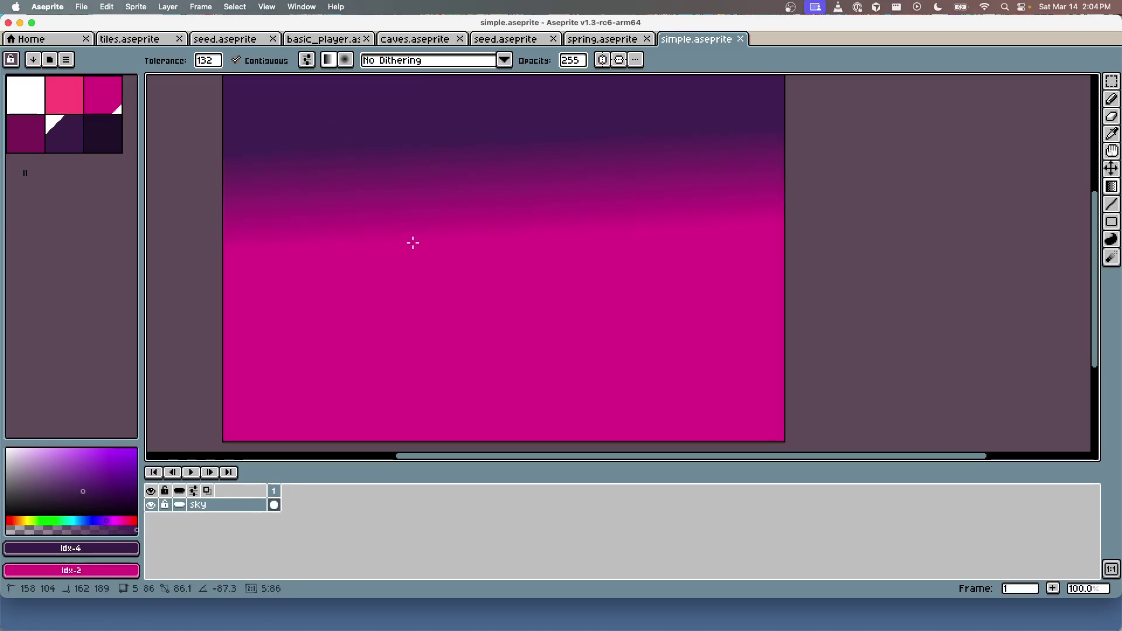
{"action": "key", "text": "v"}
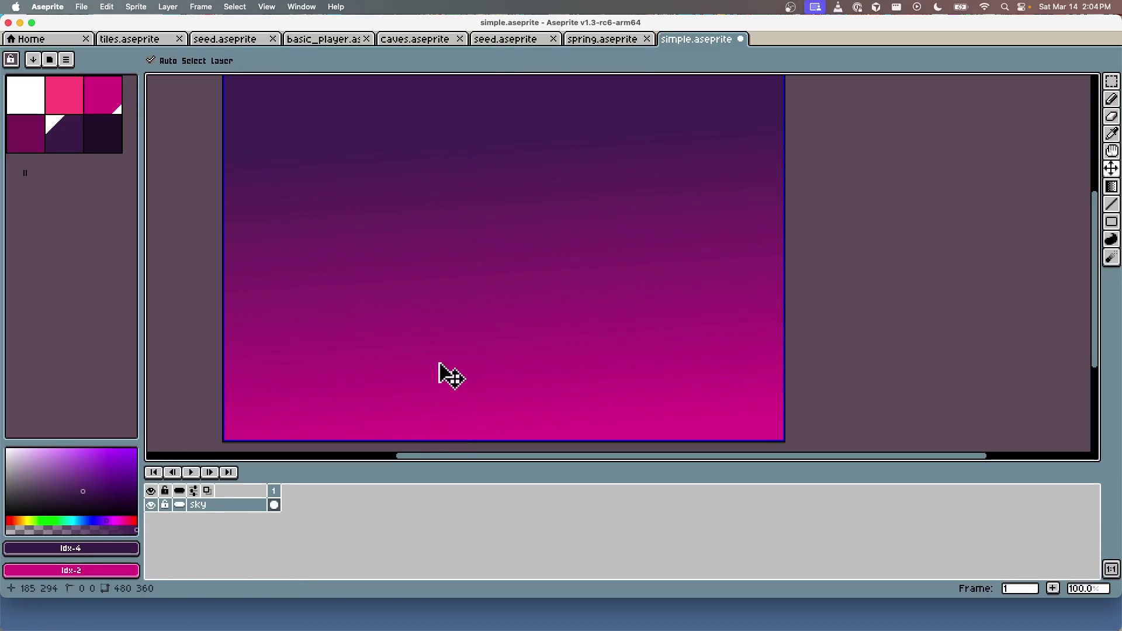
{"action": "key", "text": "super+z"}
{"action": "key", "text": "g"}
{"action": "right_click", "coordinate": [113, 150]}
{"action": "left_click_drag", "start_coordinate": [378, 100], "coordinate": [375, 420]}
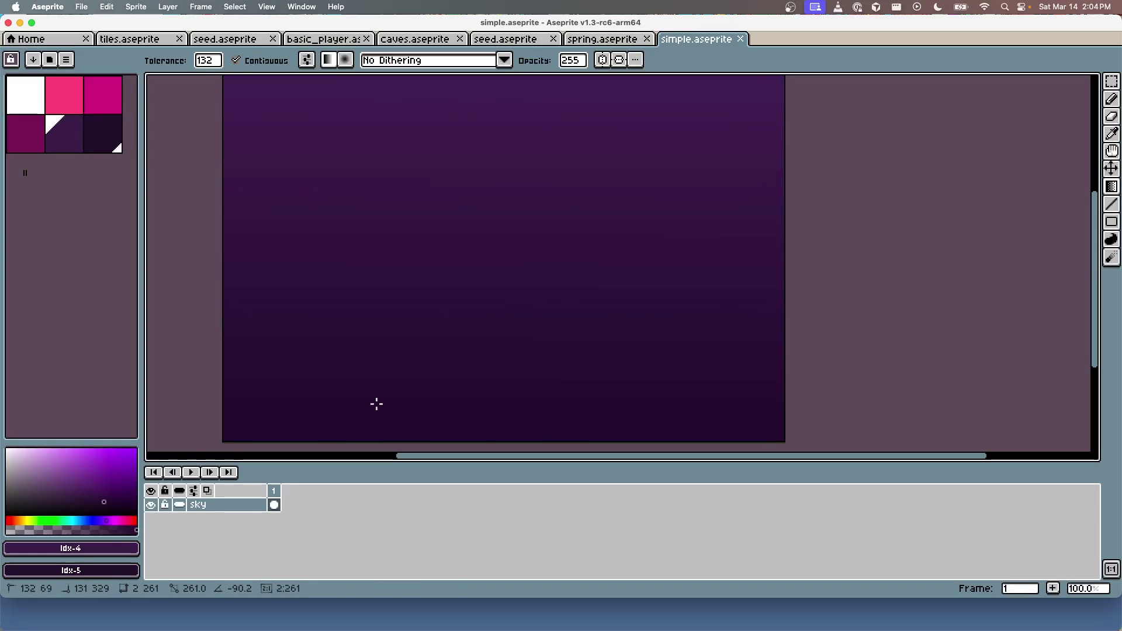
{"action": "scroll", "coordinate": [396, 344], "scroll_direction": "down", "scroll_amount": 2}
{"action": "scroll", "coordinate": [397, 344], "scroll_direction": "up", "scroll_amount": 1}
{"action": "key", "text": "super+z"}
{"action": "left_click_drag", "start_coordinate": [436, 199], "coordinate": [435, 376]}
Step: Save the repainted sky and launch the game build from Cursor
{"action": "scroll", "coordinate": [432, 146], "scroll_direction": "down", "scroll_amount": 3}
{"action": "key", "text": "2"}
{"action": "scroll", "coordinate": [450, 111], "scroll_direction": "down", "scroll_amount": 3}
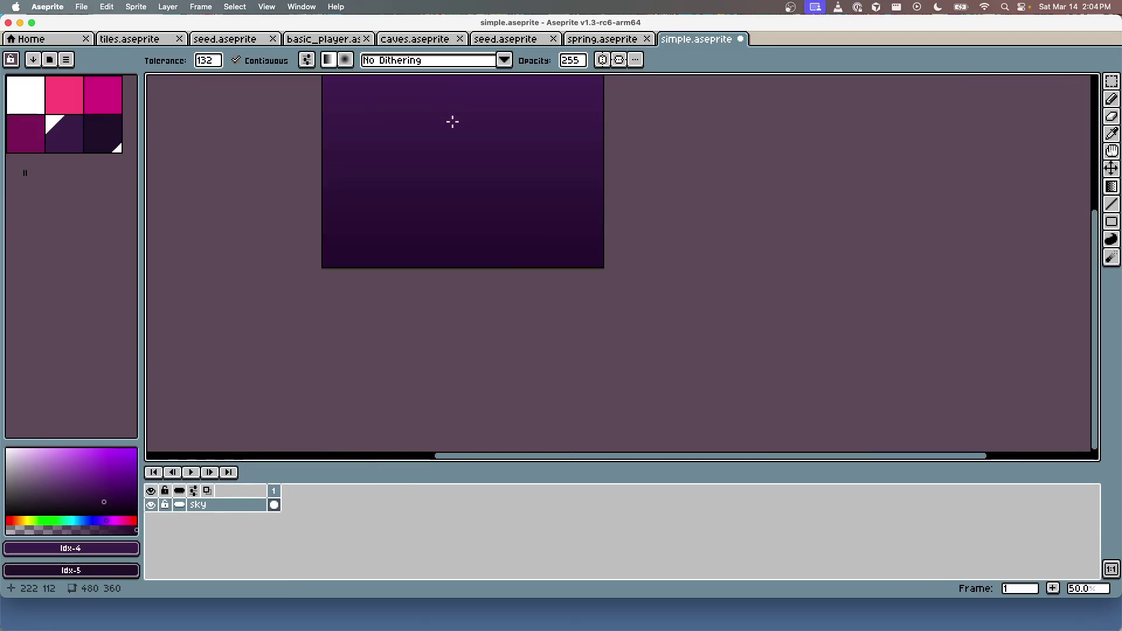
{"action": "scroll", "coordinate": [482, 174], "scroll_direction": "up", "scroll_amount": 1}
{"action": "key", "text": "super+s"}
{"action": "key", "text": "super+Tab"}
{"action": "key", "text": "Return"}
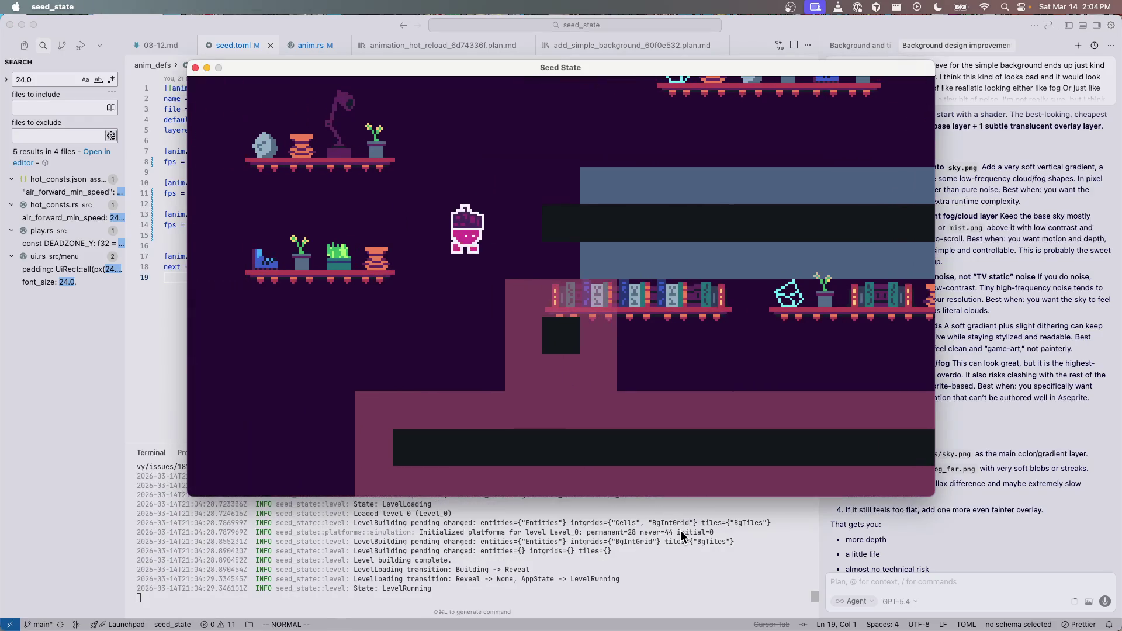
Step: Jump the character onto the upper ledge to view the purple sky, then close the game
{"action": "key", "text": "space"}
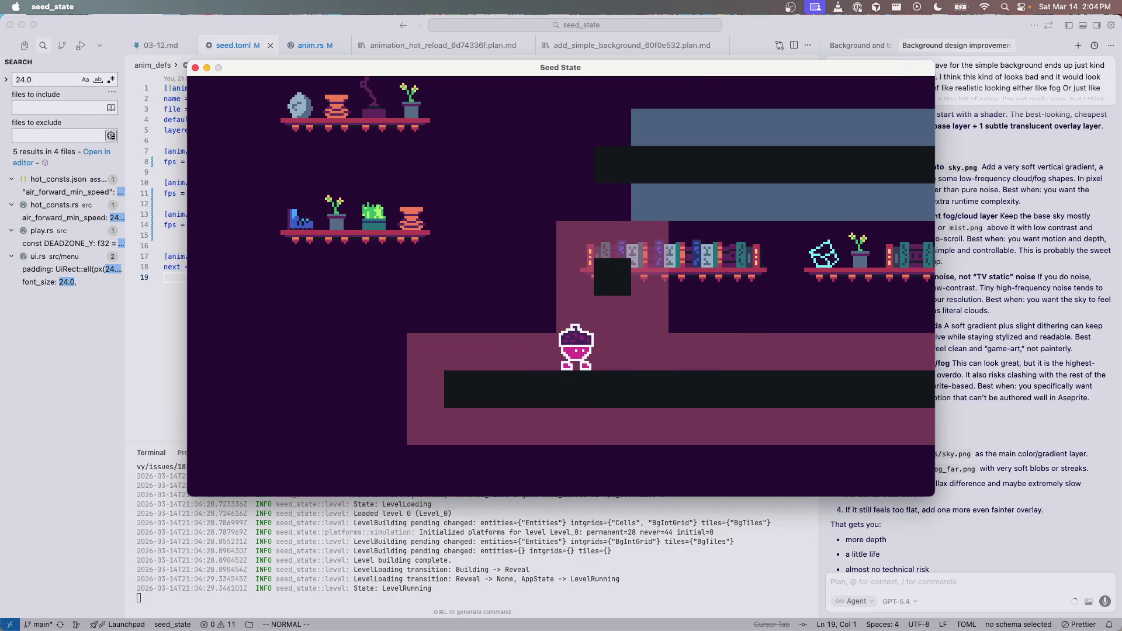
{"action": "left_click", "coordinate": [195, 68]}
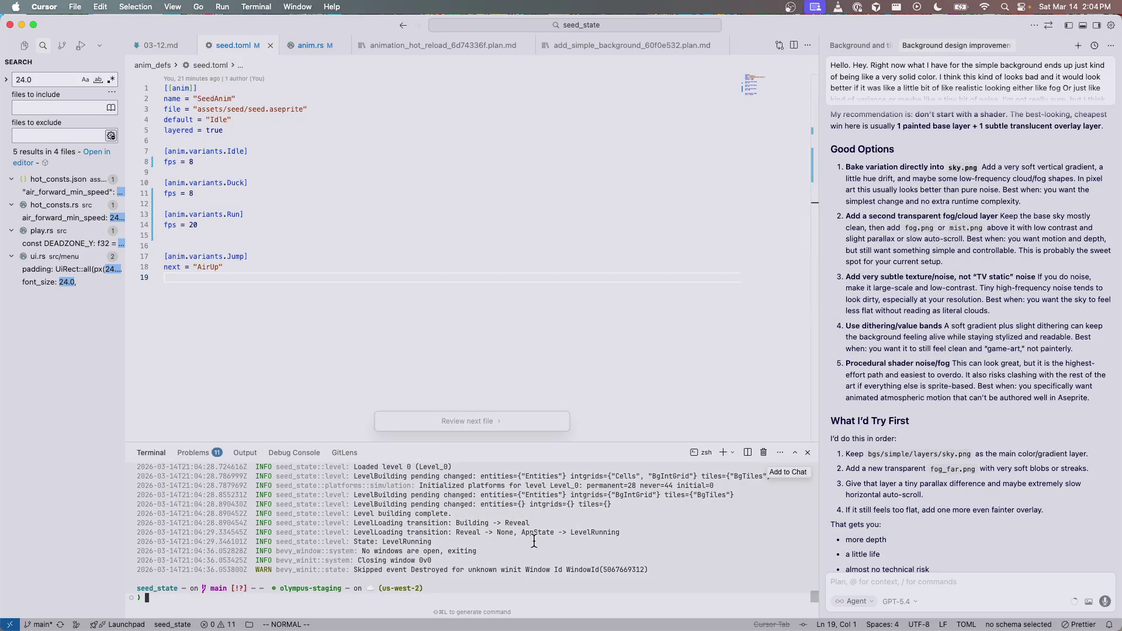
{"action": "key", "text": "super+Tab"}
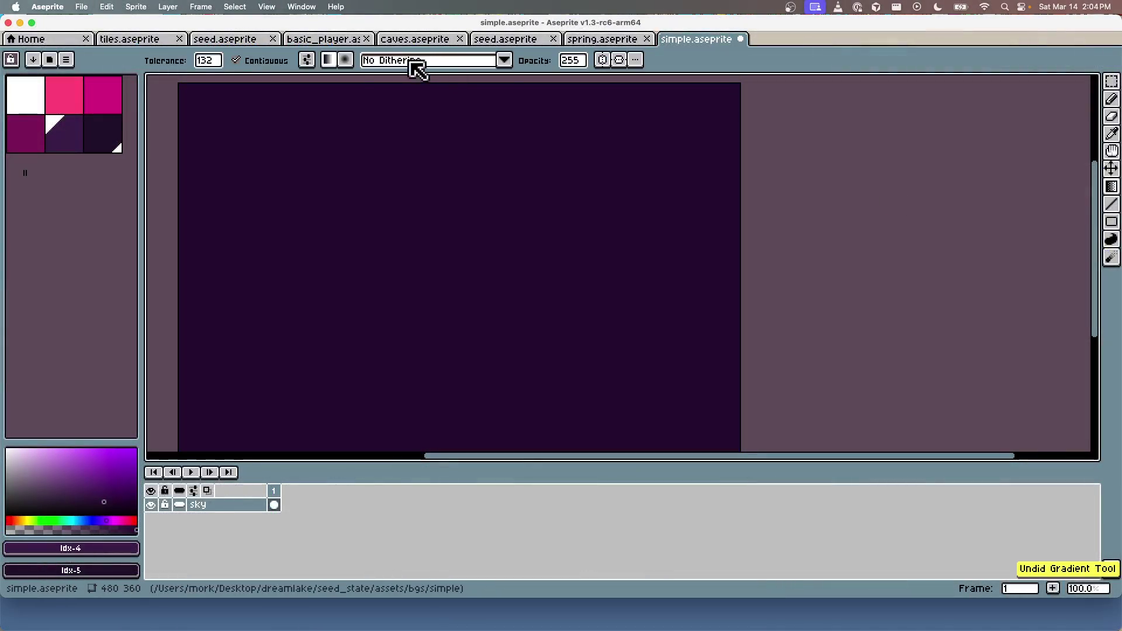
Step: Set the gradient dithering to Bayer Matrix 8x8 and drag a dithered gradient down the canvas
{"action": "left_click", "coordinate": [418, 69]}
{"action": "scroll", "coordinate": [455, 184], "scroll_direction": "down", "scroll_amount": 2}
{"action": "left_click", "coordinate": [458, 190]}
{"action": "left_click_drag", "start_coordinate": [427, 91], "coordinate": [418, 443]}
{"action": "scroll", "coordinate": [593, 325], "scroll_direction": "down", "scroll_amount": 2}
{"action": "scroll", "coordinate": [586, 338], "scroll_direction": "up", "scroll_amount": 2}
{"action": "scroll", "coordinate": [592, 308], "scroll_direction": "down", "scroll_amount": 2}
{"action": "scroll", "coordinate": [592, 308], "scroll_direction": "up", "scroll_amount": 3}
{"action": "scroll", "coordinate": [591, 308], "scroll_direction": "down", "scroll_amount": 3}
{"action": "scroll", "coordinate": [591, 306], "scroll_direction": "up", "scroll_amount": 1}
{"action": "scroll", "coordinate": [584, 310], "scroll_direction": "down", "scroll_amount": 1}
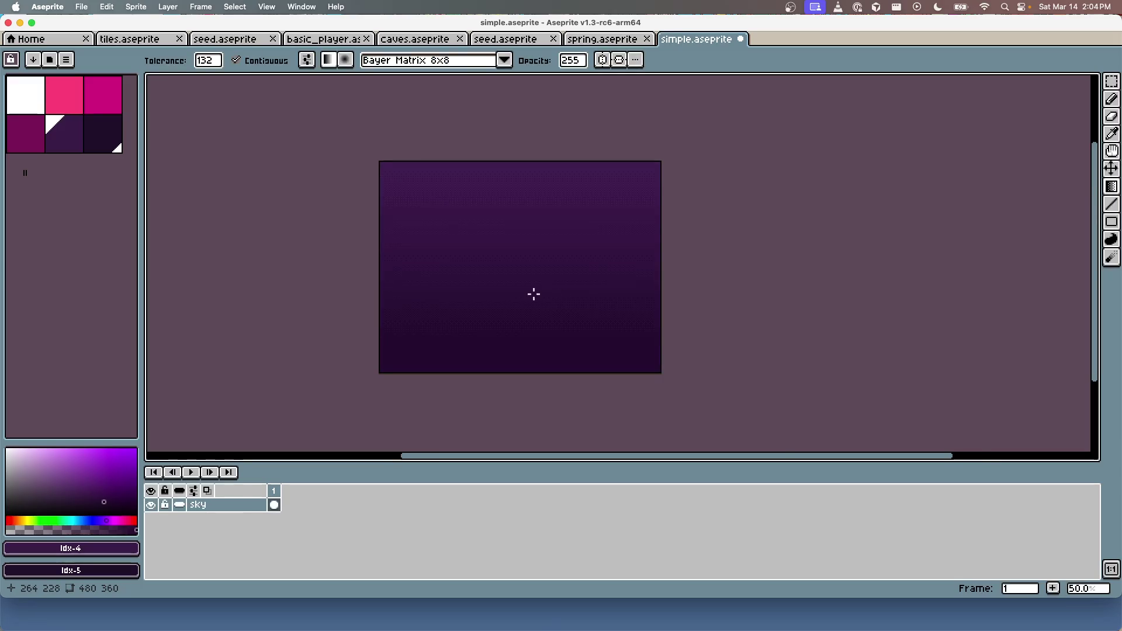
{"action": "scroll", "coordinate": [533, 293], "scroll_direction": "up", "scroll_amount": 1}
Step: Enlarge and pan the canvas view, then redo the dithered gradient from the top
{"action": "left_click_drag", "start_coordinate": [536, 461], "coordinate": [551, 519]}
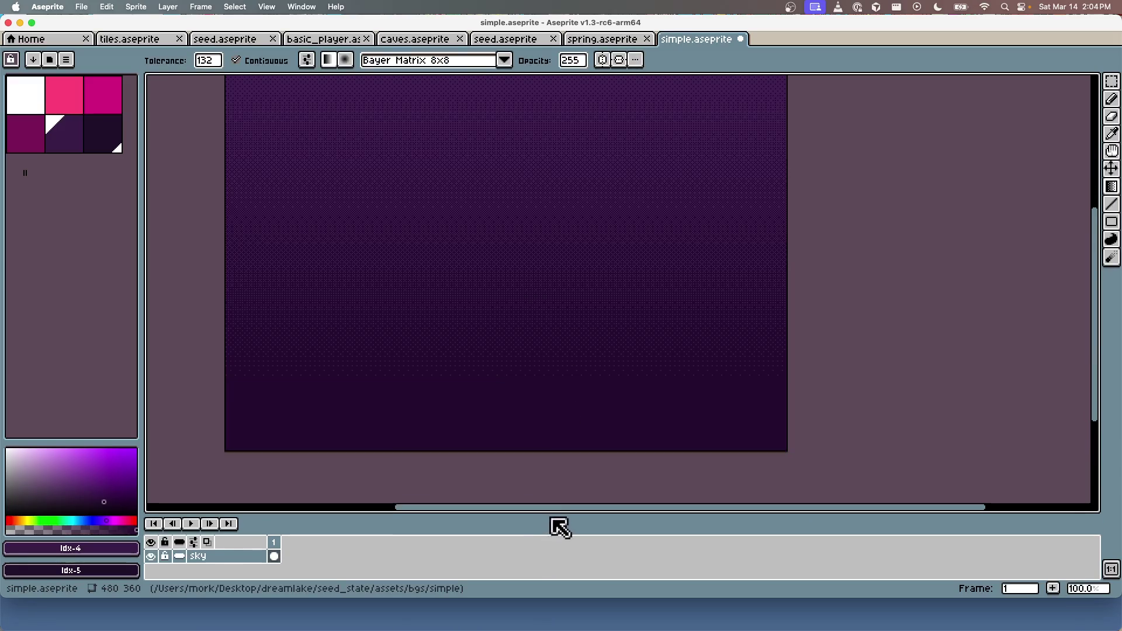
{"action": "left_click_drag", "start_coordinate": [528, 178], "coordinate": [566, 205]}
{"action": "key", "text": "ctrl+z"}
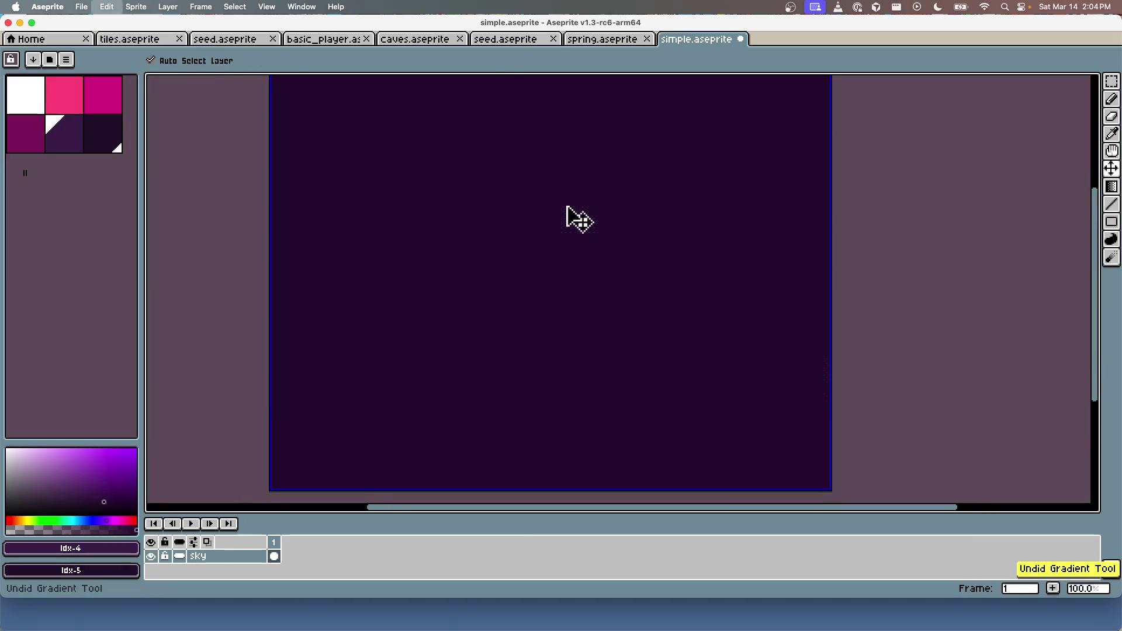
{"action": "left_click_drag", "start_coordinate": [546, 150], "coordinate": [561, 180]}
{"action": "mouse_move", "coordinate": [549, 130]}
{"action": "left_mouse_down"}
{"action": "mouse_move", "coordinate": [558, 498]}
{"action": "mouse_move", "coordinate": [549, 438]}
{"action": "left_mouse_up"}
{"action": "left_click_drag", "start_coordinate": [553, 374], "coordinate": [545, 332]}
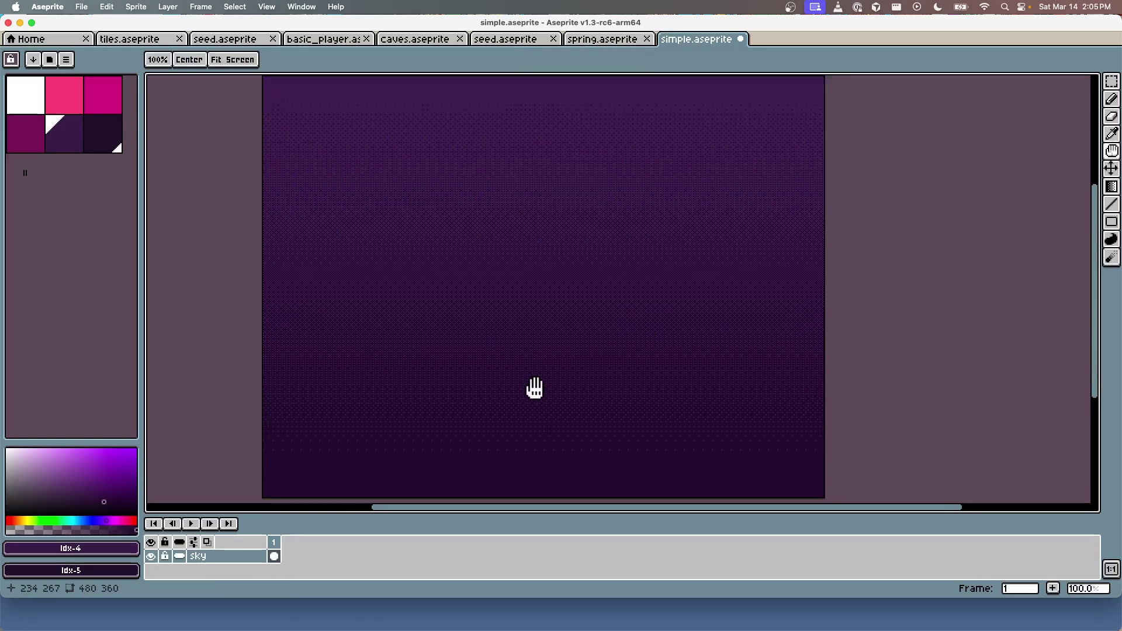
{"action": "scroll", "coordinate": [521, 401], "scroll_direction": "down", "scroll_amount": 2}
{"action": "scroll", "coordinate": [520, 401], "scroll_direction": "up", "scroll_amount": 2}
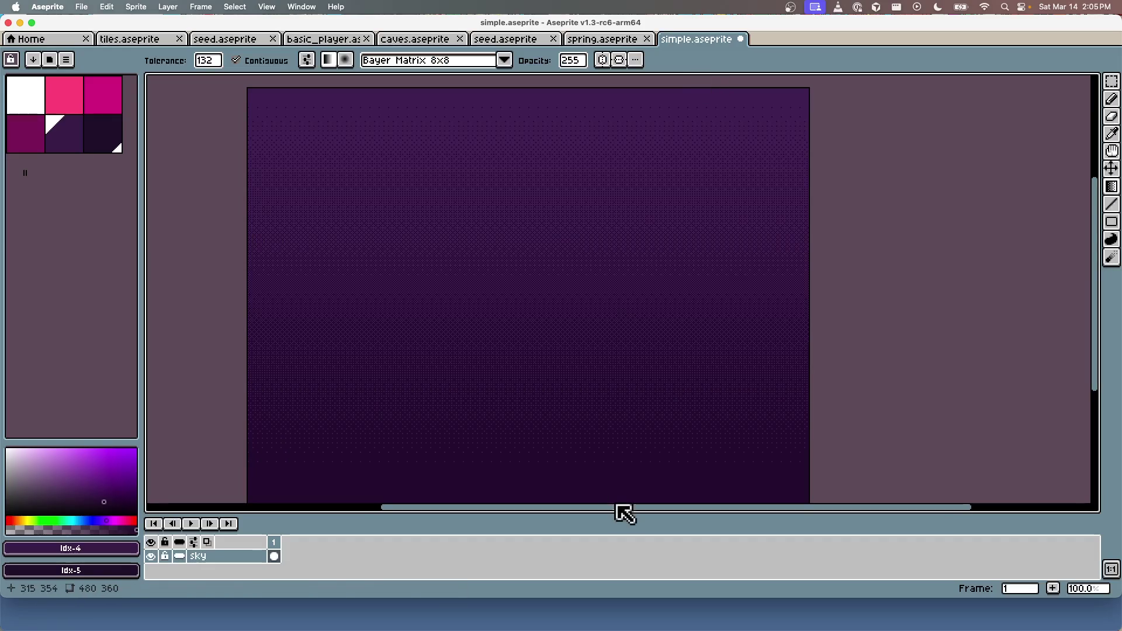
Step: Draw the final dithered gradient down to the canvas bottom and save the sky
{"action": "left_click_drag", "start_coordinate": [597, 513], "coordinate": [593, 549]}
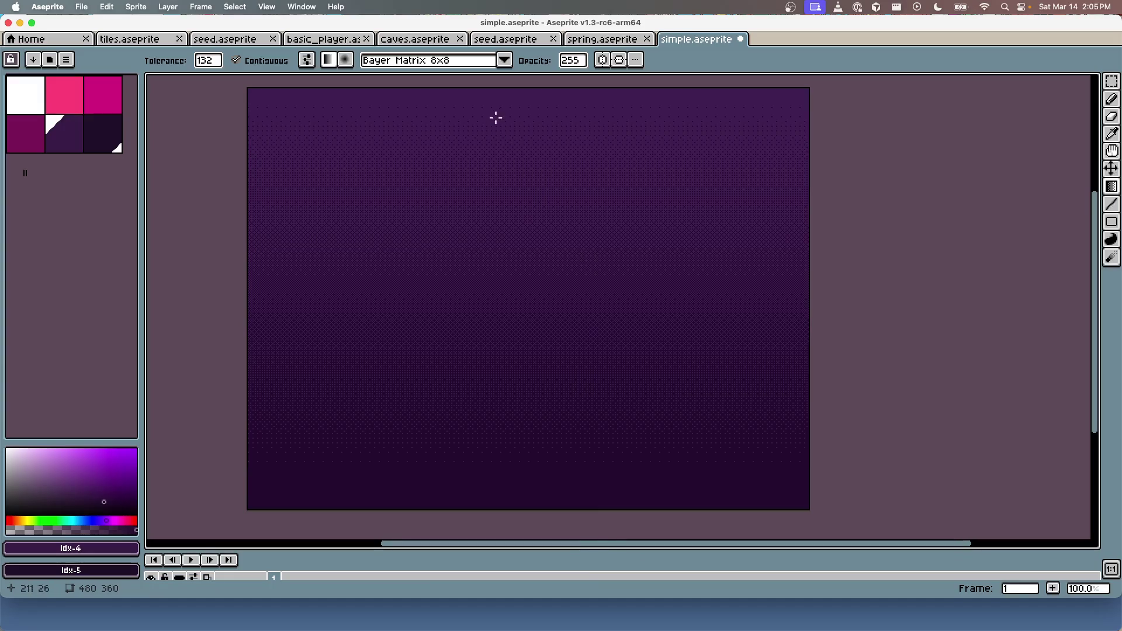
{"action": "left_click_drag", "start_coordinate": [514, 104], "coordinate": [517, 409]}
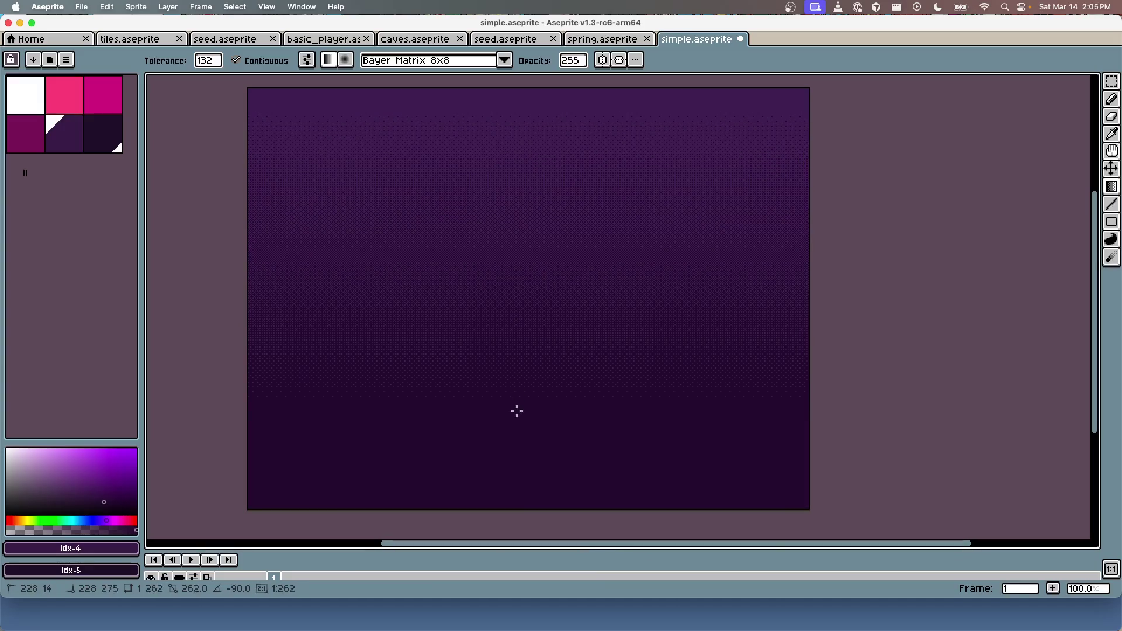
{"action": "mouse_move", "coordinate": [516, 409]}
{"action": "left_mouse_down"}
{"action": "mouse_move", "coordinate": [518, 504]}
{"action": "mouse_move", "coordinate": [521, 493]}
{"action": "left_mouse_up"}
{"action": "left_click_drag", "start_coordinate": [520, 492], "coordinate": [520, 492]}
{"action": "key", "text": "super+s"}
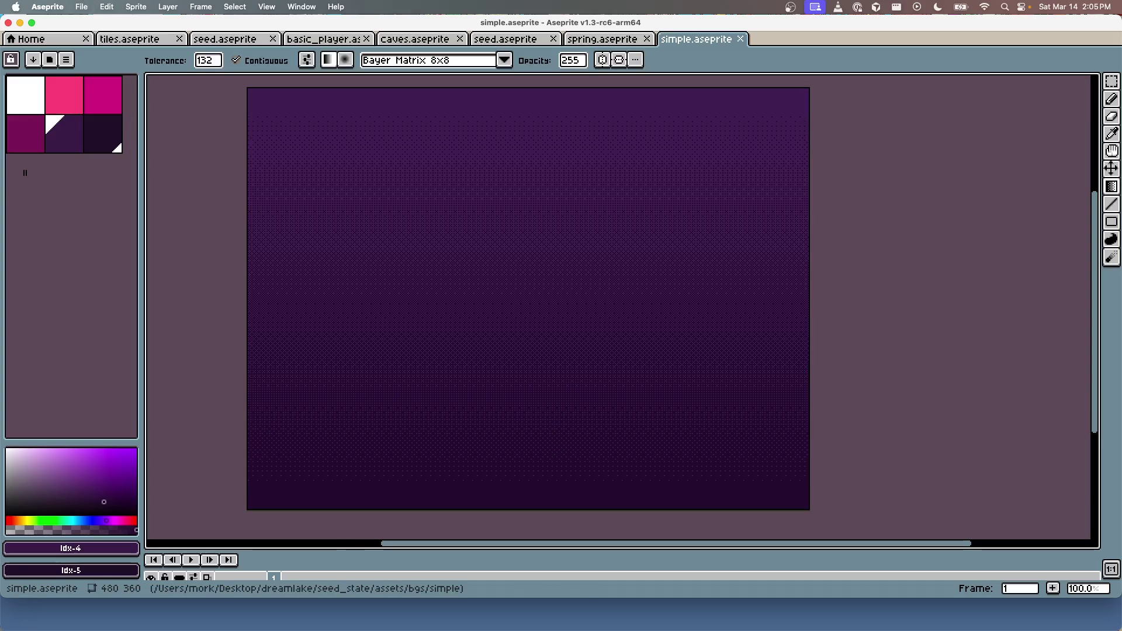
{"action": "key", "text": "super+Tab"}
{"action": "type", "text": "can"}
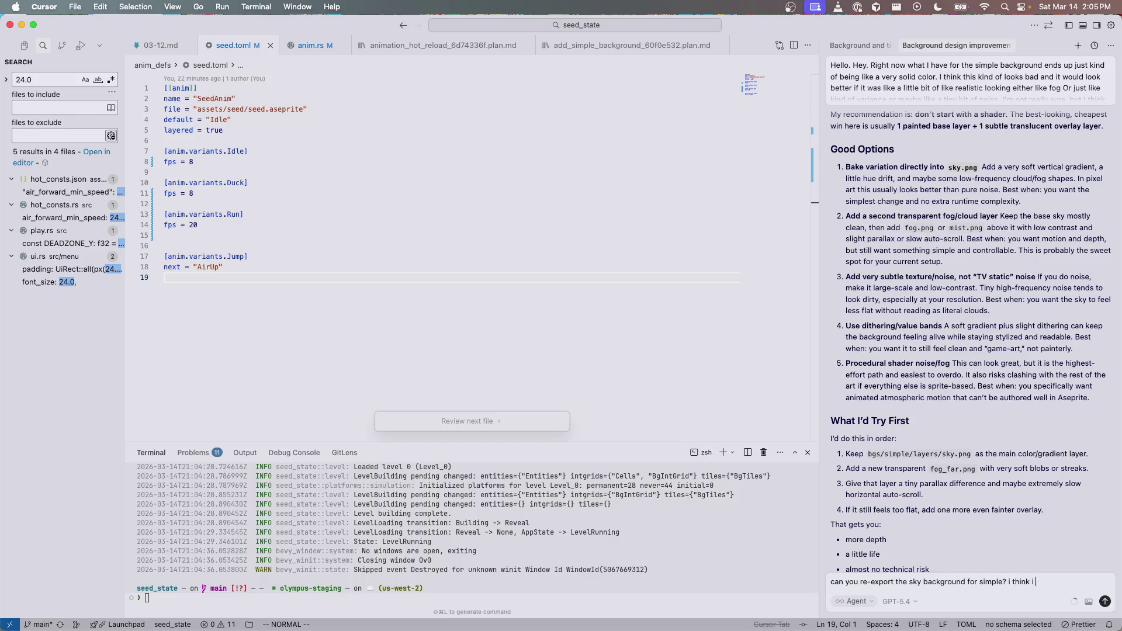
Step: Ask the agent to re-export the simple sky background to layers/sky.png
{"action": "key", "text": "alt+shift+Left"}
{"action": "type", "text": "tion in there s"}
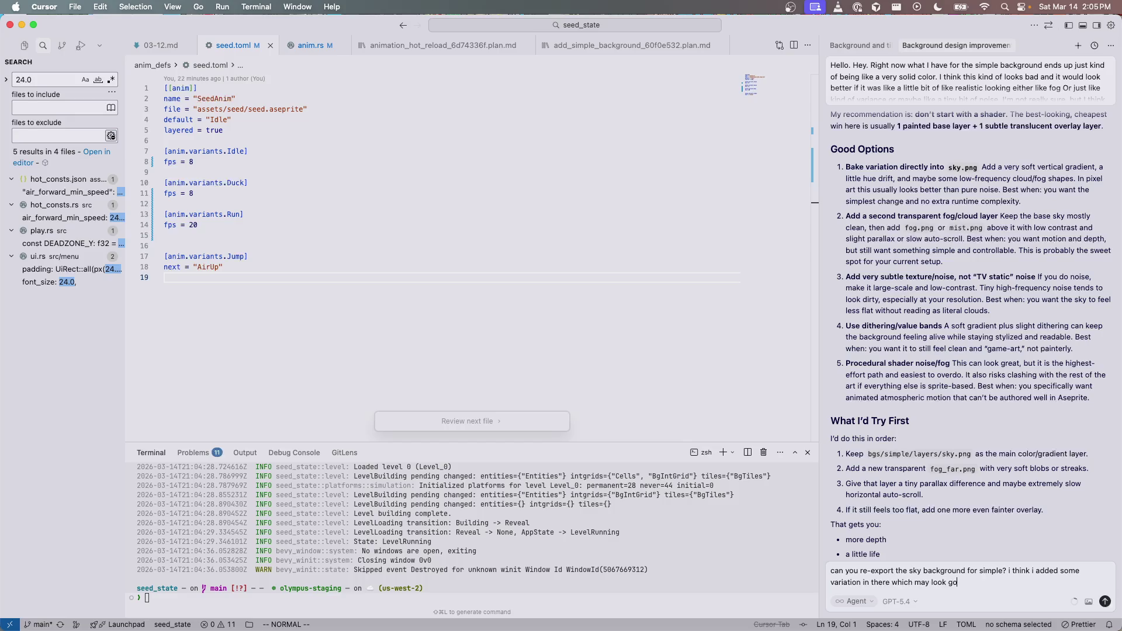
{"action": "type", "text": "ood"}
{"action": "key", "text": "Return"}
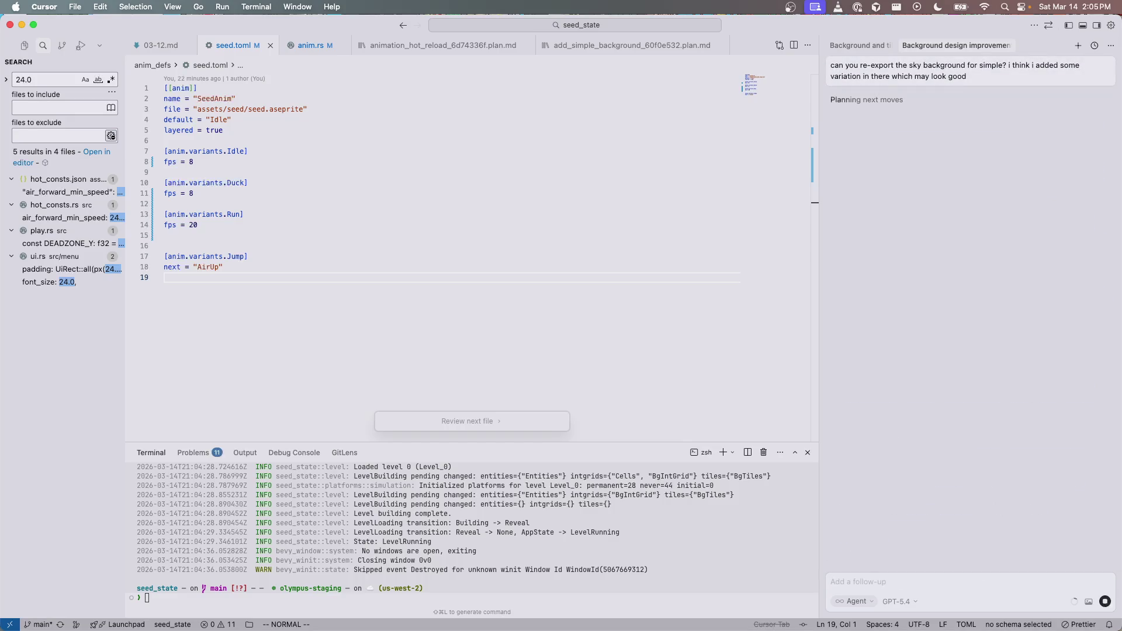
Step: Check the simple sky artwork in Aseprite, then return to the seed character sprite
{"action": "key", "text": "super+Tab"}
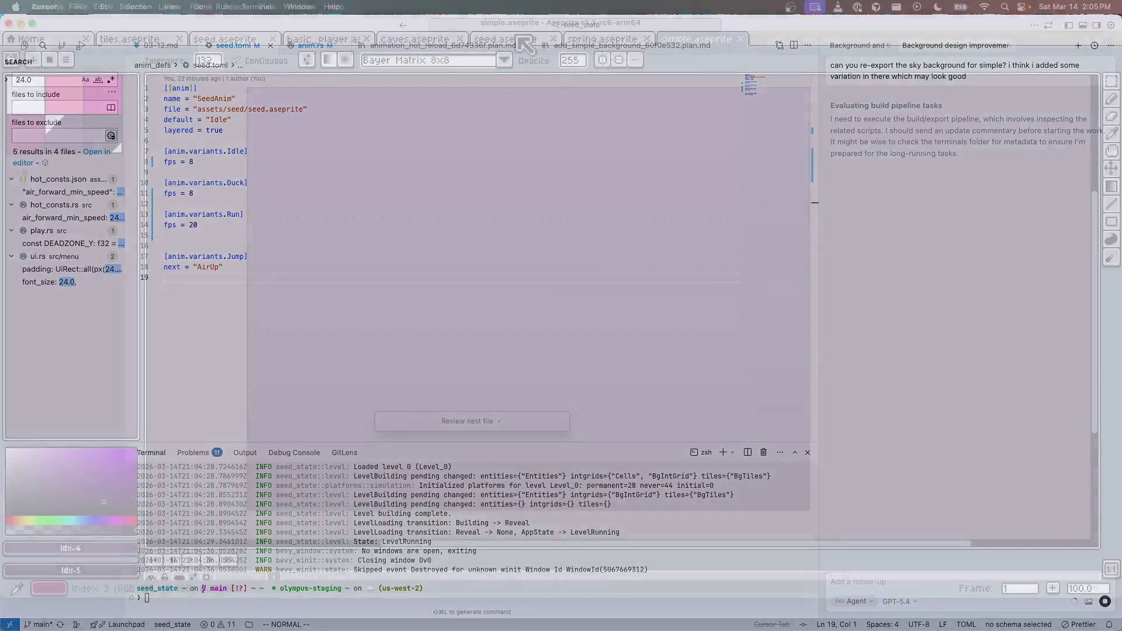
{"action": "left_click", "coordinate": [692, 42]}
{"action": "left_click", "coordinate": [518, 39]}
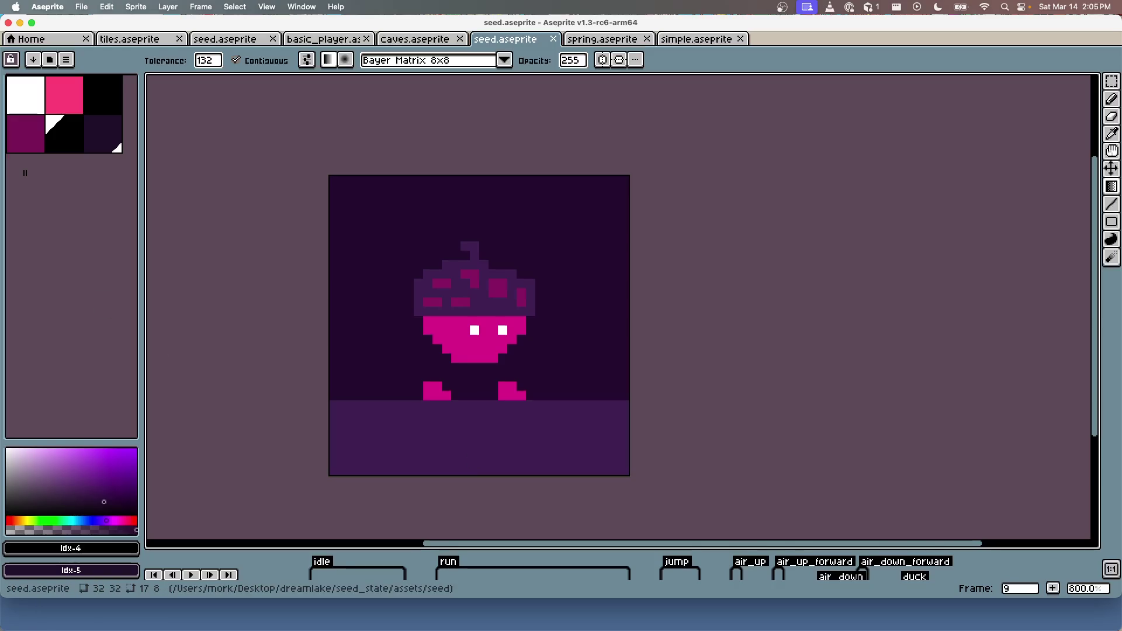
Step: Launch the game build, then show the simple sky with its Sky layer timeline in Aseprite
{"action": "key", "text": "super+Tab"}
{"action": "key", "text": "Return"}
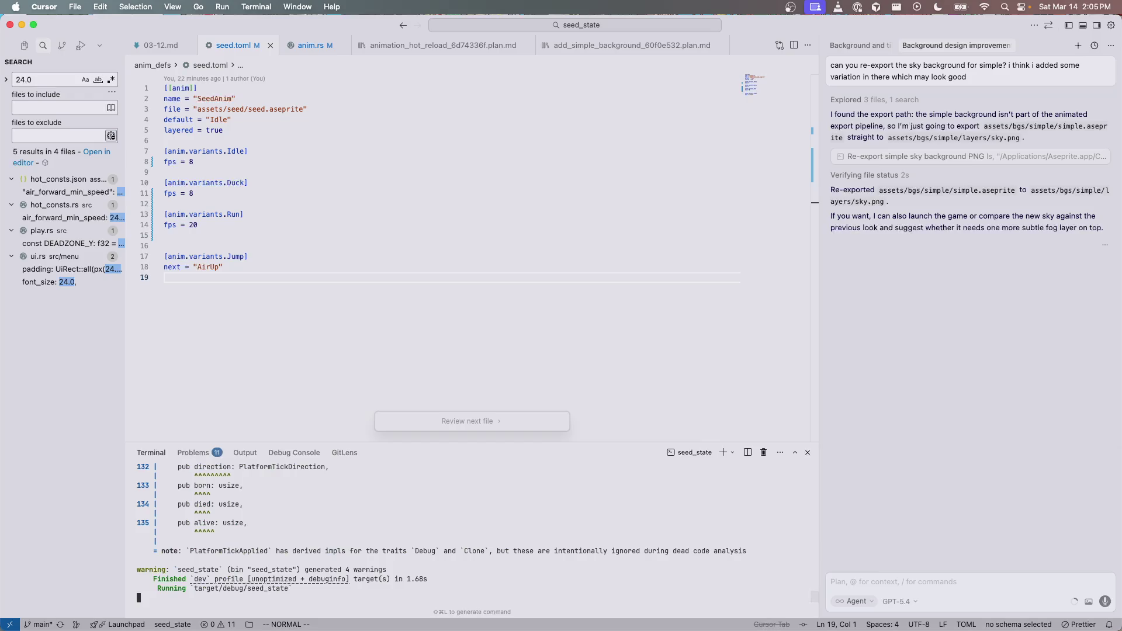
{"action": "key", "text": "super+Tab"}
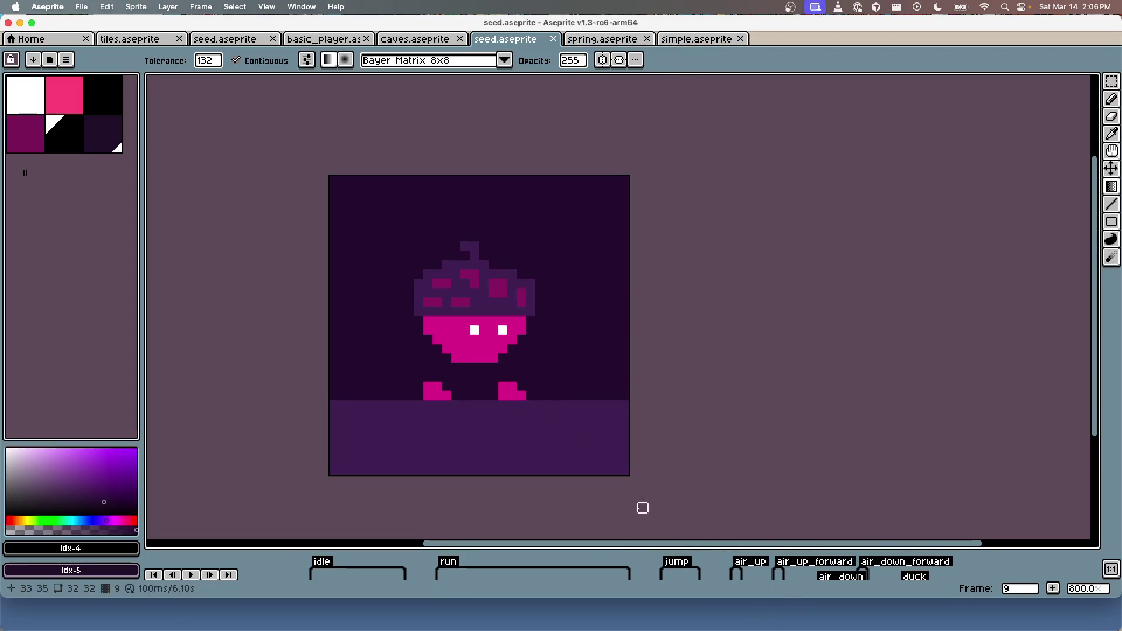
{"action": "left_click", "coordinate": [709, 39]}
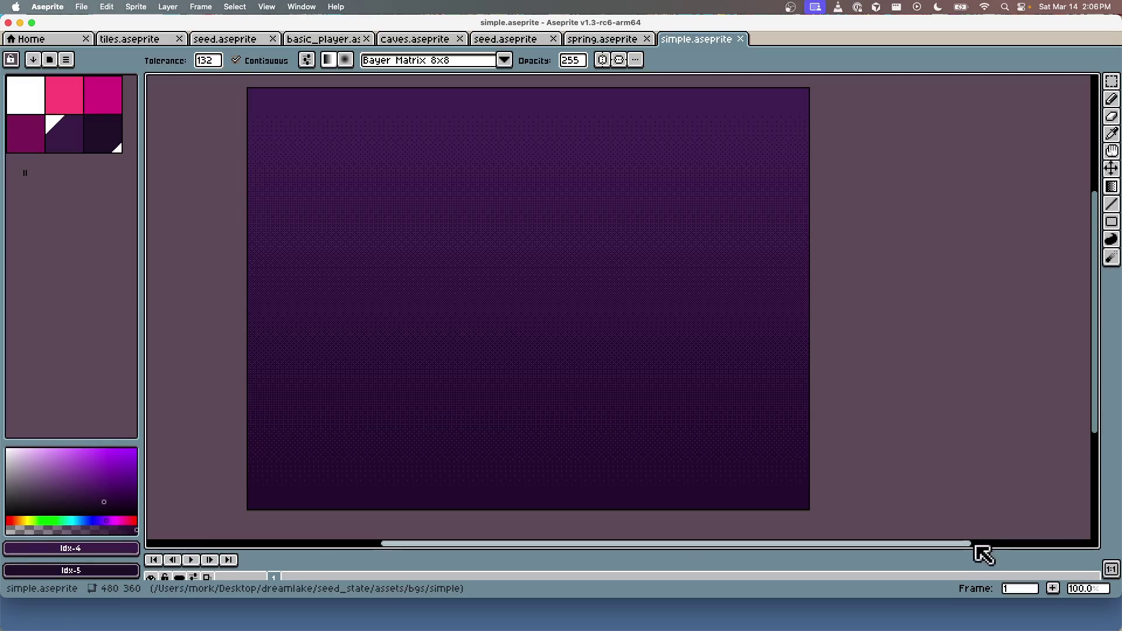
{"action": "left_click_drag", "start_coordinate": [974, 546], "coordinate": [984, 459]}
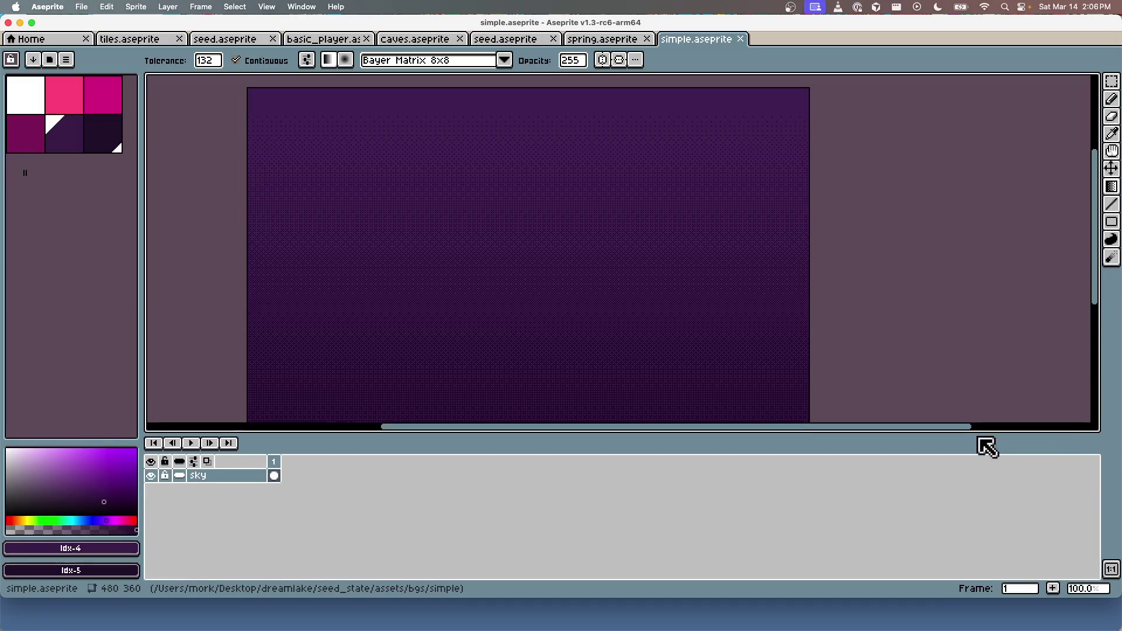
Step: Save the sky artwork in Aseprite and bring the running game forward
{"action": "key", "text": "v"}
{"action": "key", "text": "ctrl+s"}
{"action": "key", "text": "super+Tab"}
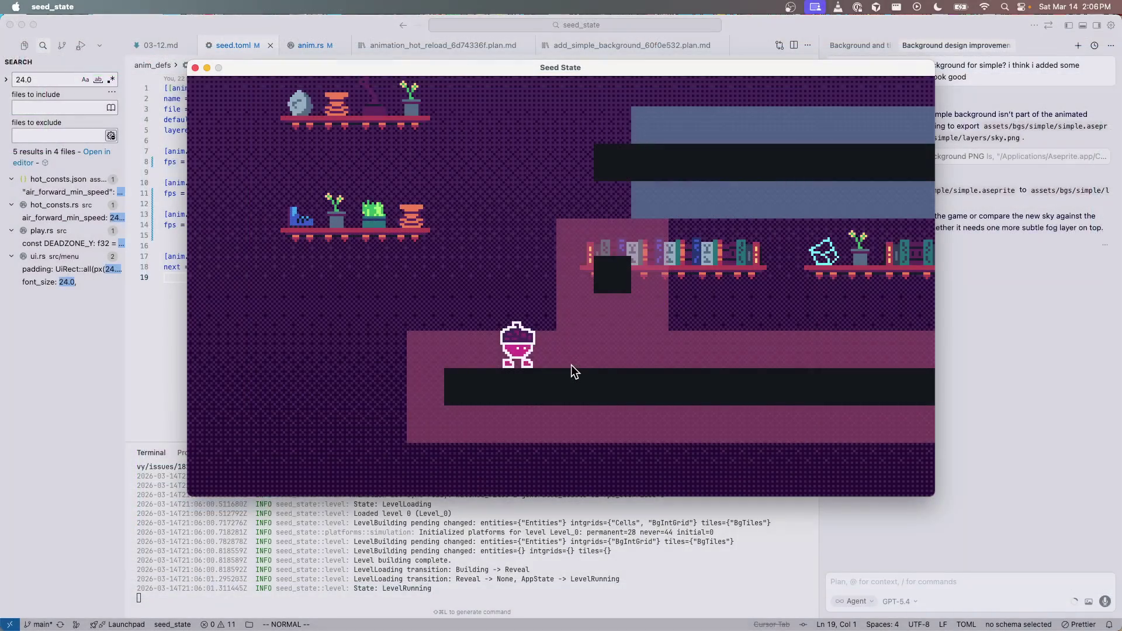
Step: Run and jump the character up onto the bookshelf ledge and the dark platform
{"action": "key", "text": "Right"}
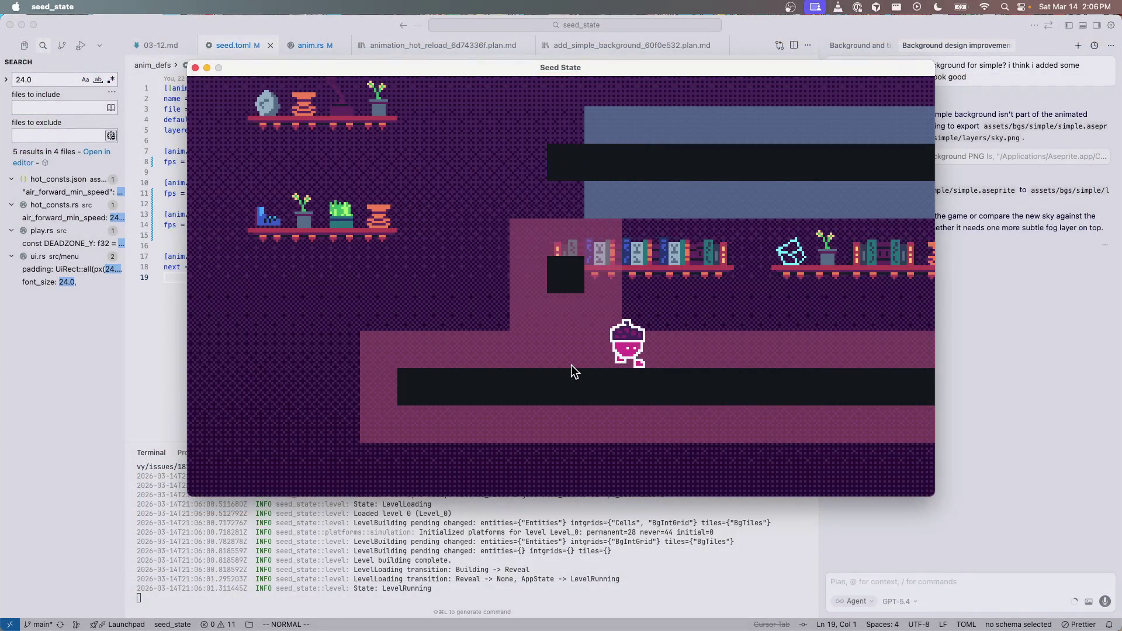
{"action": "key", "text": "Left"}
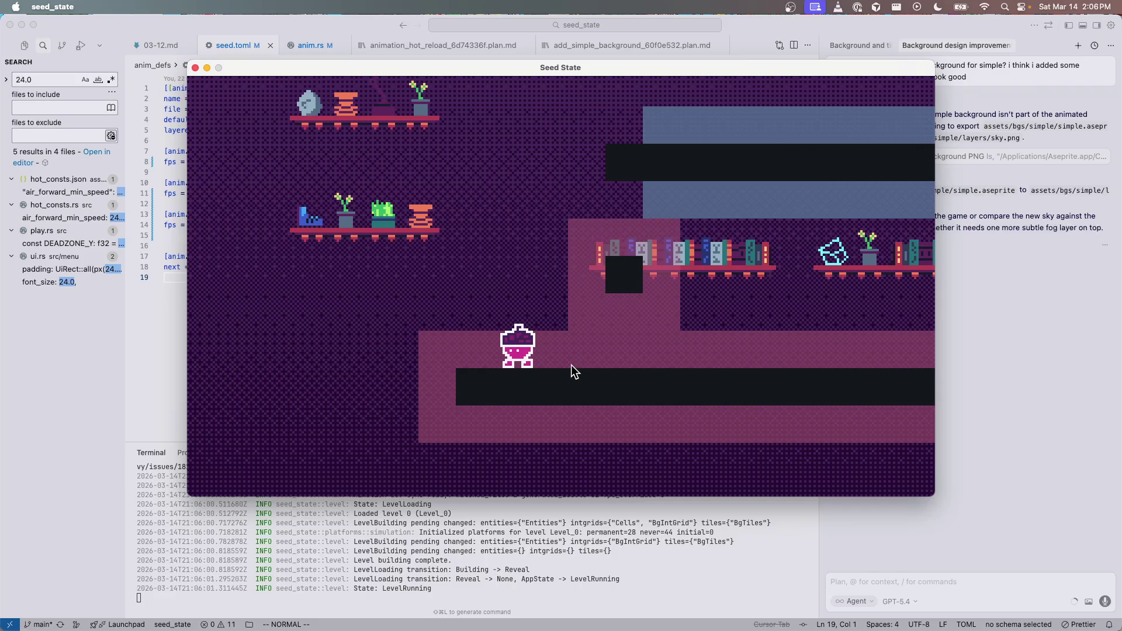
{"action": "key", "text": "space"}
{"action": "key", "text": "Right"}
{"action": "key", "text": "Left"}
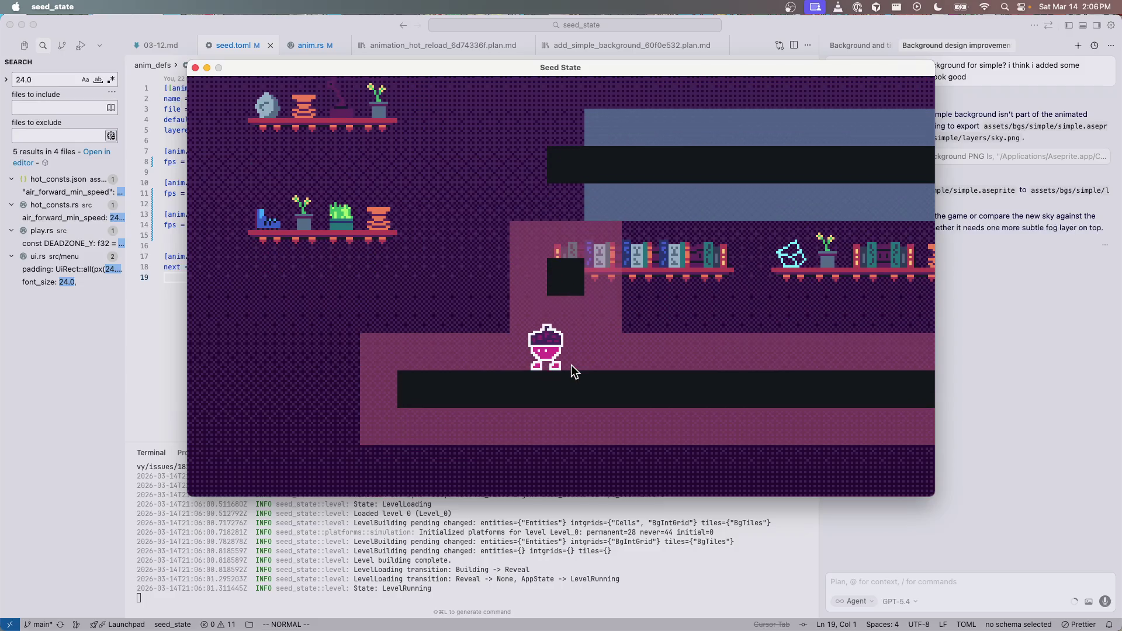
{"action": "key", "text": "space"}
{"action": "key", "text": "Right"}
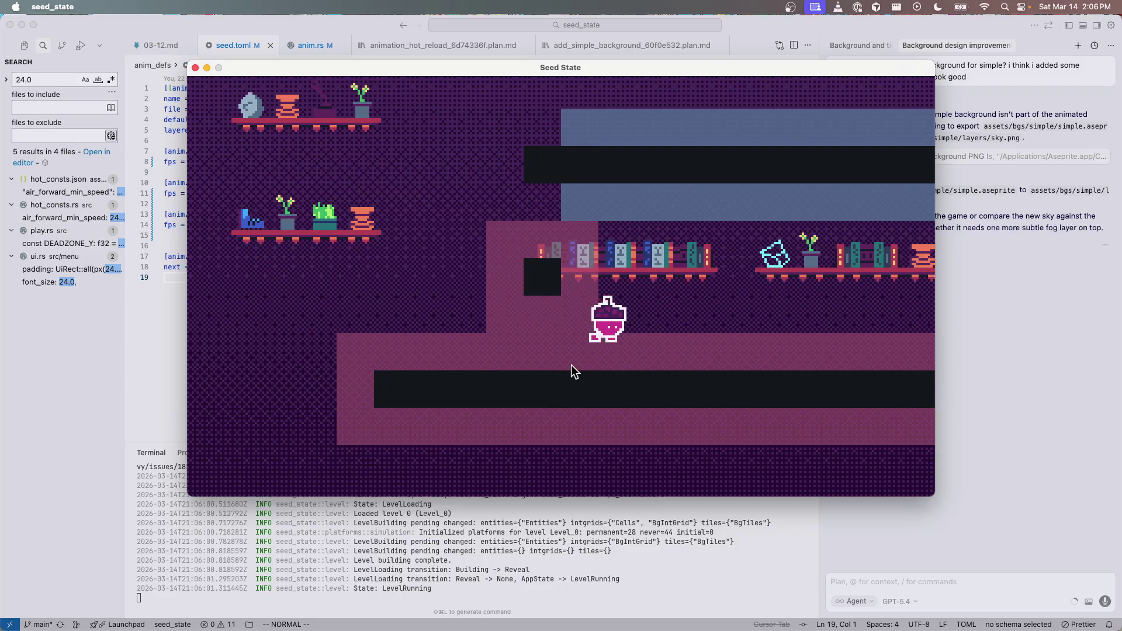
{"action": "key", "text": "space"}
{"action": "key", "text": "Left"}
{"action": "key", "text": "space"}
{"action": "key", "text": "Right"}
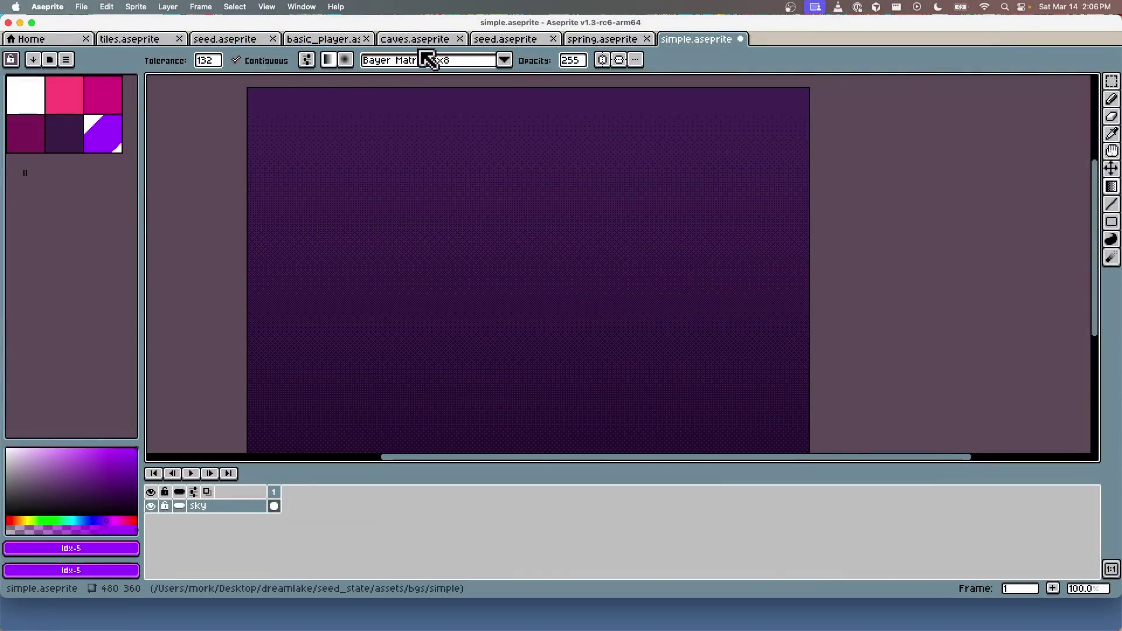
{"action": "left_click", "coordinate": [425, 59]}
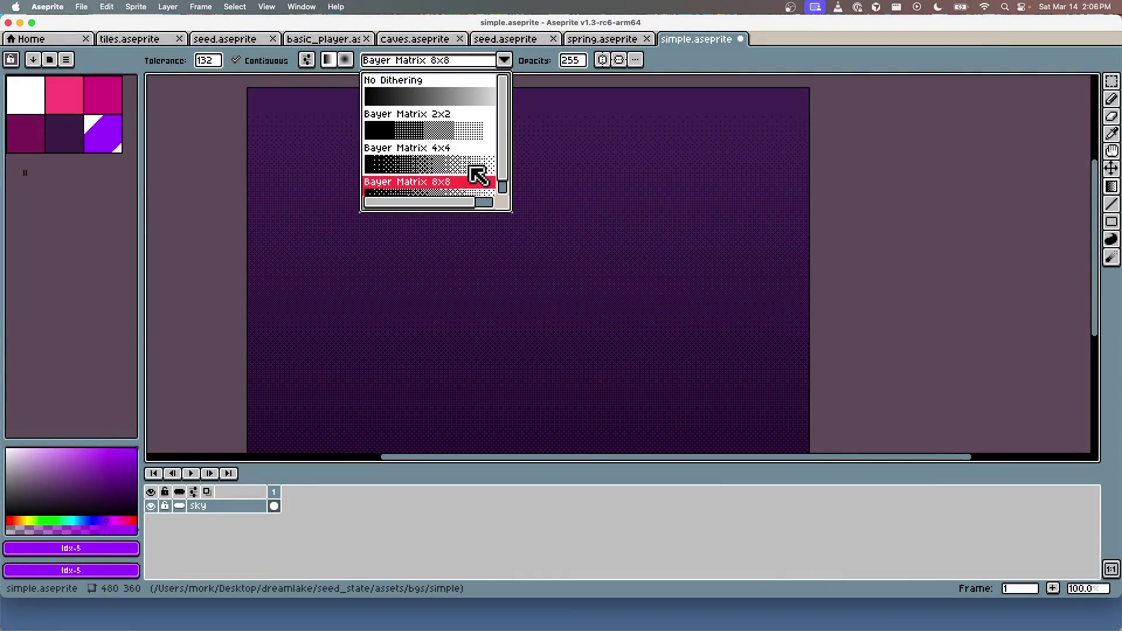
Step: Choose Bayer Matrix 4x4 dithering and draw a purple gradient using palette colours idx-4 and idx-5
{"action": "left_click", "coordinate": [447, 166]}
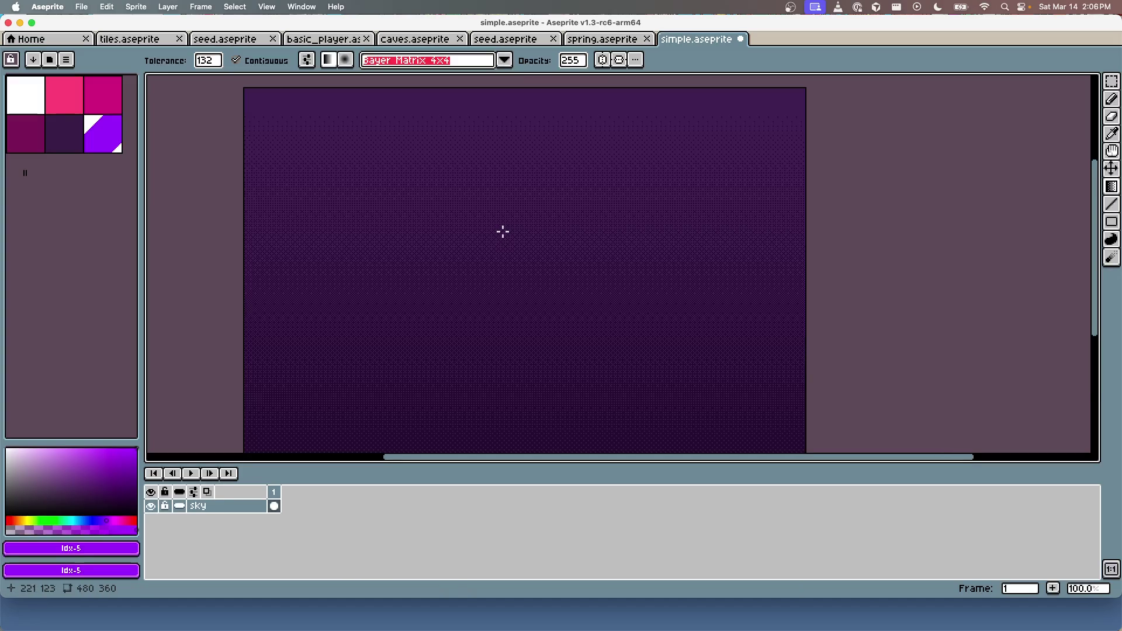
{"action": "left_click_drag", "start_coordinate": [480, 96], "coordinate": [480, 107]}
{"action": "key", "text": "super+z"}
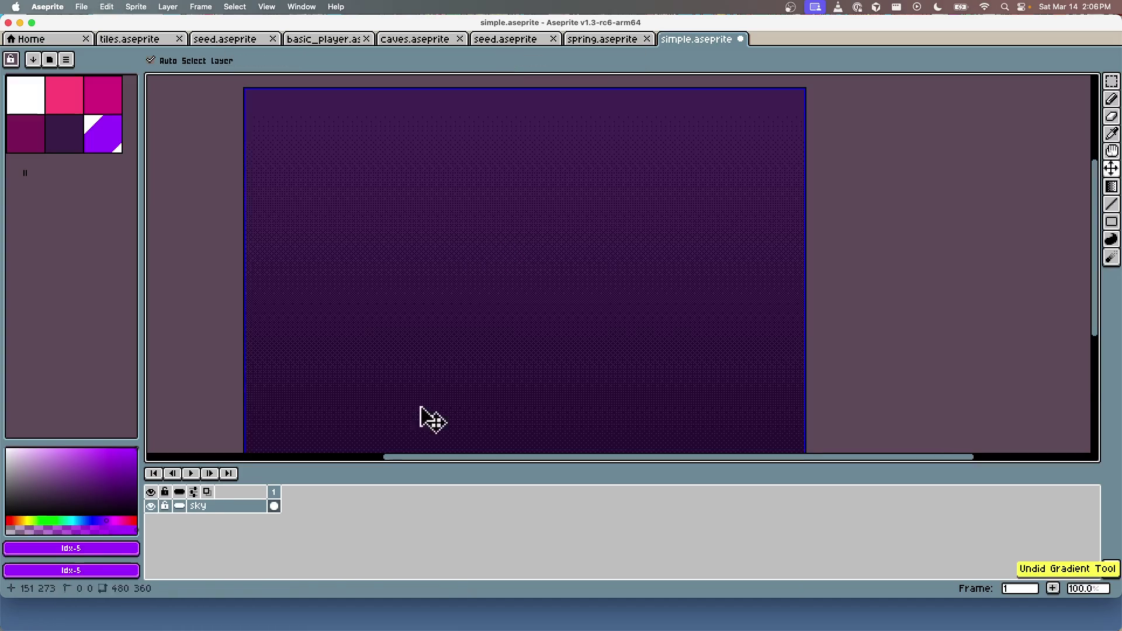
{"action": "key", "text": "super+z"}
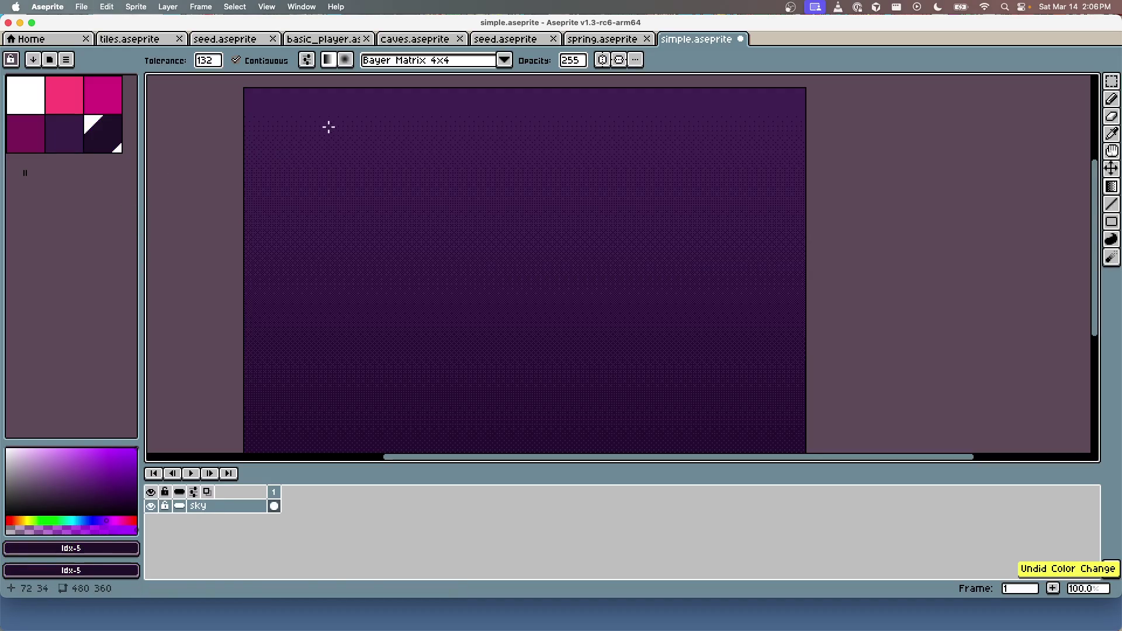
{"action": "left_click_drag", "start_coordinate": [439, 105], "coordinate": [440, 215]}
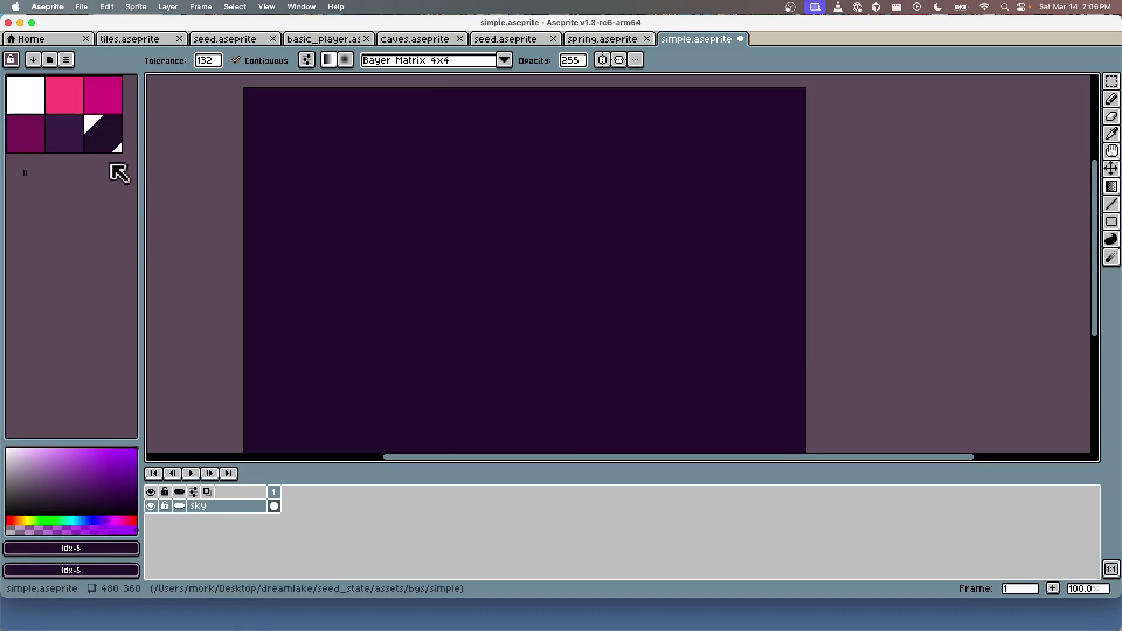
{"action": "right_click", "coordinate": [64, 133]}
{"action": "left_click_drag", "start_coordinate": [452, 120], "coordinate": [454, 295]}
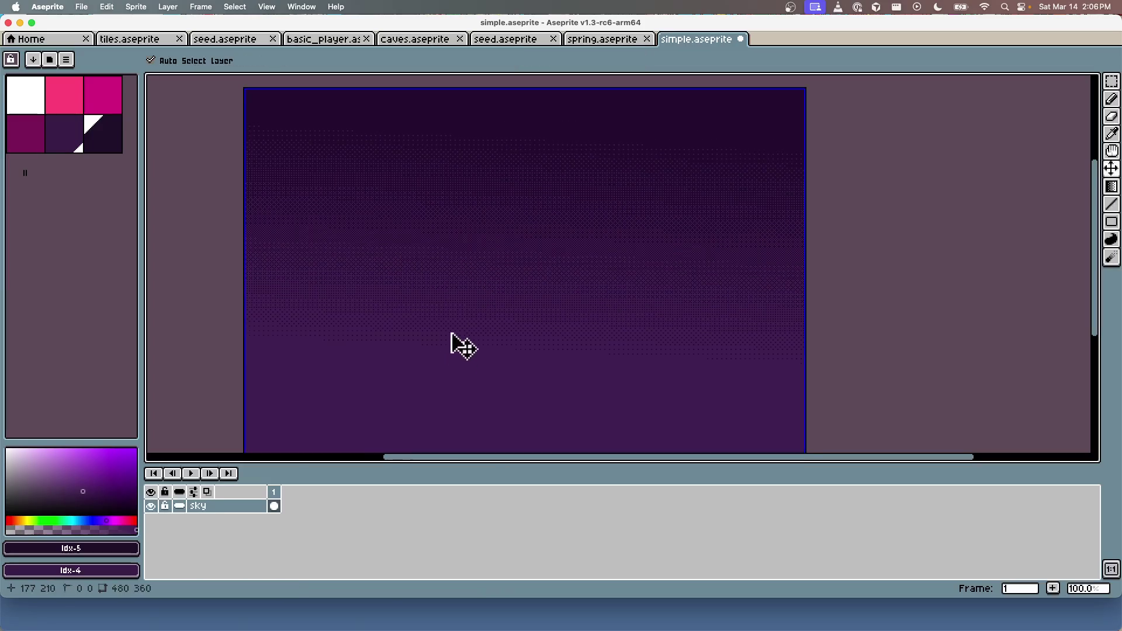
{"action": "key", "text": "super+z"}
{"action": "left_click", "coordinate": [73, 141]}
{"action": "right_click", "coordinate": [112, 133]}
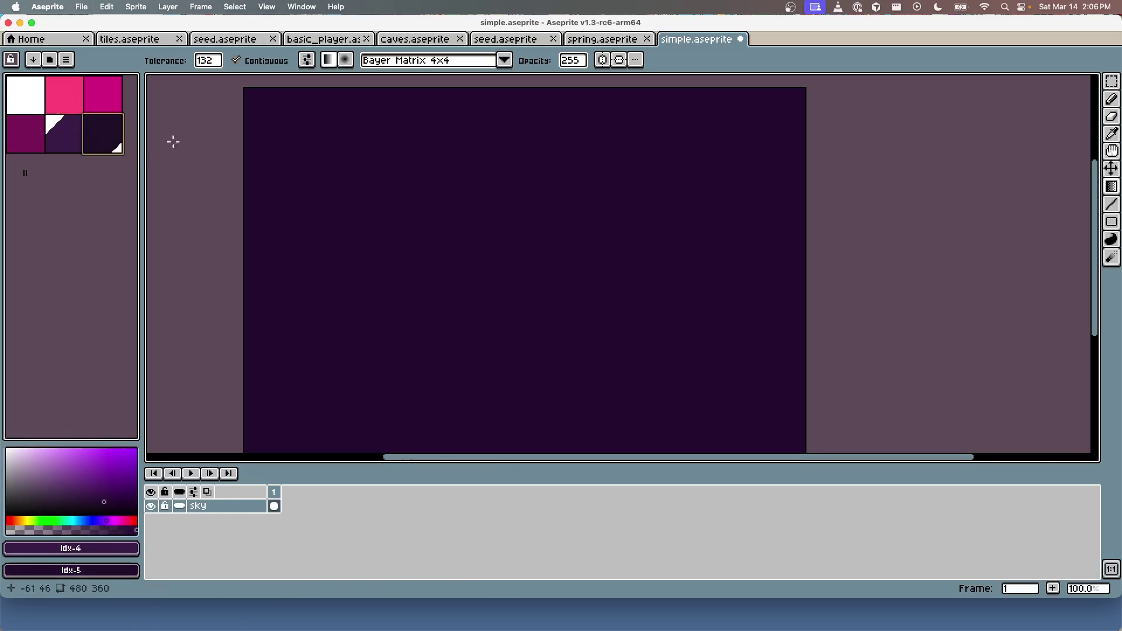
{"action": "mouse_move", "coordinate": [497, 110]}
{"action": "left_mouse_down"}
{"action": "mouse_move", "coordinate": [497, 348]}
{"action": "mouse_move", "coordinate": [566, 263]}
{"action": "left_mouse_up"}
Step: Pan to the sprite's top edge and redraw the gradient downward from there
{"action": "scroll", "coordinate": [557, 253], "scroll_direction": "down", "scroll_amount": 1}
{"action": "scroll", "coordinate": [557, 253], "scroll_direction": "up", "scroll_amount": 1}
{"action": "key", "text": "space"}
{"action": "left_click_drag", "start_coordinate": [550, 169], "coordinate": [553, 270]}
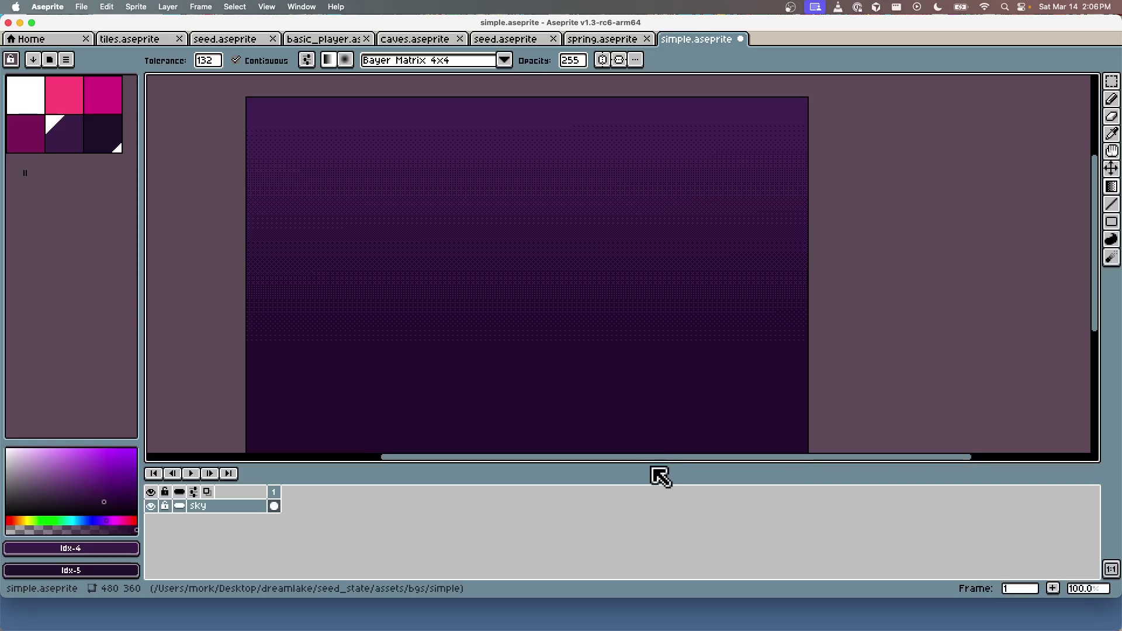
{"action": "scroll", "coordinate": [597, 315], "scroll_direction": "down", "scroll_amount": 1}
{"action": "left_click_drag", "start_coordinate": [551, 218], "coordinate": [559, 334]}
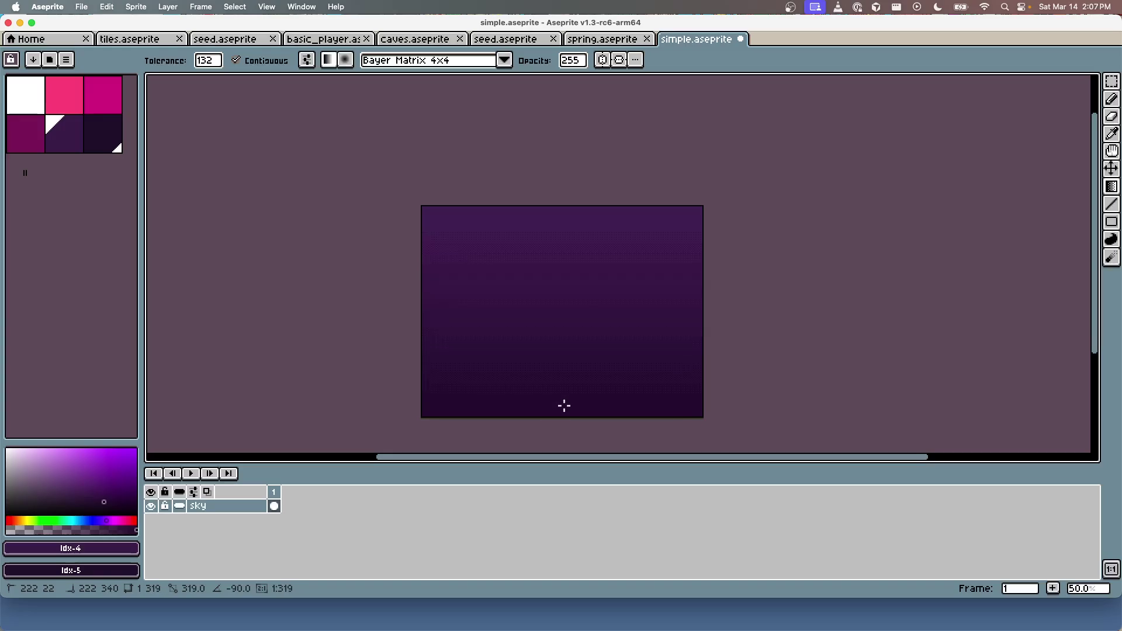
{"action": "scroll", "coordinate": [588, 336], "scroll_direction": "up", "scroll_amount": 2}
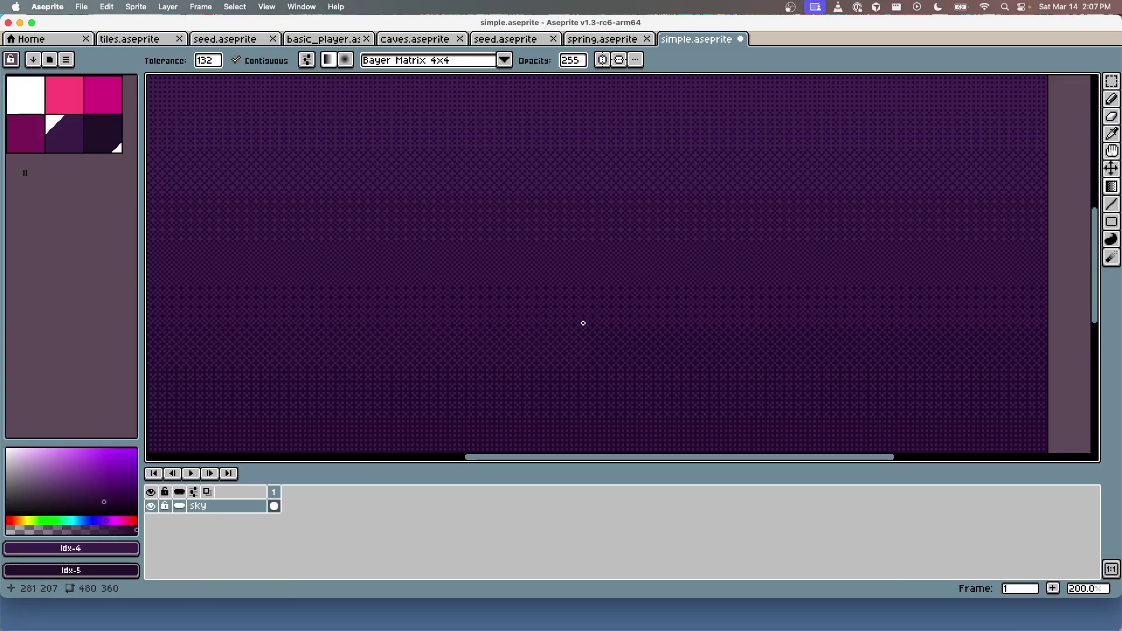
Step: Switch the dithering to Bayer Matrix 2x2 and draw the gradient down the whole sprite
{"action": "left_click", "coordinate": [454, 62]}
{"action": "left_click", "coordinate": [435, 134]}
{"action": "scroll", "coordinate": [520, 155], "scroll_direction": "down", "scroll_amount": 1}
{"action": "scroll", "coordinate": [521, 156], "scroll_direction": "down", "scroll_amount": 1}
{"action": "left_click", "coordinate": [508, 160]}
{"action": "mouse_move", "coordinate": [525, 113]}
{"action": "left_mouse_down"}
{"action": "mouse_move", "coordinate": [531, 177]}
{"action": "mouse_move", "coordinate": [514, 241]}
{"action": "mouse_move", "coordinate": [527, 327]}
{"action": "left_mouse_up"}
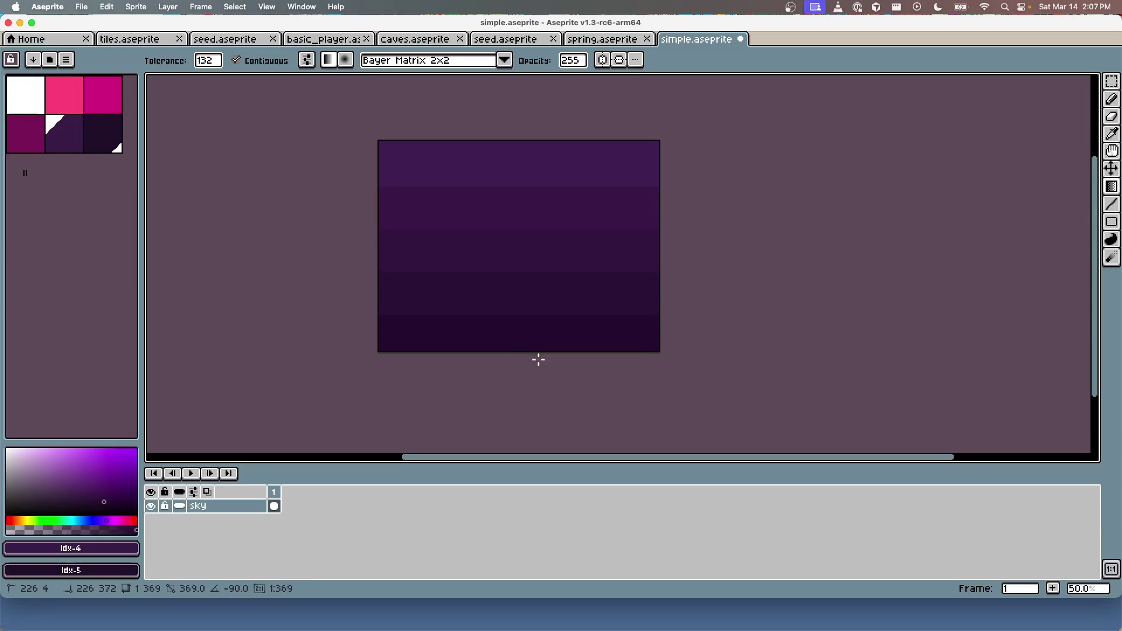
Step: Finish the dithered gradient down the sprite and pan around to inspect its bands up close
{"action": "left_click_drag", "start_coordinate": [538, 359], "coordinate": [538, 360]}
{"action": "scroll", "coordinate": [516, 291], "scroll_direction": "up", "scroll_amount": 2}
{"action": "scroll", "coordinate": [520, 182], "scroll_direction": "up", "scroll_amount": 2}
{"action": "left_click_drag", "start_coordinate": [519, 182], "coordinate": [538, 275]}
{"action": "scroll", "coordinate": [565, 246], "scroll_direction": "down", "scroll_amount": 1}
{"action": "scroll", "coordinate": [565, 246], "scroll_direction": "up", "scroll_amount": 1}
{"action": "left_click_drag", "start_coordinate": [561, 225], "coordinate": [543, 279]}
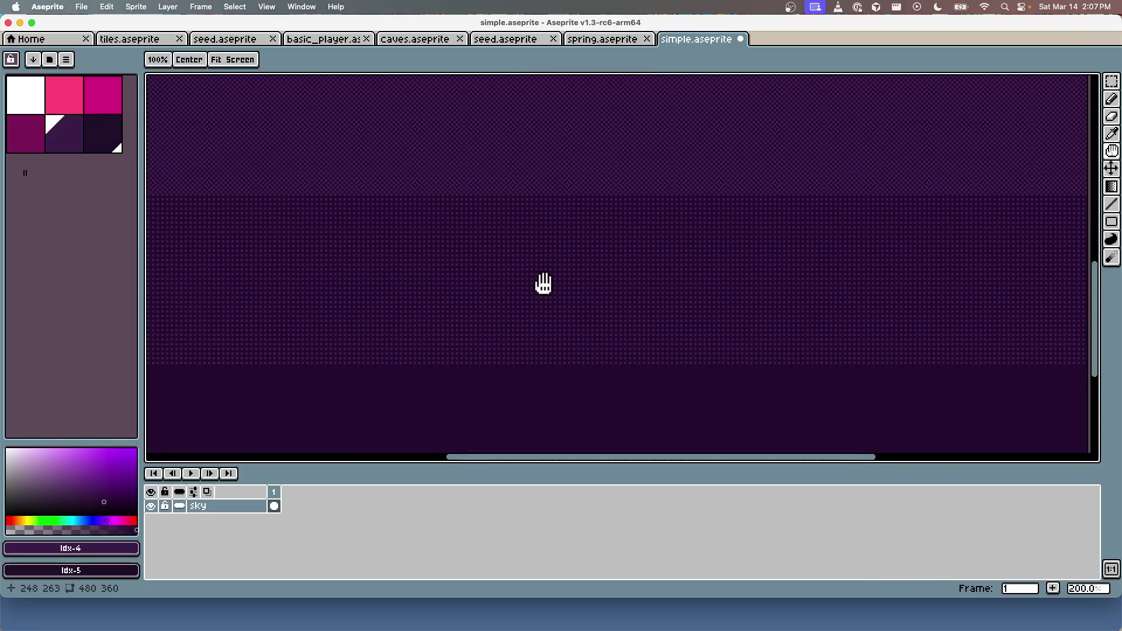
{"action": "scroll", "coordinate": [555, 224], "scroll_direction": "down", "scroll_amount": 1}
{"action": "left_click_drag", "start_coordinate": [526, 152], "coordinate": [509, 230]}
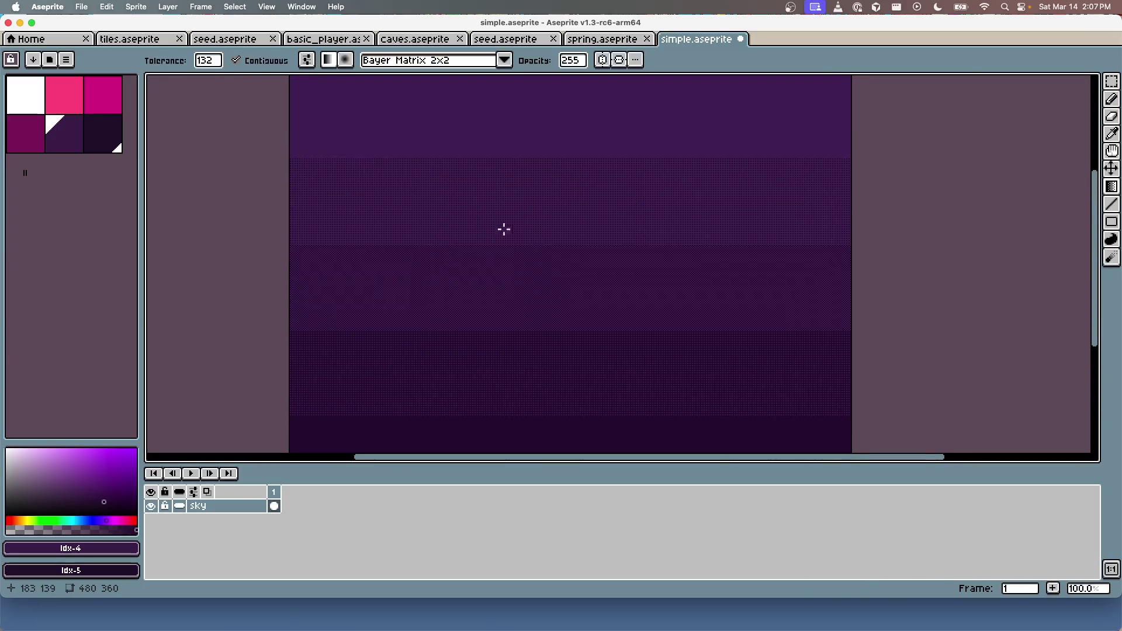
Step: Try a vertical gradient with Contiguous off, then undo it and turn Contiguous back on
{"action": "left_click", "coordinate": [416, 61]}
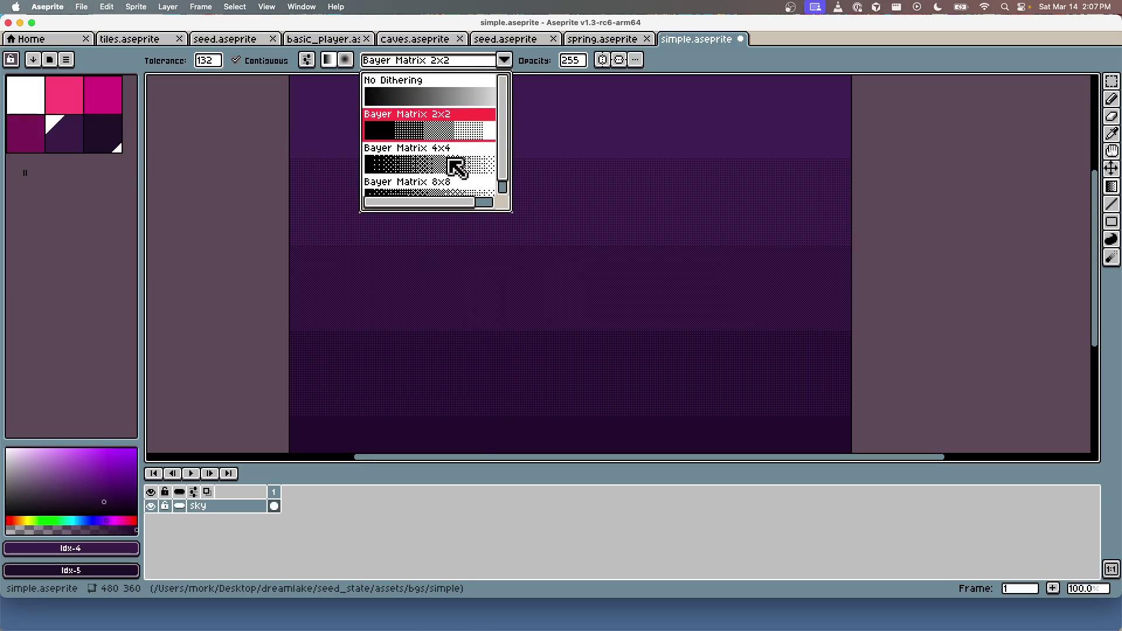
{"action": "scroll", "coordinate": [456, 168], "scroll_direction": "down", "scroll_amount": 1}
{"action": "scroll", "coordinate": [456, 158], "scroll_direction": "up", "scroll_amount": 1}
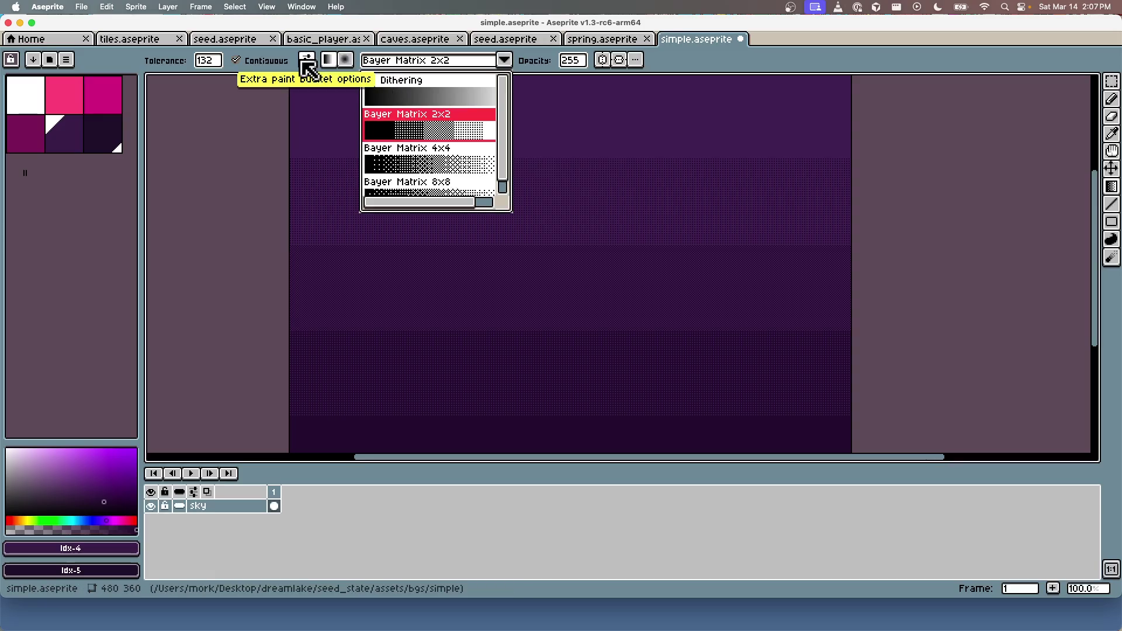
{"action": "left_click", "coordinate": [275, 63]}
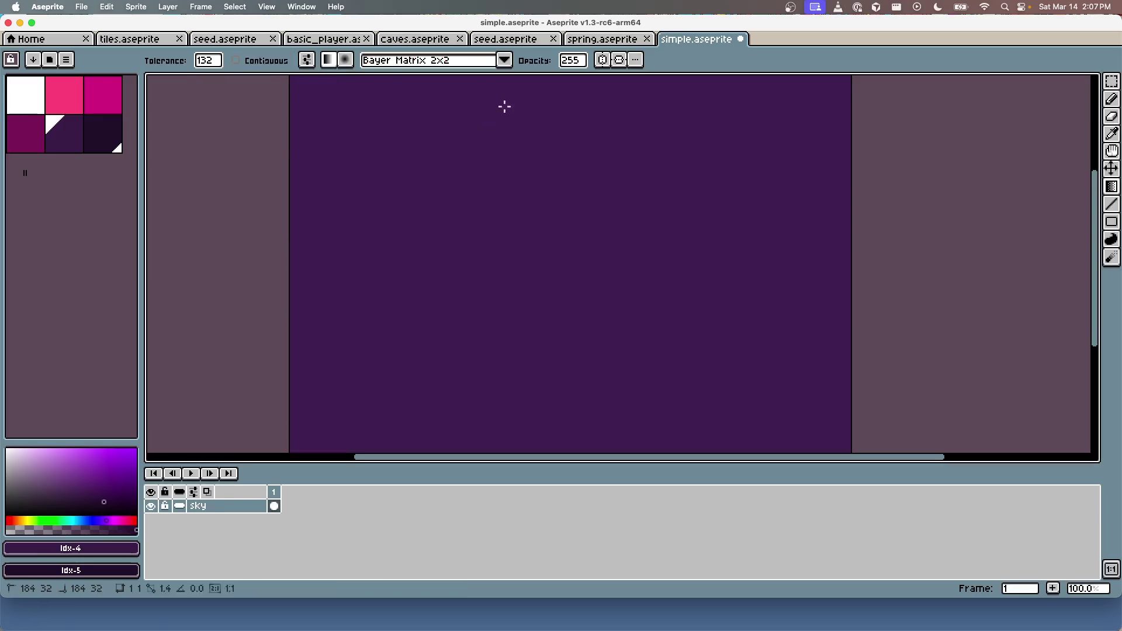
{"action": "left_click_drag", "start_coordinate": [500, 105], "coordinate": [512, 269]}
{"action": "key", "text": "super+z"}
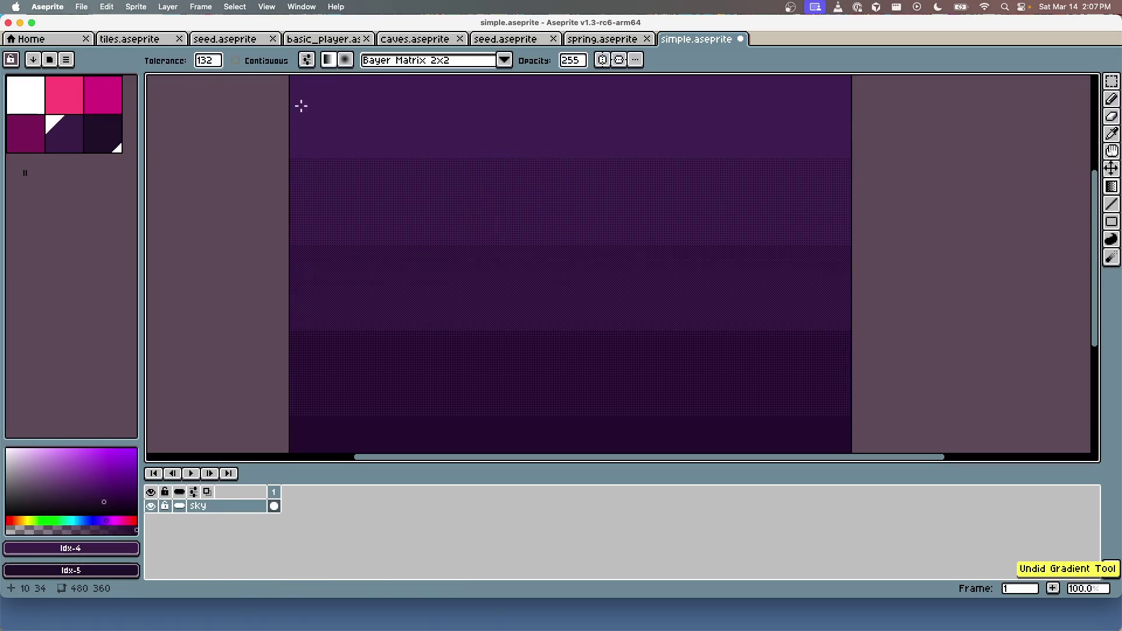
{"action": "left_click", "coordinate": [253, 61]}
Step: Switch dithering to No Dithering, draw a smooth gradient down the sky, then undo it
{"action": "left_click", "coordinate": [386, 61]}
{"action": "left_click", "coordinate": [446, 81]}
{"action": "left_click_drag", "start_coordinate": [507, 97], "coordinate": [511, 221]}
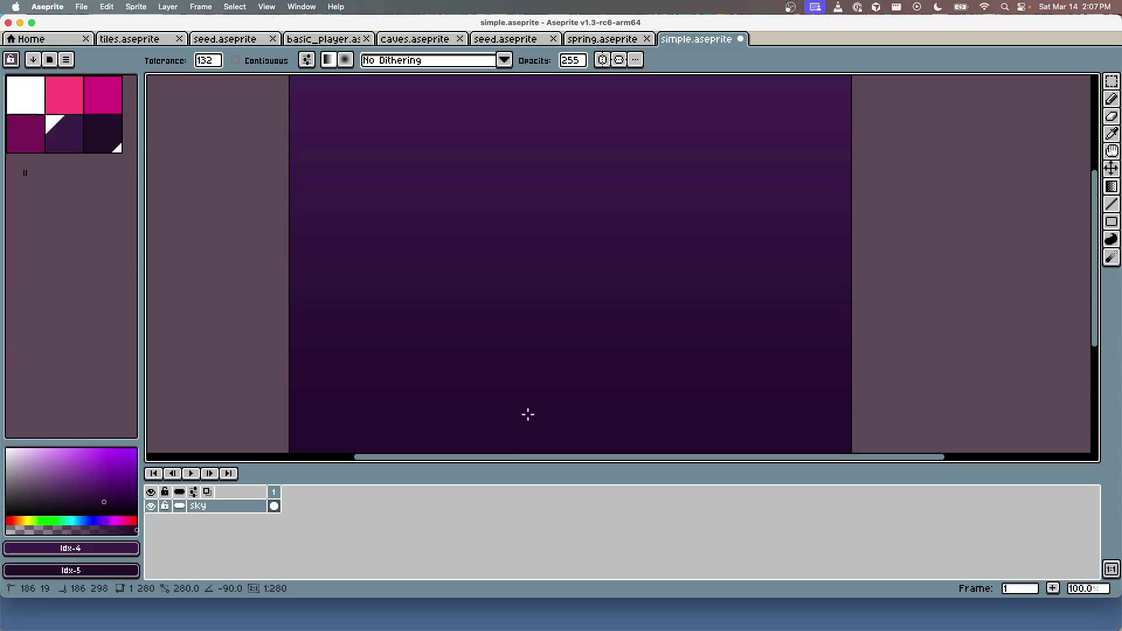
{"action": "key", "text": "super+z"}
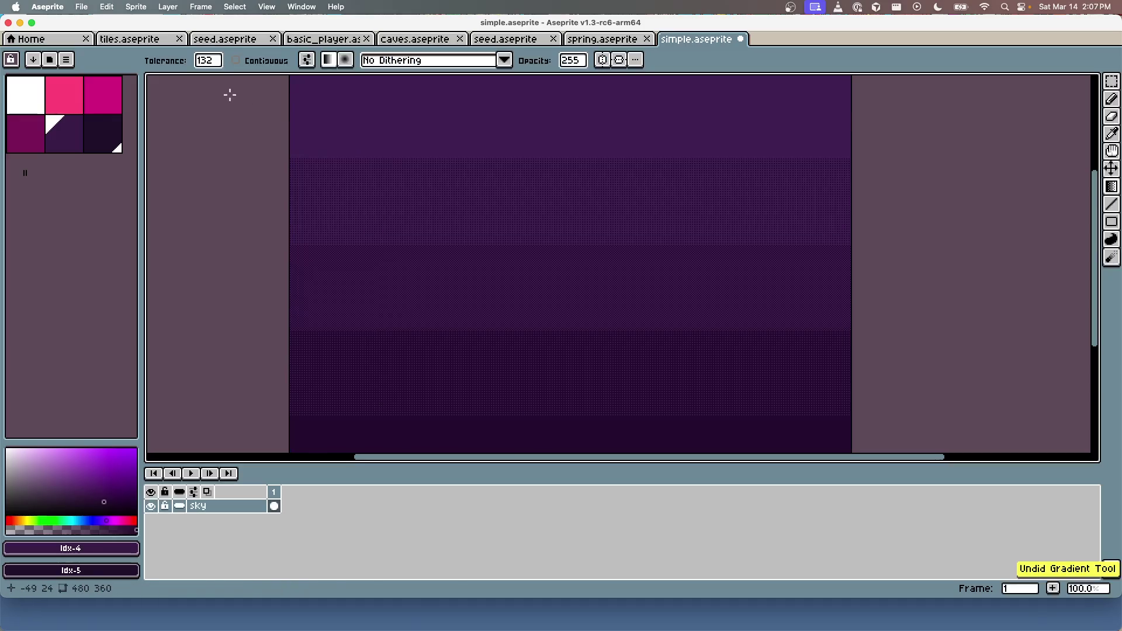
Step: Lower the fill tolerance from 47 down to 32
{"action": "left_click", "coordinate": [208, 61]}
{"action": "left_click_drag", "start_coordinate": [250, 90], "coordinate": [220, 87]}
{"action": "mouse_move", "coordinate": [531, 108]}
{"action": "left_mouse_down"}
{"action": "mouse_move", "coordinate": [554, 336]}
{"action": "mouse_move", "coordinate": [532, 253]}
{"action": "left_mouse_up"}
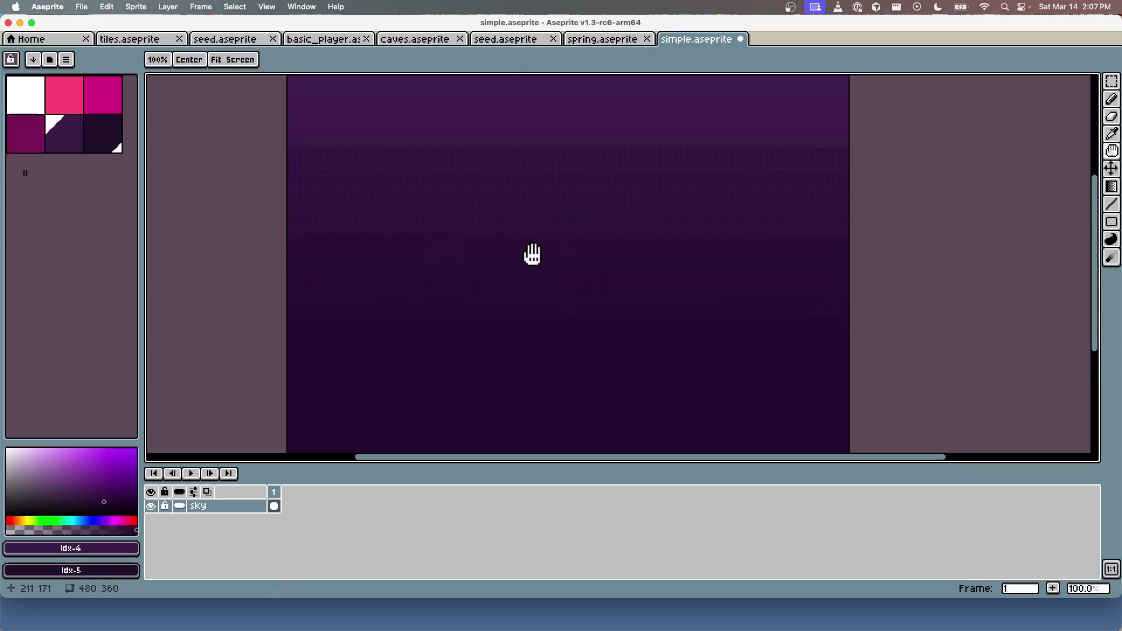
{"action": "scroll", "coordinate": [501, 153], "scroll_direction": "up", "scroll_amount": 2}
{"action": "scroll", "coordinate": [501, 152], "scroll_direction": "down", "scroll_amount": 1}
{"action": "scroll", "coordinate": [501, 153], "scroll_direction": "up", "scroll_amount": 1}
Step: Pan the zoomed canvas and redraw the gradient from the sky's top edge to its bottom
{"action": "key", "text": "space"}
{"action": "mouse_move", "coordinate": [563, 275]}
{"action": "left_mouse_down"}
{"action": "mouse_move", "coordinate": [569, 197]}
{"action": "mouse_move", "coordinate": [573, 263]}
{"action": "left_mouse_up"}
{"action": "scroll", "coordinate": [555, 150], "scroll_direction": "down", "scroll_amount": 1}
{"action": "key", "text": "space"}
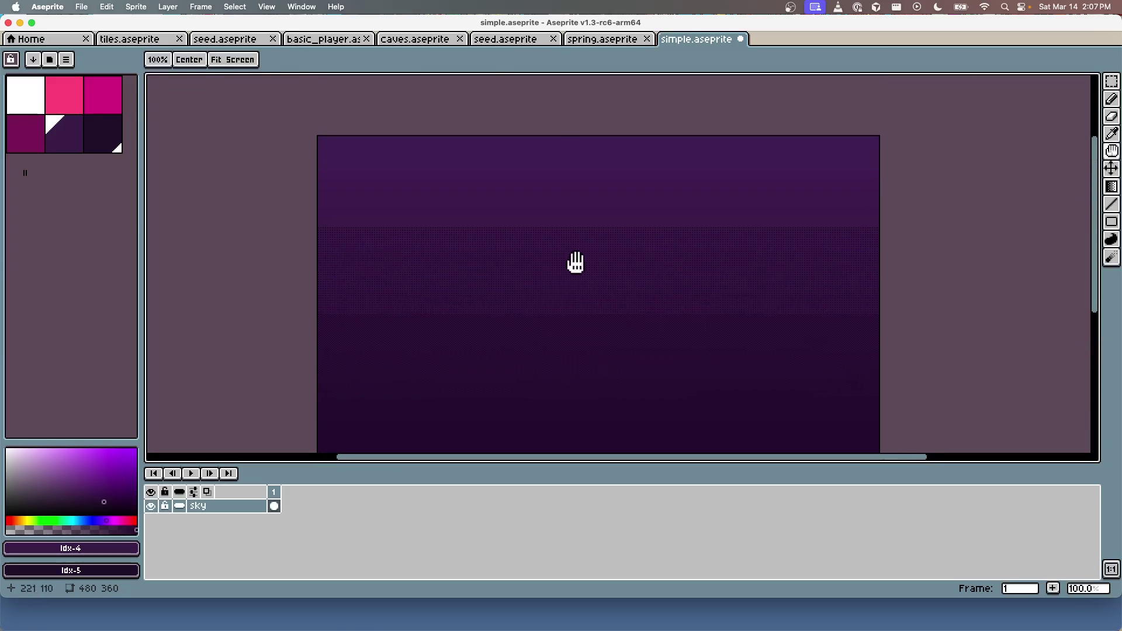
{"action": "left_click_drag", "start_coordinate": [552, 135], "coordinate": [554, 284]}
{"action": "mouse_move", "coordinate": [554, 385]}
{"action": "left_mouse_down"}
{"action": "mouse_move", "coordinate": [544, 443]}
{"action": "mouse_move", "coordinate": [579, 436]}
{"action": "left_mouse_up"}
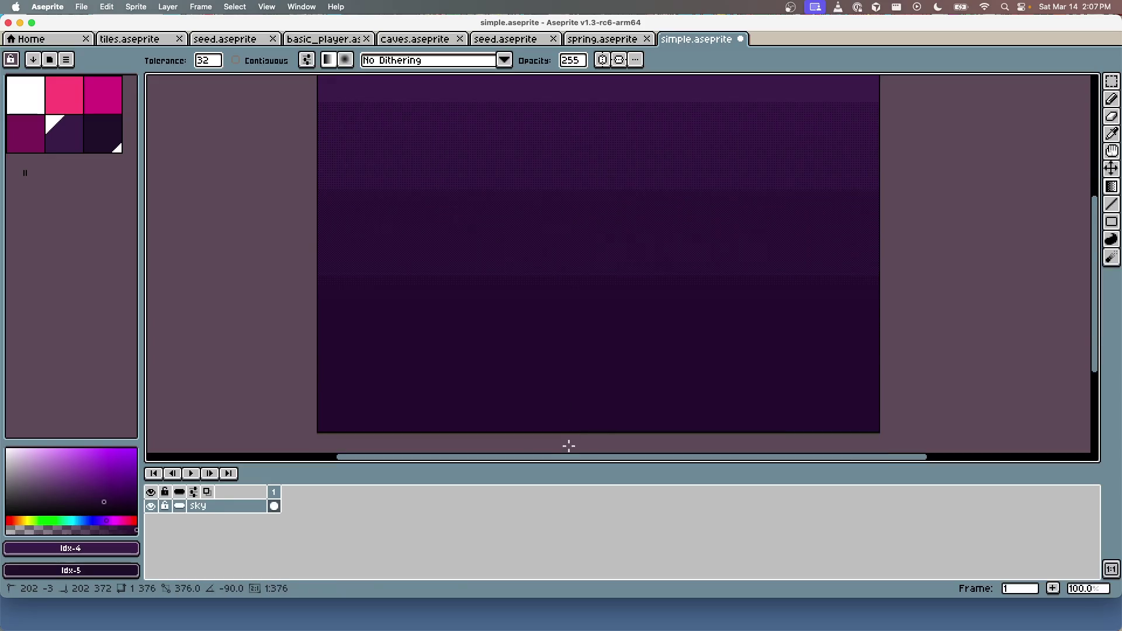
Step: Set fill tolerance to 255 and draw a vertical gradient from the canvas top downward
{"action": "left_click", "coordinate": [215, 61]}
{"action": "type", "text": "255"}
{"action": "key", "text": "Return"}
{"action": "scroll", "coordinate": [484, 142], "scroll_direction": "up", "scroll_amount": 1}
{"action": "scroll", "coordinate": [489, 141], "scroll_direction": "down", "scroll_amount": 5}
{"action": "left_click_drag", "start_coordinate": [496, 107], "coordinate": [504, 220]}
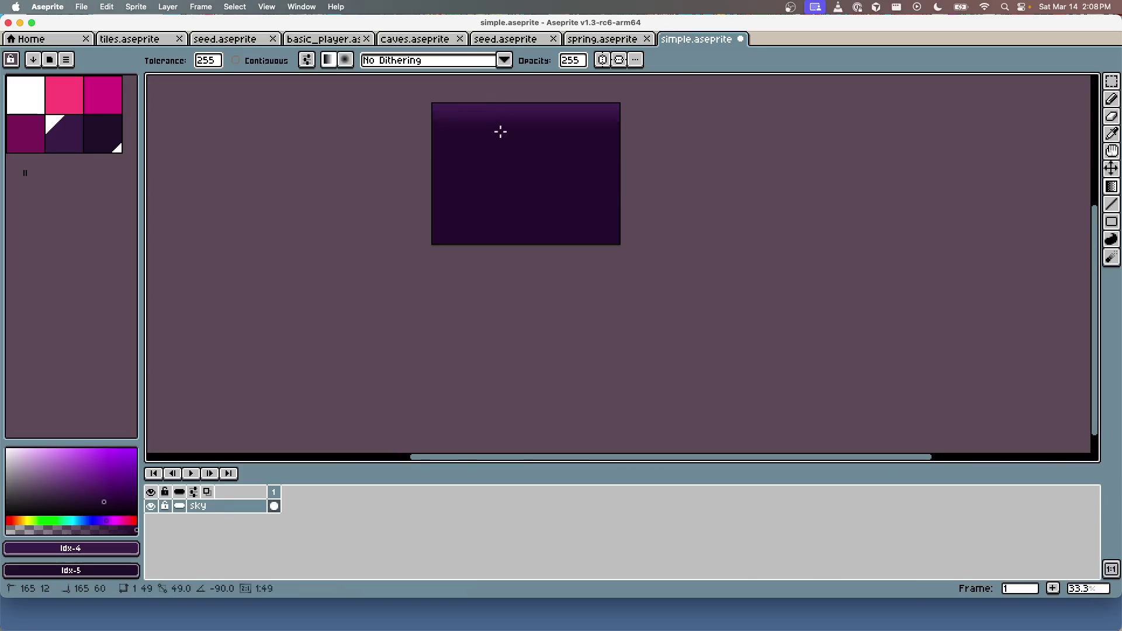
{"action": "scroll", "coordinate": [485, 105], "scroll_direction": "up", "scroll_amount": 5}
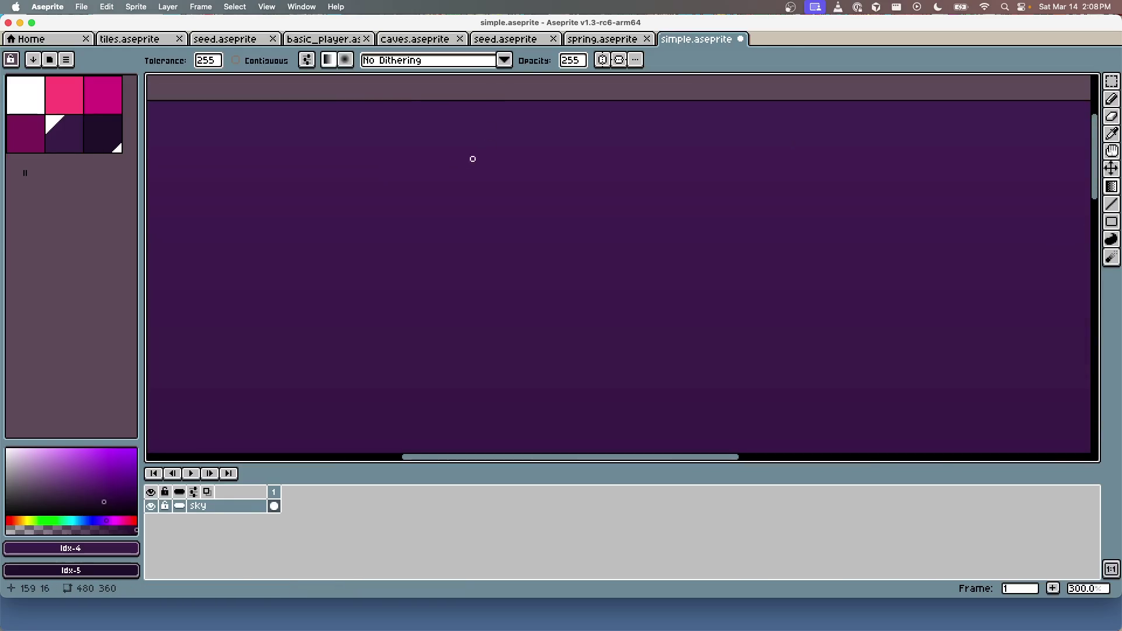
{"action": "left_click_drag", "start_coordinate": [426, 282], "coordinate": [405, 210]}
{"action": "scroll", "coordinate": [409, 220], "scroll_direction": "down", "scroll_amount": 2}
{"action": "scroll", "coordinate": [407, 234], "scroll_direction": "up", "scroll_amount": 1}
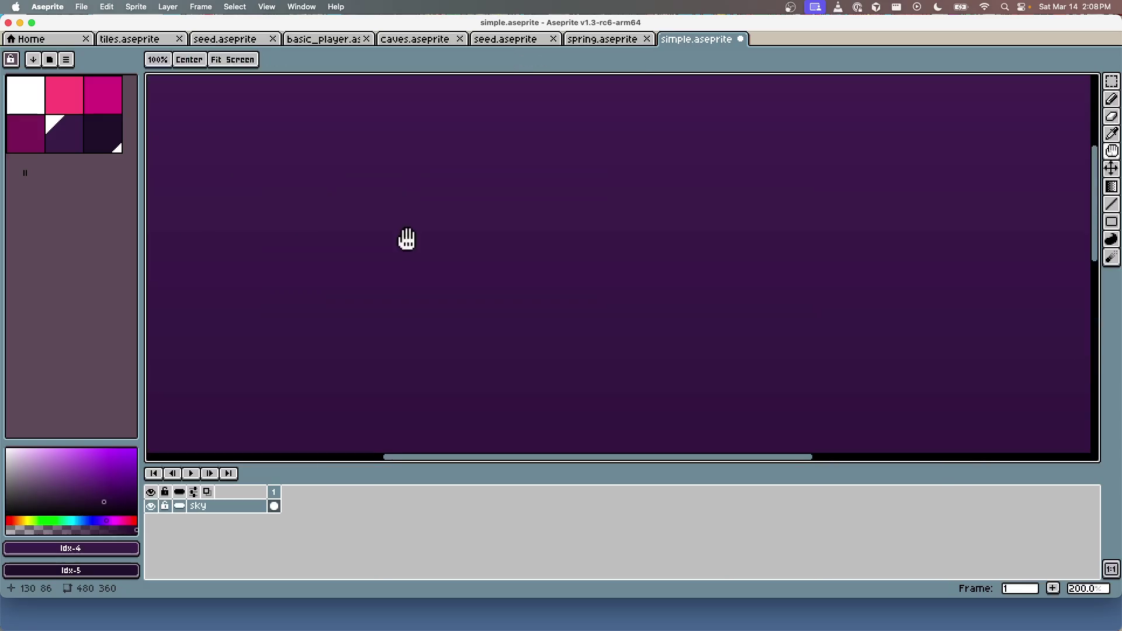
{"action": "scroll", "coordinate": [429, 242], "scroll_direction": "down", "scroll_amount": 2}
{"action": "scroll", "coordinate": [428, 240], "scroll_direction": "up", "scroll_amount": 1}
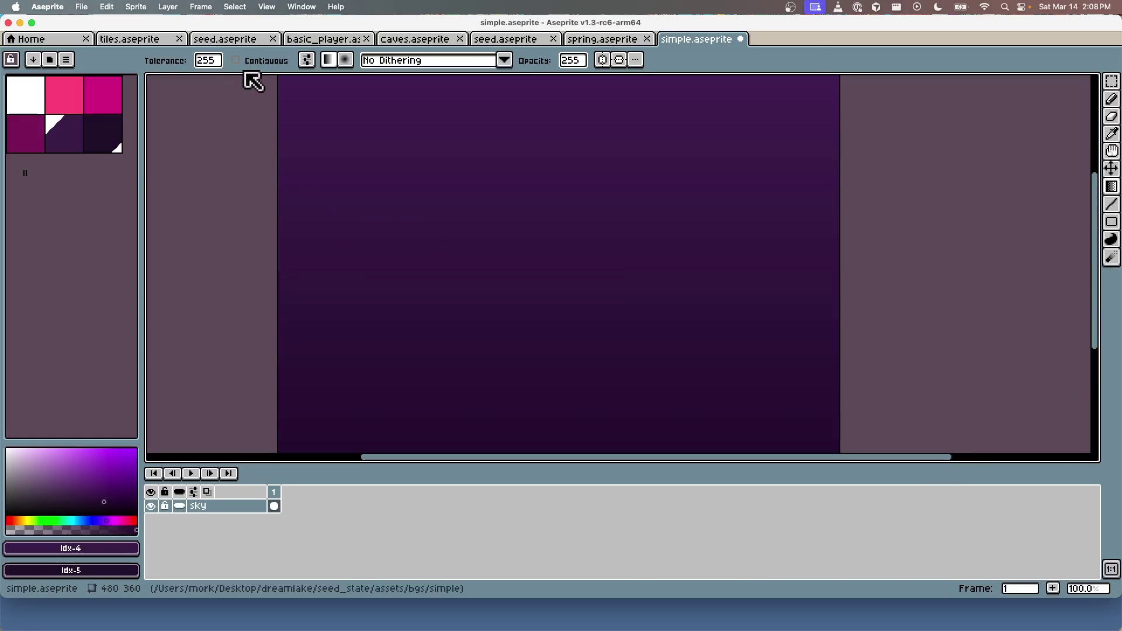
Step: Change the tolerance to 64, redraw the sky gradient, and save simple.aseprite
{"action": "left_click", "coordinate": [208, 61]}
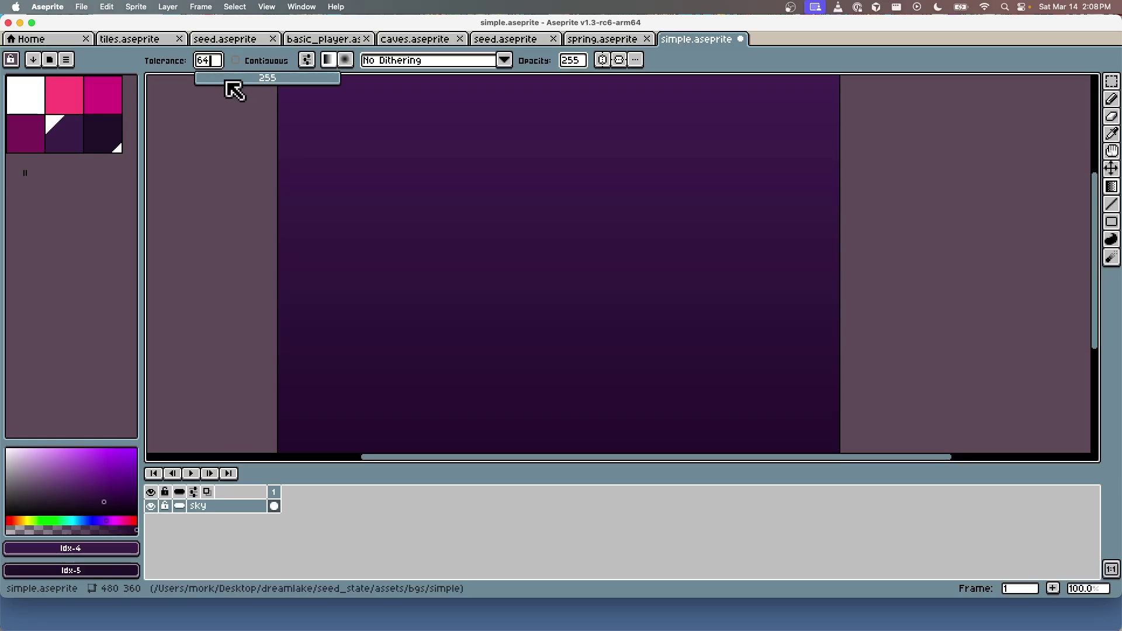
{"action": "left_click_drag", "start_coordinate": [564, 86], "coordinate": [564, 250]}
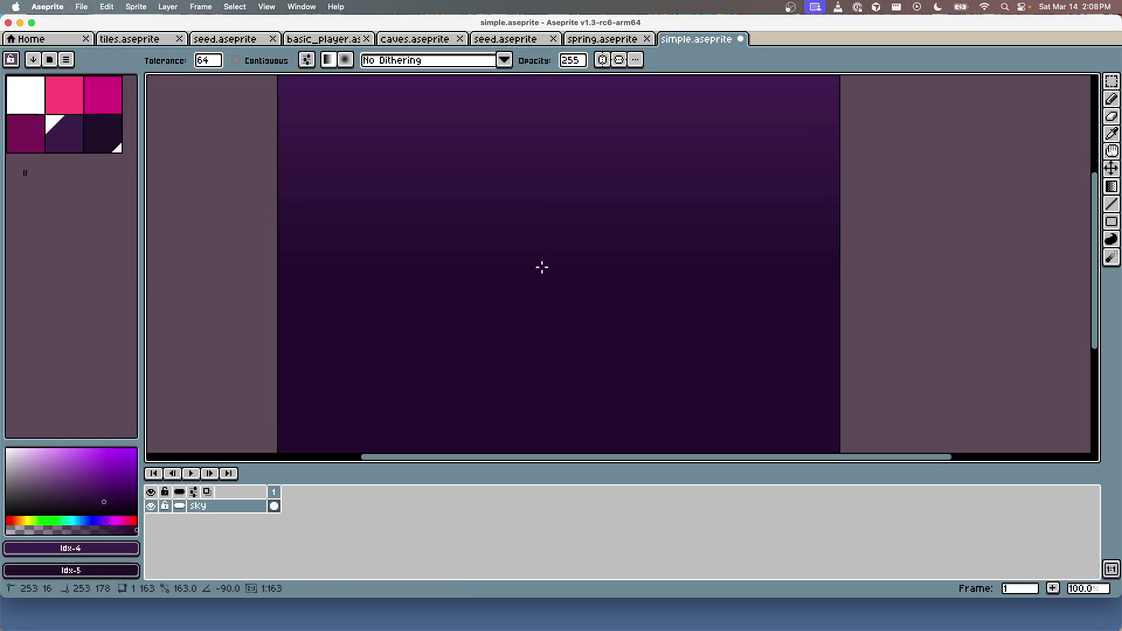
{"action": "scroll", "coordinate": [516, 261], "scroll_direction": "up", "scroll_amount": 4}
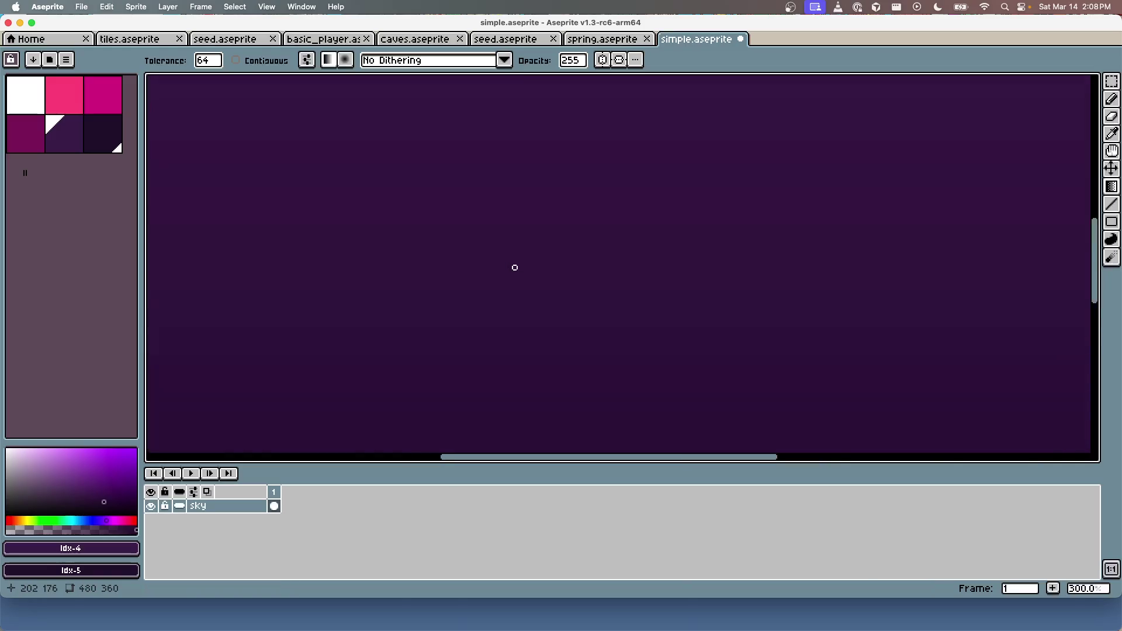
{"action": "scroll", "coordinate": [514, 268], "scroll_direction": "down", "scroll_amount": 3}
{"action": "scroll", "coordinate": [516, 281], "scroll_direction": "up", "scroll_amount": 1}
{"action": "scroll", "coordinate": [523, 235], "scroll_direction": "up", "scroll_amount": 1}
{"action": "key", "text": "super+s"}
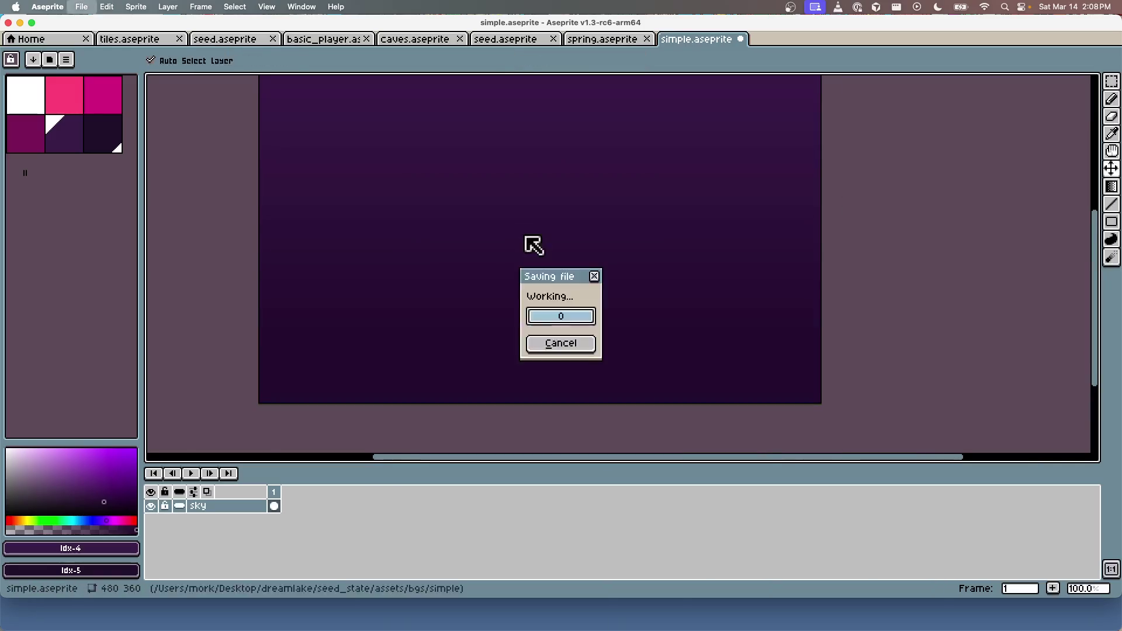
Step: Switch from Aseprite to the running Seed State game and walk the character right
{"action": "left_click_drag", "start_coordinate": [551, 244], "coordinate": [533, 294]}
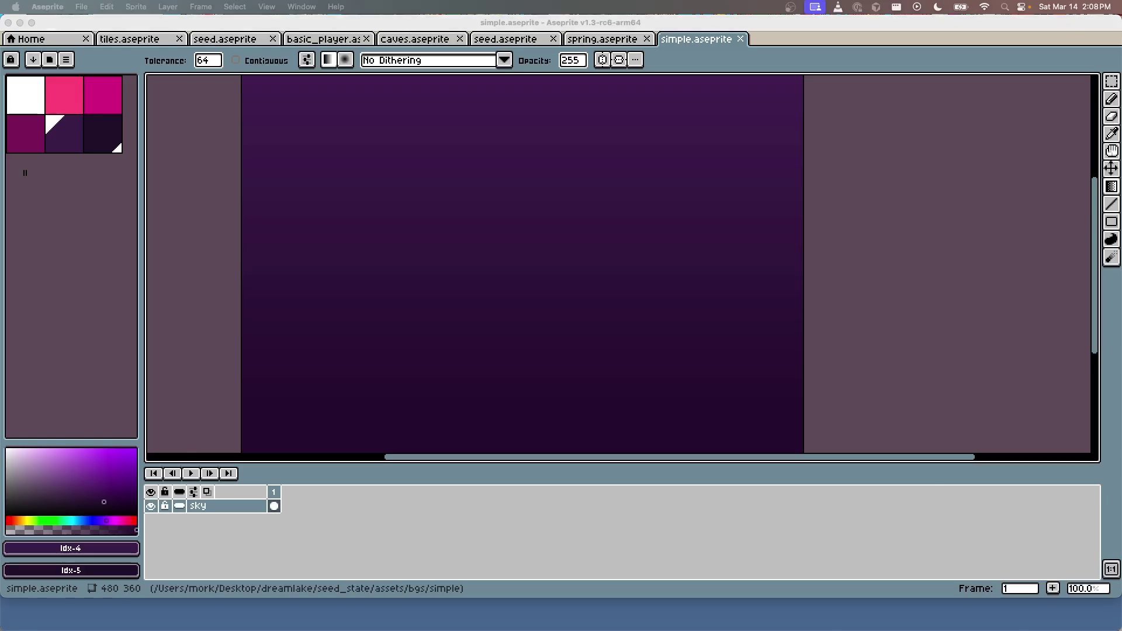
{"action": "key", "text": "super+Tab"}
{"action": "key", "text": "Right"}
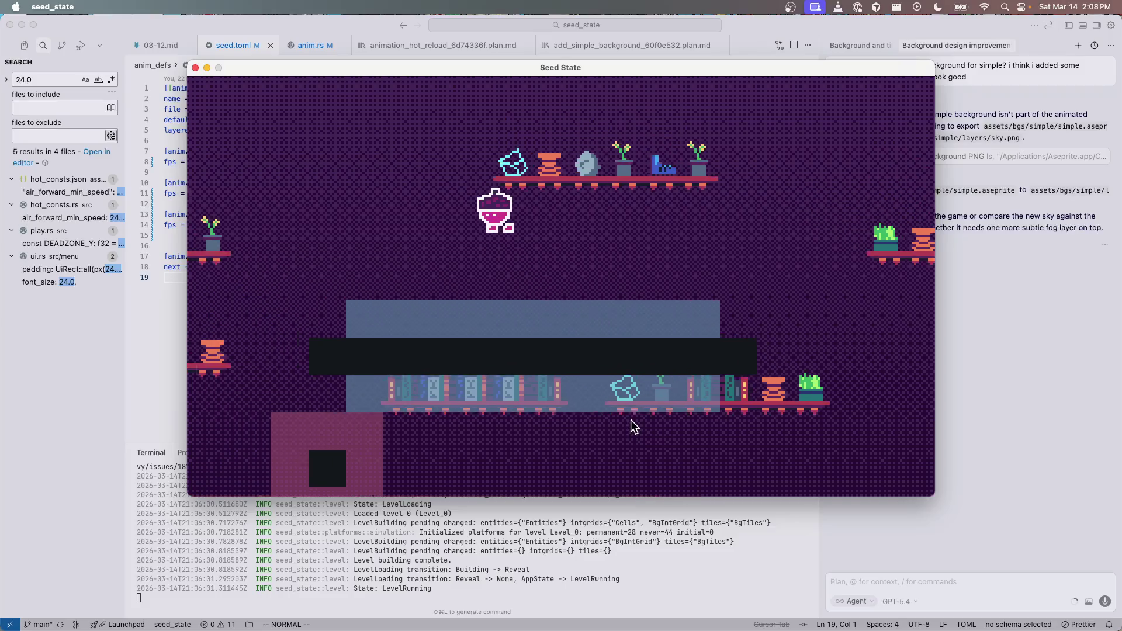
Step: Run and jump the character back and forth around the upper grey shelf against the purple sky
{"action": "key", "text": "Left"}
{"action": "key", "text": "Right"}
{"action": "key", "text": "space"}
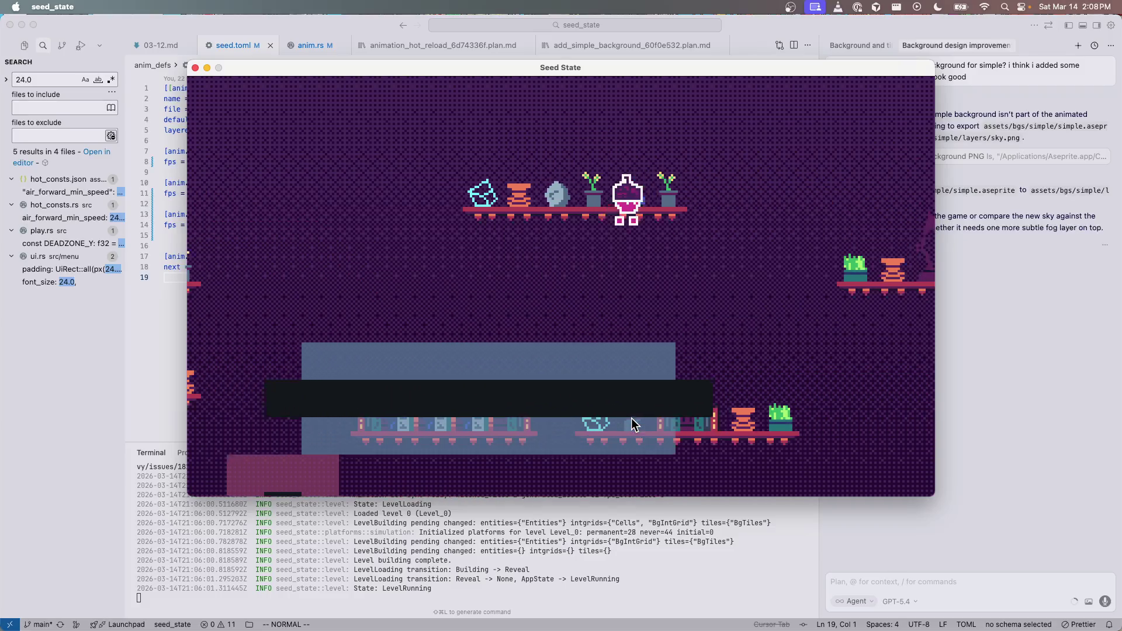
{"action": "key", "text": "Left"}
{"action": "key", "text": "space"}
{"action": "key", "text": "Right"}
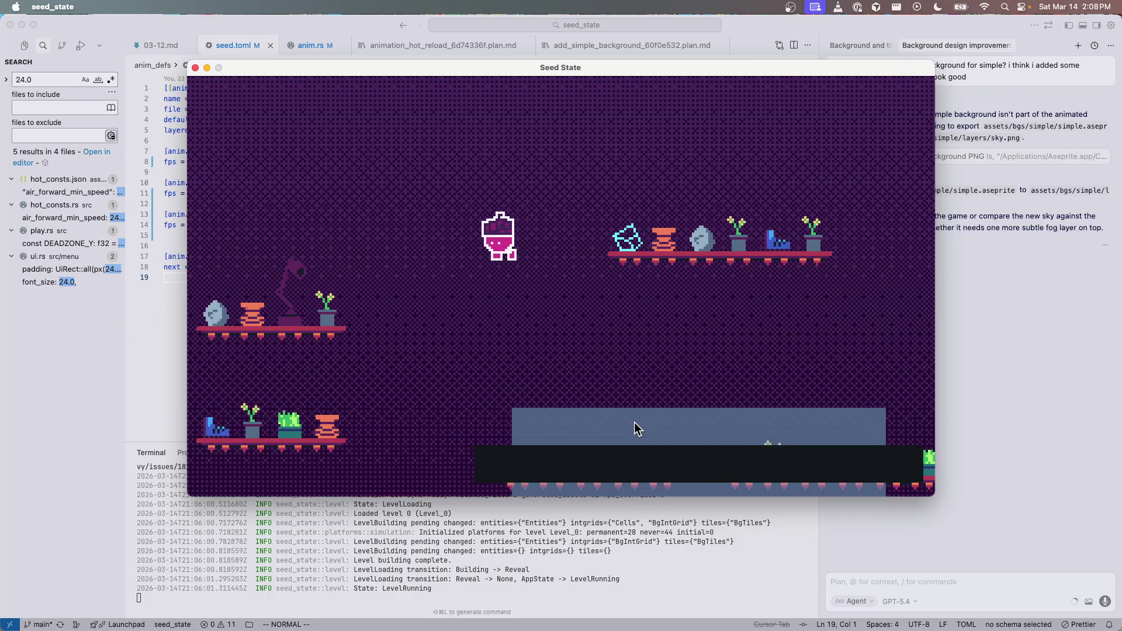
{"action": "key", "text": "space"}
{"action": "key", "text": "Left"}
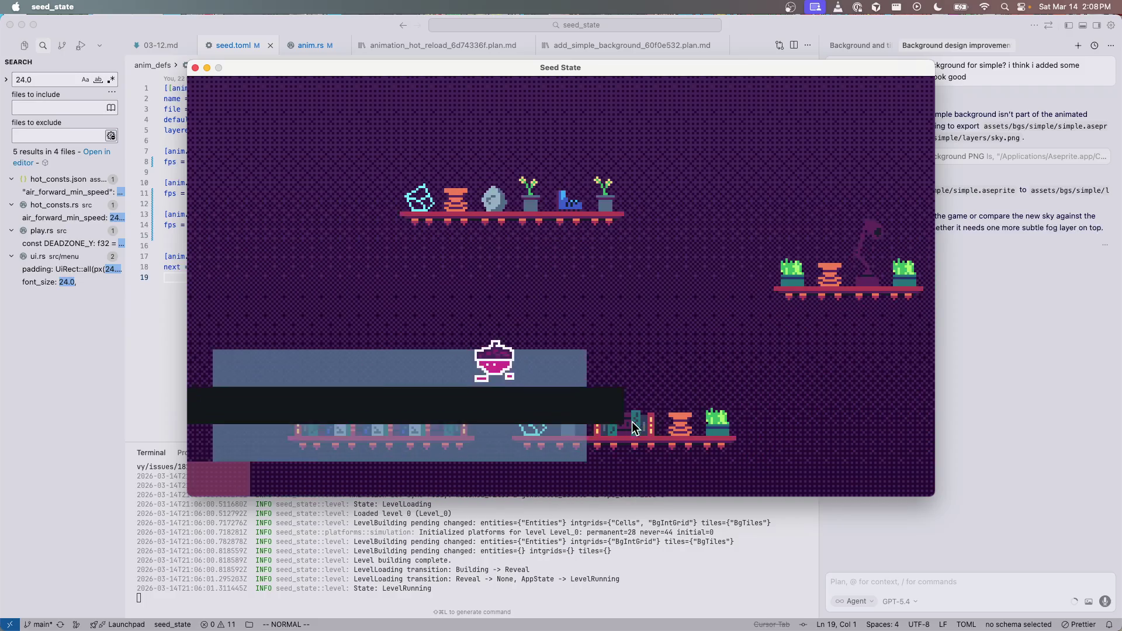
{"action": "key", "text": "space"}
{"action": "key", "text": "Right"}
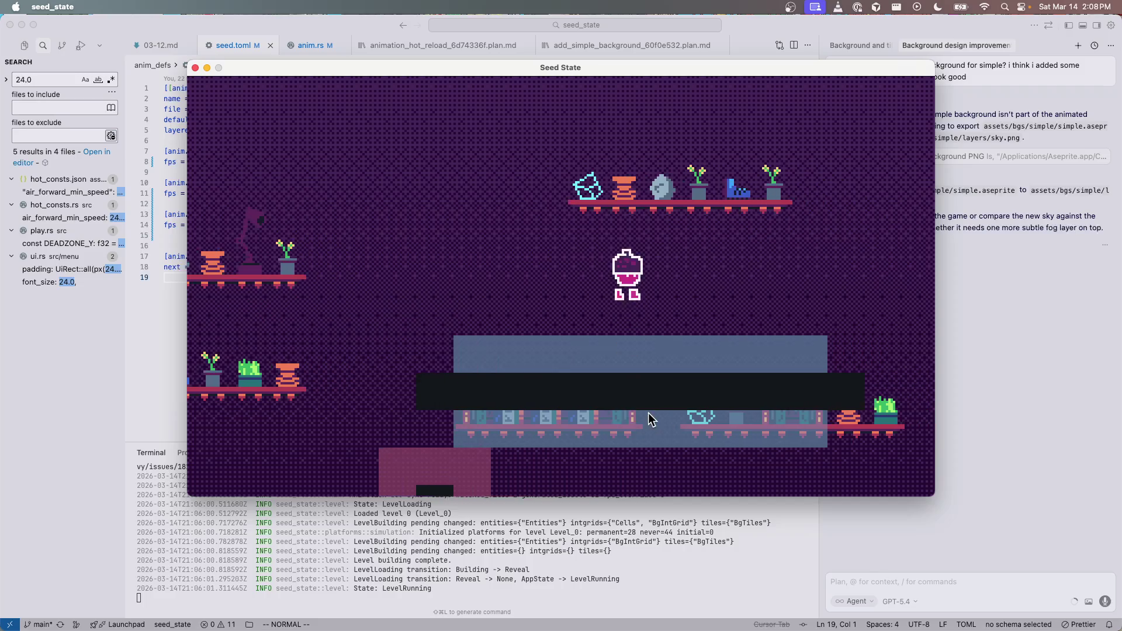
{"action": "key", "text": "space"}
{"action": "key", "text": "Left"}
{"action": "key", "text": "Right"}
{"action": "key", "text": "space"}
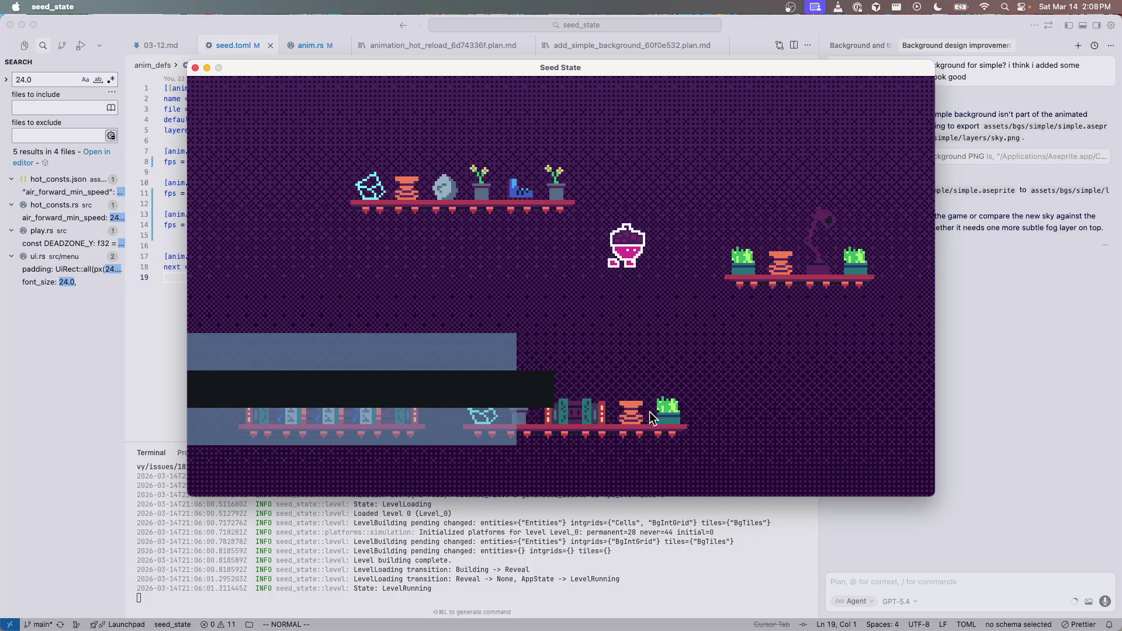
{"action": "key", "text": "Left"}
{"action": "key", "text": "space"}
Step: Drop to the lower floor and jump between the maroon and bookshelf ledges up to the higher ledge
{"action": "key", "text": "Right"}
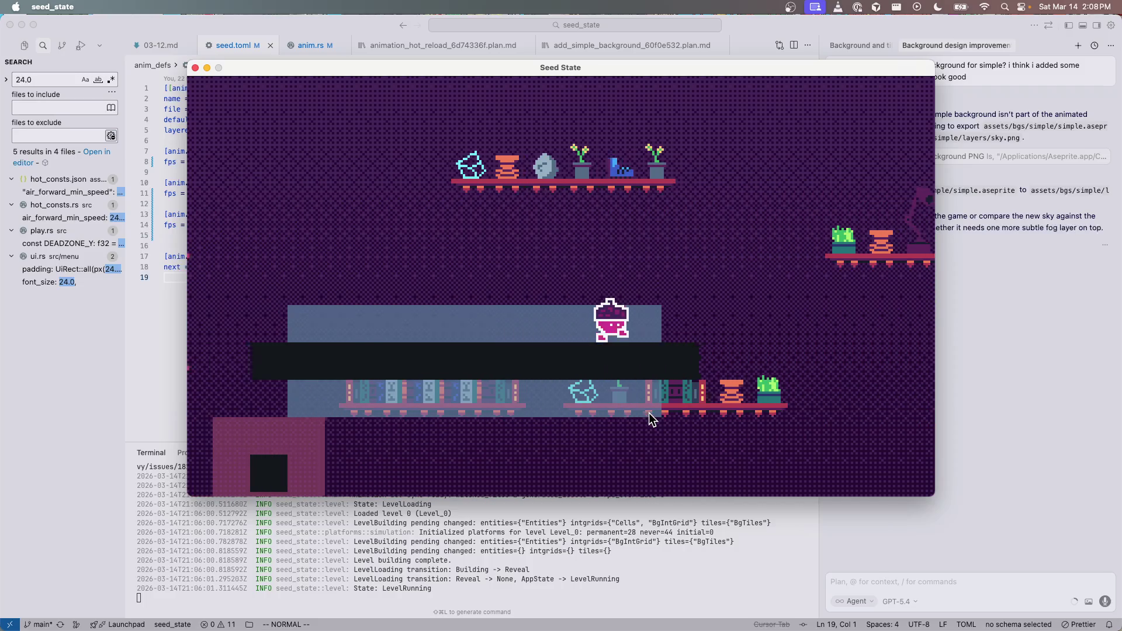
{"action": "key", "text": "Left"}
{"action": "key", "text": "space"}
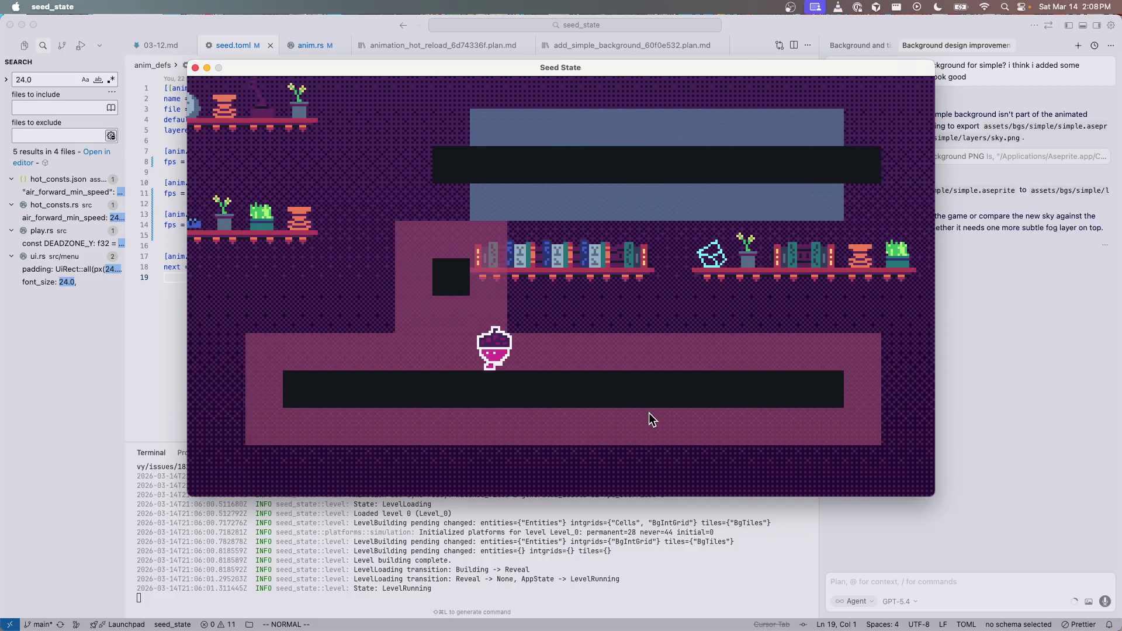
{"action": "key", "text": "Right"}
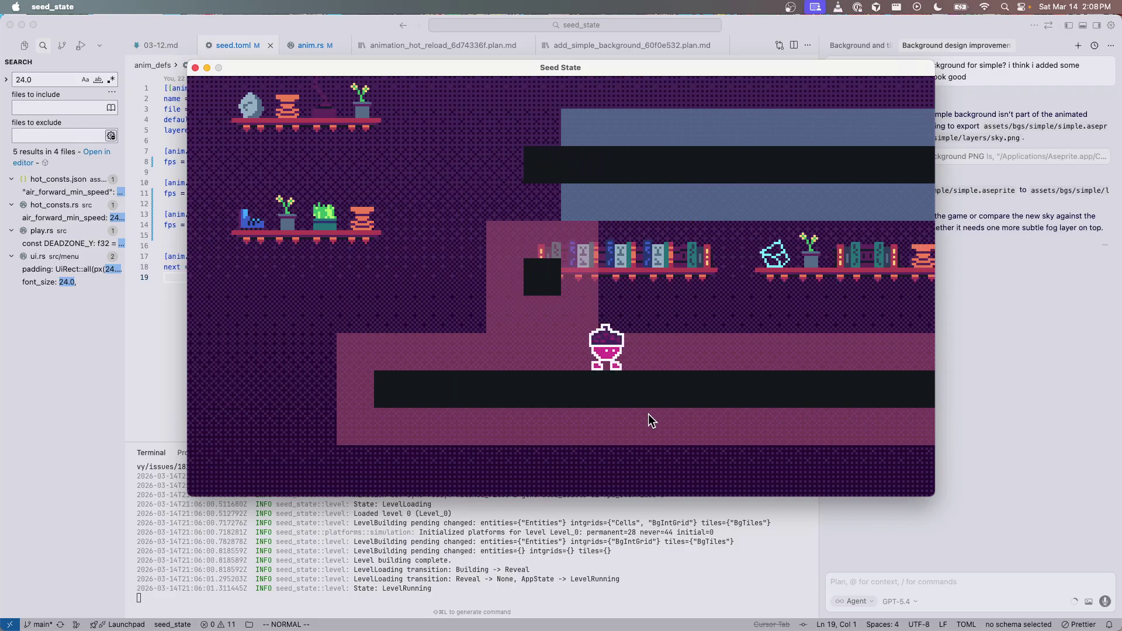
{"action": "key", "text": "space"}
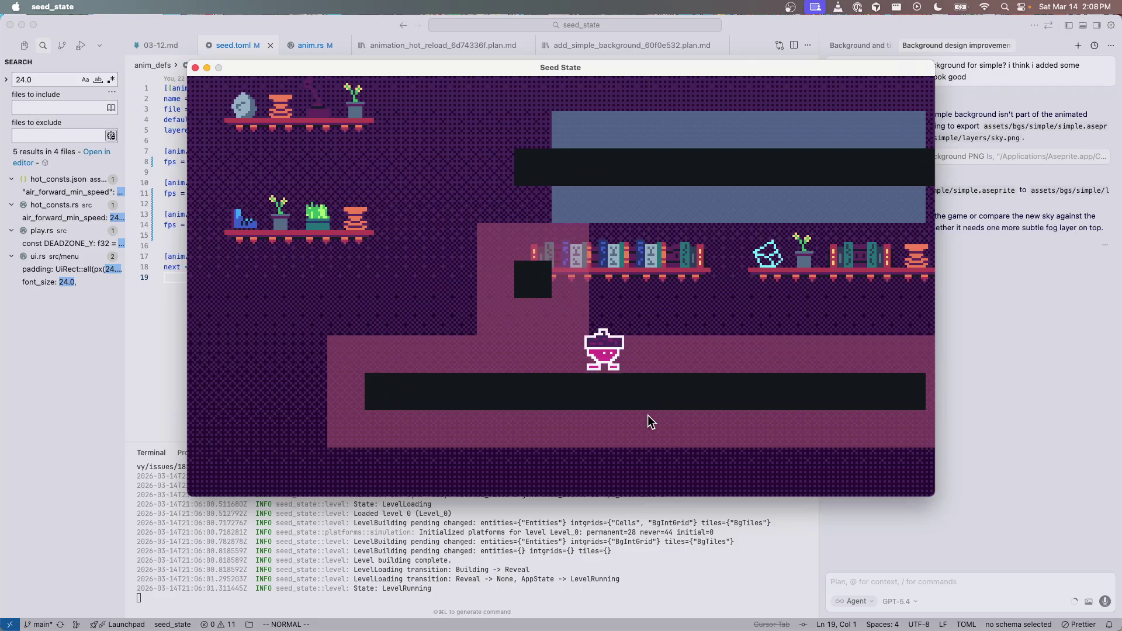
{"action": "key", "text": "Left"}
{"action": "key", "text": "space"}
{"action": "key", "text": "space"}
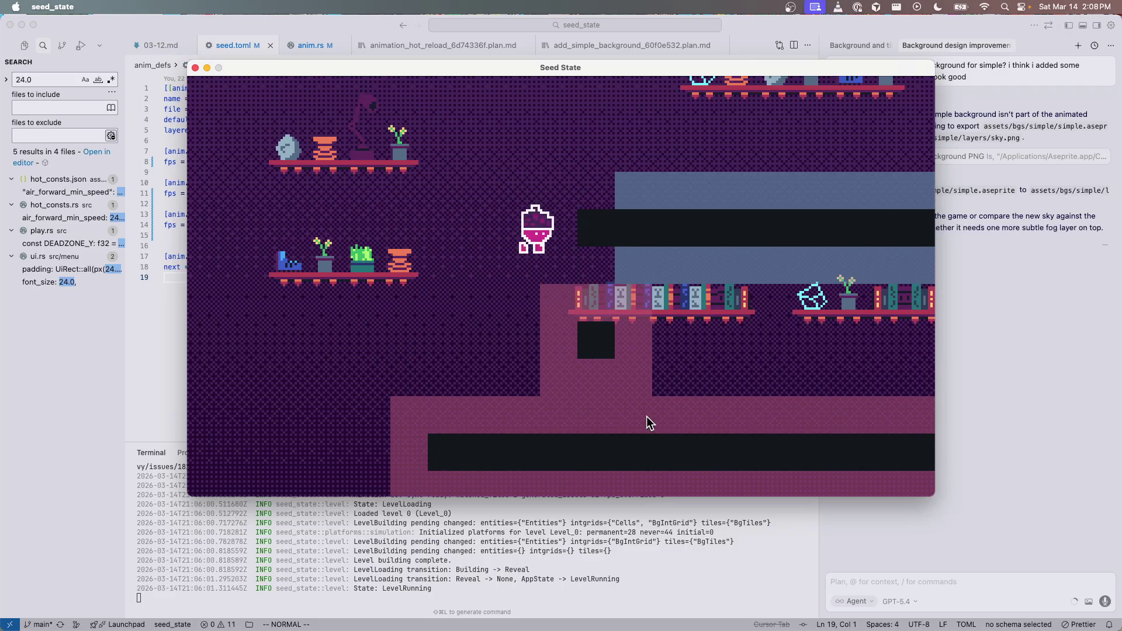
{"action": "key", "text": "Right"}
{"action": "key", "text": "space"}
{"action": "key", "text": "Left"}
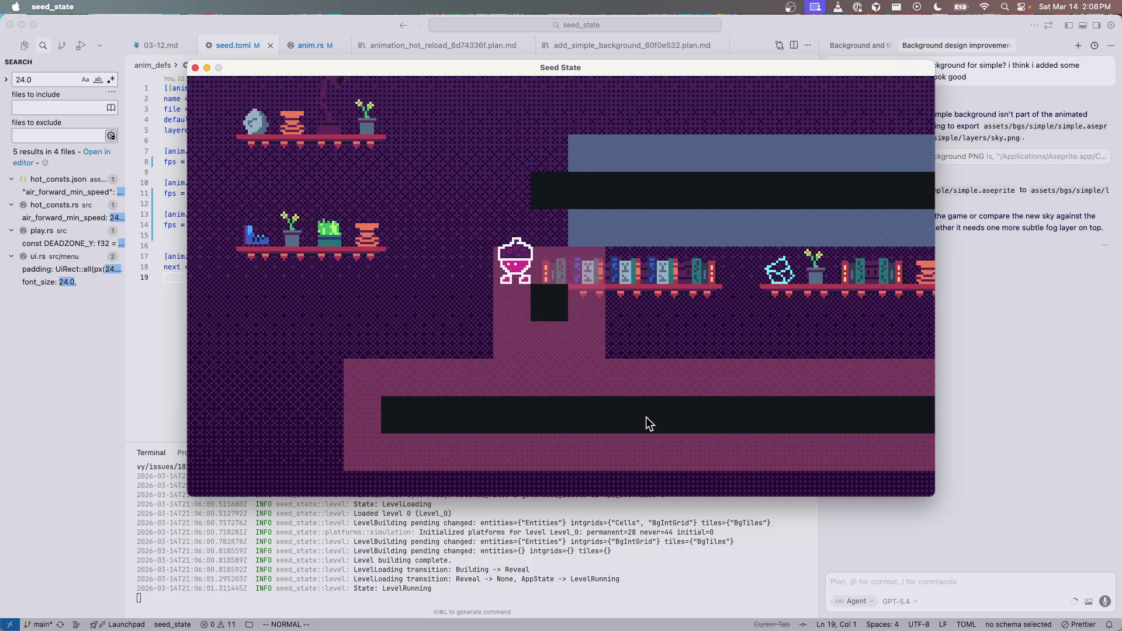
{"action": "key", "text": "Right"}
{"action": "key", "text": "space"}
{"action": "key", "text": "Left"}
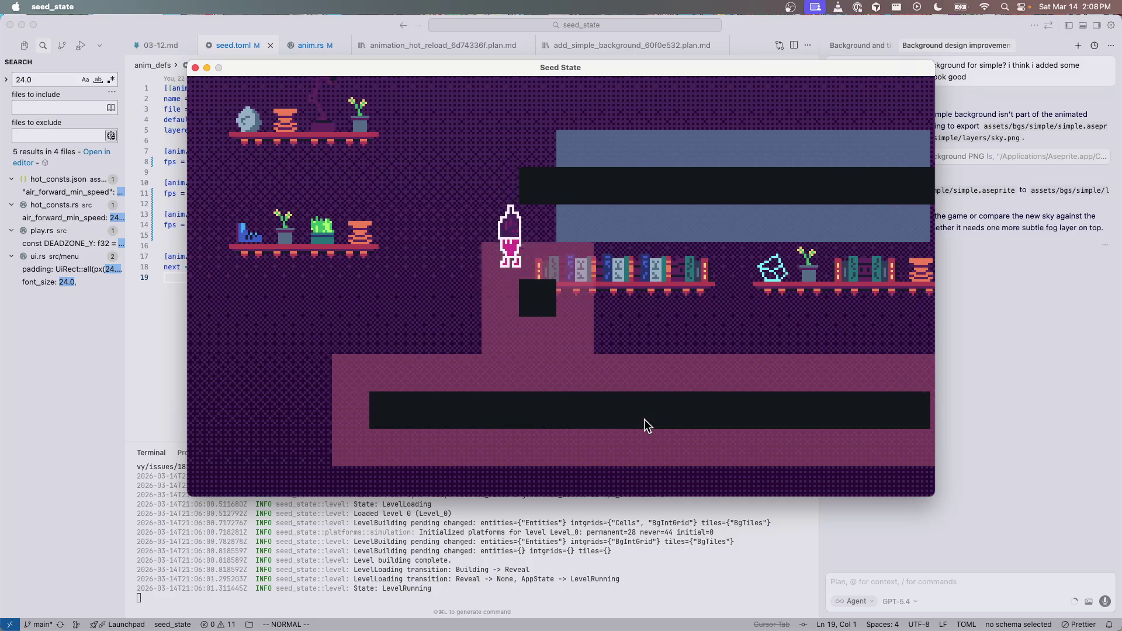
{"action": "key", "text": "space"}
{"action": "key", "text": "Right"}
{"action": "key", "text": "space"}
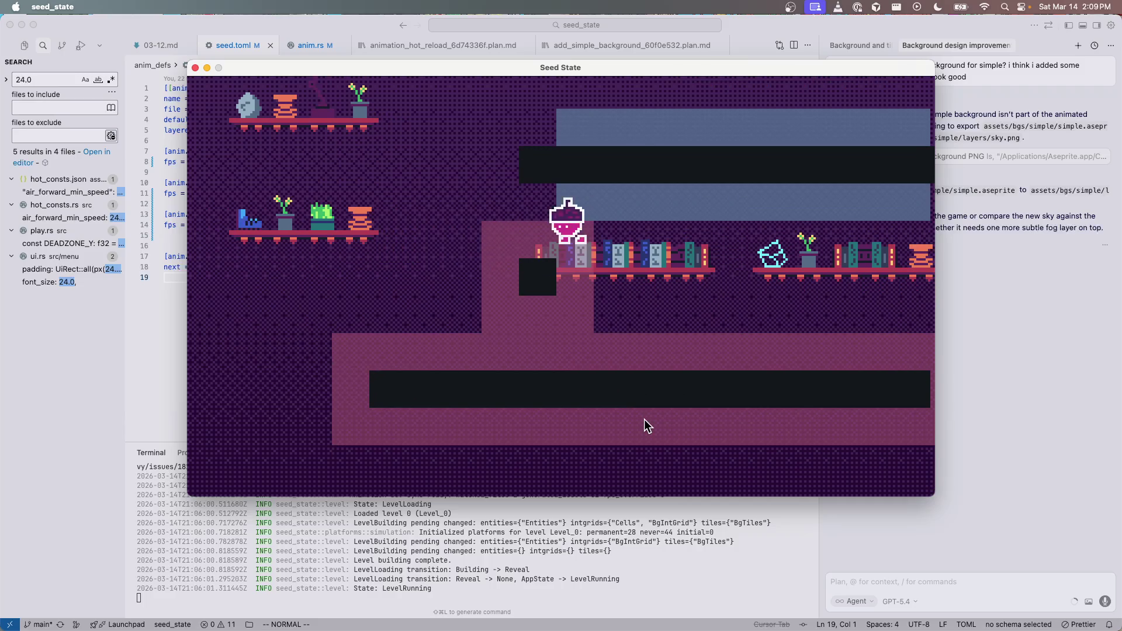
{"action": "key", "text": "Left"}
{"action": "key", "text": "Right"}
{"action": "key", "text": "Right"}
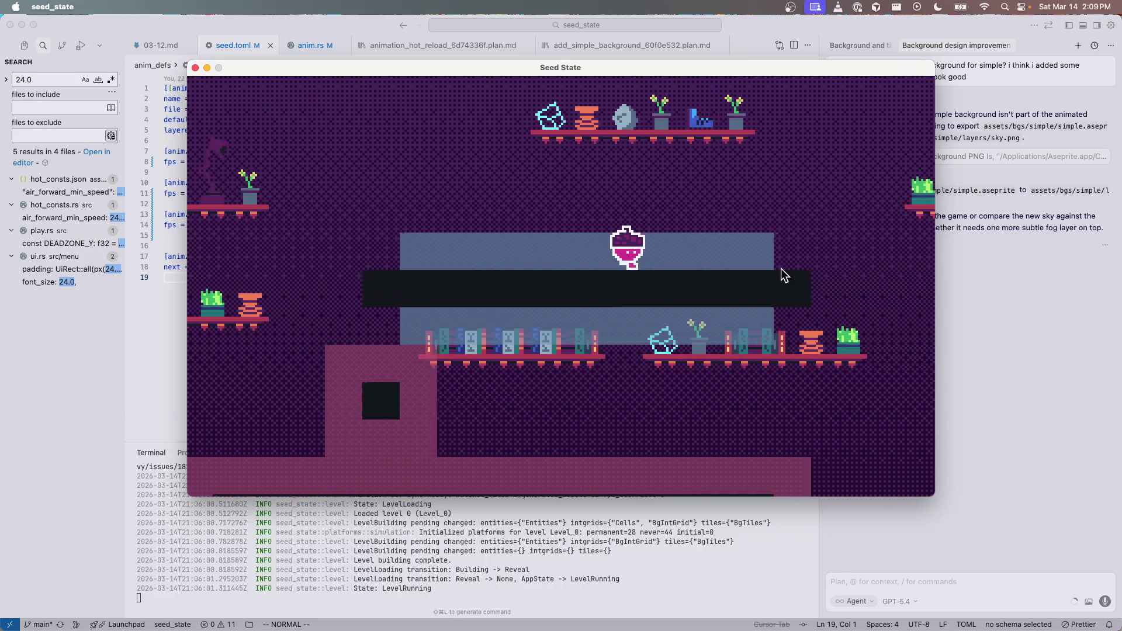
Step: Close the game and return to Aseprite, viewing the dithering list without changing it
{"action": "left_click", "coordinate": [196, 68]}
{"action": "key", "text": "super+Tab"}
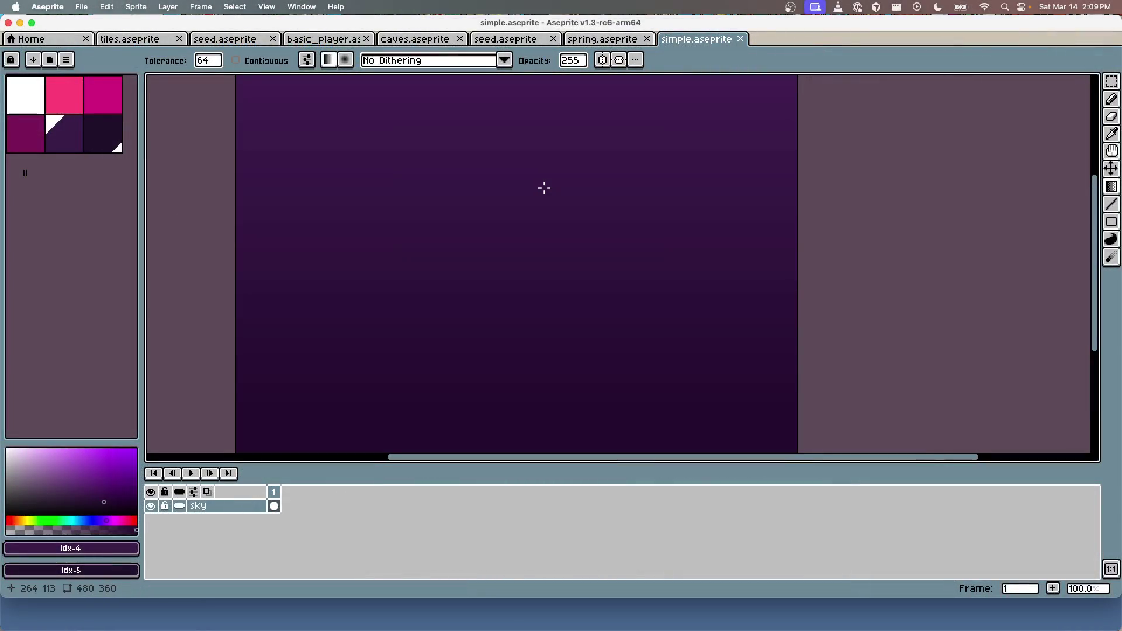
{"action": "left_click", "coordinate": [396, 63]}
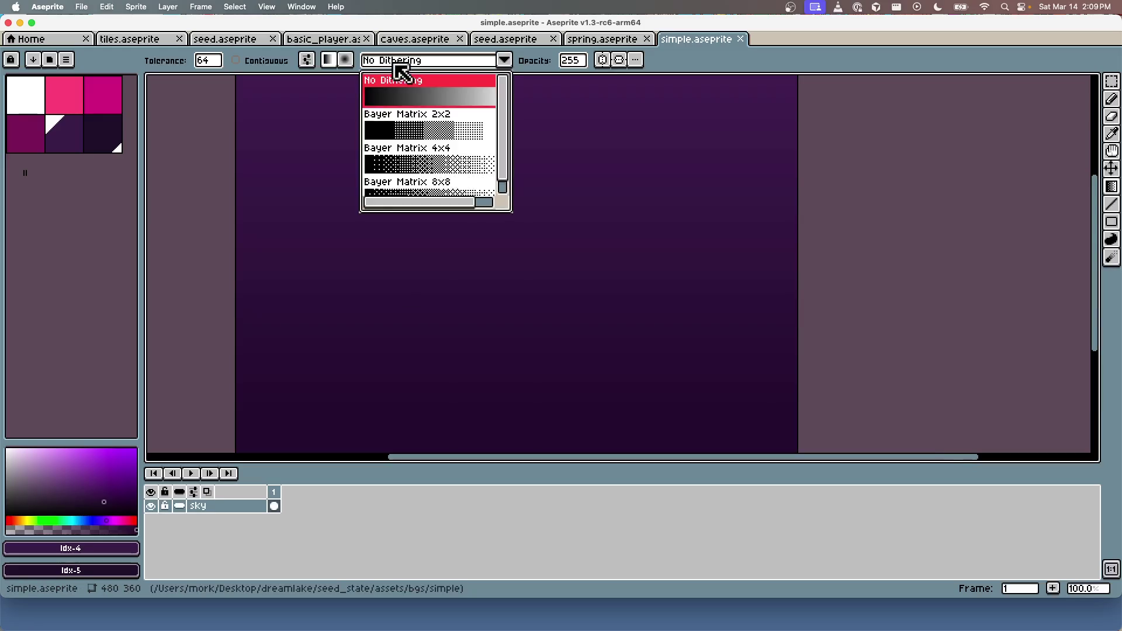
{"action": "scroll", "coordinate": [468, 172], "scroll_direction": "down", "scroll_amount": 2}
{"action": "scroll", "coordinate": [462, 172], "scroll_direction": "up", "scroll_amount": 2}
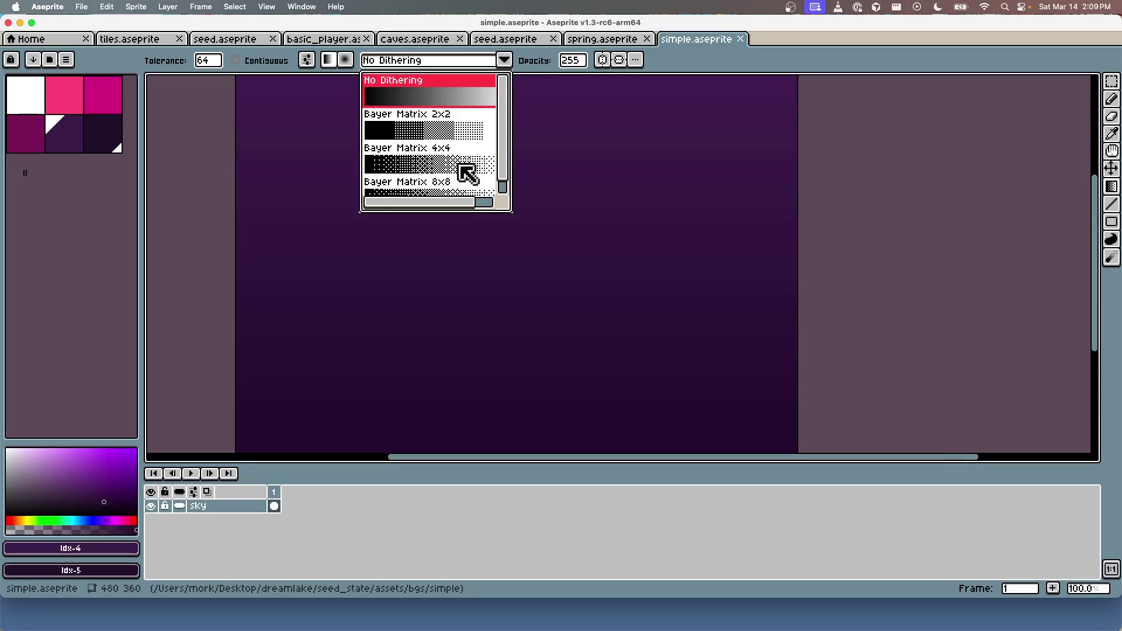
{"action": "key", "text": "Escape"}
{"action": "scroll", "coordinate": [501, 173], "scroll_direction": "down", "scroll_amount": 1}
Step: Undo both gradient fills to restore the flat dark purple sky, save simple.aseprite, and return to Cursor
{"action": "key", "text": "super+z"}
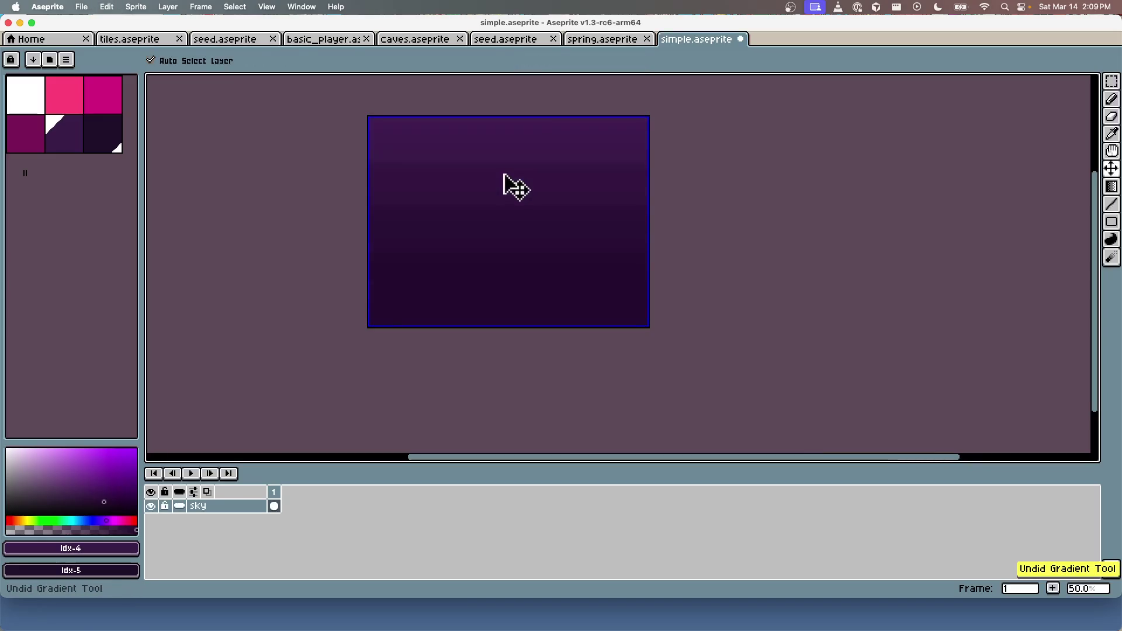
{"action": "scroll", "coordinate": [520, 156], "scroll_direction": "up", "scroll_amount": 2}
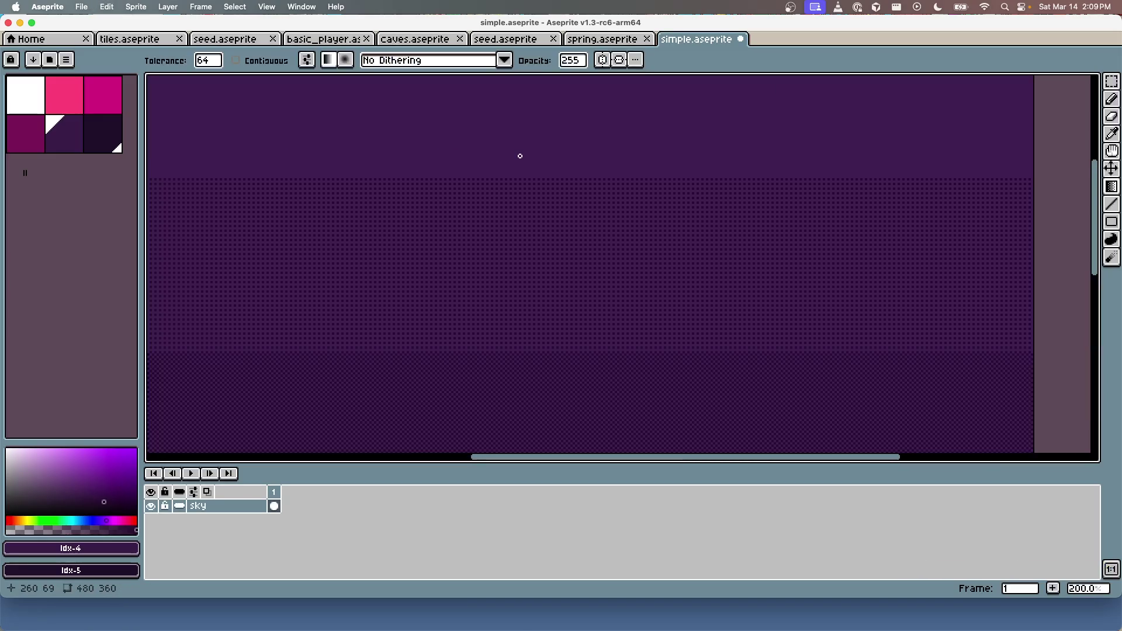
{"action": "scroll", "coordinate": [520, 156], "scroll_direction": "down", "scroll_amount": 2}
{"action": "scroll", "coordinate": [519, 155], "scroll_direction": "up", "scroll_amount": 1}
{"action": "scroll", "coordinate": [526, 258], "scroll_direction": "up", "scroll_amount": 1}
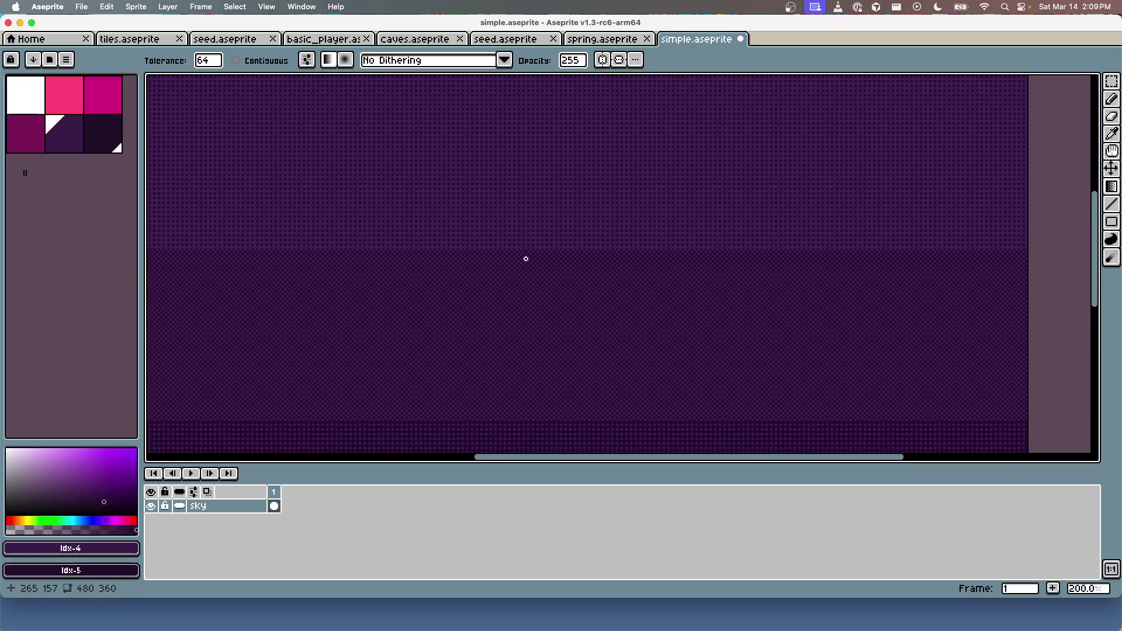
{"action": "scroll", "coordinate": [514, 257], "scroll_direction": "down", "scroll_amount": 1}
{"action": "scroll", "coordinate": [521, 238], "scroll_direction": "up", "scroll_amount": 1}
{"action": "scroll", "coordinate": [517, 245], "scroll_direction": "down", "scroll_amount": 1}
{"action": "scroll", "coordinate": [516, 245], "scroll_direction": "up", "scroll_amount": 1}
{"action": "key", "text": "super+z"}
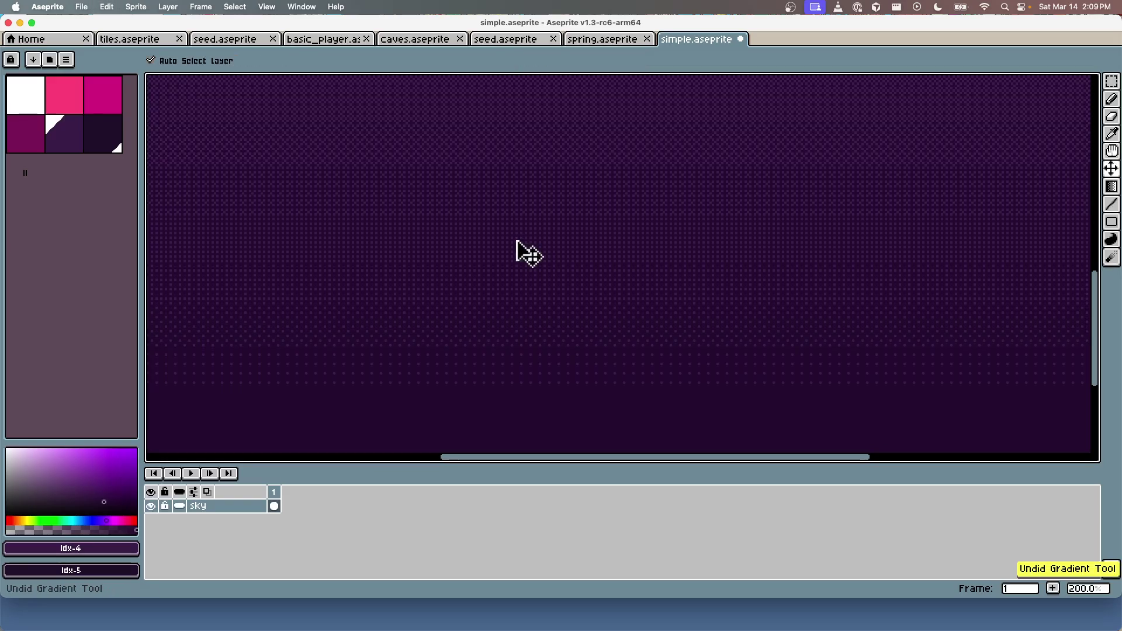
{"action": "key", "text": "super+z"}
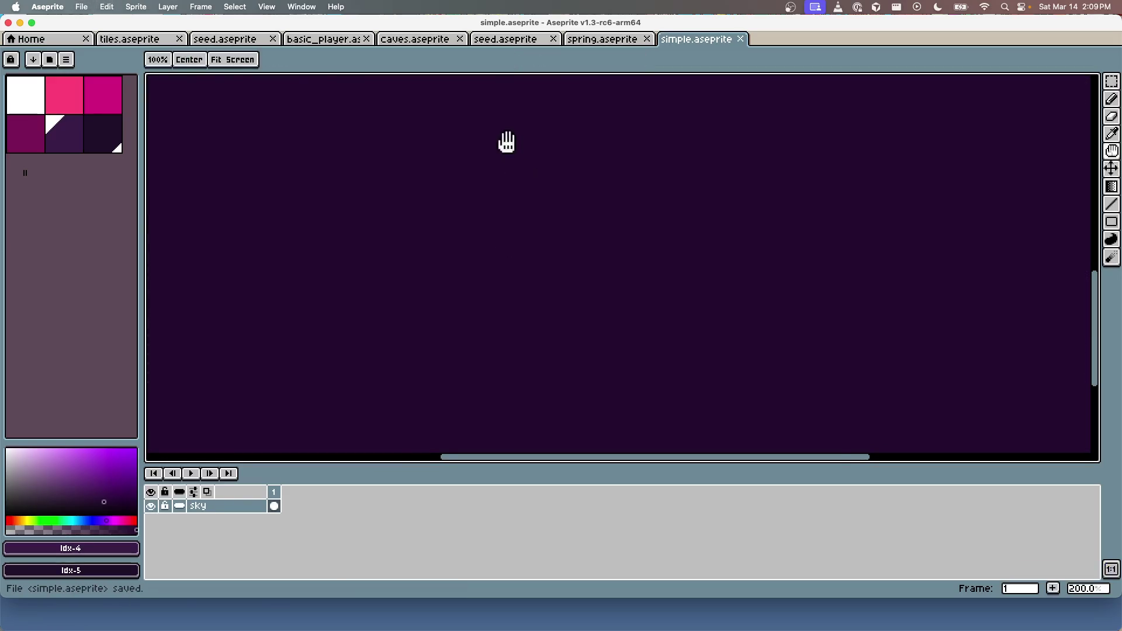
{"action": "scroll", "coordinate": [571, 343], "scroll_direction": "down", "scroll_amount": 3}
{"action": "scroll", "coordinate": [571, 343], "scroll_direction": "up", "scroll_amount": 1}
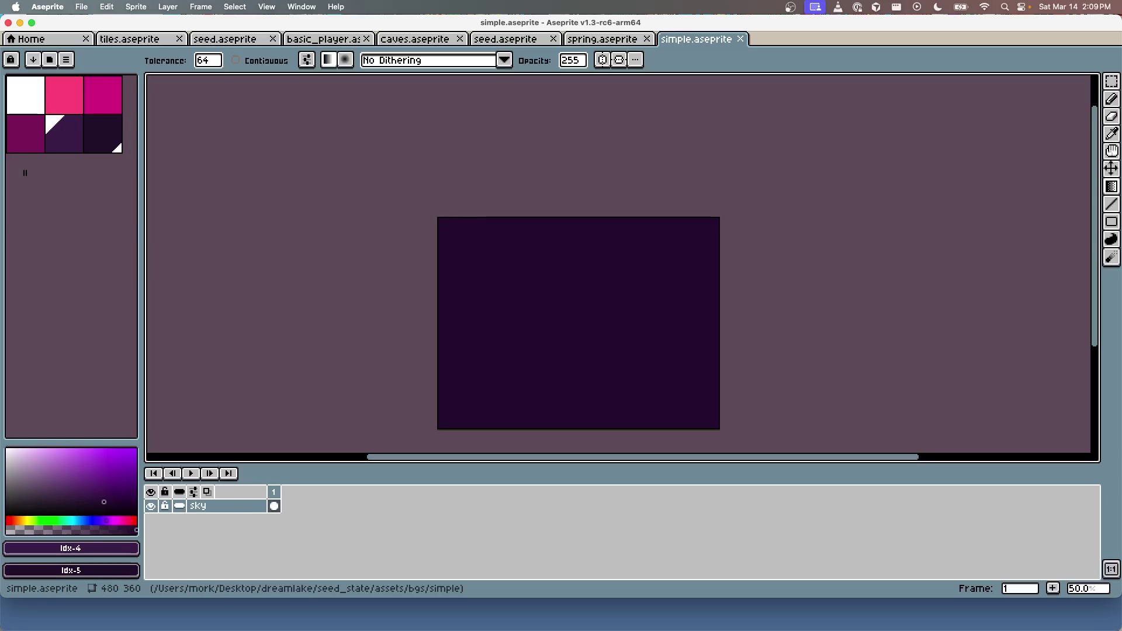
{"action": "key", "text": "super+Tab"}
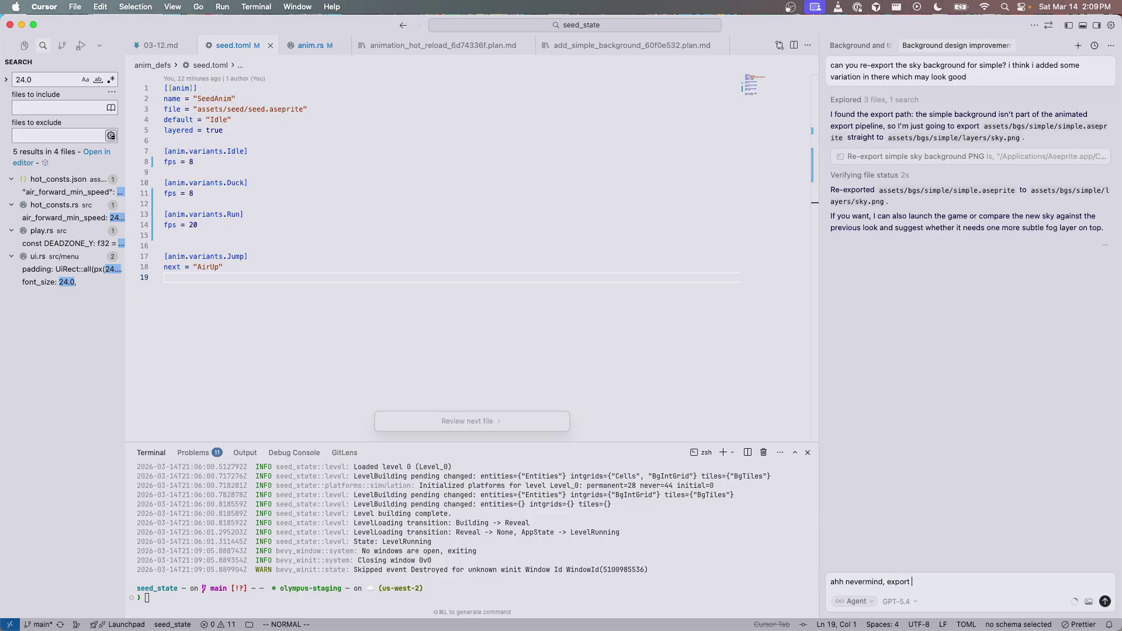
Step: Send the agent 'ahh nevermind, export again, thanks' and scroll through the chat
{"action": "type", "text": "hanks"}
{"action": "key", "text": "Return"}
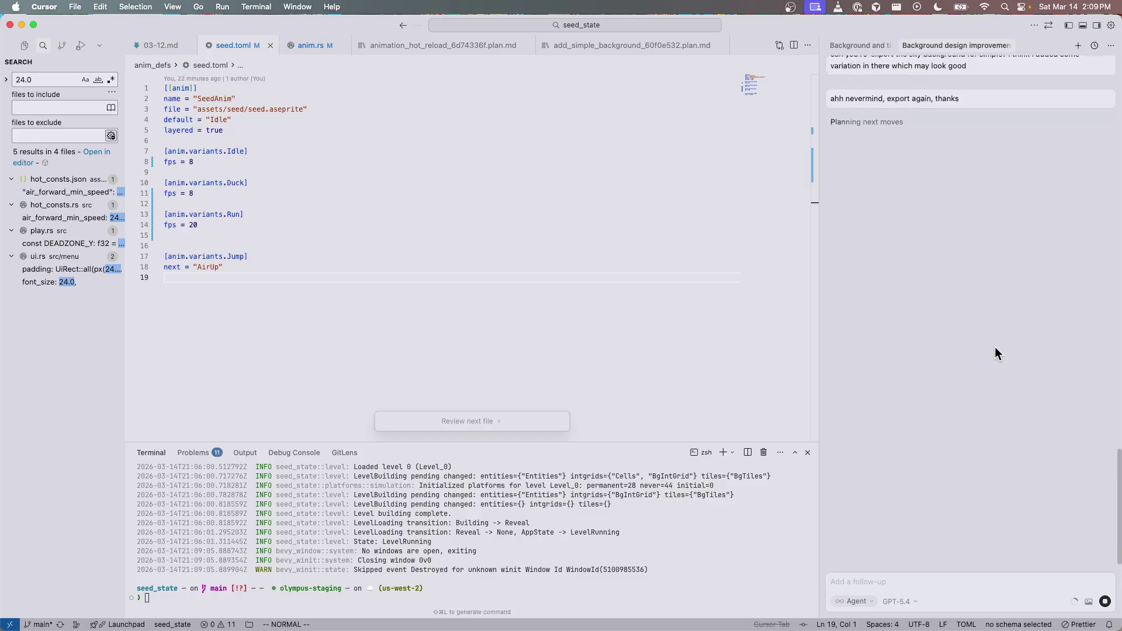
{"action": "scroll", "coordinate": [995, 349], "scroll_direction": "up", "scroll_amount": 2}
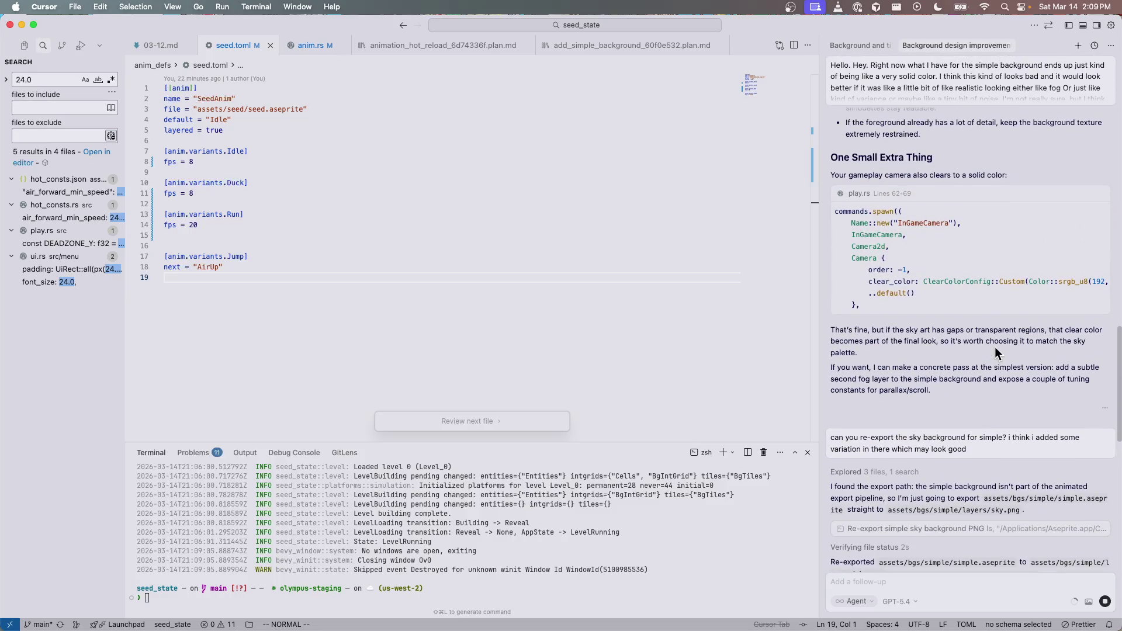
{"action": "scroll", "coordinate": [995, 349], "scroll_direction": "up", "scroll_amount": 5}
{"action": "scroll", "coordinate": [994, 346], "scroll_direction": "up", "scroll_amount": 5}
{"action": "scroll", "coordinate": [995, 346], "scroll_direction": "up", "scroll_amount": 2}
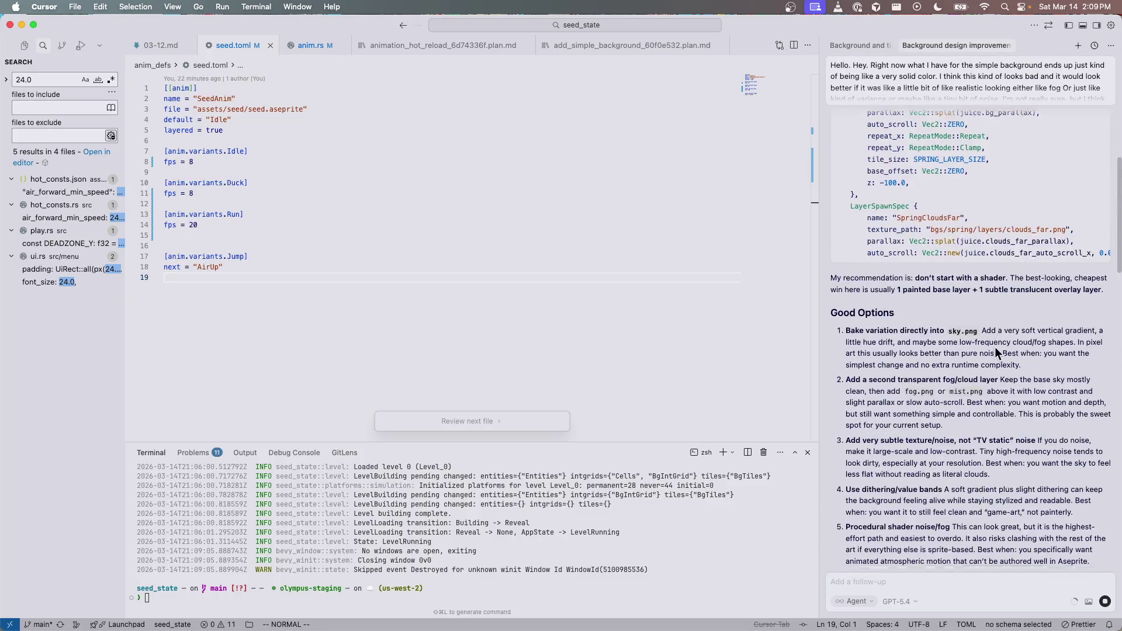
{"action": "scroll", "coordinate": [995, 346], "scroll_direction": "down", "scroll_amount": 1}
{"action": "scroll", "coordinate": [995, 346], "scroll_direction": "down", "scroll_amount": 1}
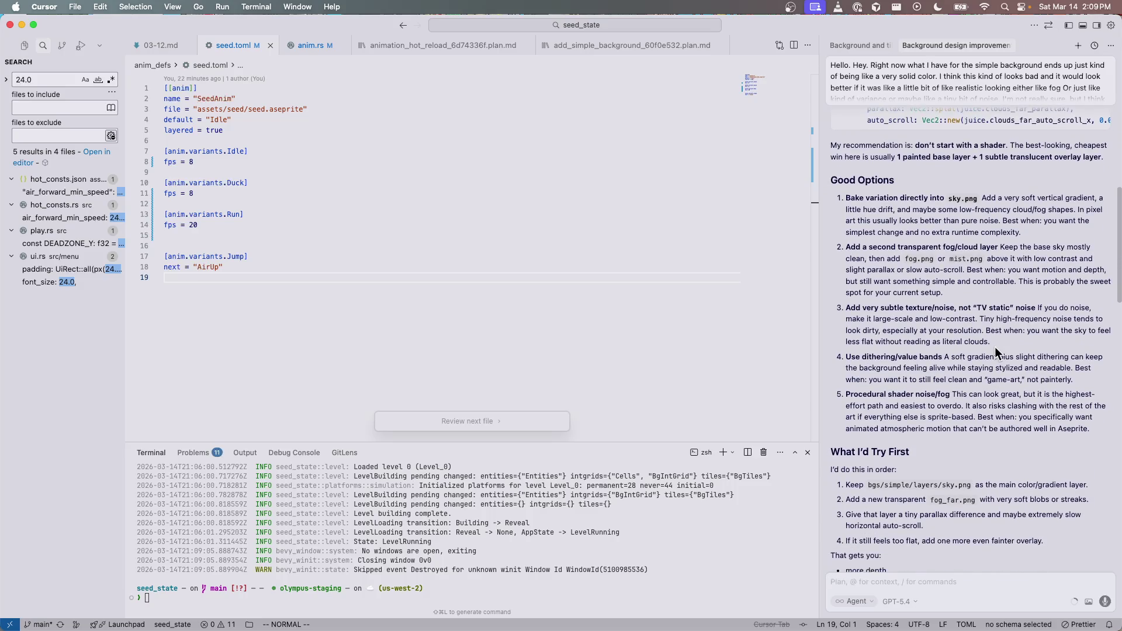